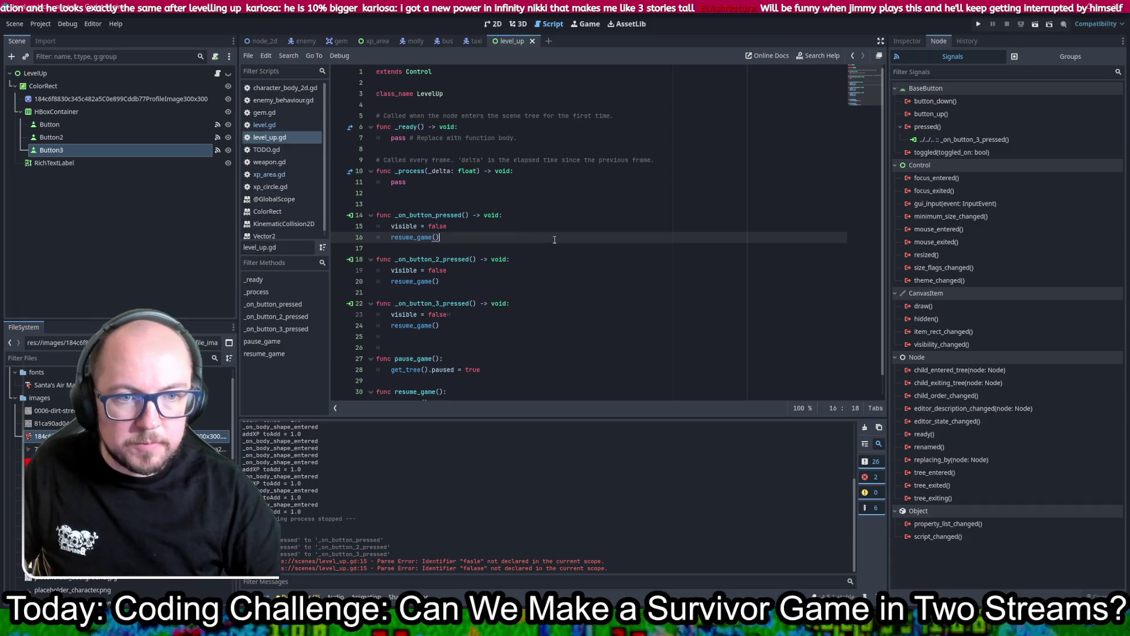
Step: Run the game and walk Jimmy around collecting pizzas until the xp_area.gd error halts it
left_click(975, 24)
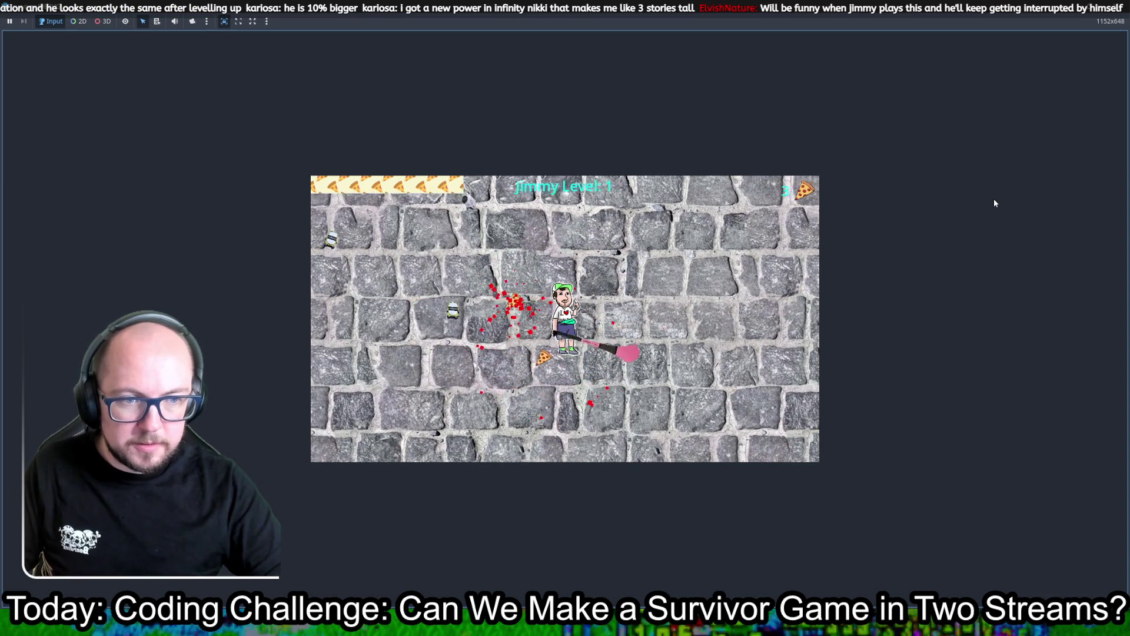
key("Up")
key("Left")
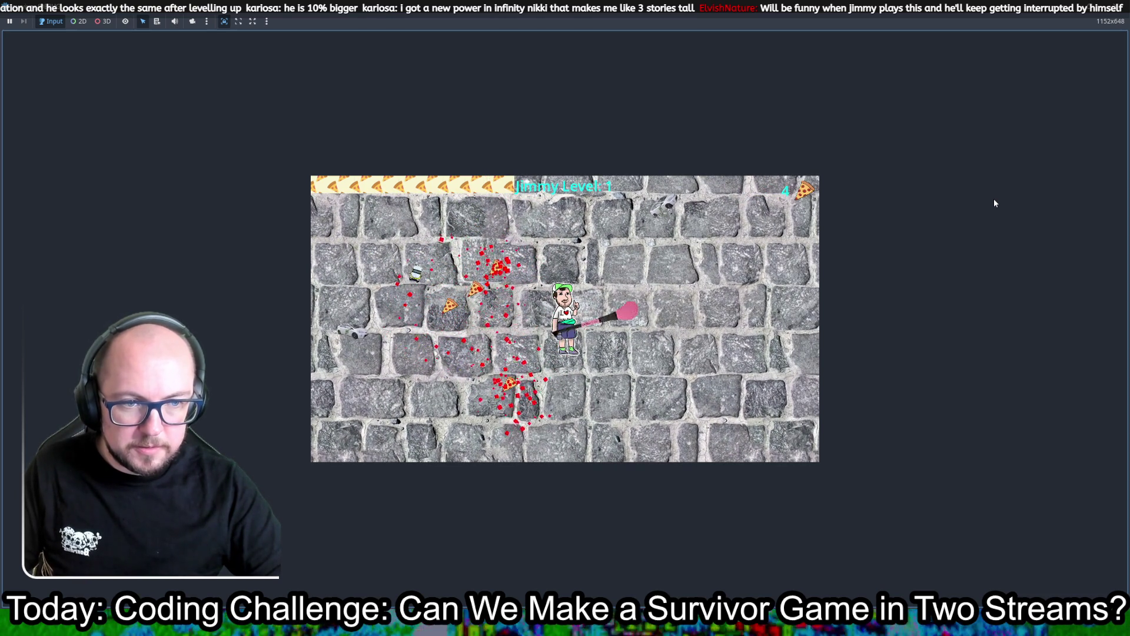
key("Down")
key("Left")
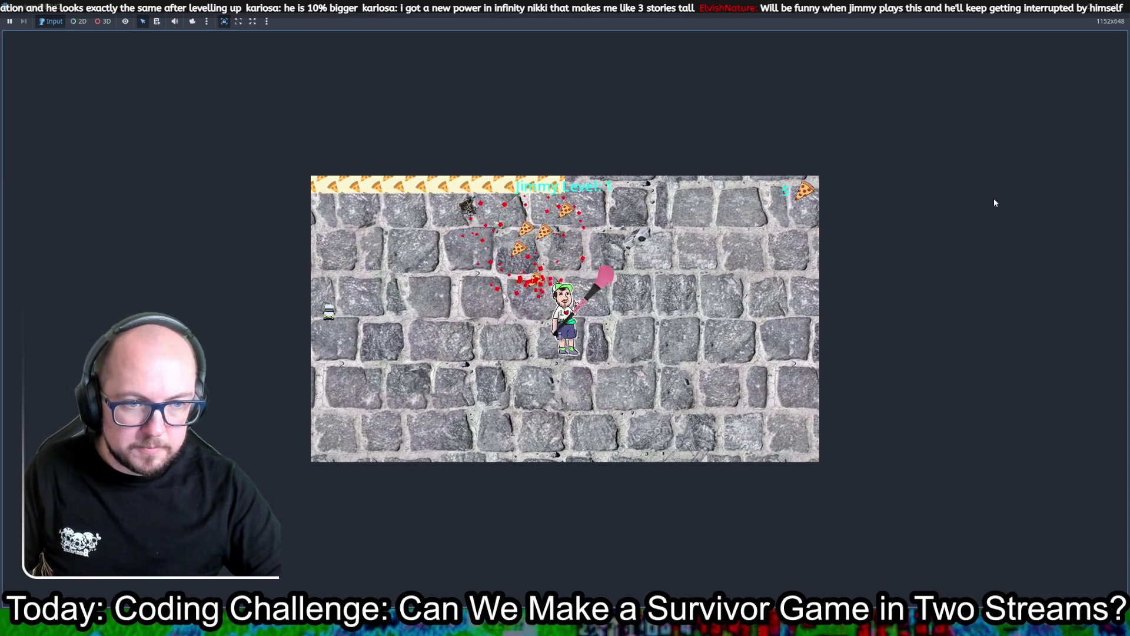
key("Down")
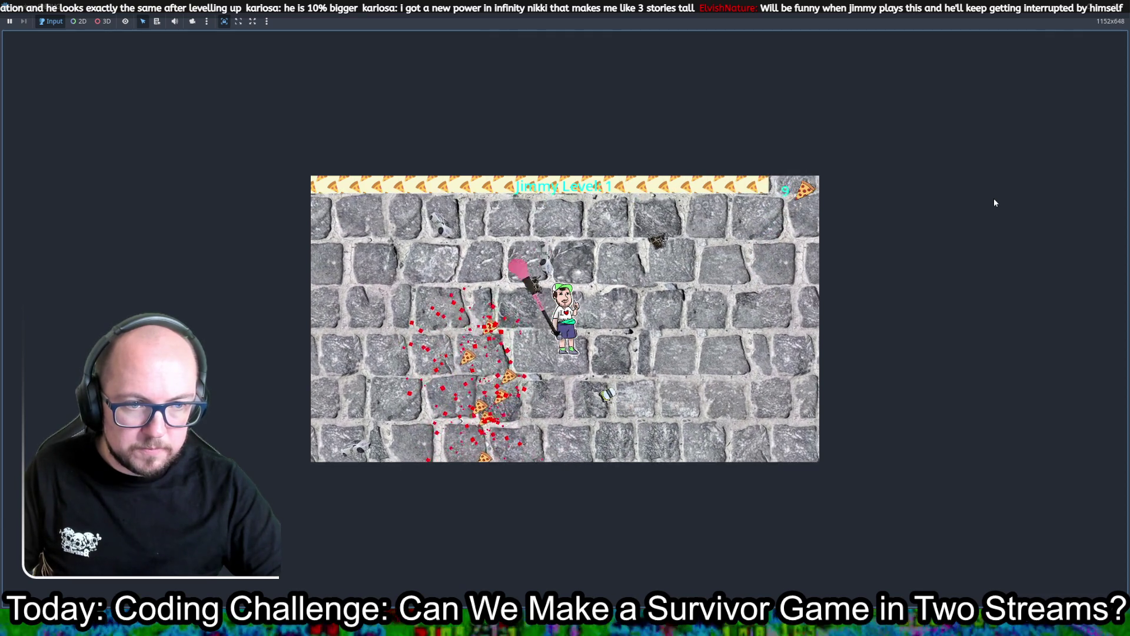
type("s")
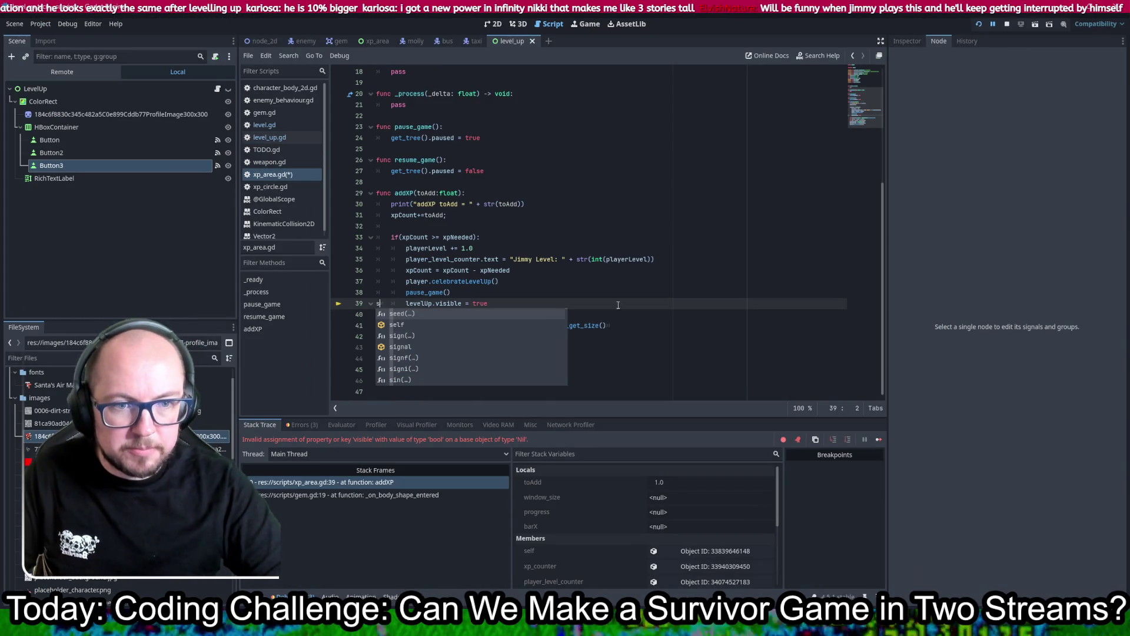
Step: Remove the stray 's' from line 39 of xp_area.gd
left_click(526, 281)
left_click(380, 303)
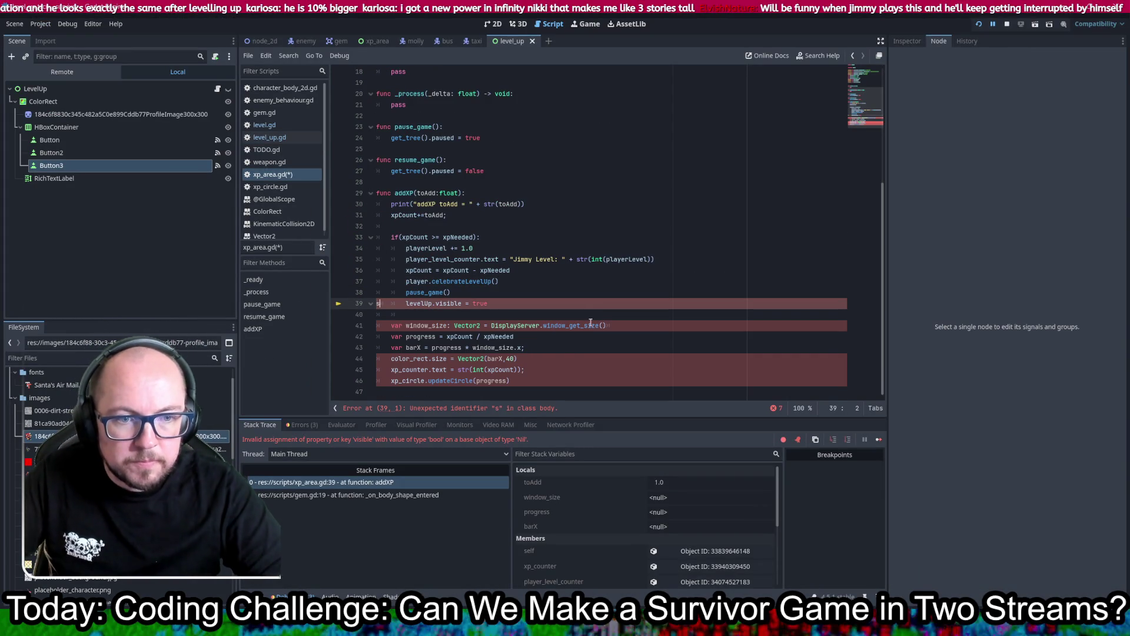
key("BackSpace")
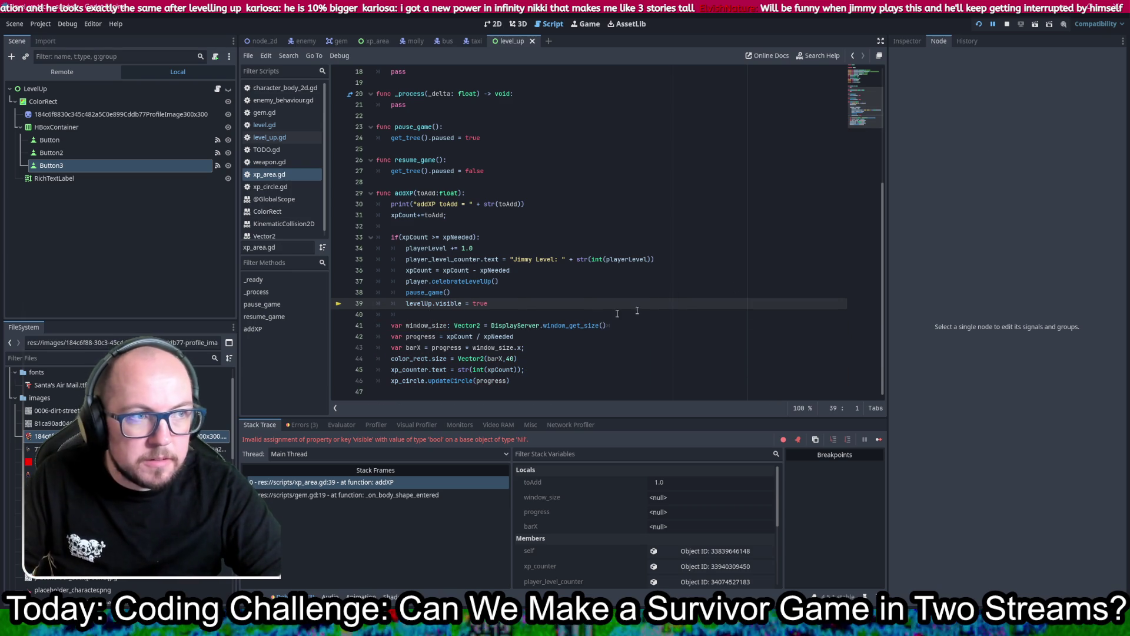
Step: Rerun the game and steer Jimmy through pizzas until the Nil 'visible' error returns
left_click(979, 25)
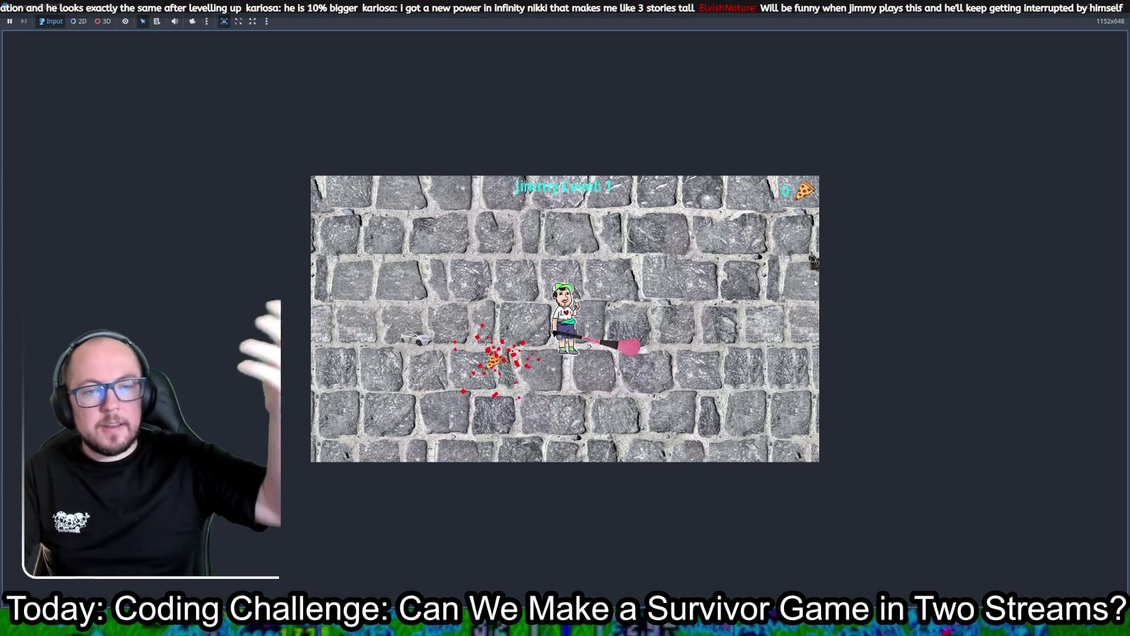
key("Left")
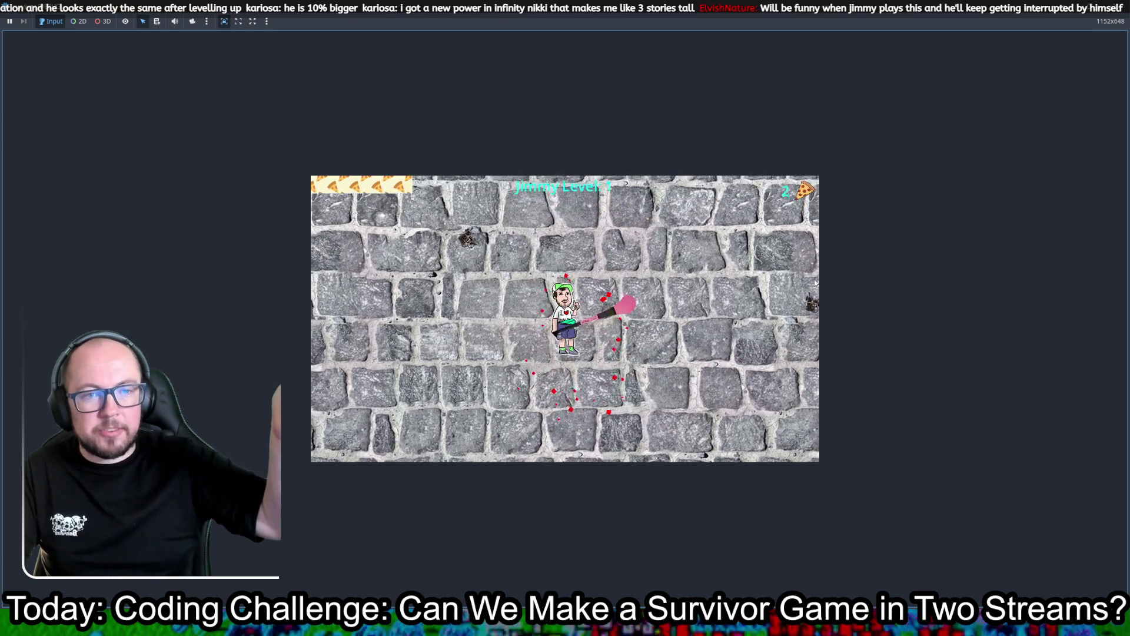
key("Up")
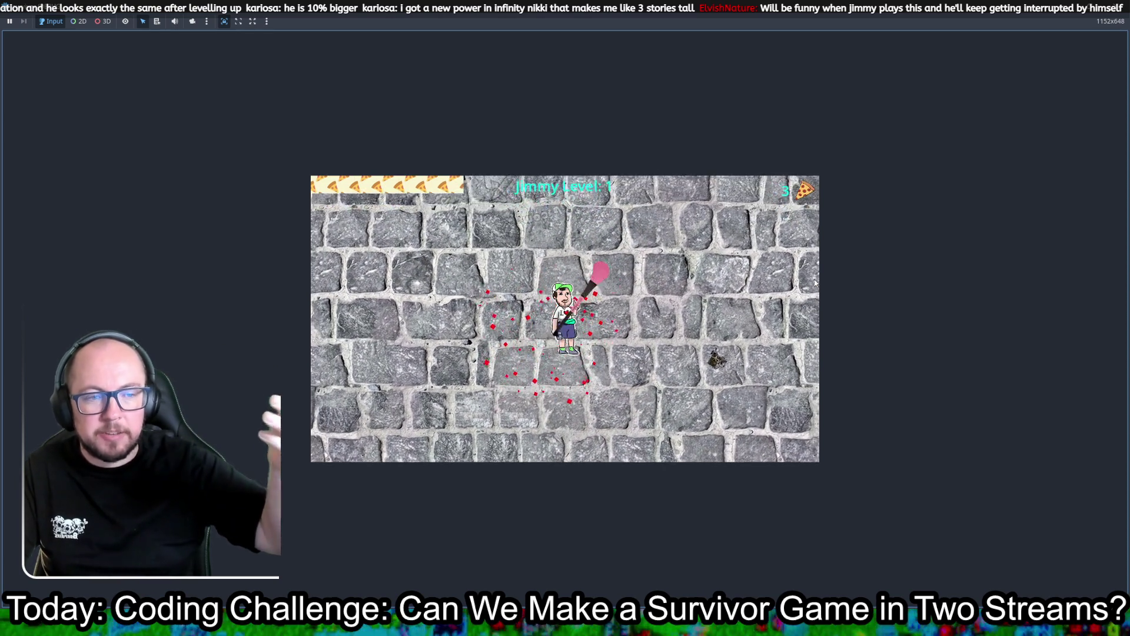
key("Down")
key("Right")
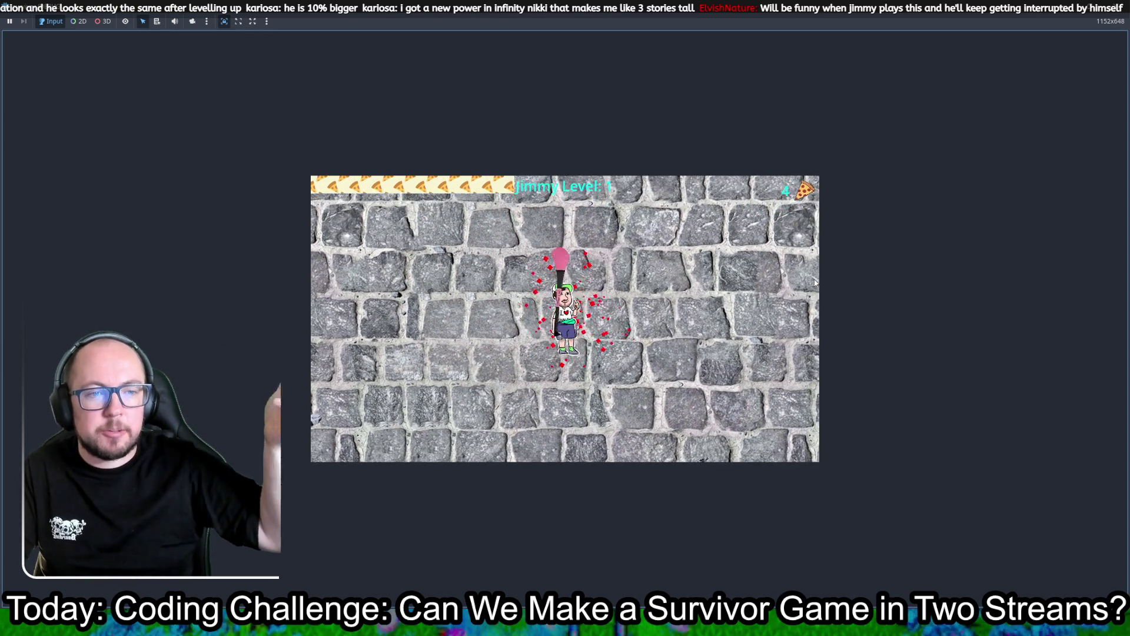
key("Down")
key("Right")
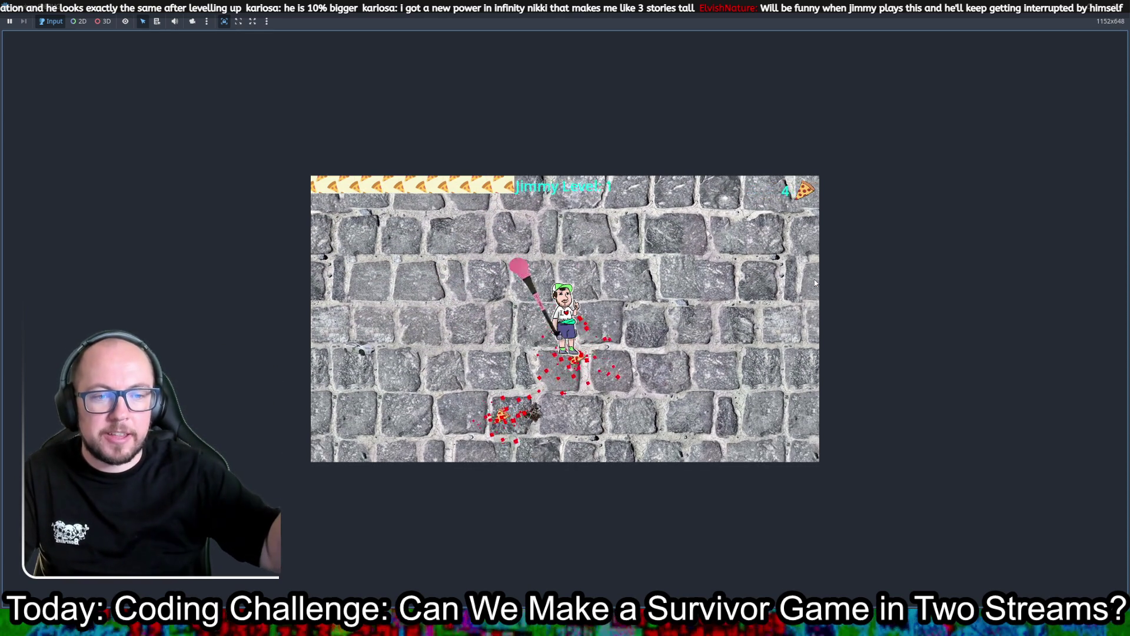
key("Down")
key("Right")
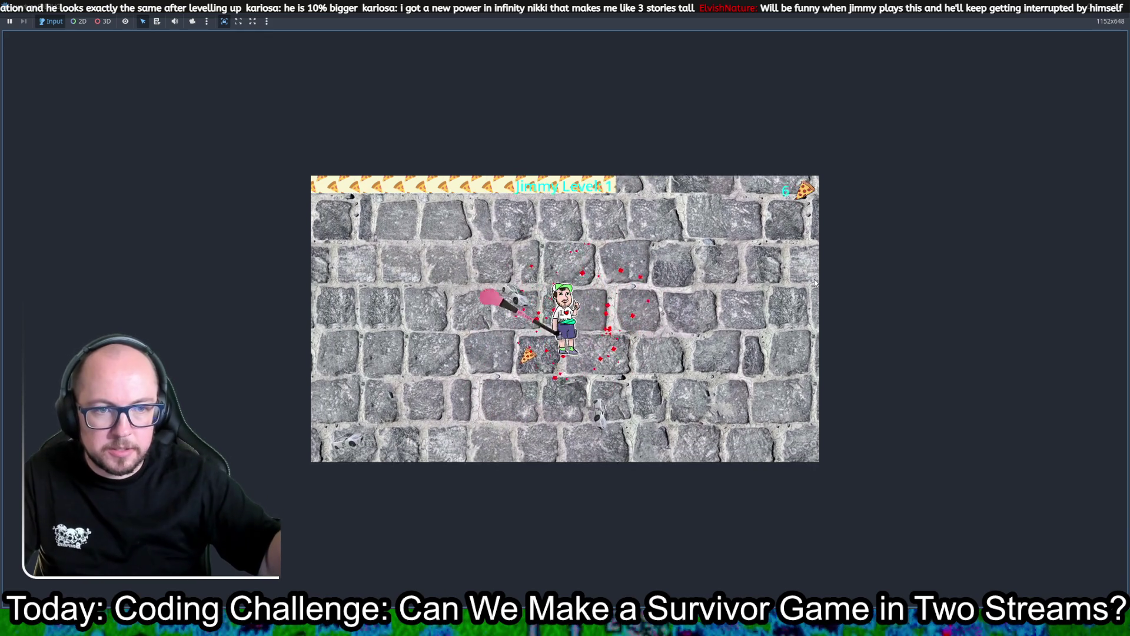
key("Up")
key("Left")
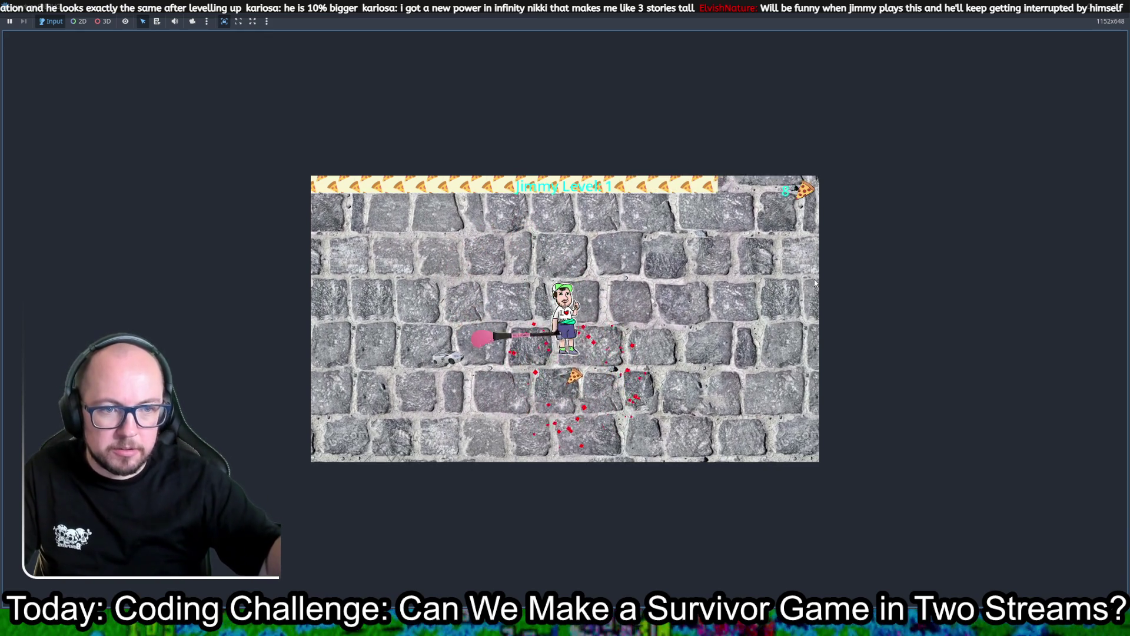
key("Up")
key("Left")
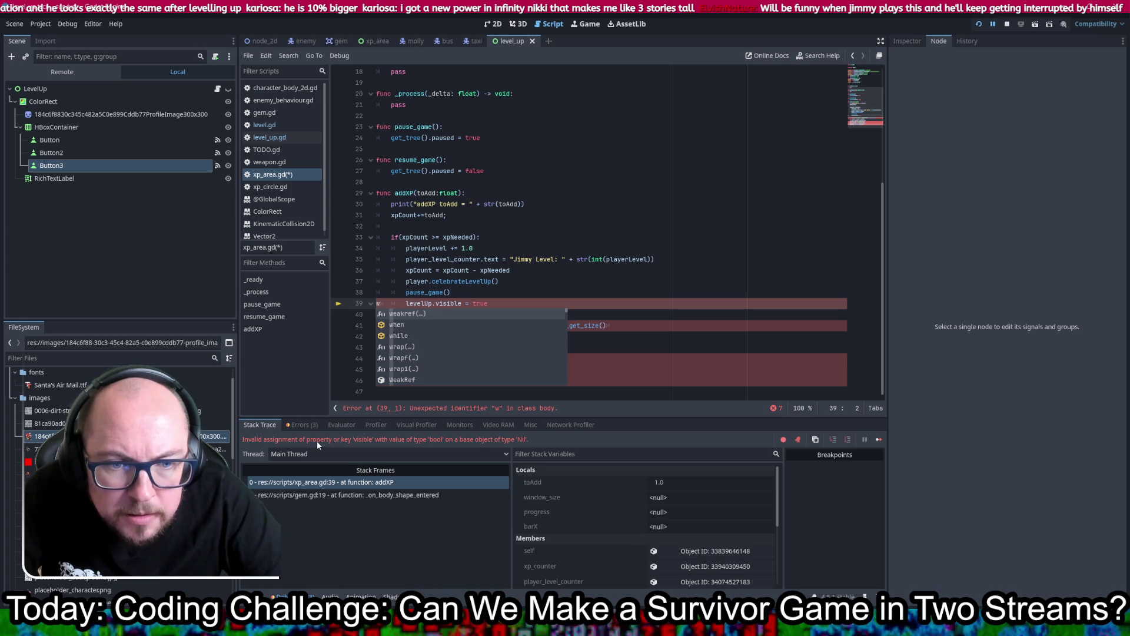
Step: Delete the stray 'w' on line 39, save xp_area.gd, and switch to the 2D workspace
left_click(471, 261)
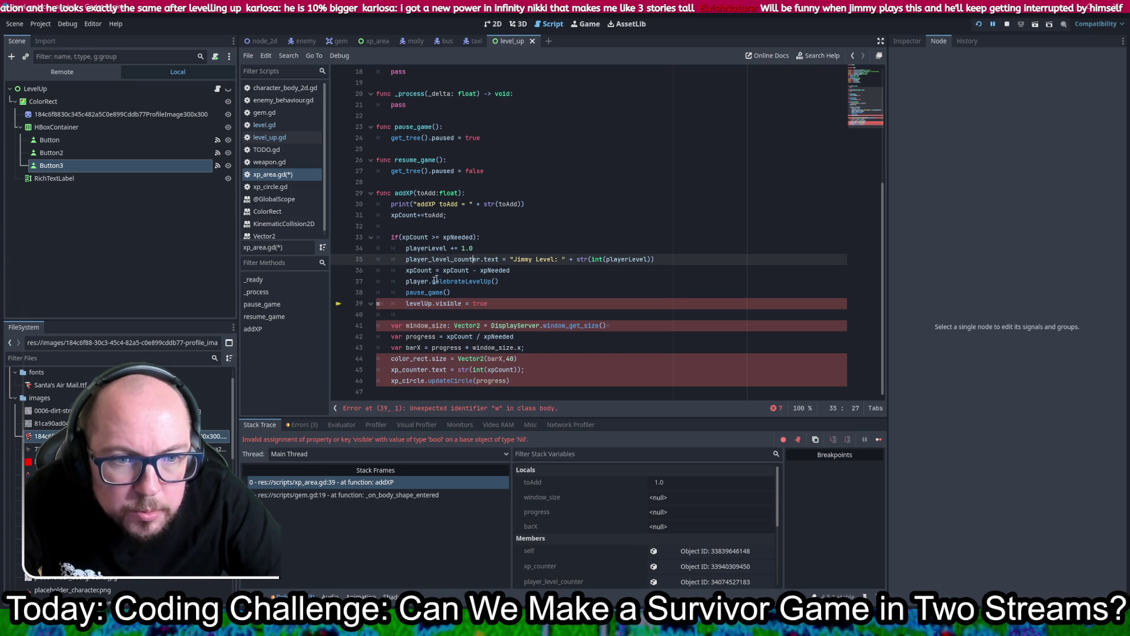
left_click(381, 302)
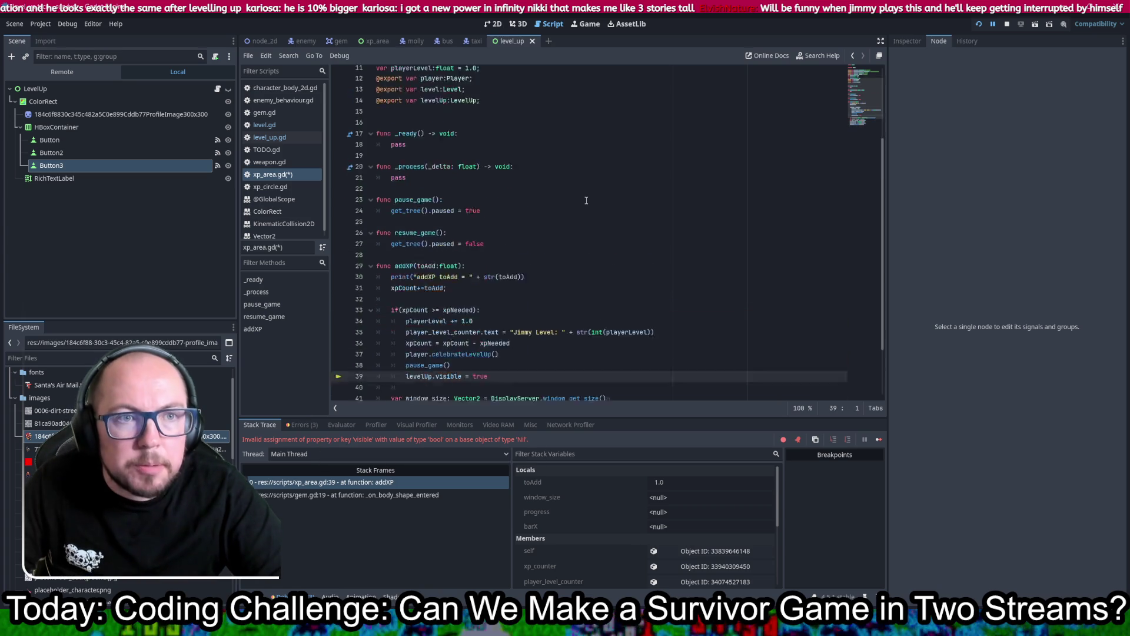
scroll(586, 201, "up", 6)
key("ctrl+s")
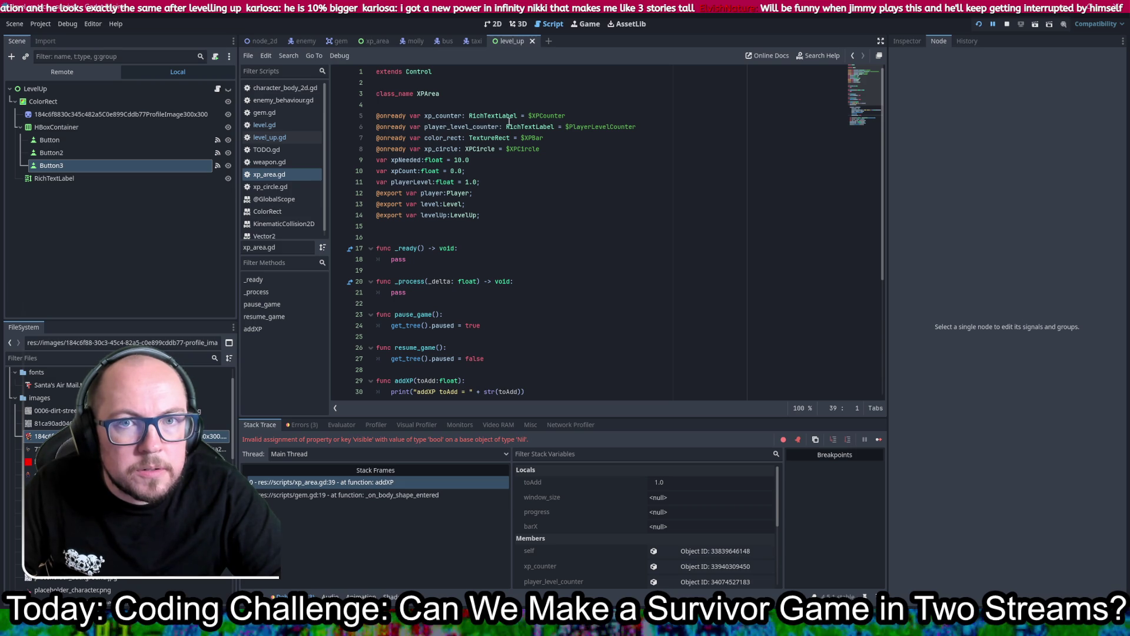
mouse_move(510, 121)
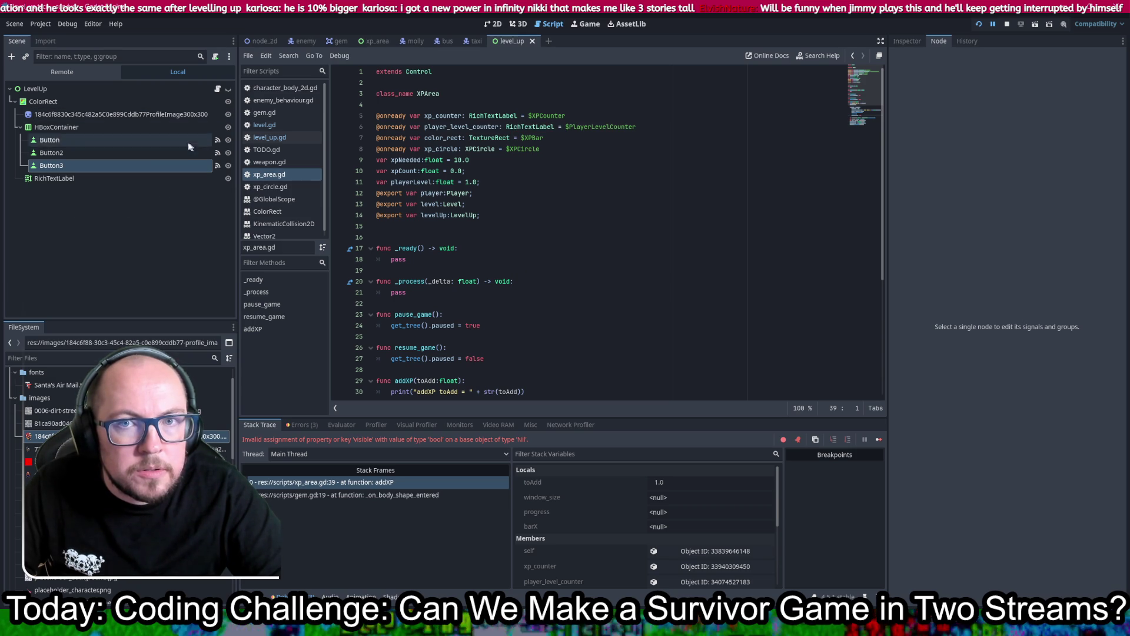
left_click(496, 25)
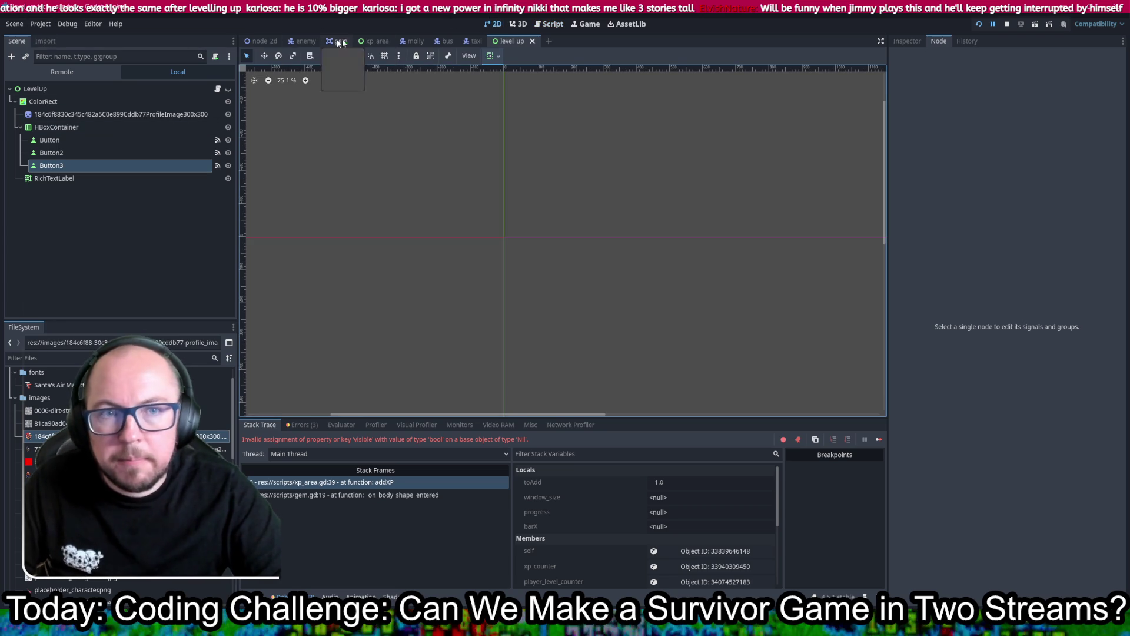
Step: In the node_2d scene, inspect XPArea's exported references, then delete the LevelUp node
left_click(266, 41)
left_click(77, 153)
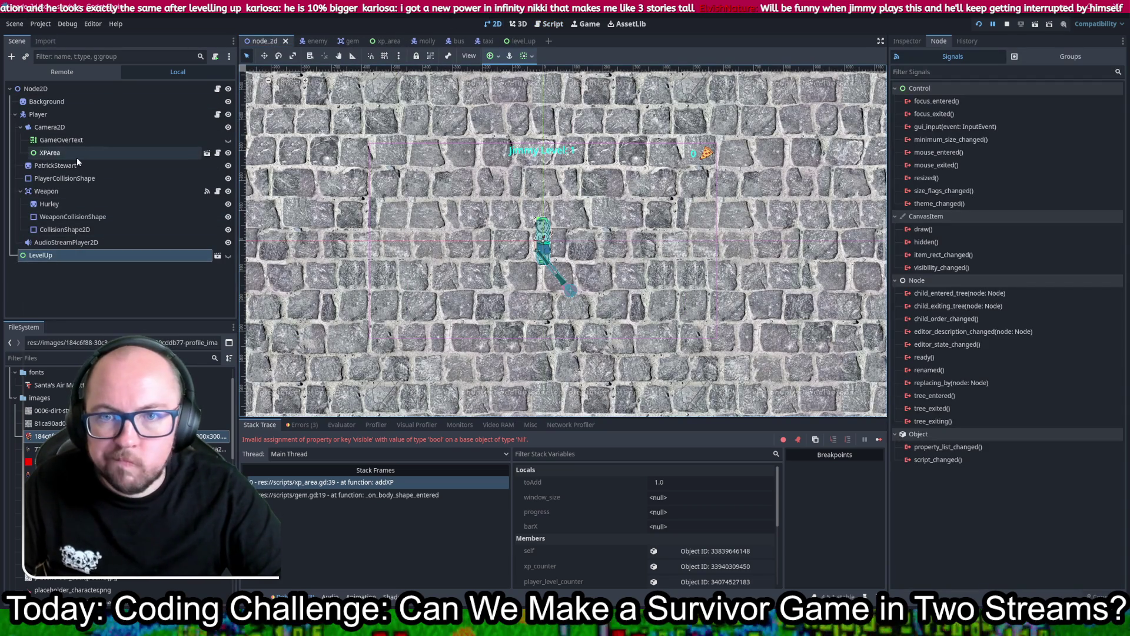
left_click(905, 41)
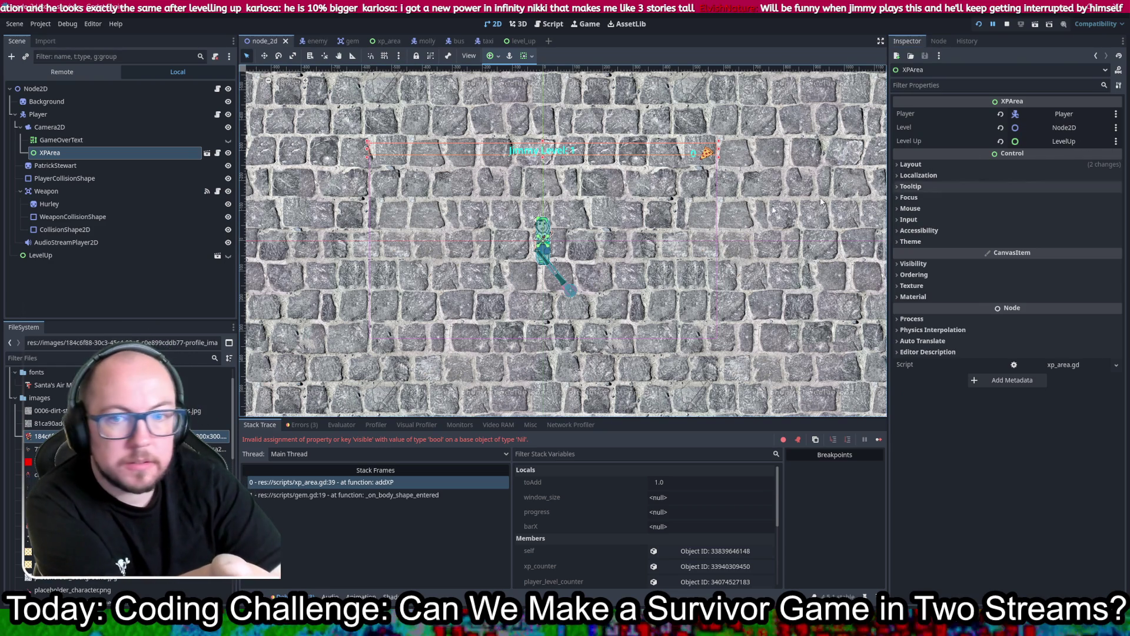
left_click(36, 255)
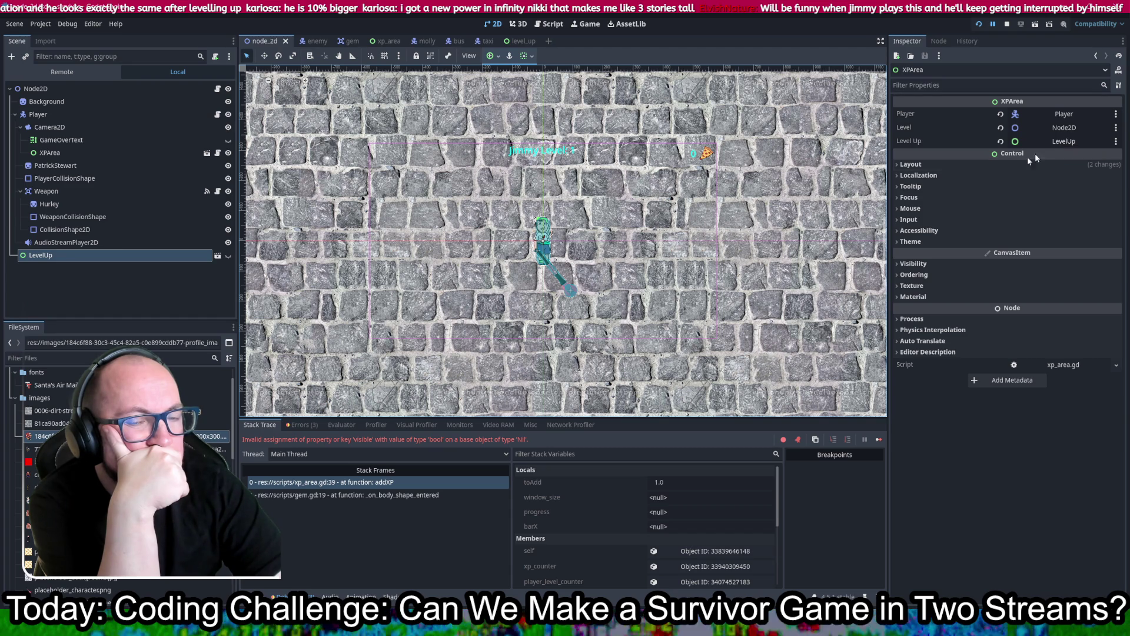
right_click(90, 254)
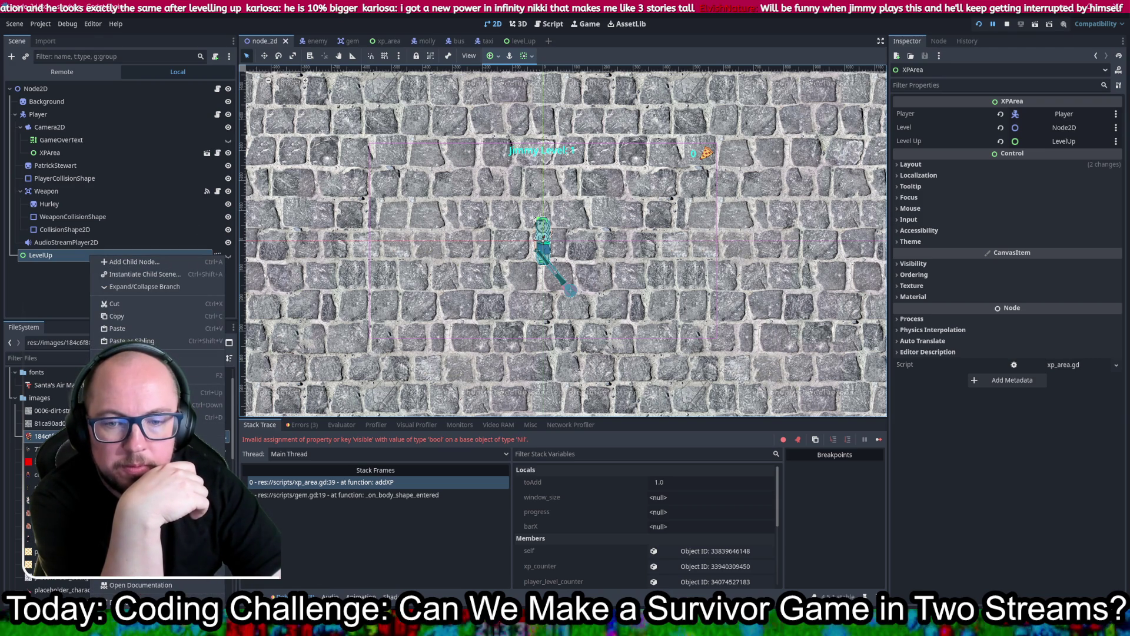
key("Delete")
Step: Confirm the deletion and add a new LevelUp node as a child of Node2D
key("Return")
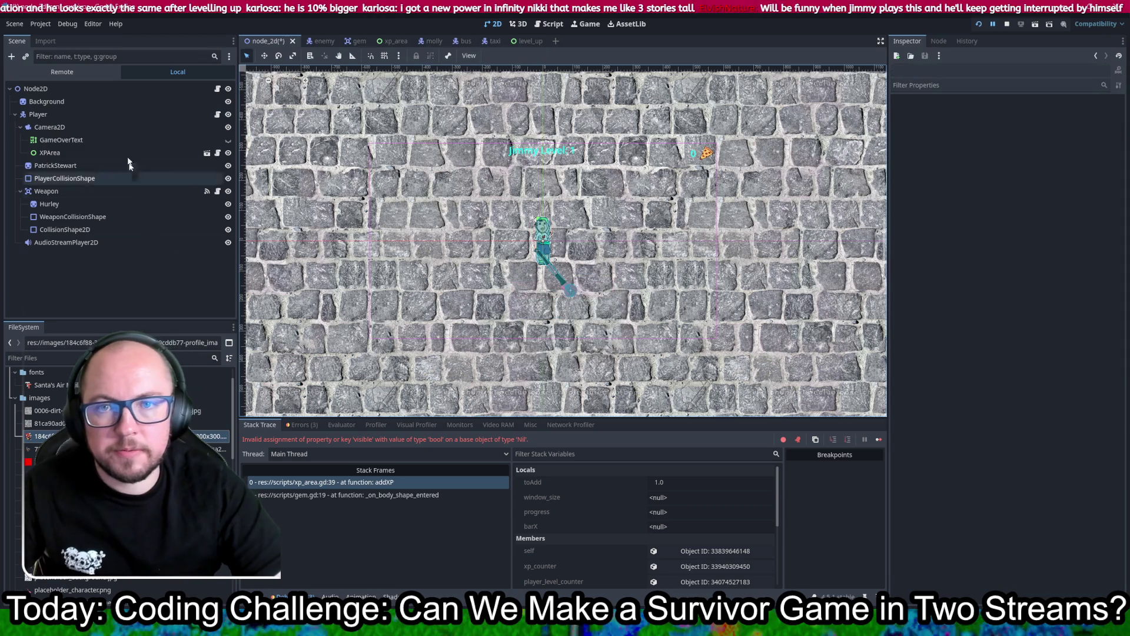
left_click(65, 88)
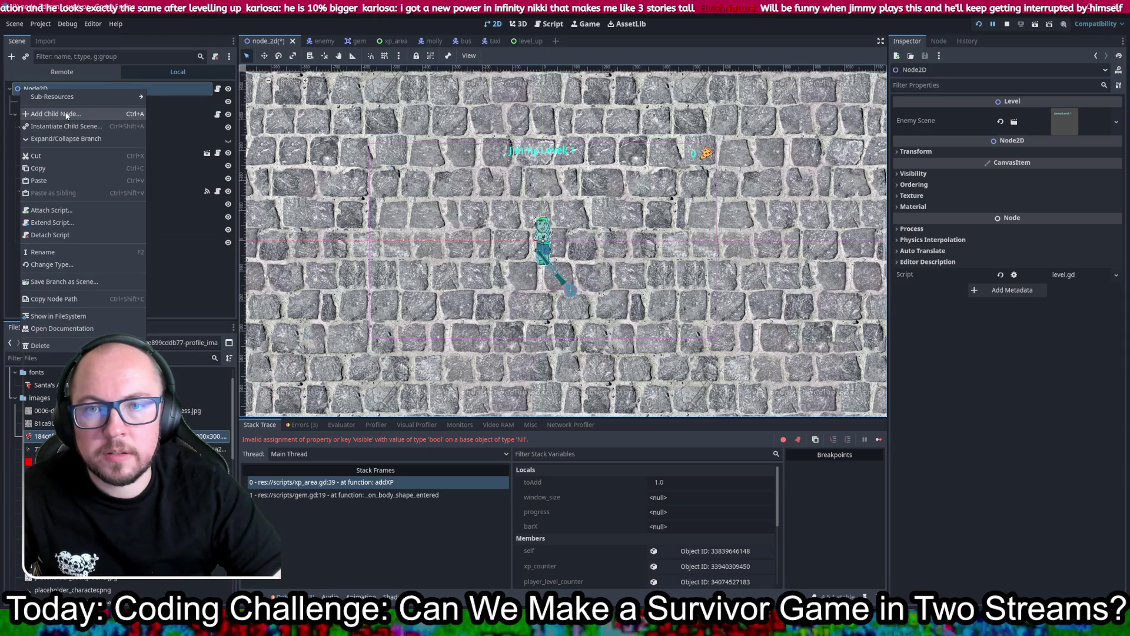
key("ctrl+a")
type("leveli")
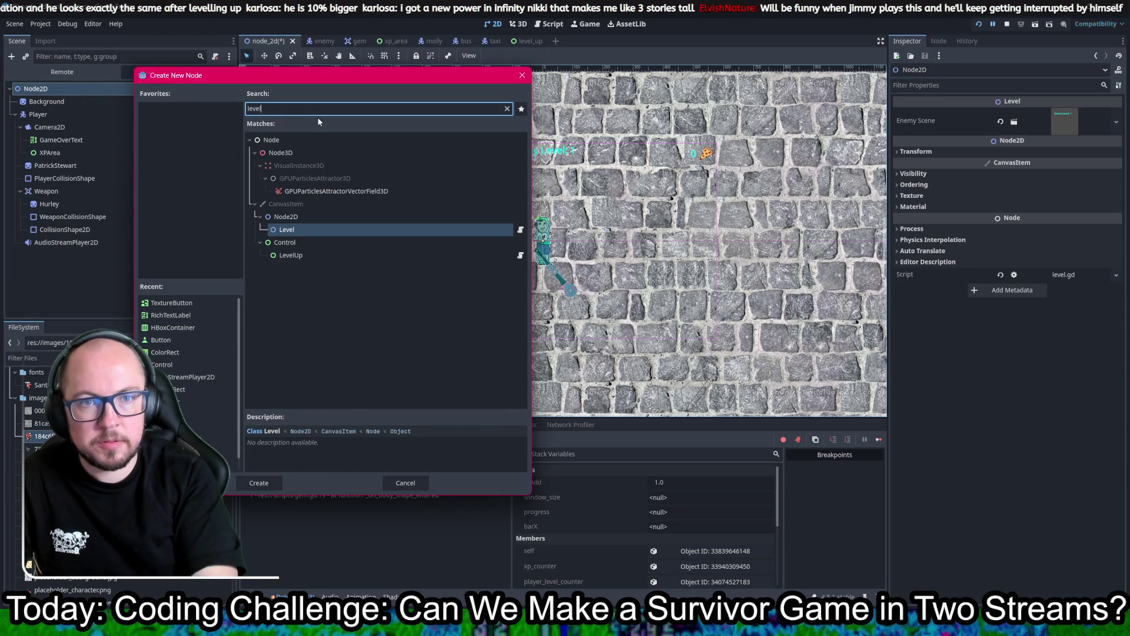
key("BackSpace")
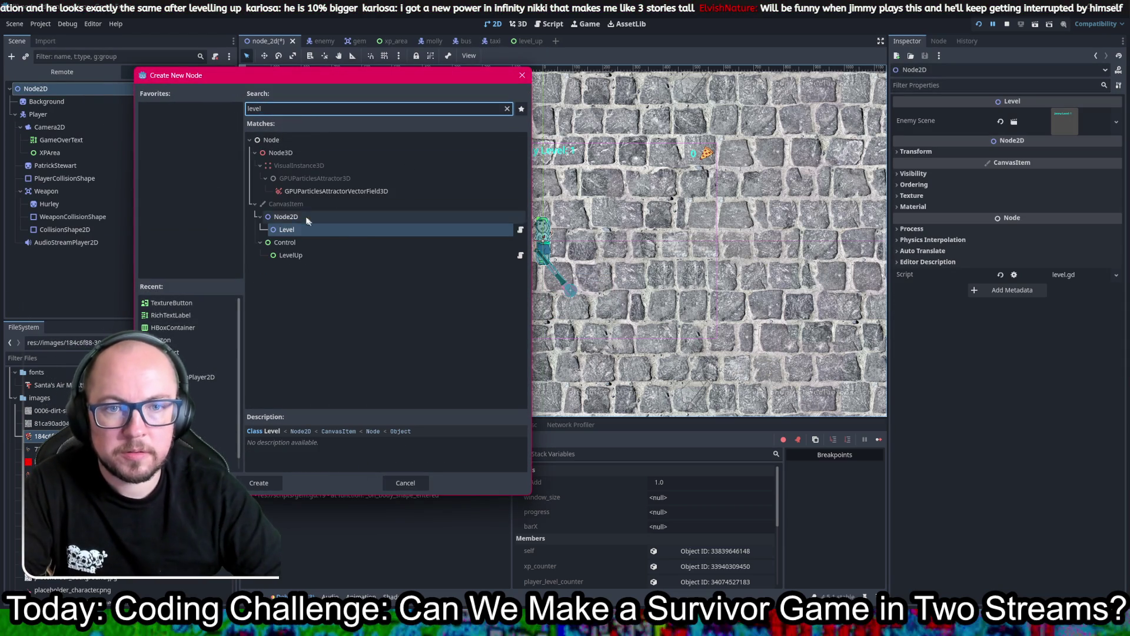
double_click(275, 255)
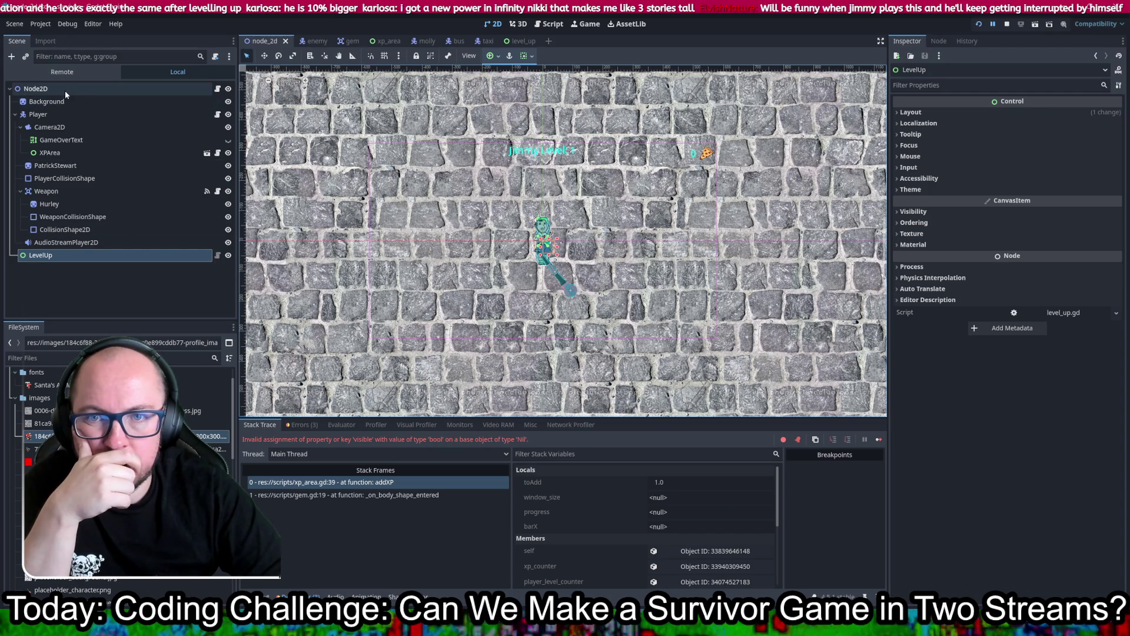
Step: Link LevelUp to XPArea's Level Up property and relaunch the game
left_click(50, 153)
mouse_move(41, 255)
left_mouse_down()
mouse_move(530, 188)
mouse_move(1023, 156)
mouse_move(1039, 142)
left_mouse_up()
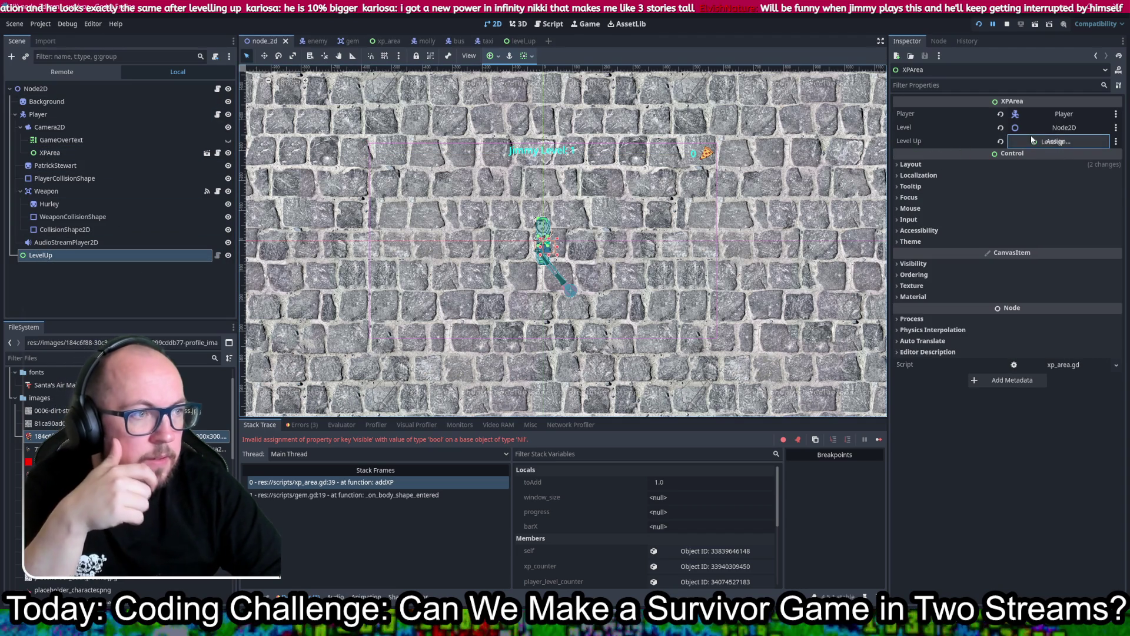
left_click(985, 24)
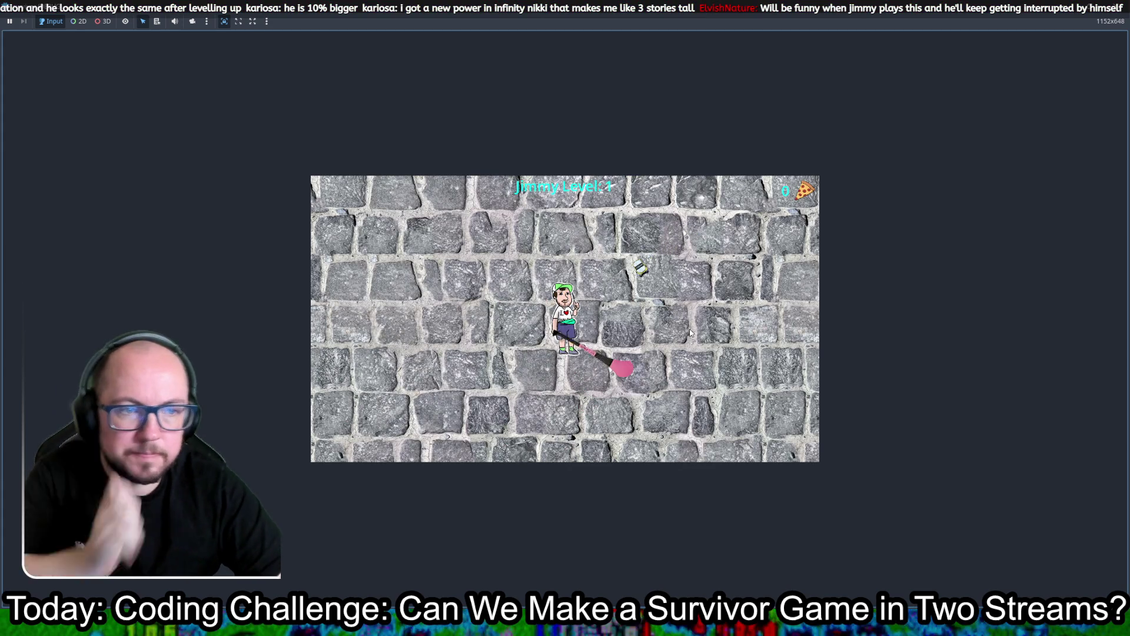
Step: Walk Jimmy around gathering pizza until he reaches Level 2, then stop the game with F8
key("Up")
key("Right")
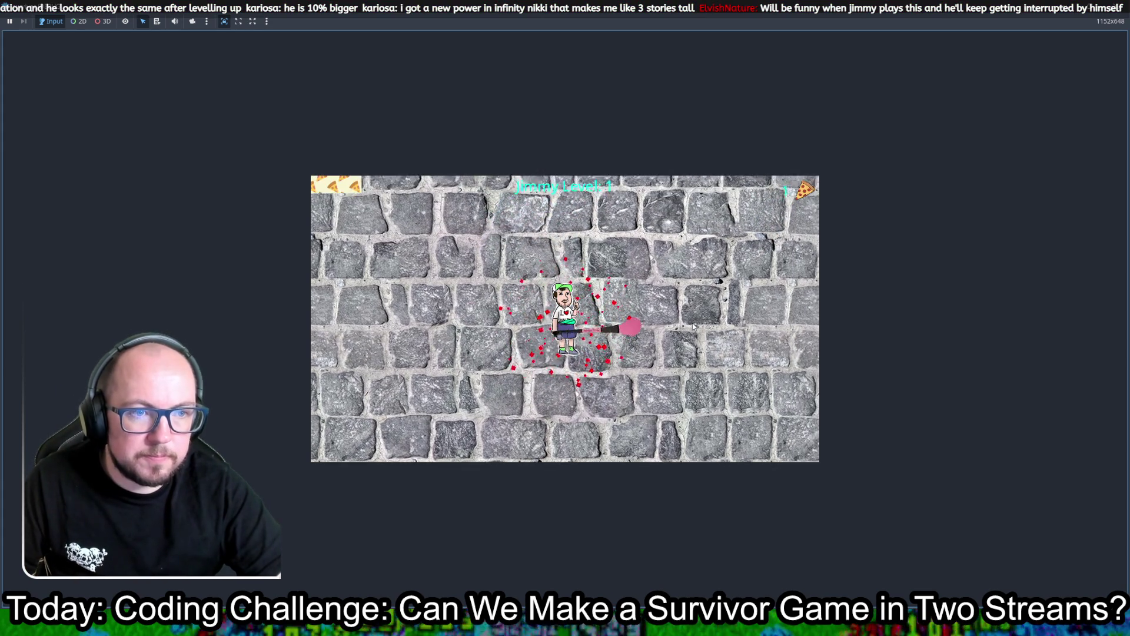
key("Down")
key("Right")
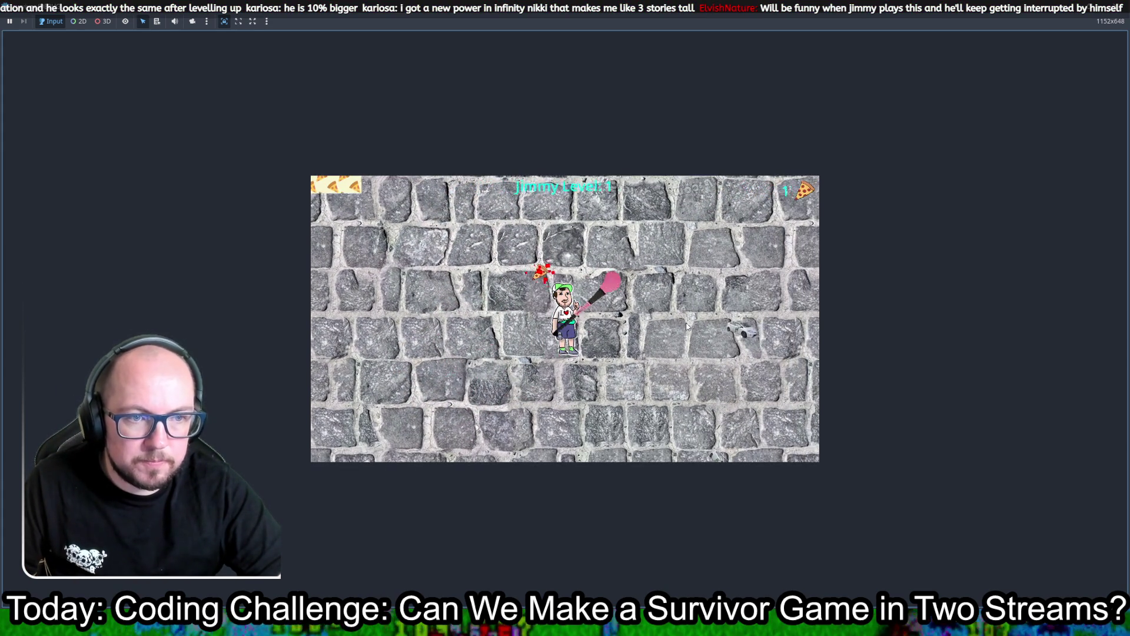
key("Up")
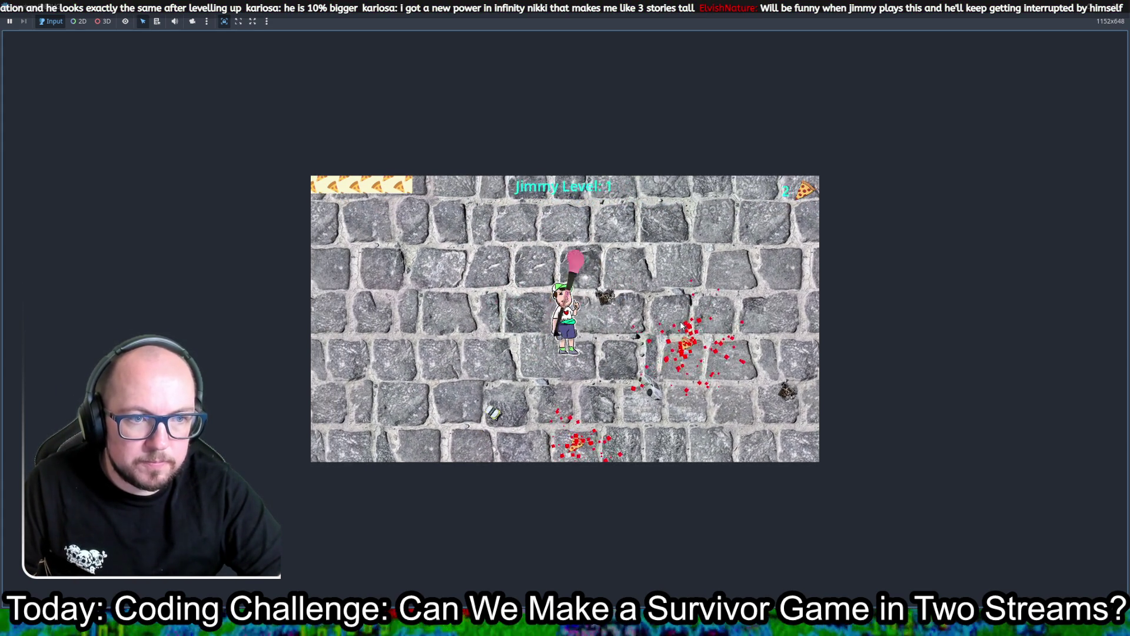
key("Down")
key("Left")
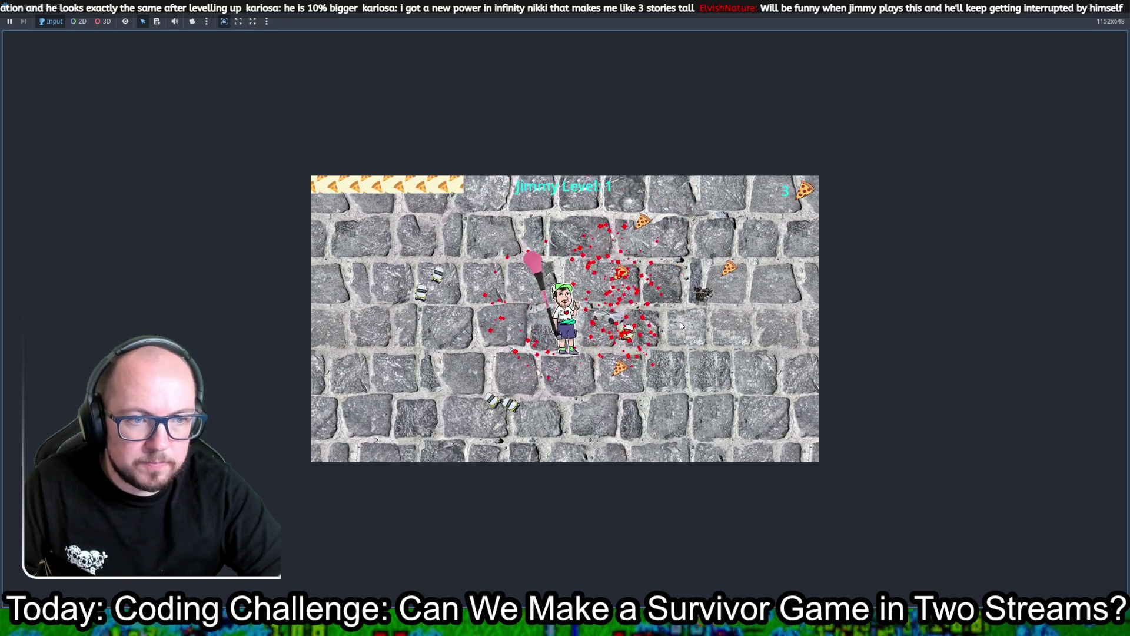
key("Down")
key("Right")
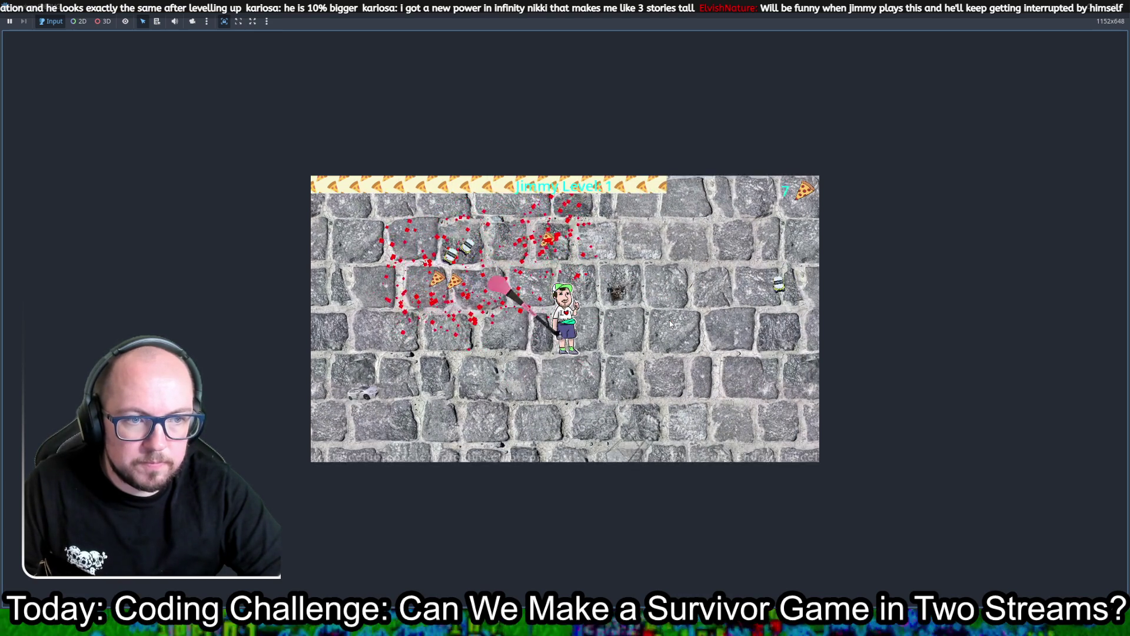
key("Up")
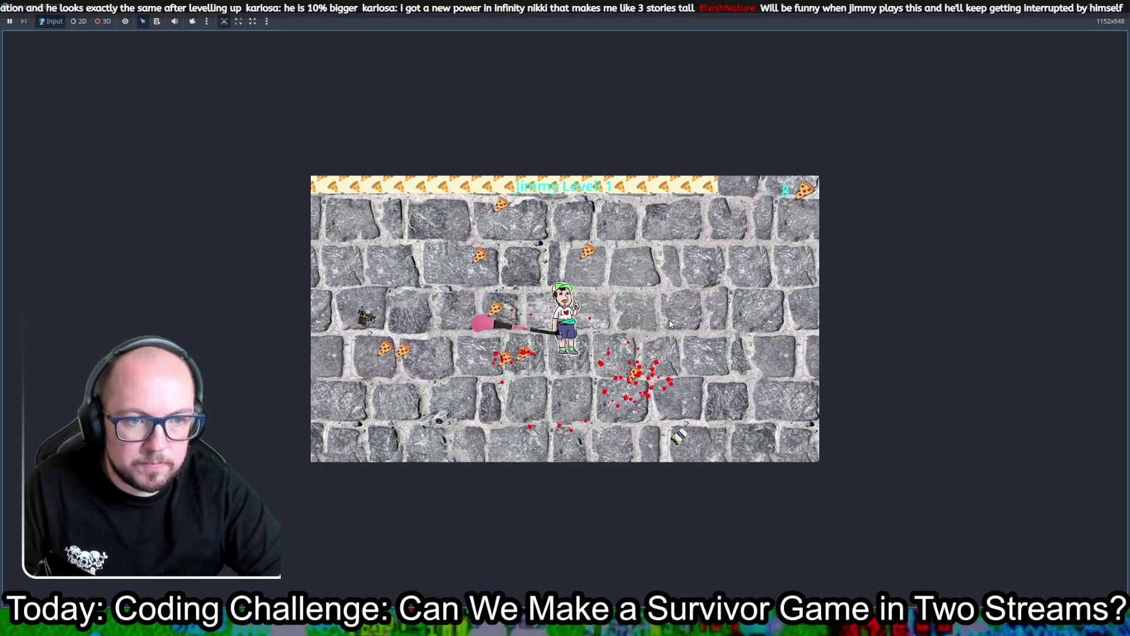
key("Up")
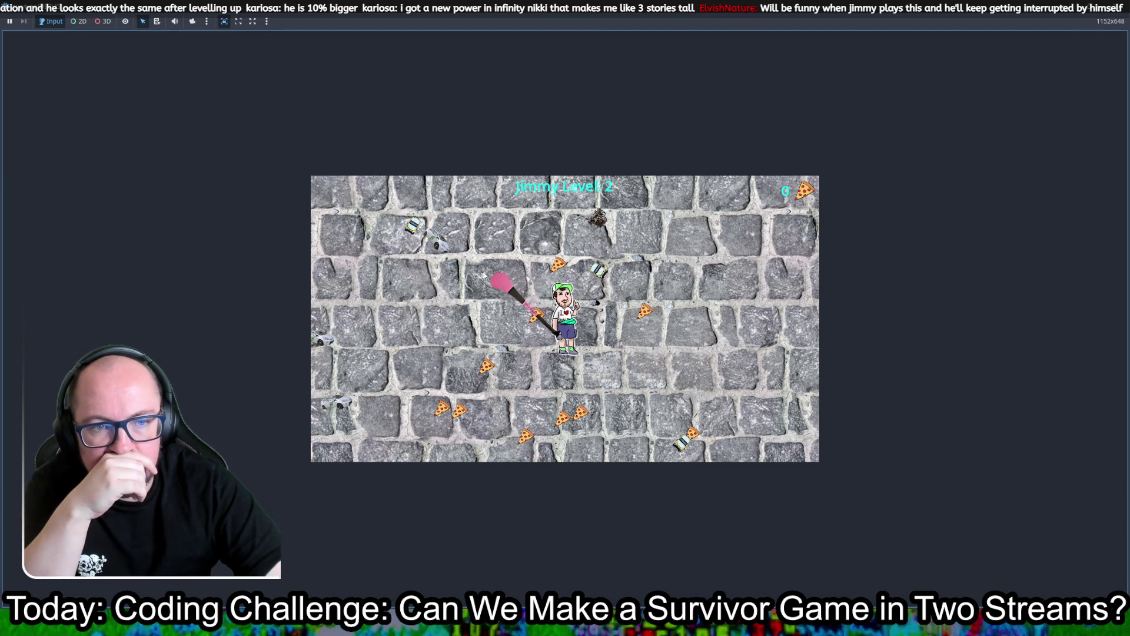
key("F8")
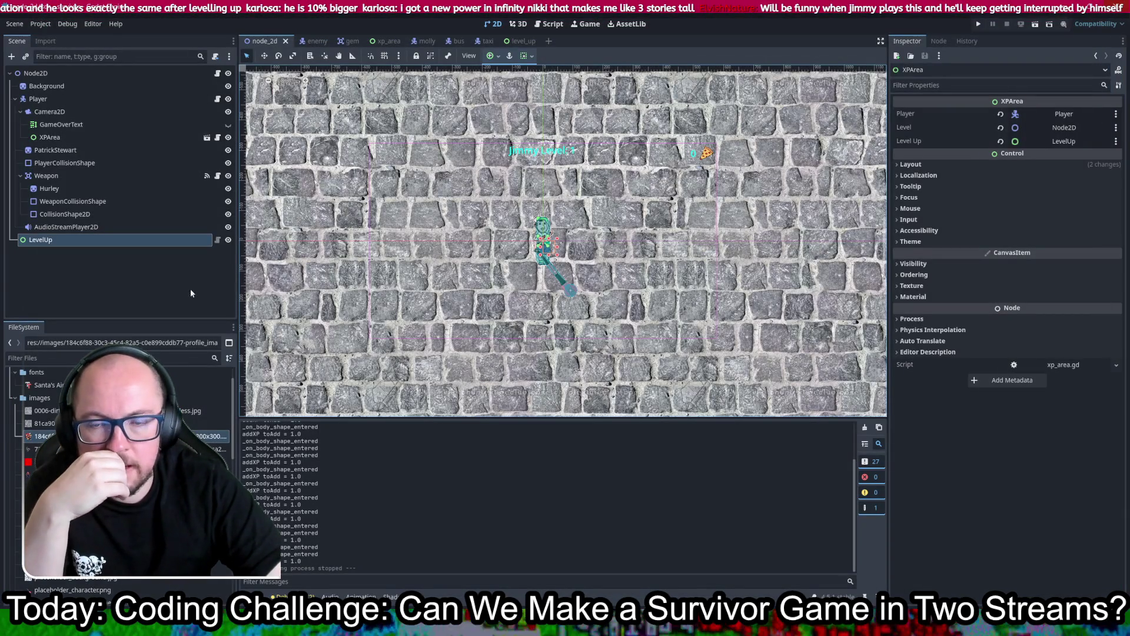
Step: In xp_area.gd, move 'levelUp.visible = true' above the pause_game() call
left_click(218, 240)
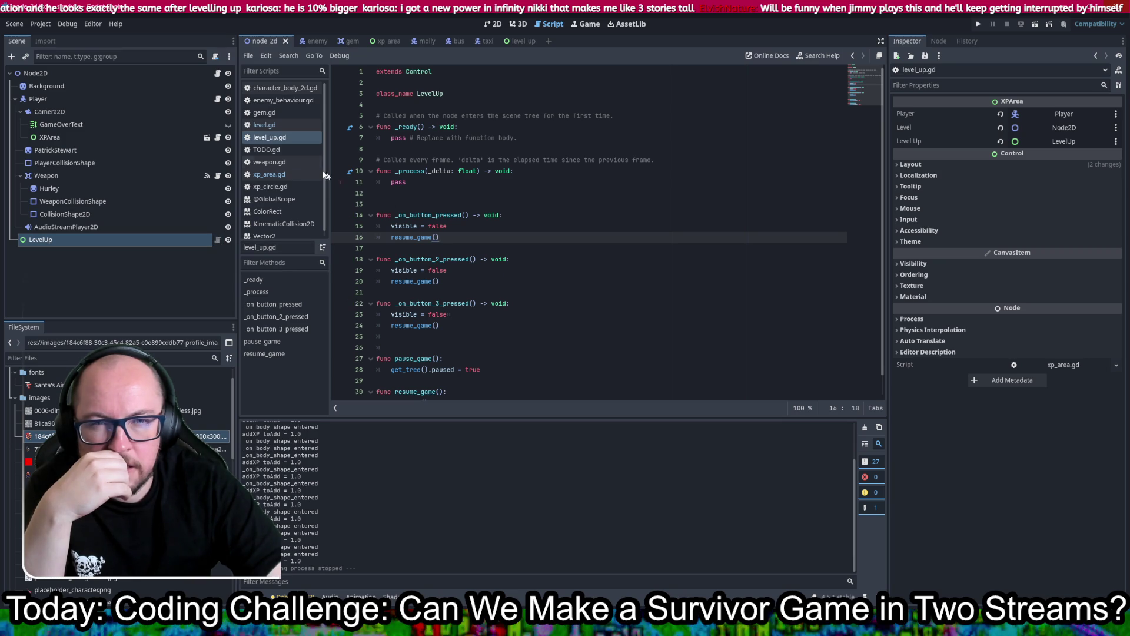
scroll(537, 233, "down", 1)
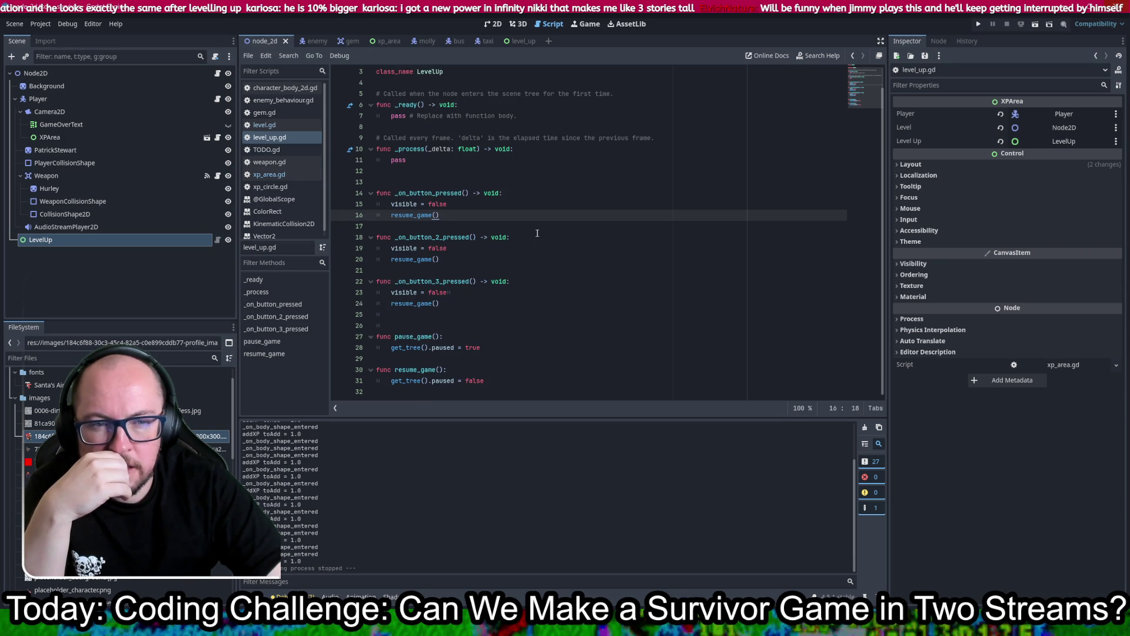
scroll(537, 233, "up", 1)
left_click(269, 174)
scroll(669, 272, "down", 6)
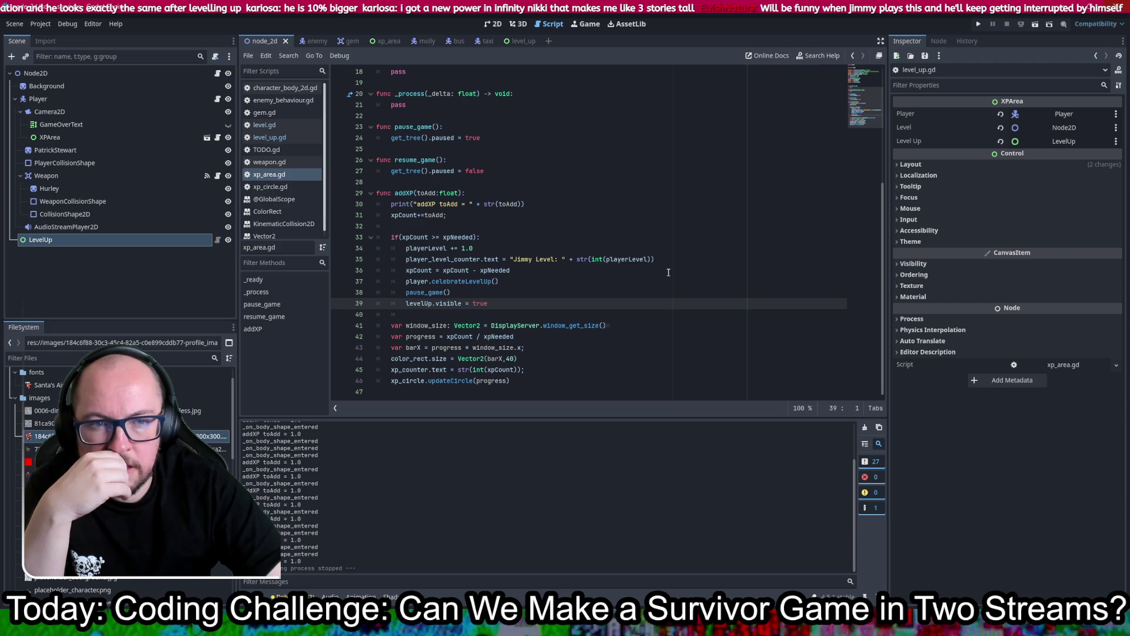
key("shift+Up")
key("ctrl+x")
key("Up")
key("End")
key("ctrl+v")
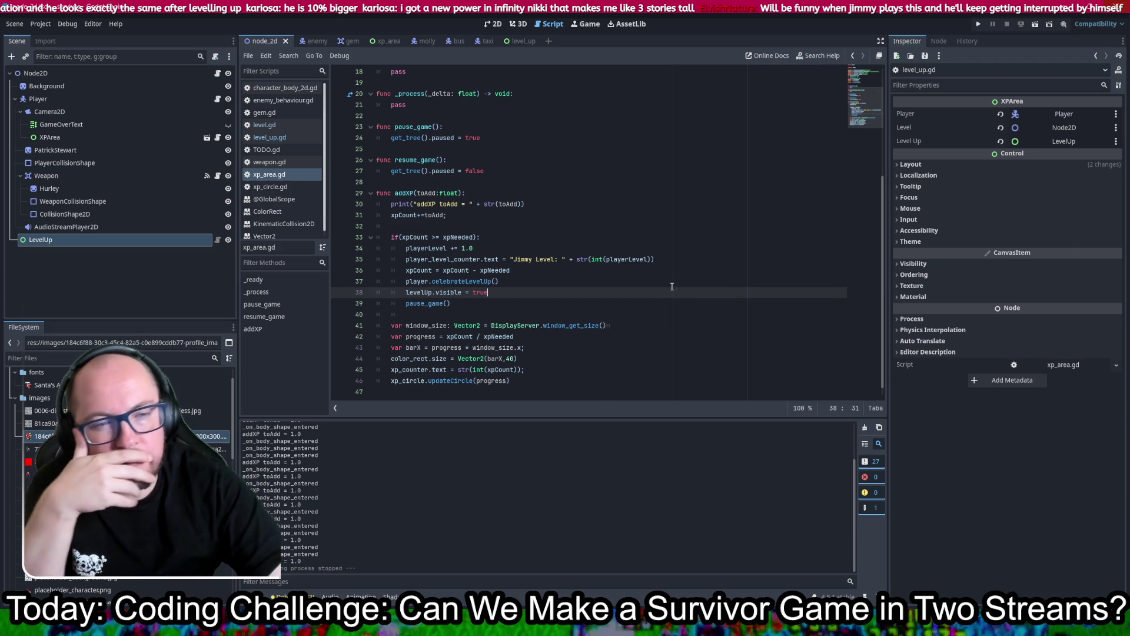
Step: Run the game, play Jimmy through enemies and pizzas to Level 2, then close the game window
left_click(977, 24)
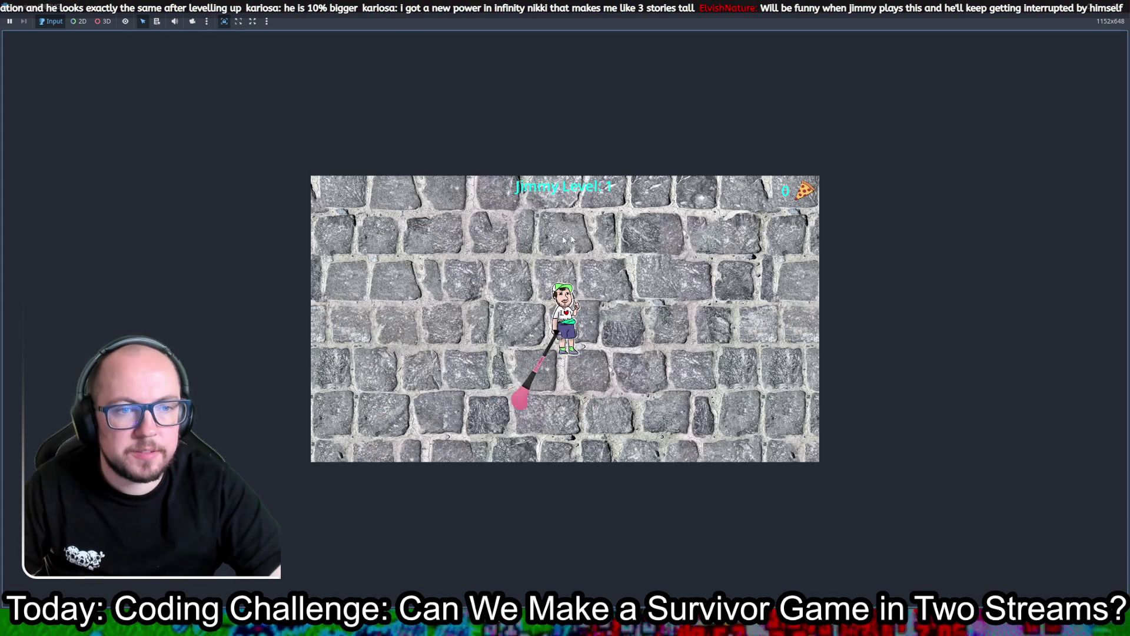
key("Down")
key("Left")
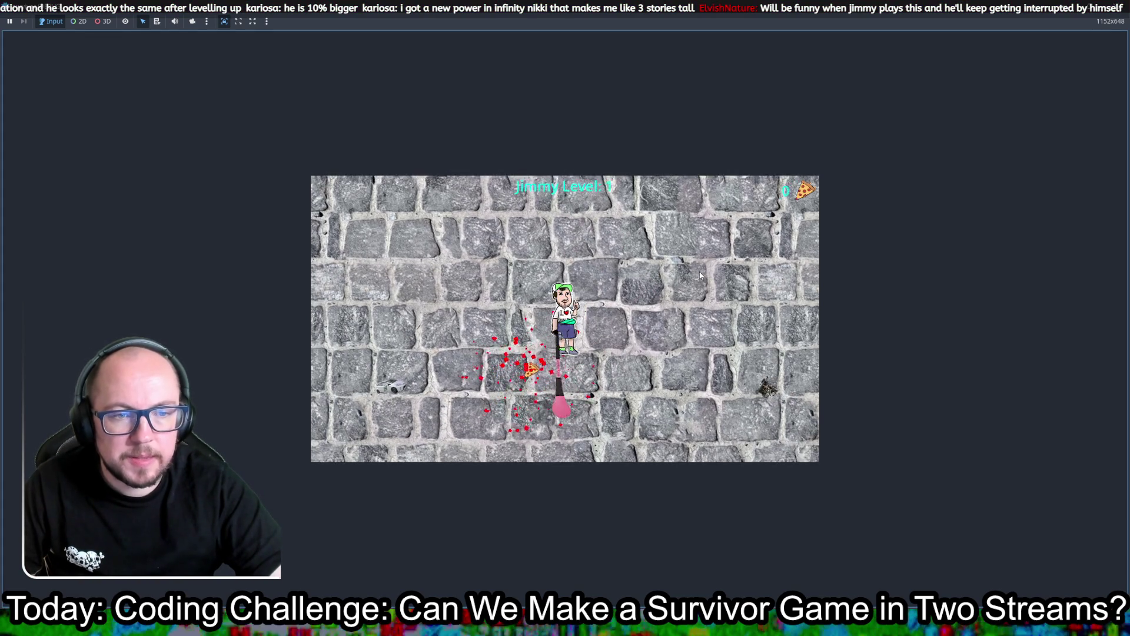
key("Down")
key("Right")
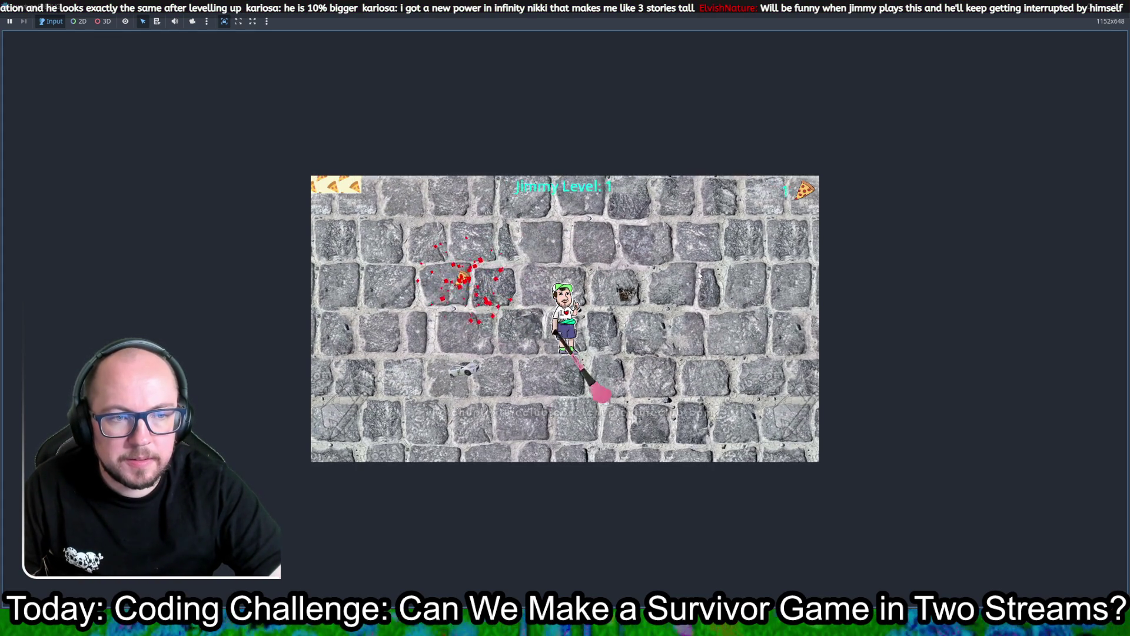
key("Up")
key("Left")
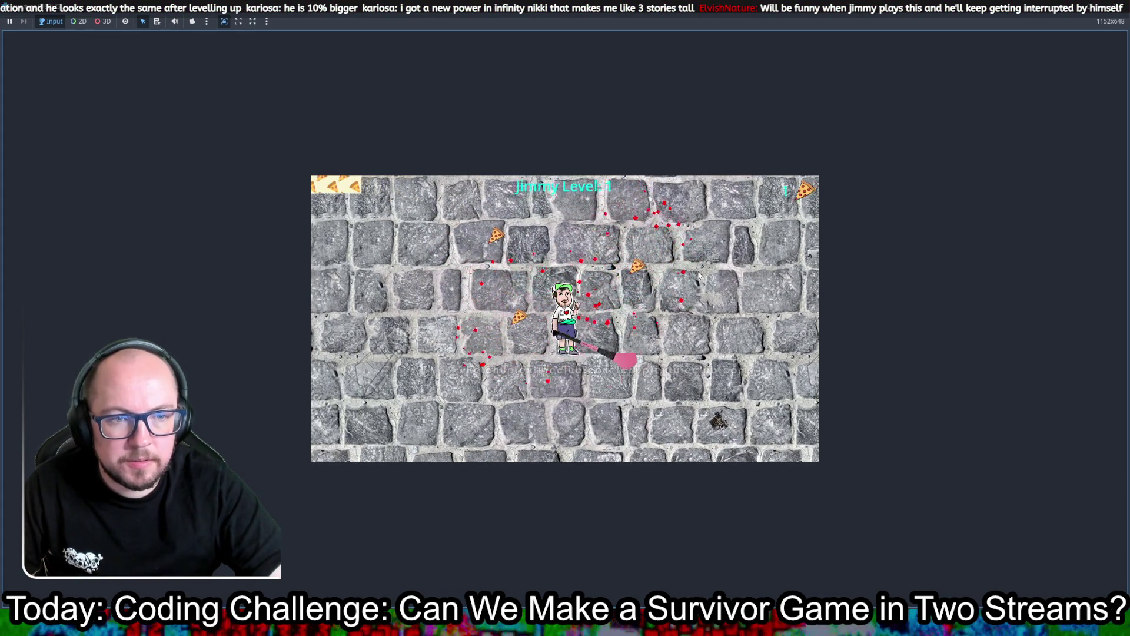
key("Down")
key("Right")
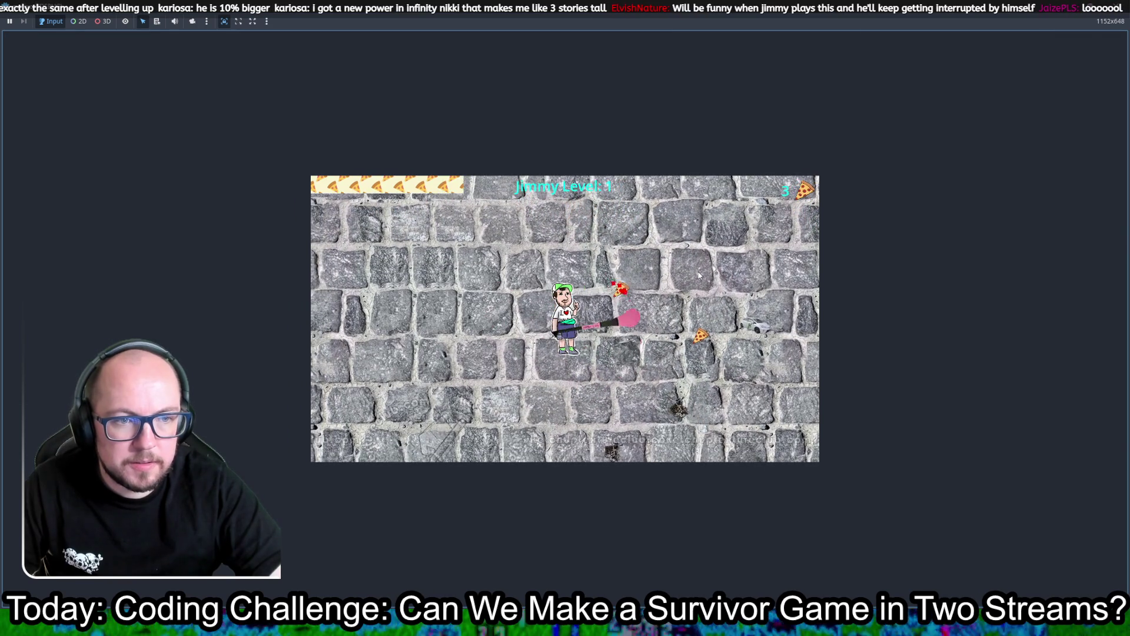
key("Down")
key("Left")
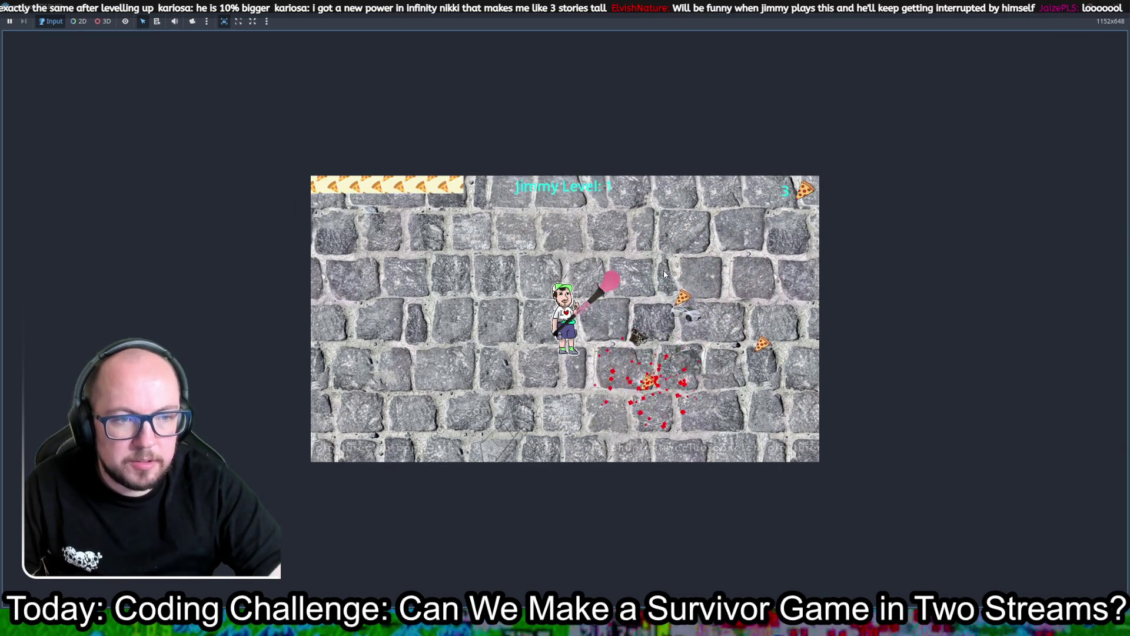
key("Right")
key("Down")
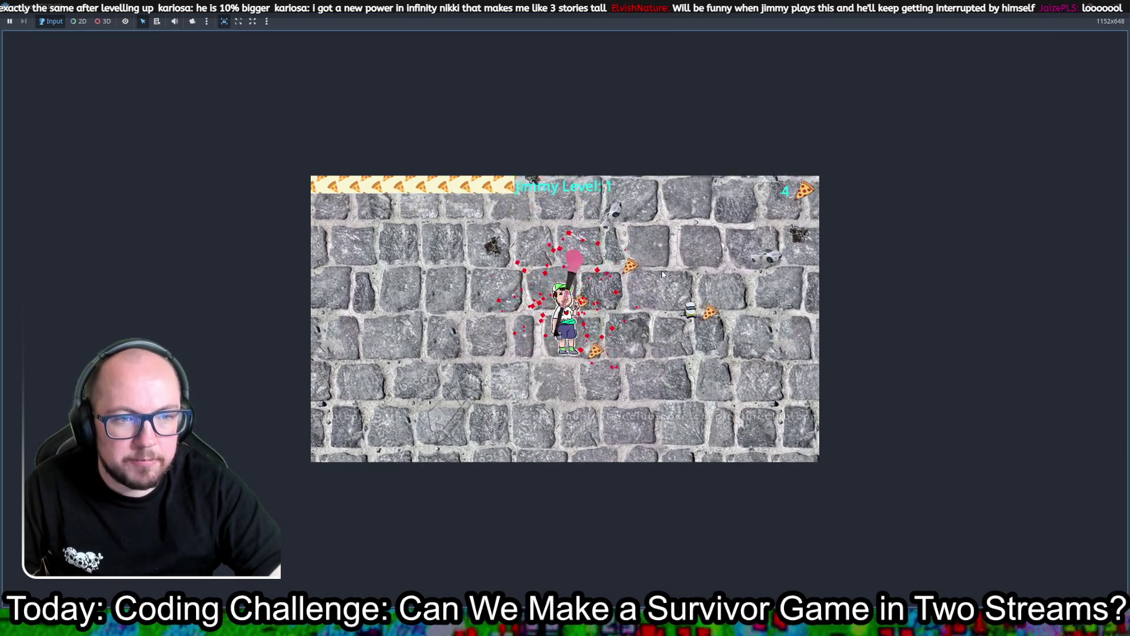
key("Down")
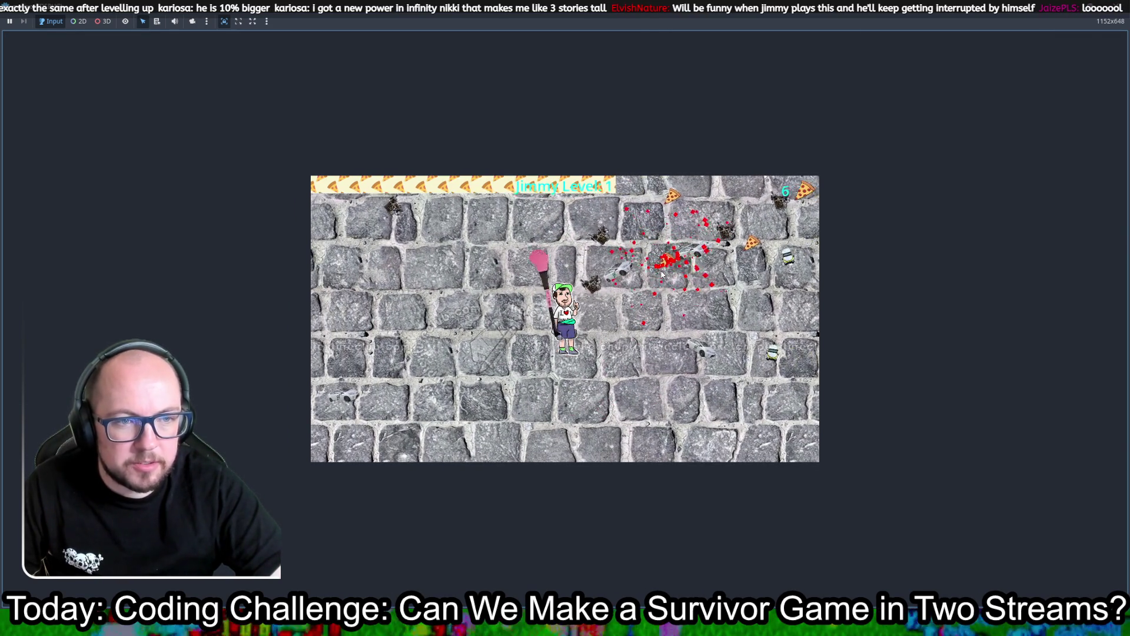
key("Right")
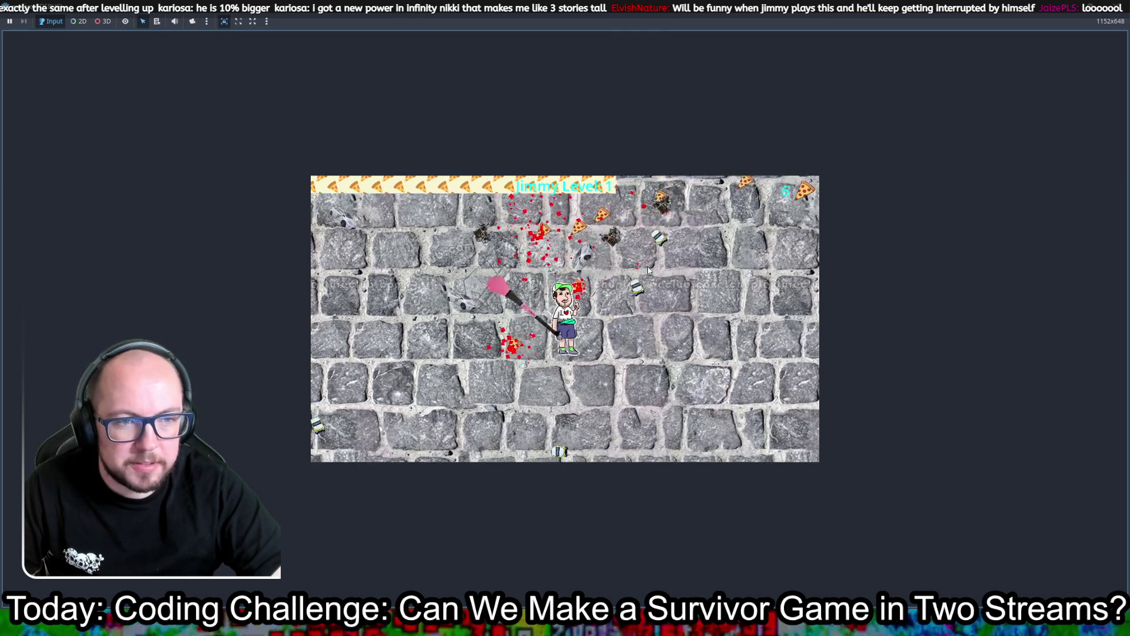
key("Up")
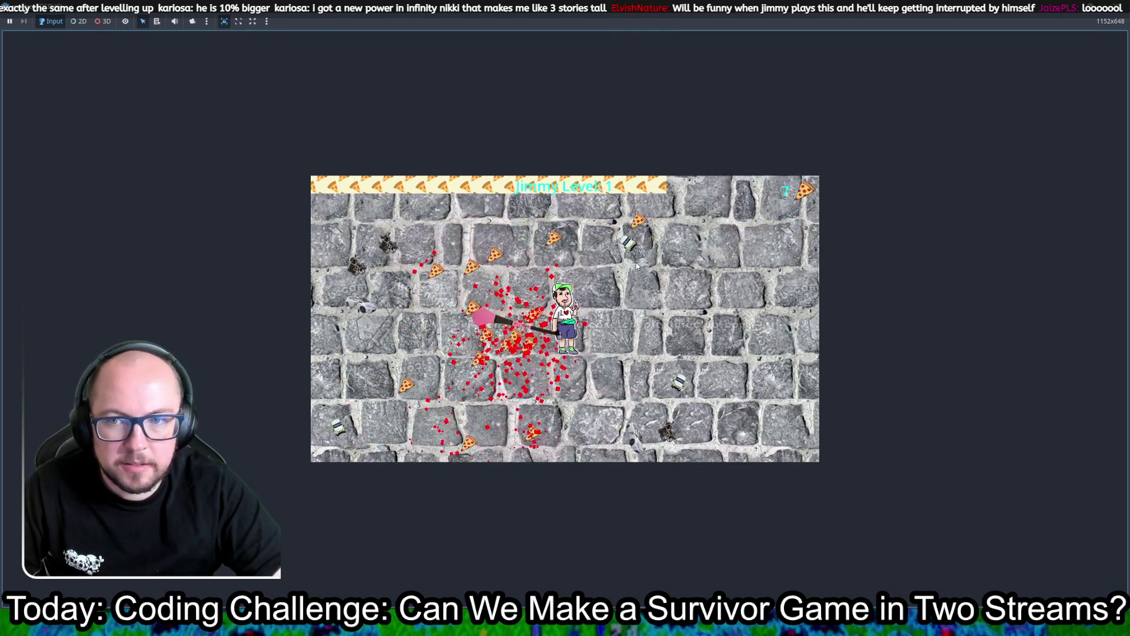
key("Up")
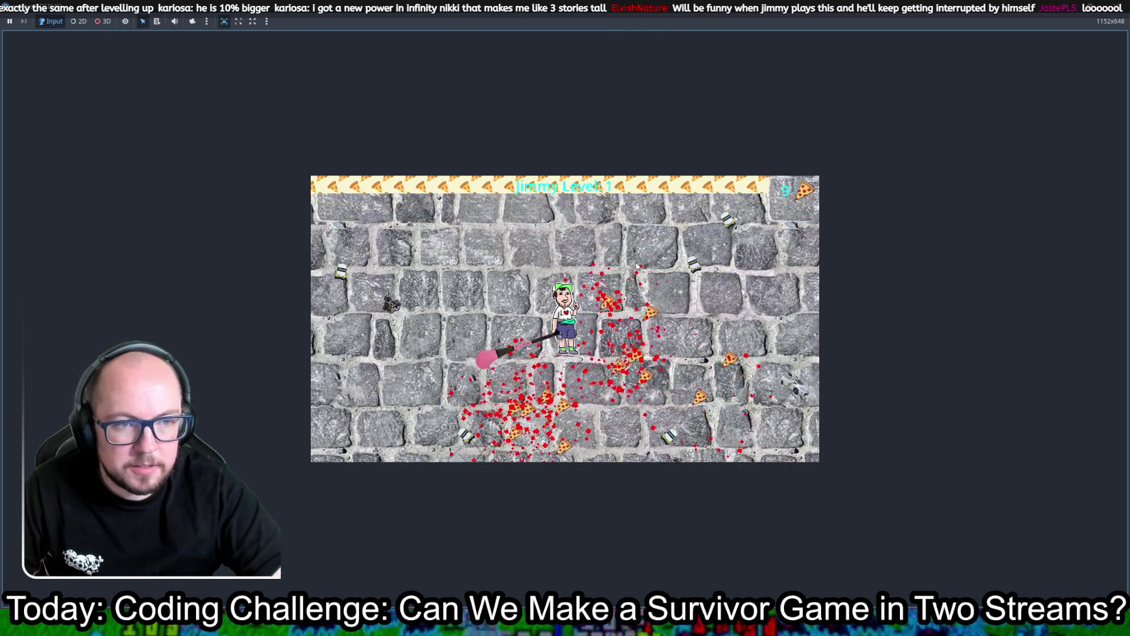
key("Down")
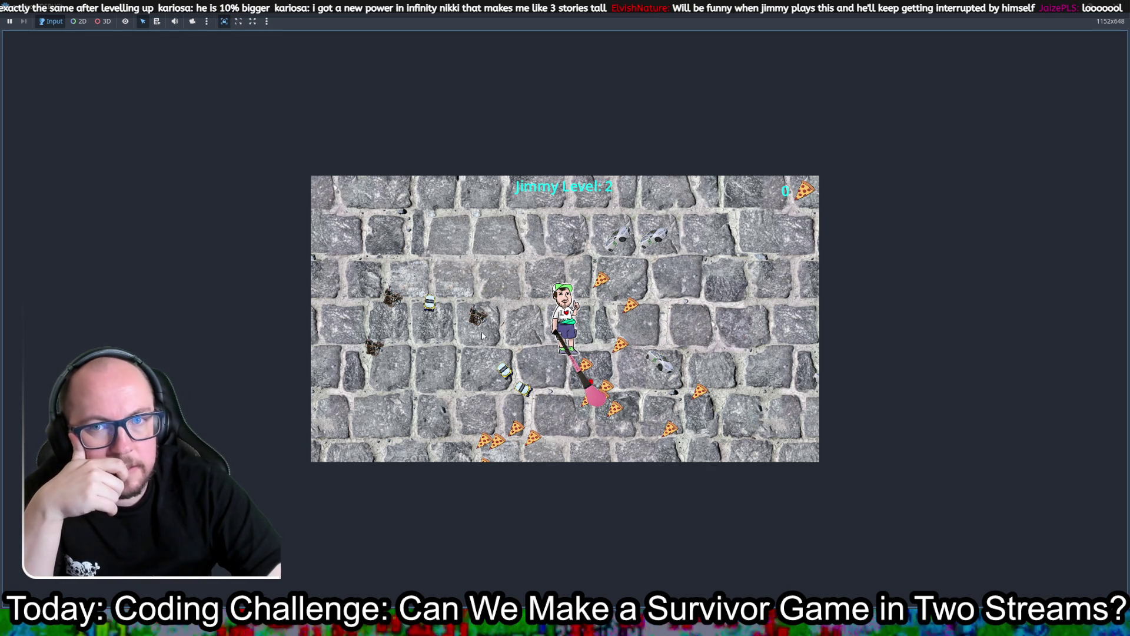
left_click(1121, 4)
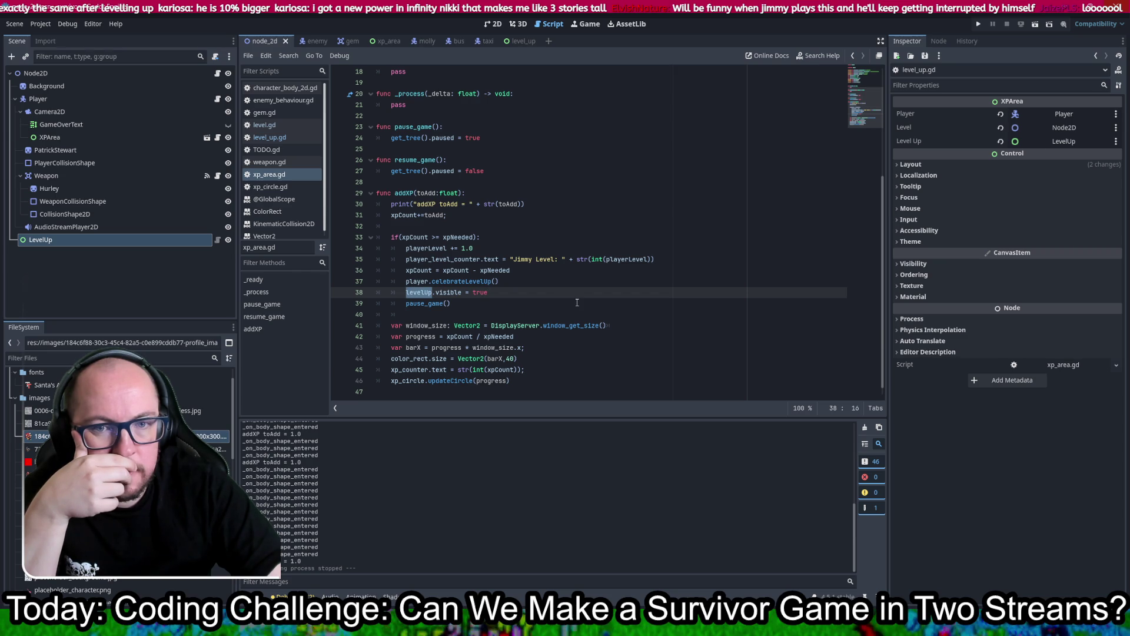
Step: Rerun the game and steer Jimmy through enemies and pizzas until he levels up again
left_click(482, 308)
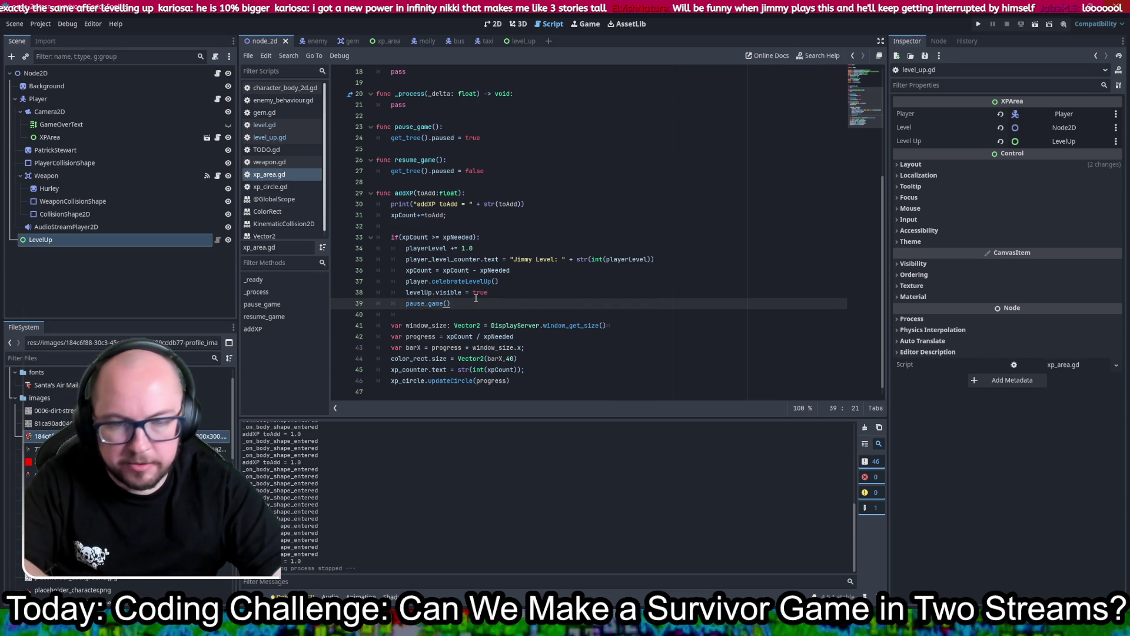
left_click(978, 27)
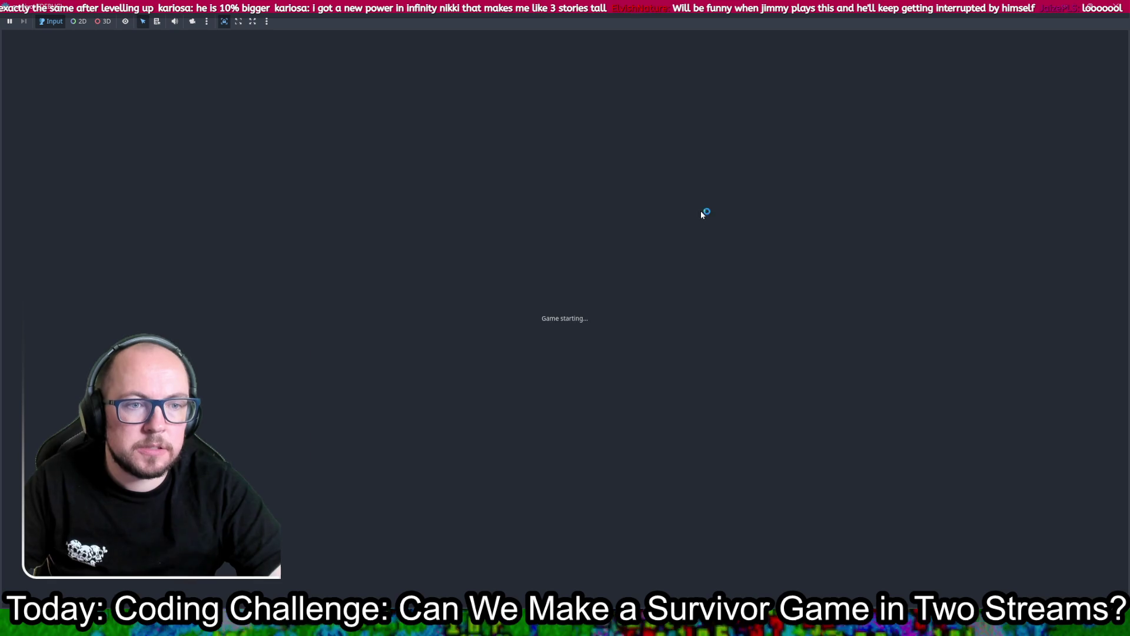
key("Up")
key("Left")
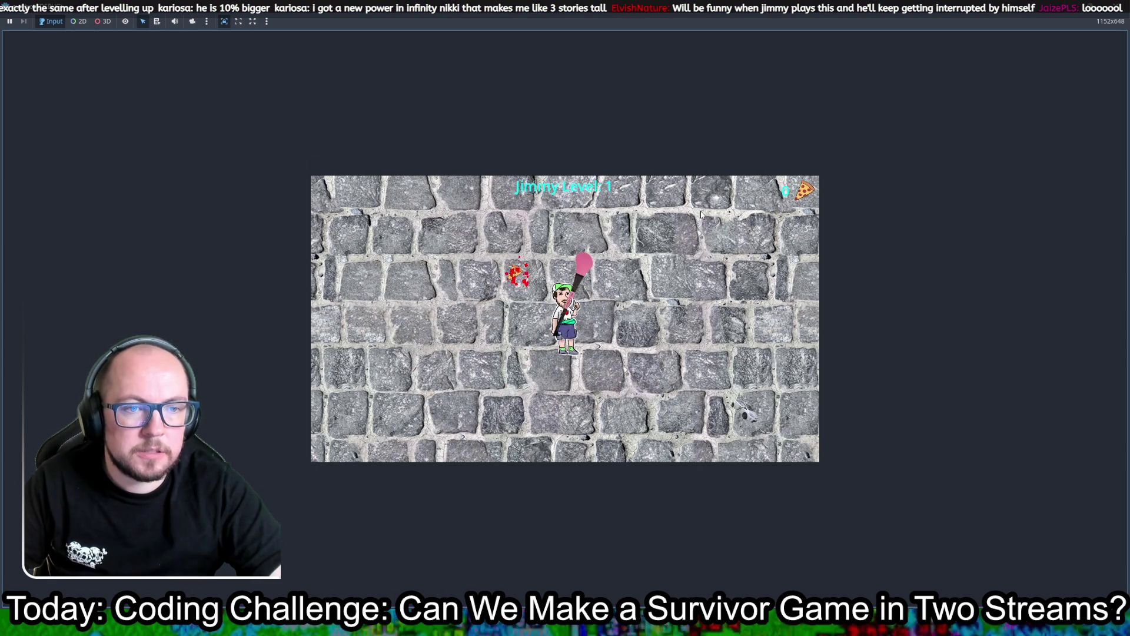
key("Up")
key("Left")
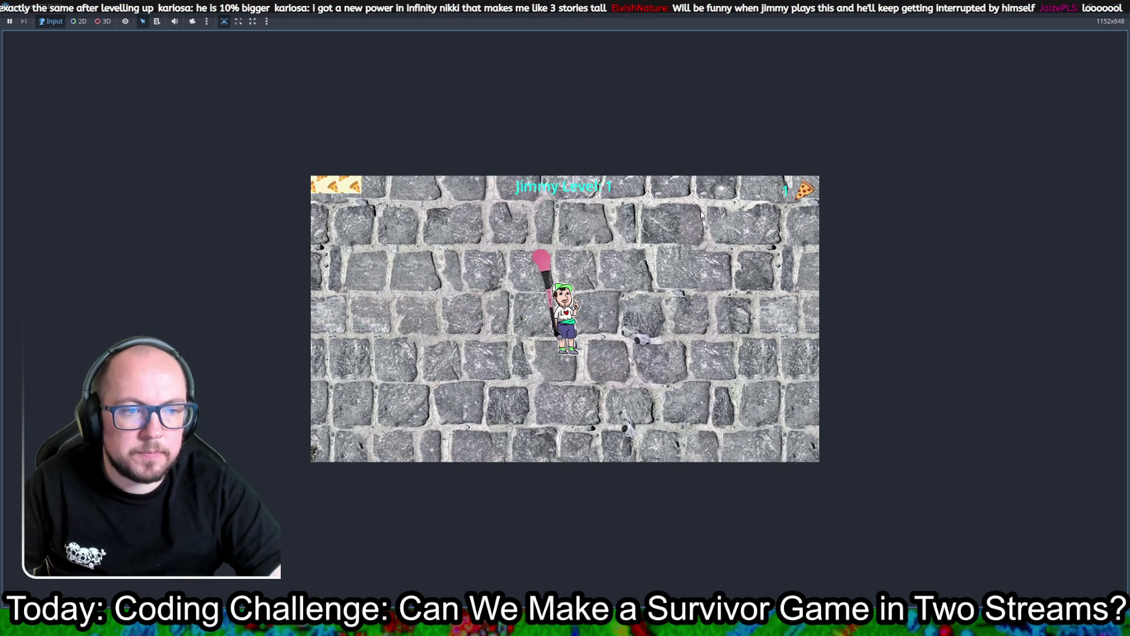
key("Left")
key("Right")
key("Down")
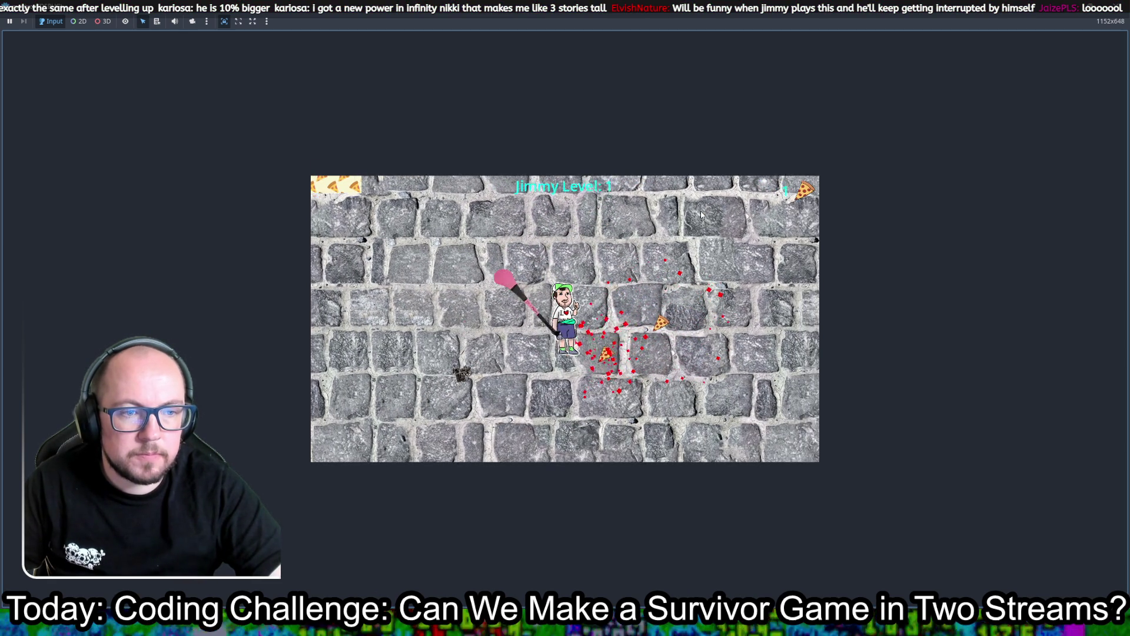
key("Down")
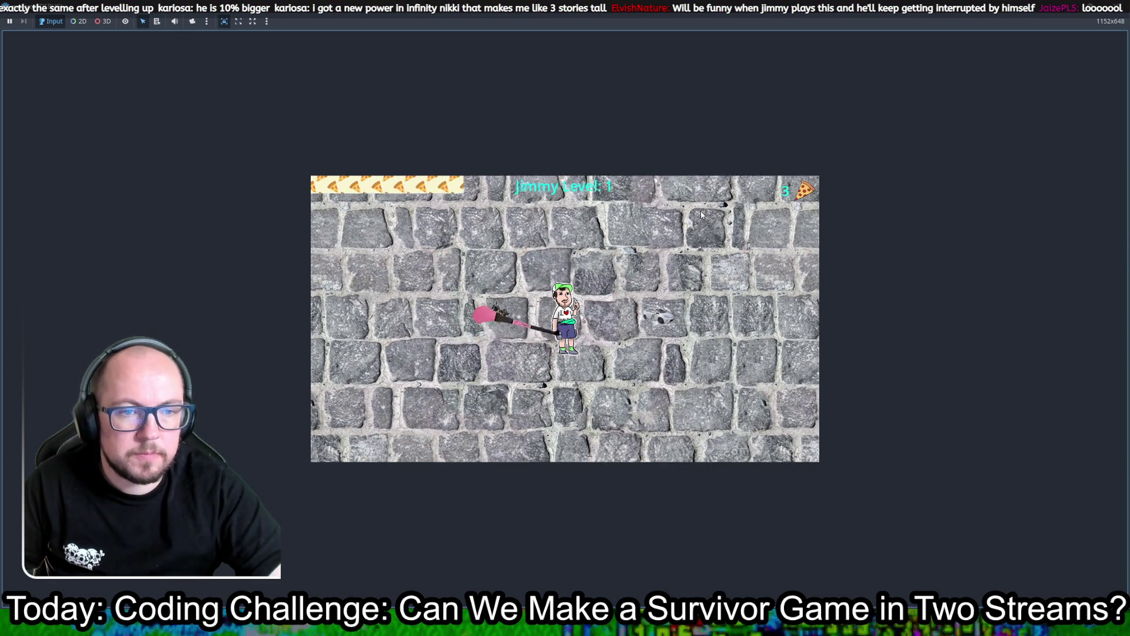
key("Right")
key("Down")
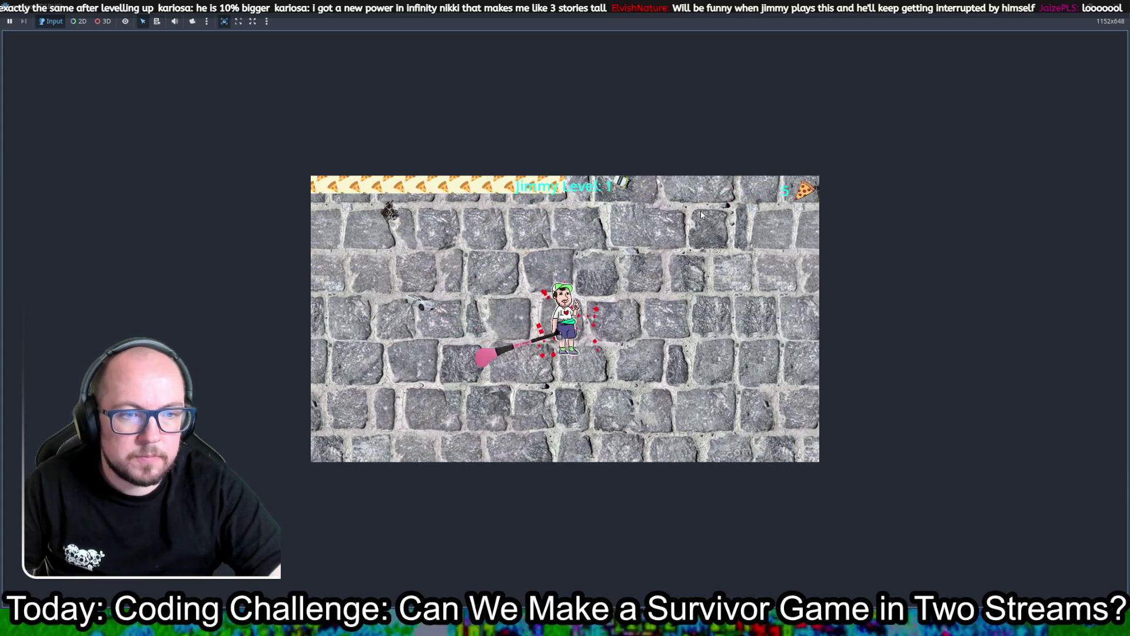
key("Right")
key("Down")
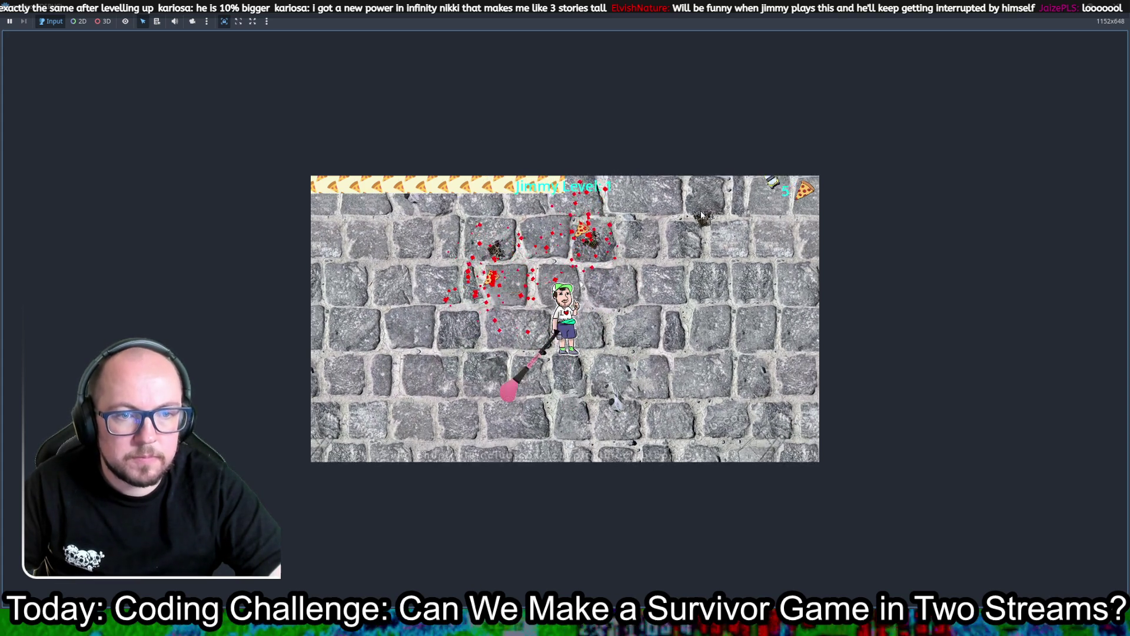
key("Down")
key("Up")
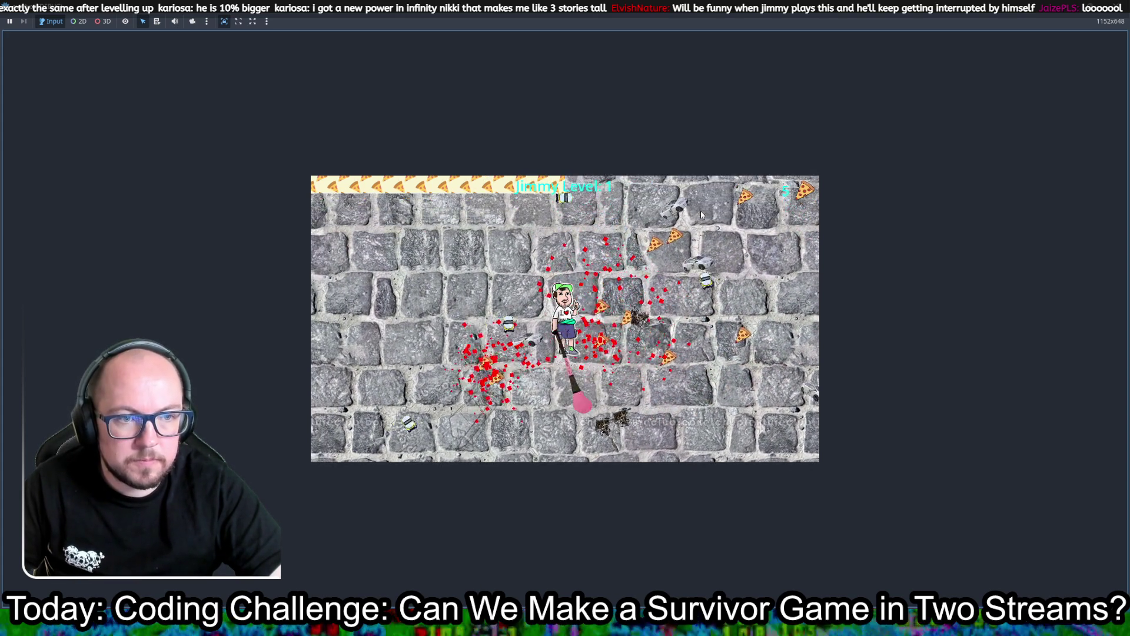
key("Right")
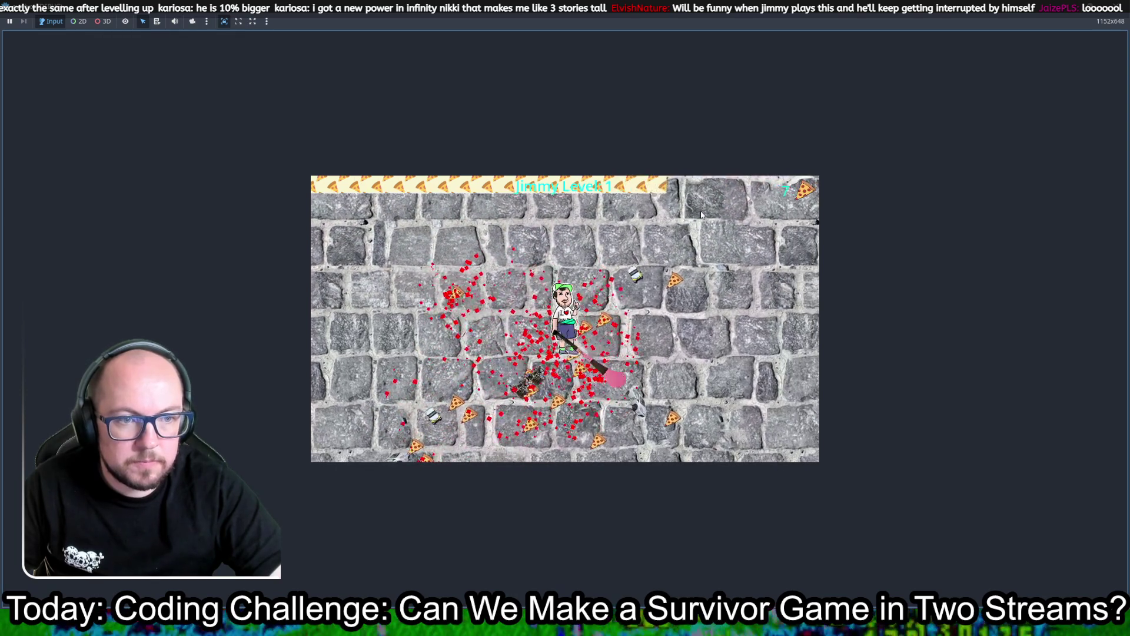
key("Left")
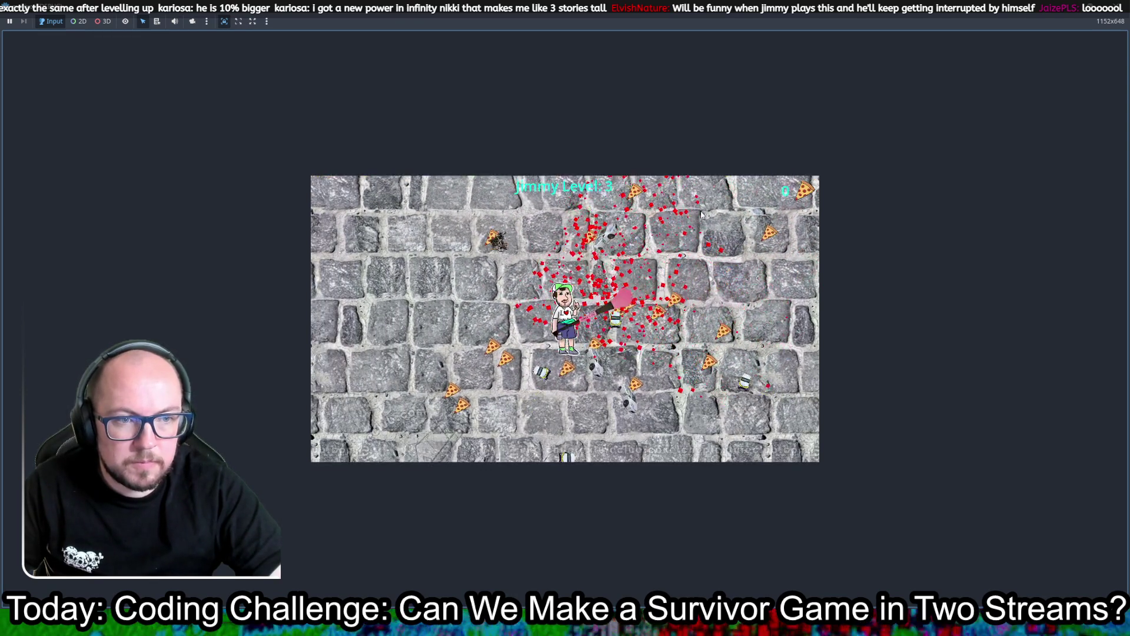
Step: Stop the game and delete the LevelUp node from the node_2d scene
left_click(1120, 7)
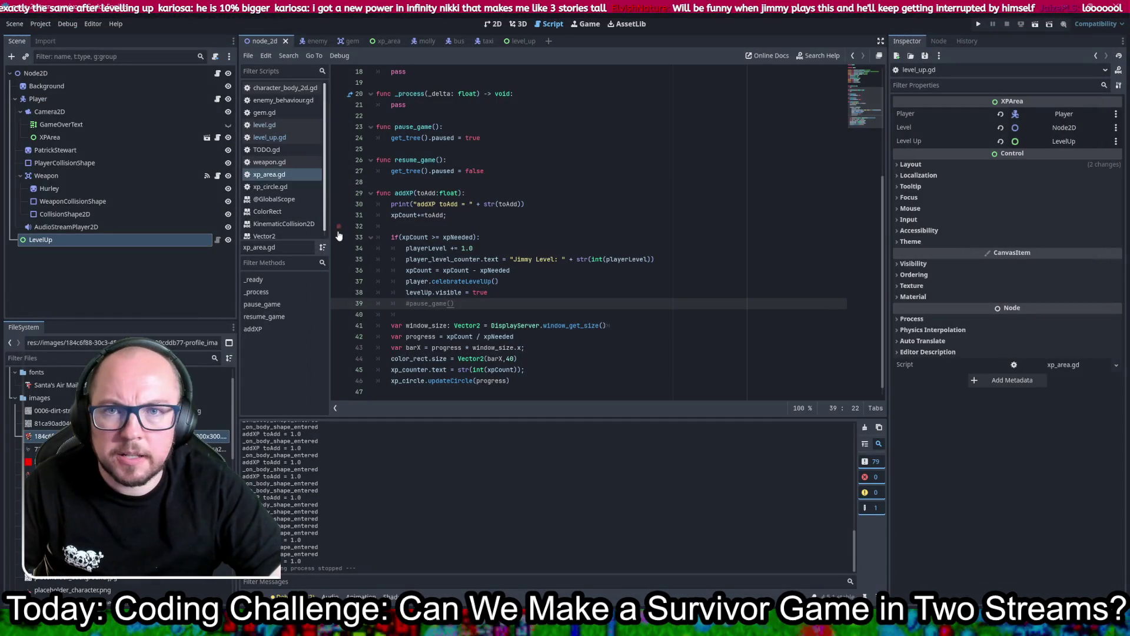
double_click(136, 243)
key("Escape")
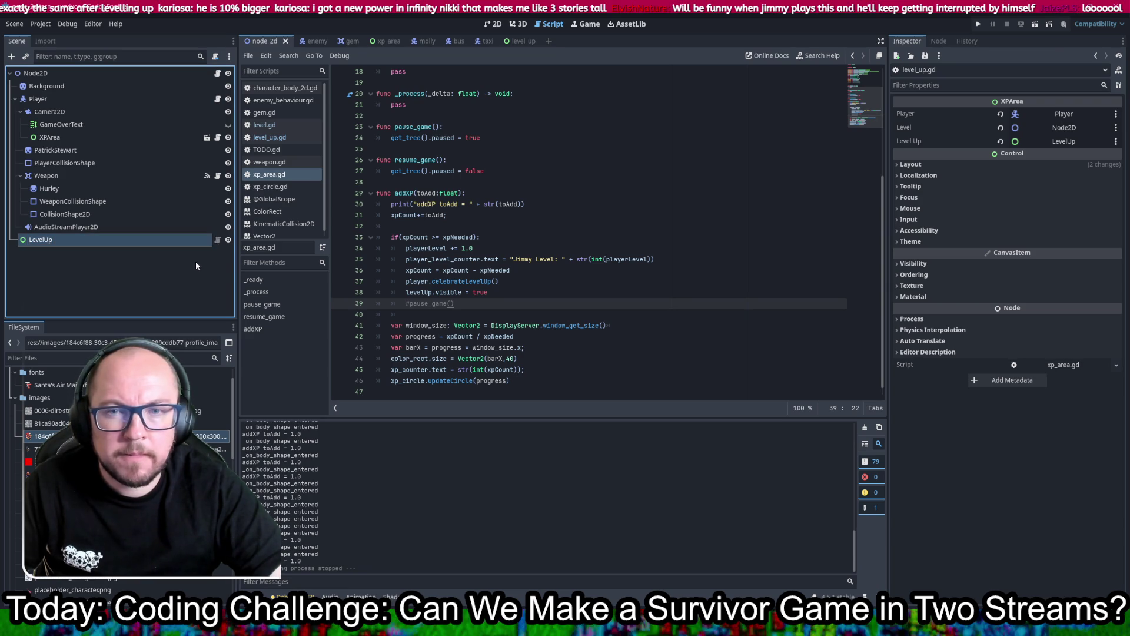
left_click(79, 226)
left_click(94, 240)
key("Delete")
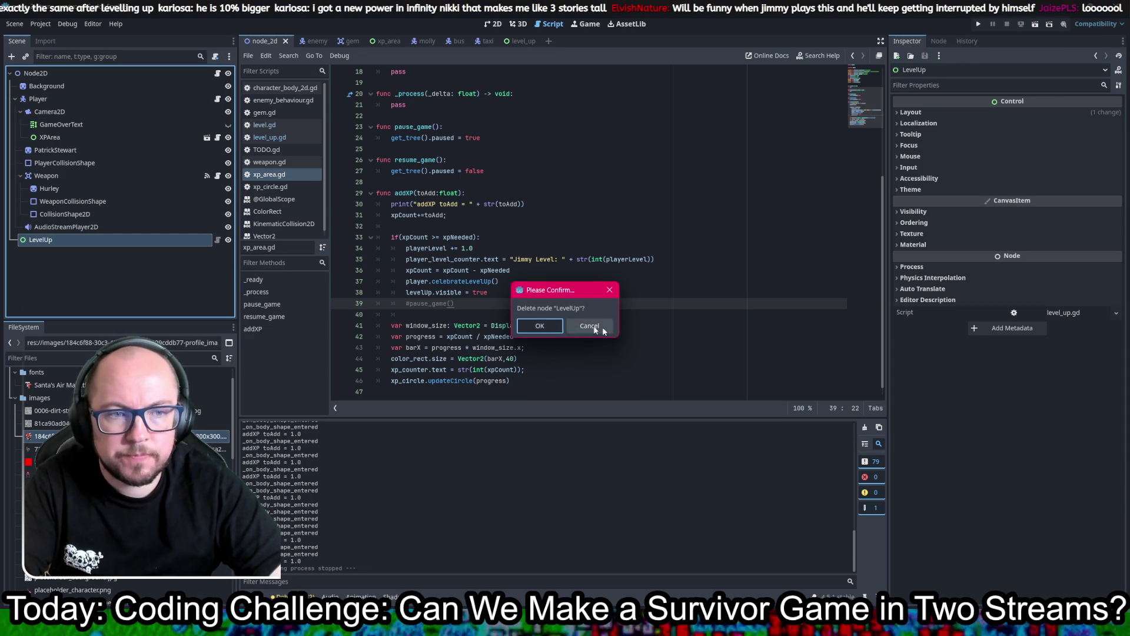
left_click(541, 327)
Step: Instance level_up.tscn under Node2D, save the scene, and assign it to XPArea's Level Up property
right_click(34, 73)
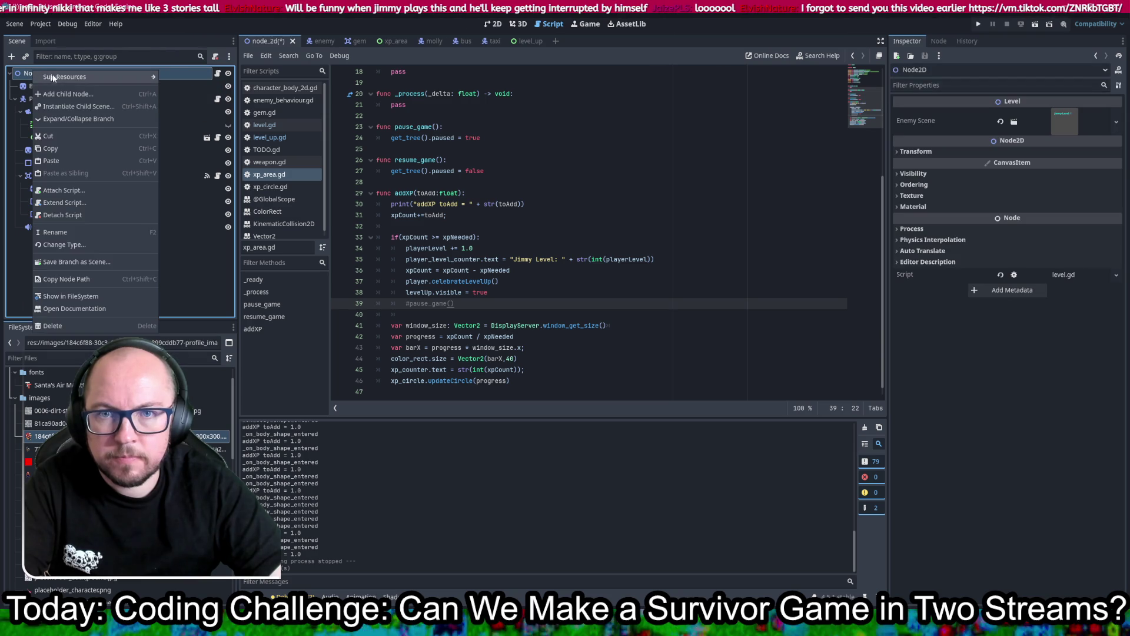
mouse_move(60, 78)
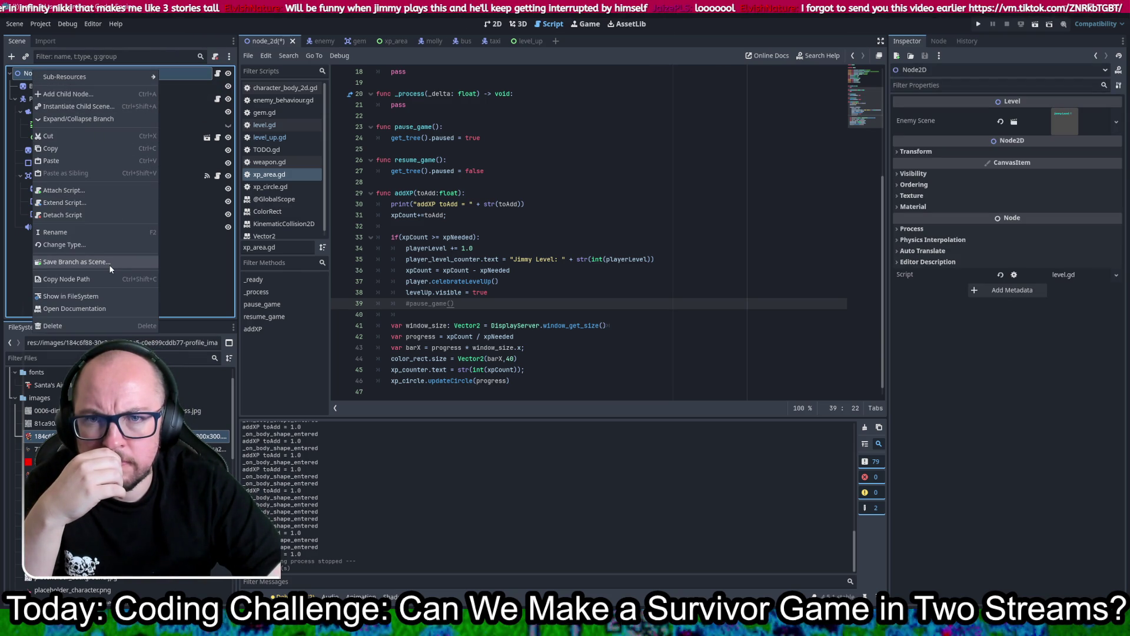
left_click(71, 106)
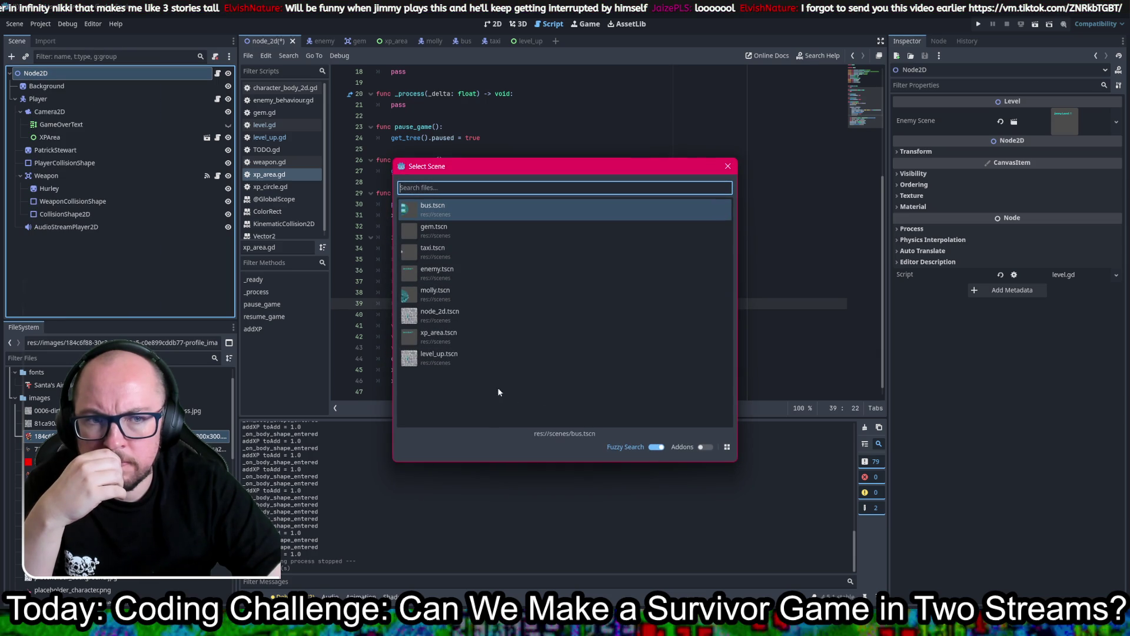
double_click(441, 358)
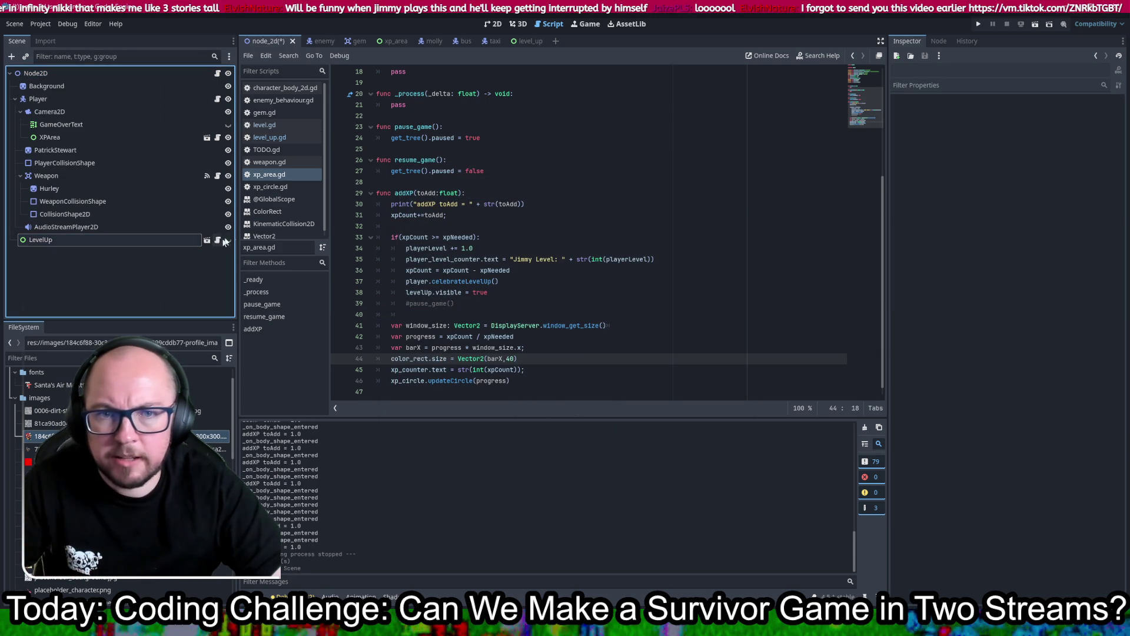
key("ctrl+s")
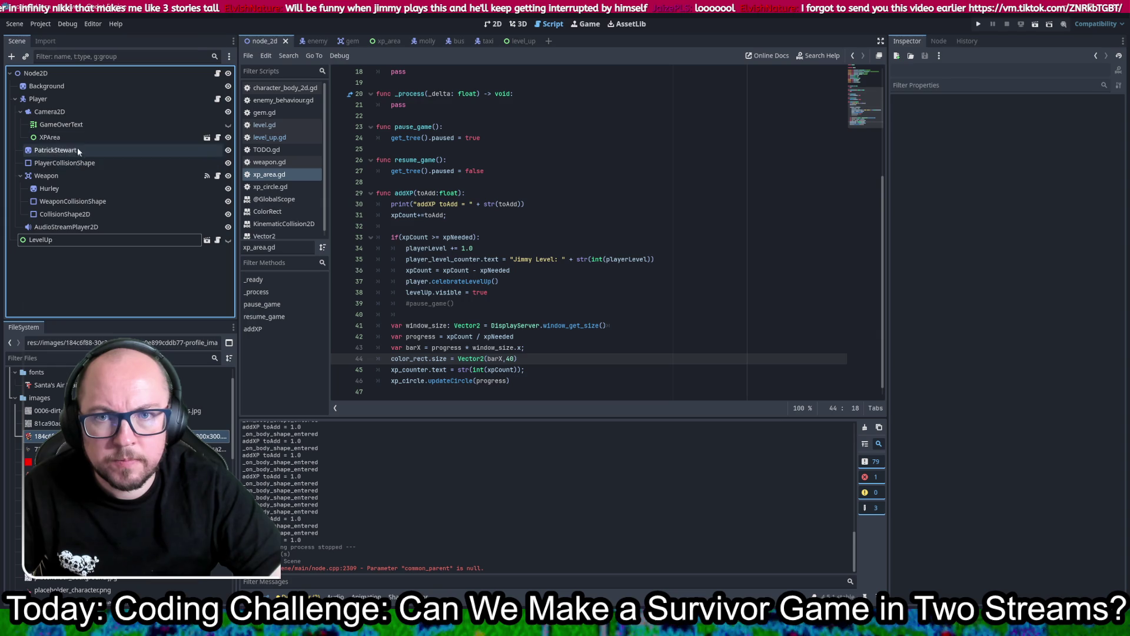
left_click(50, 138)
left_click_drag(40, 240, 977, 140)
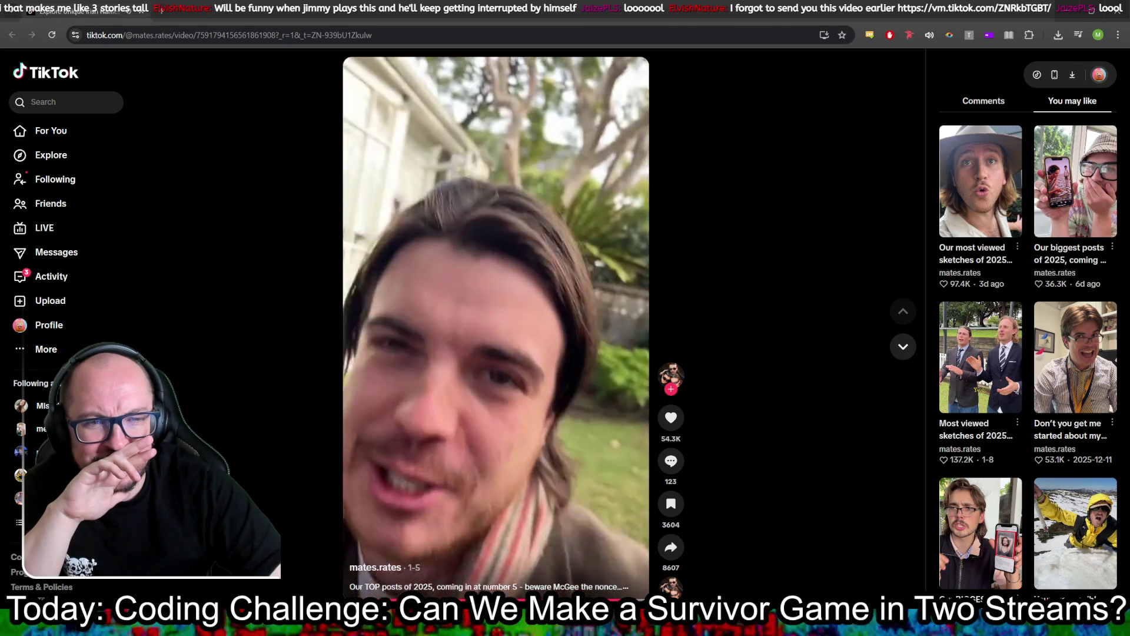
Step: Return to the Godot editor with the cursor on the xpCount line in addXP
left_click(903, 346)
key("alt+Tab")
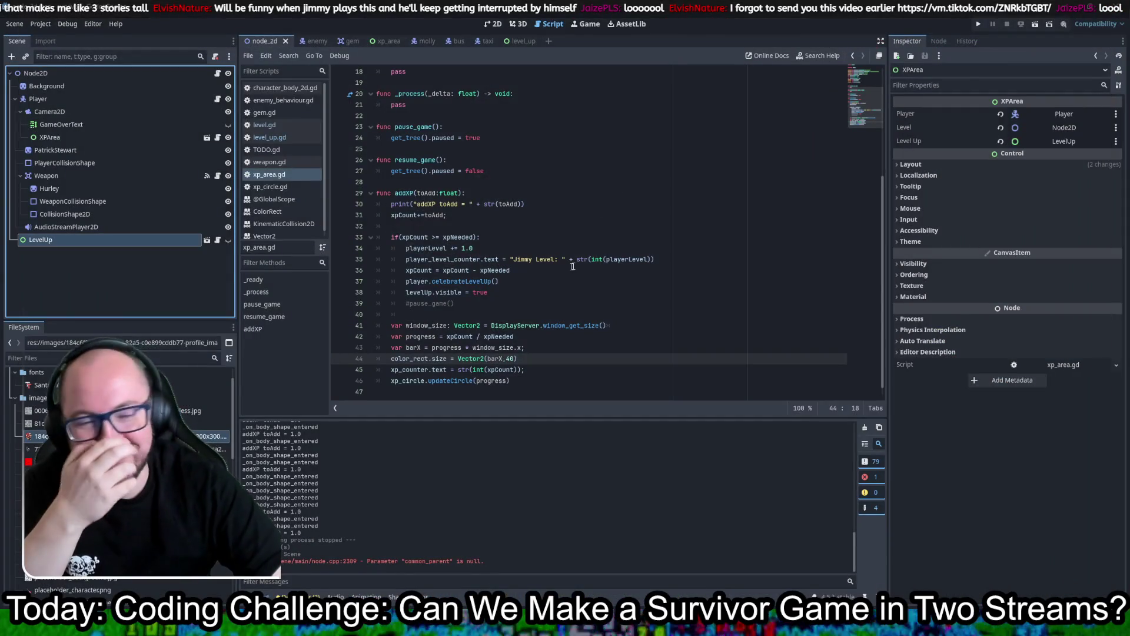
left_click(627, 211)
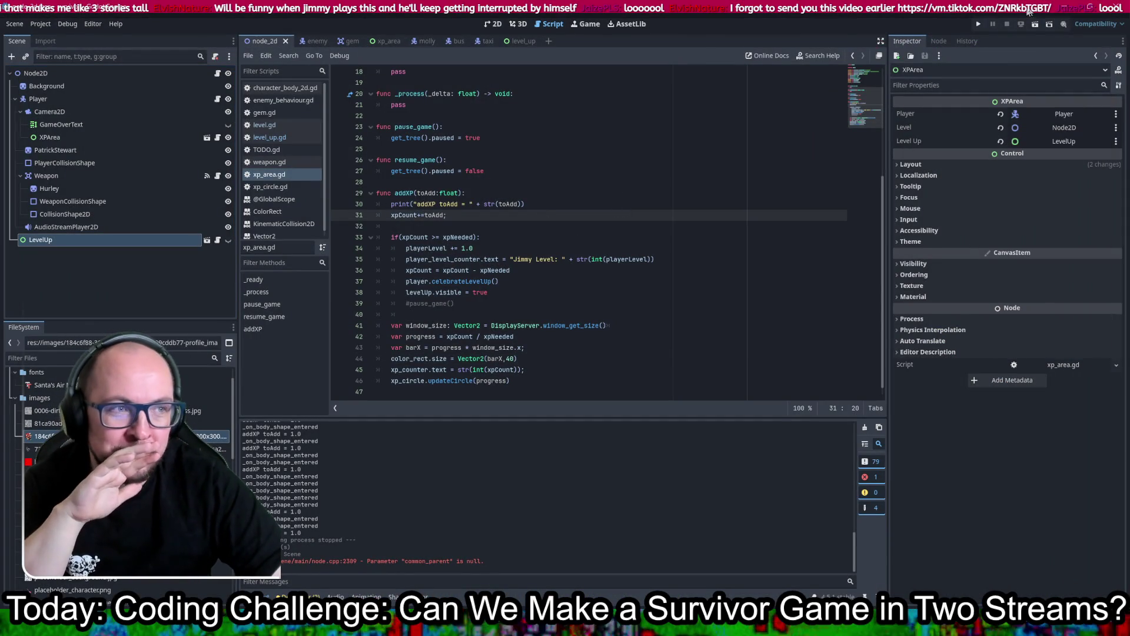
Step: Run the project and steer Jimmy through the enemies to collect pizzas
left_click(977, 24)
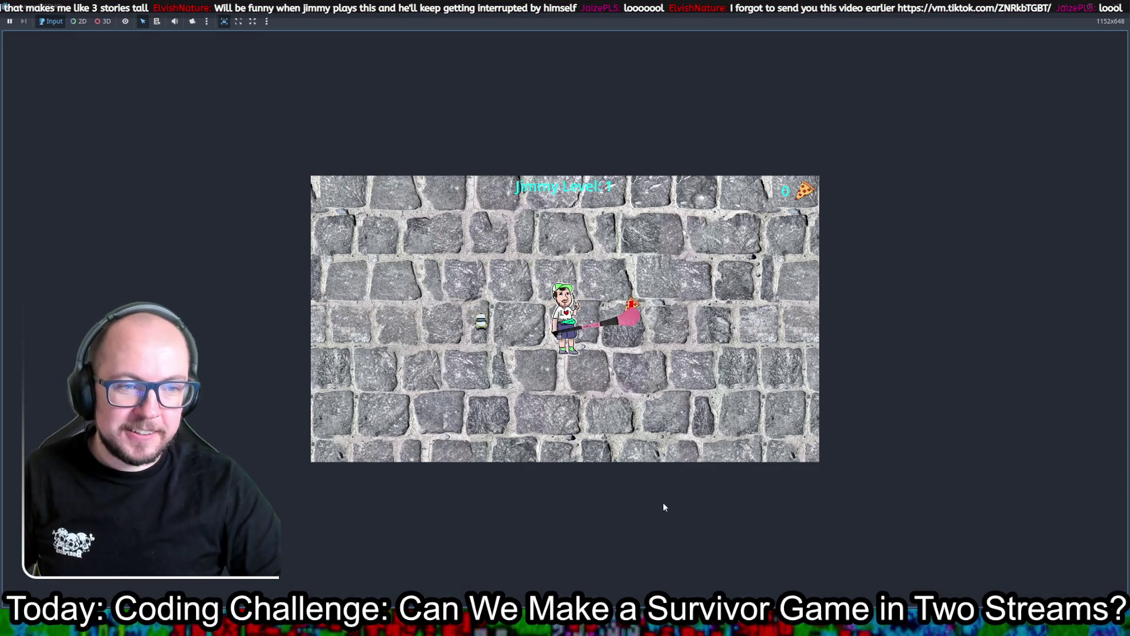
key("Down")
key("Right")
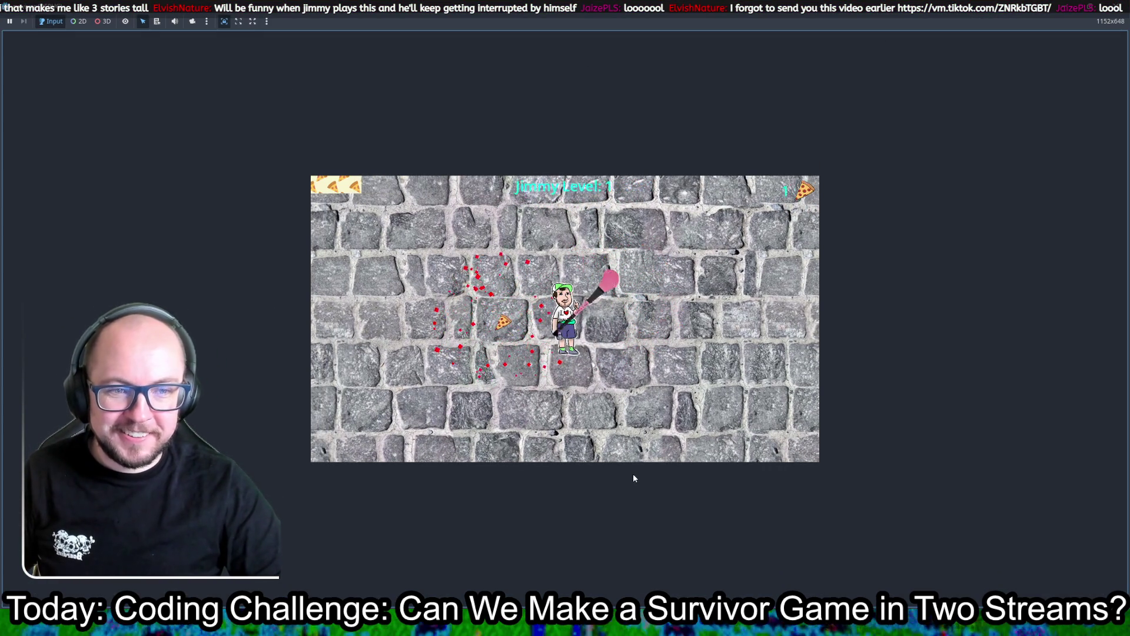
key("Up")
key("Left")
key("Right")
key("Down")
key("Left")
key("Up")
Step: Keep moving Jimmy until the Level Up panel shows three choices, then stop the game
mouse_move(491, 624)
key("Up")
key("Up")
key("Left")
key("Down")
key("Down")
key("Down")
key("Up")
key("Right")
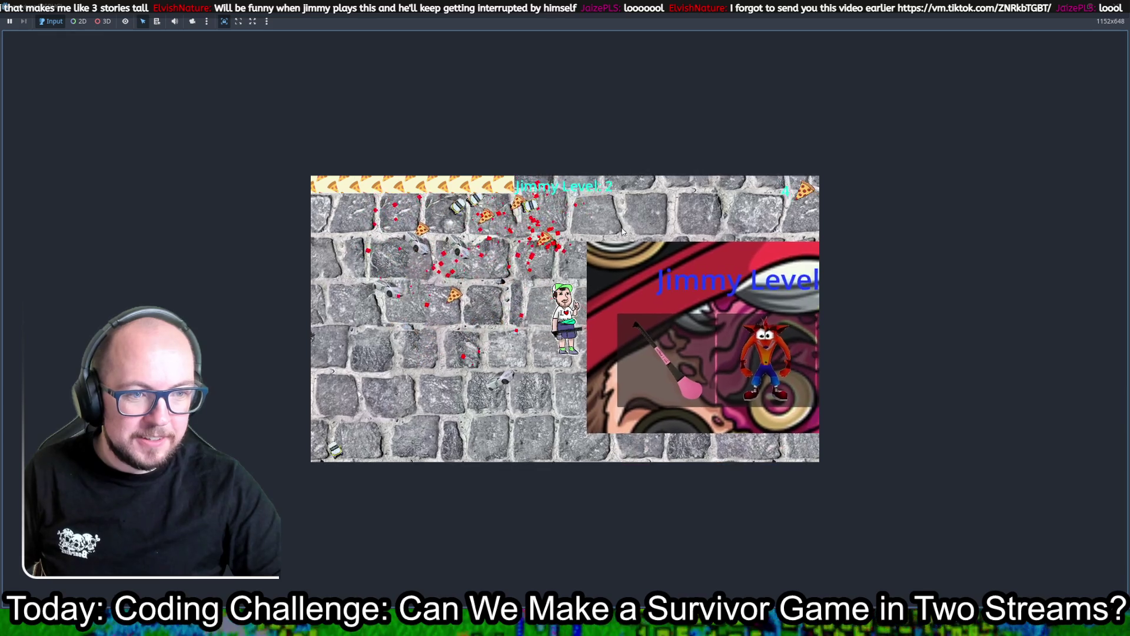
key("Down")
key("Right")
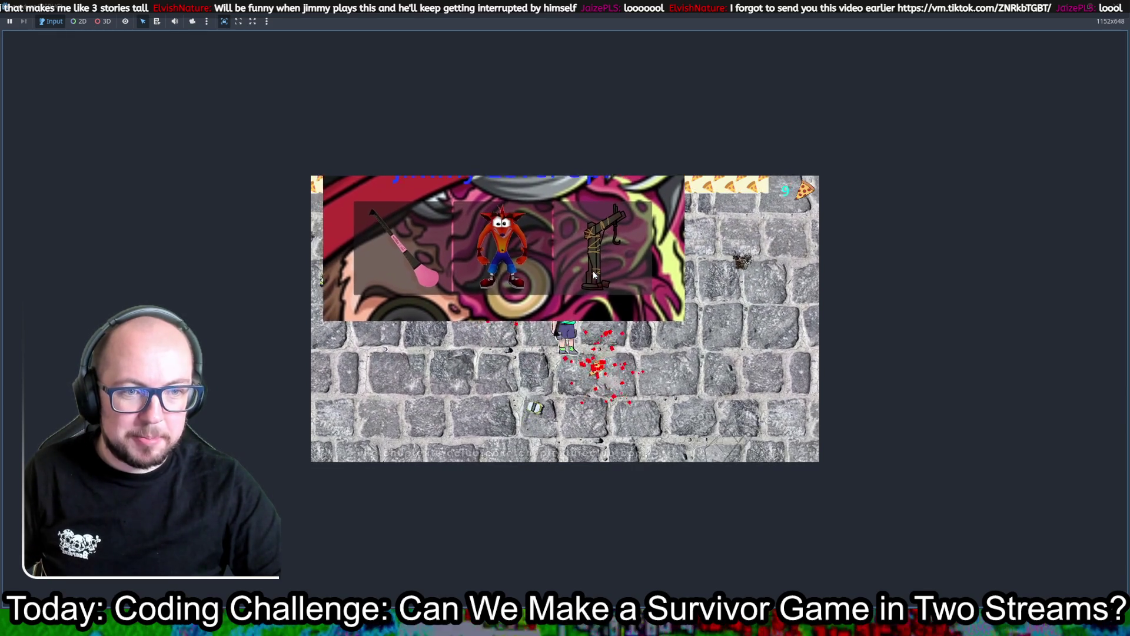
key("Left")
key("Up")
key("Left")
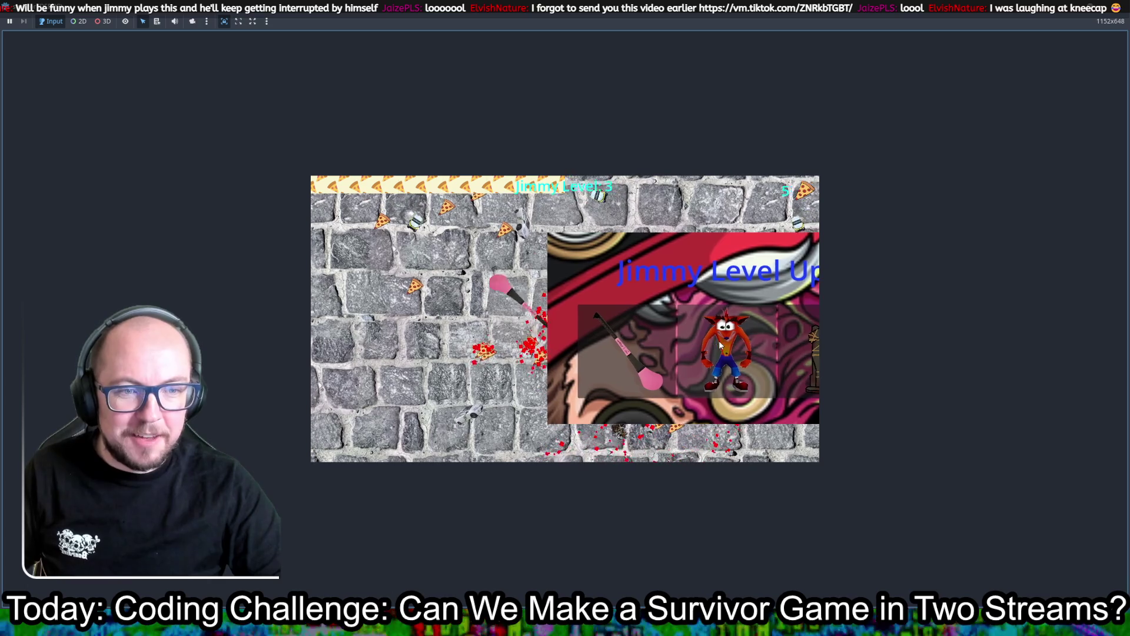
left_click(1107, 13)
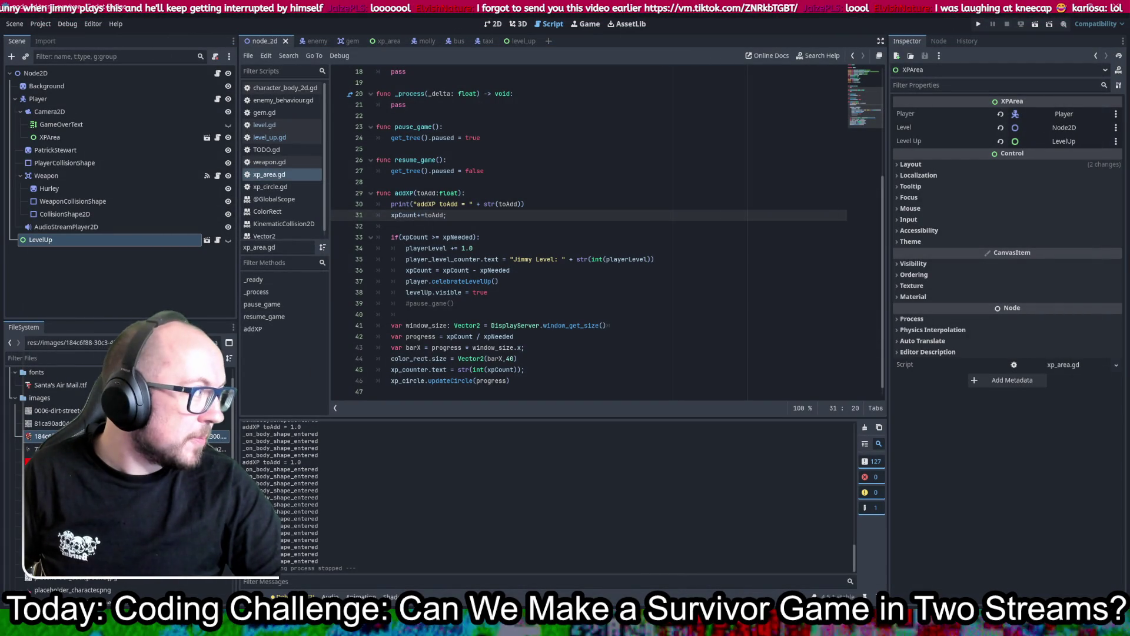
Step: Change an option for an app in the system tray's hidden icons
left_click(982, 627)
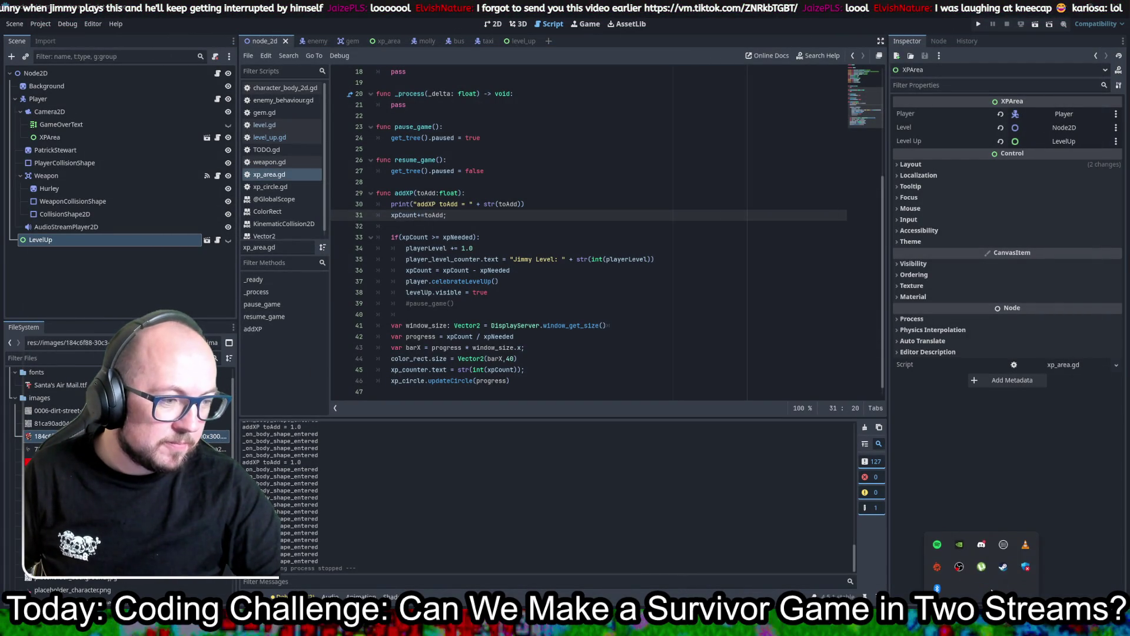
right_click(984, 569)
left_click(1024, 564)
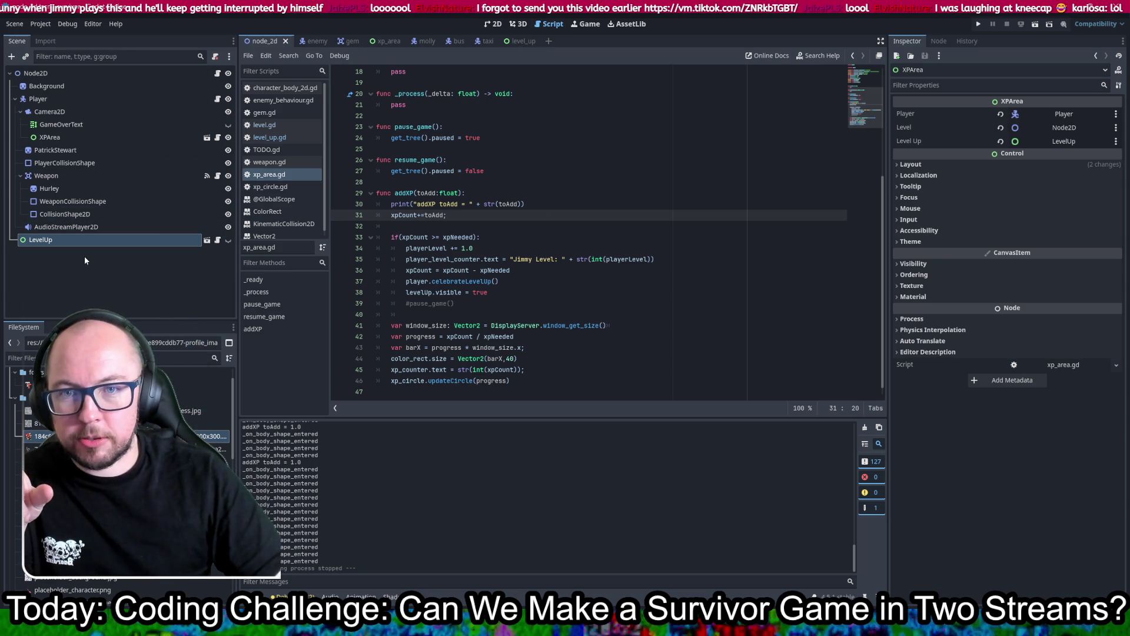
Step: Move the LevelUp node under Camera2D, save node_2d, and relaunch the game
left_click_drag(75, 242, 94, 110)
key("ctrl+s")
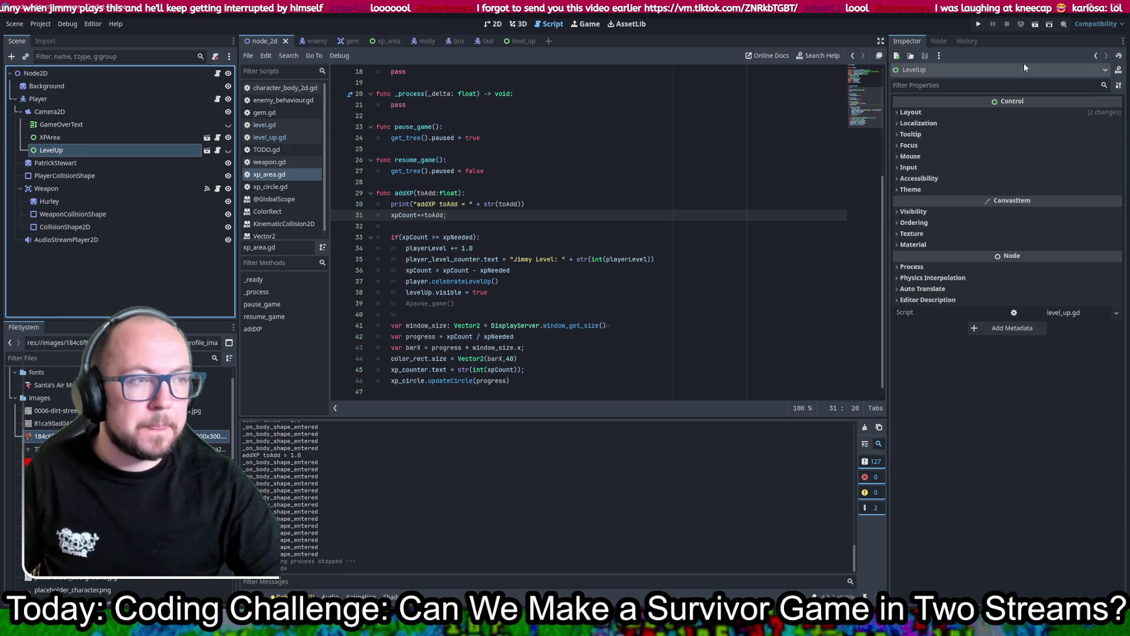
left_click(979, 24)
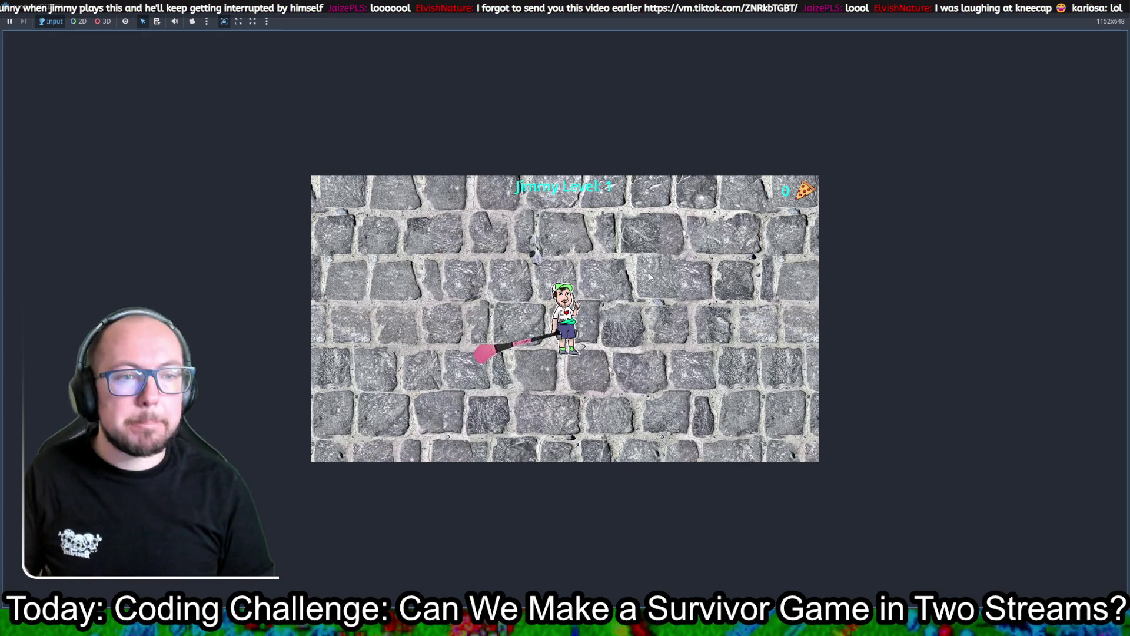
Step: Walk Jimmy around the level collecting pizzas to fill the XP bar
key("Up")
key("Left")
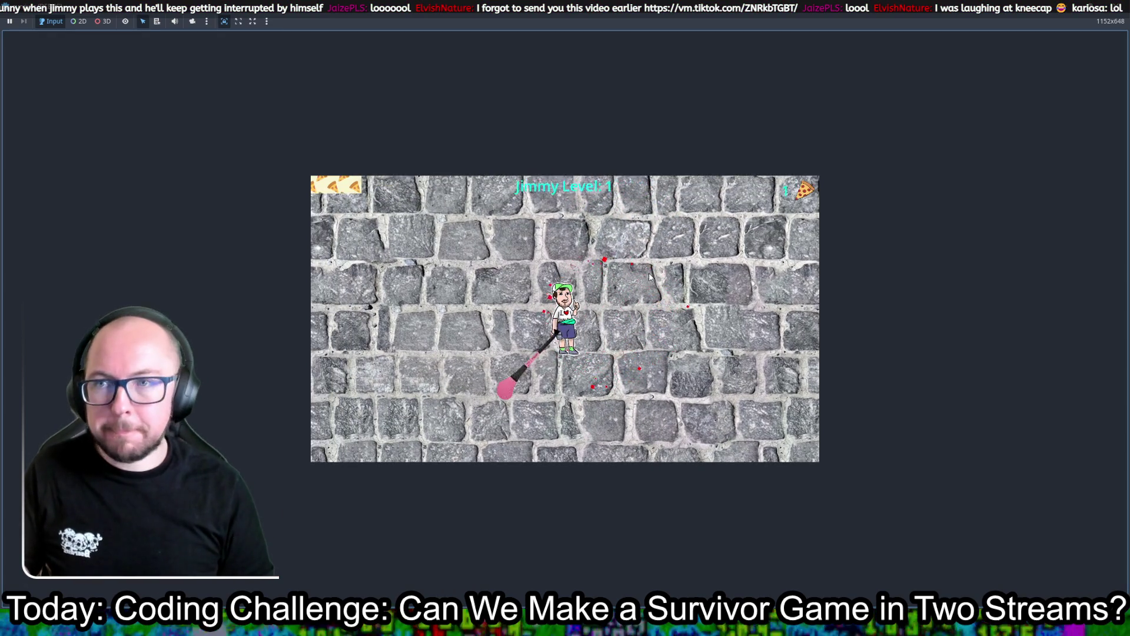
key("Down")
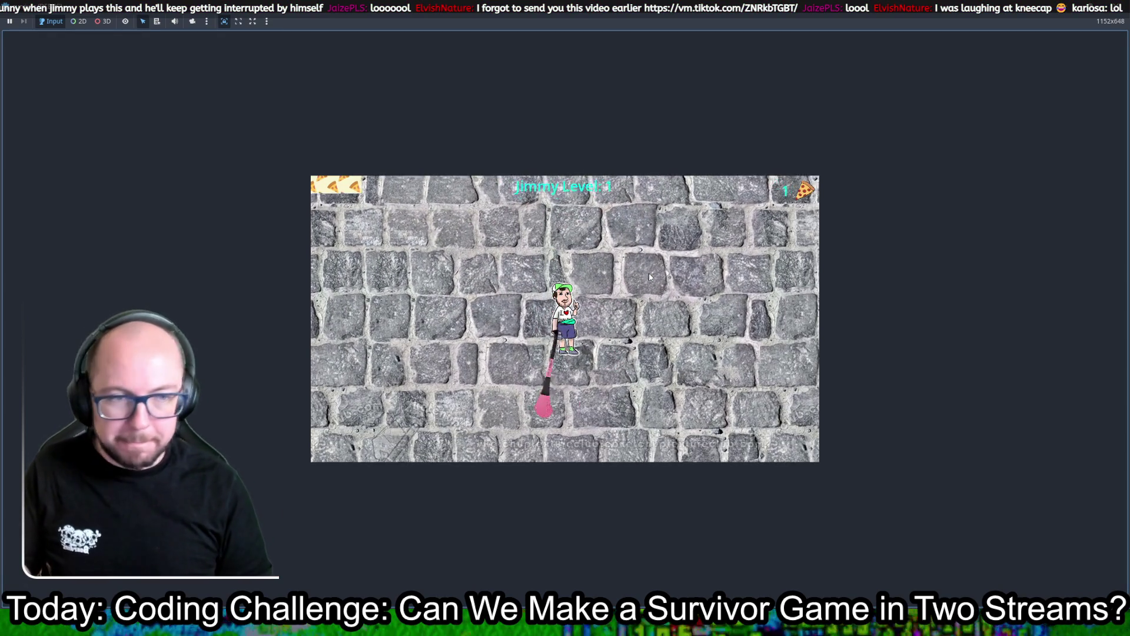
key("Right")
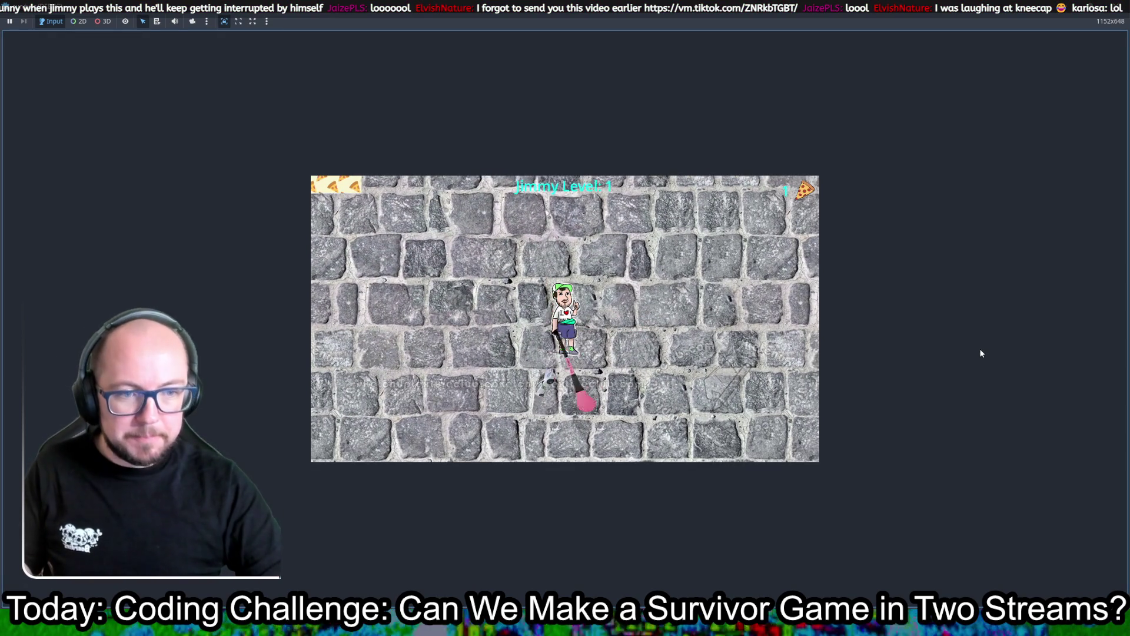
key("Right")
key("Down")
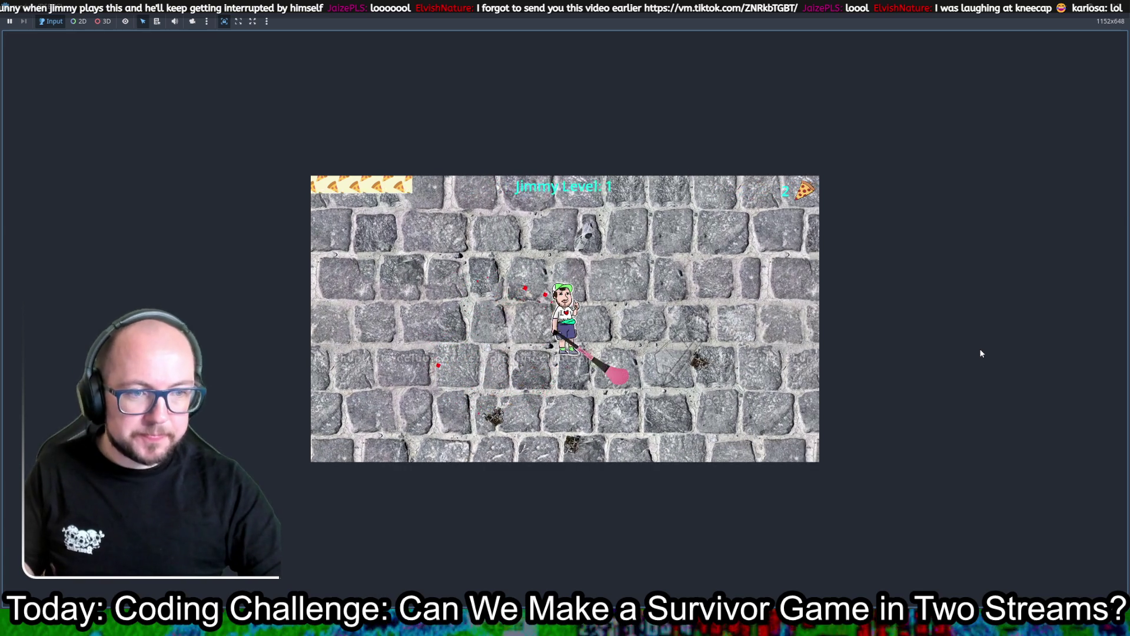
key("Down")
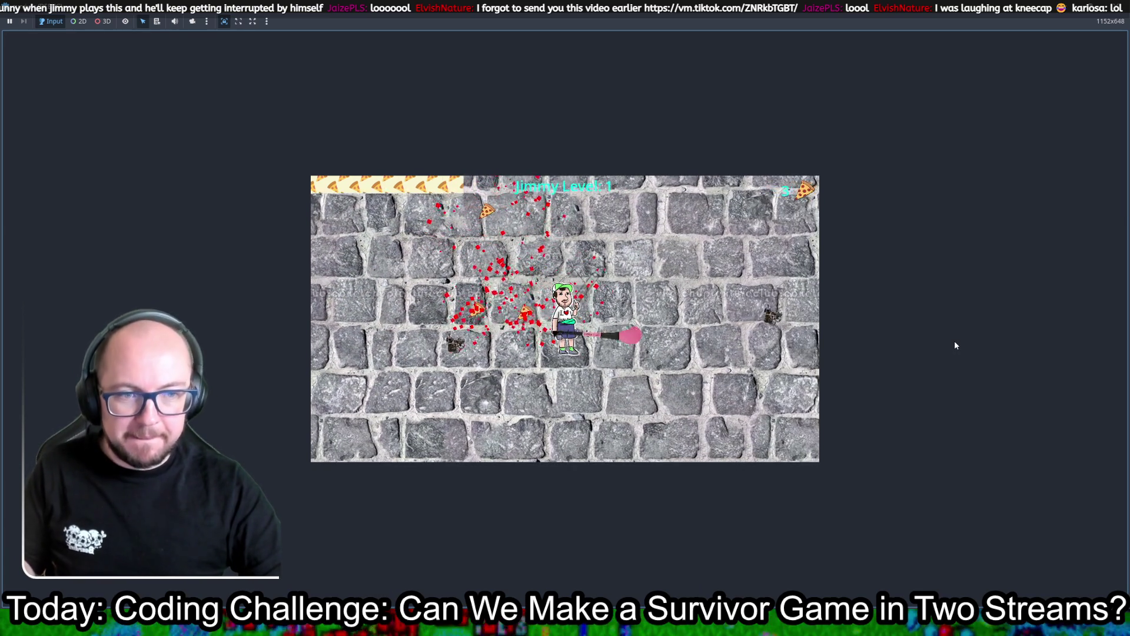
key("Up")
key("Left")
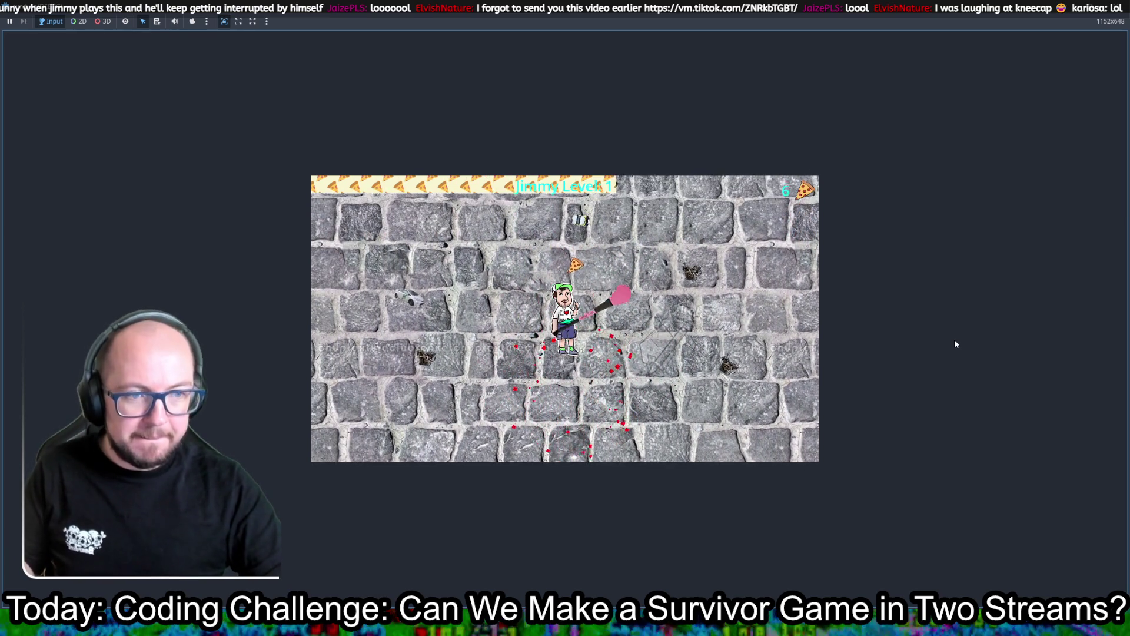
key("Down")
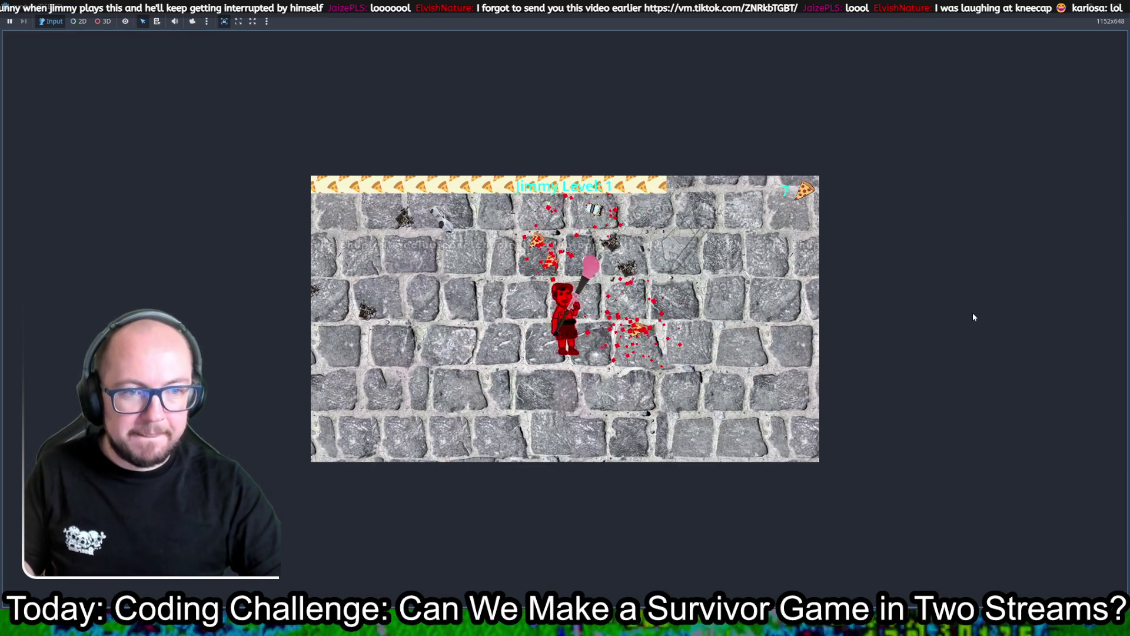
key("Up")
key("Right")
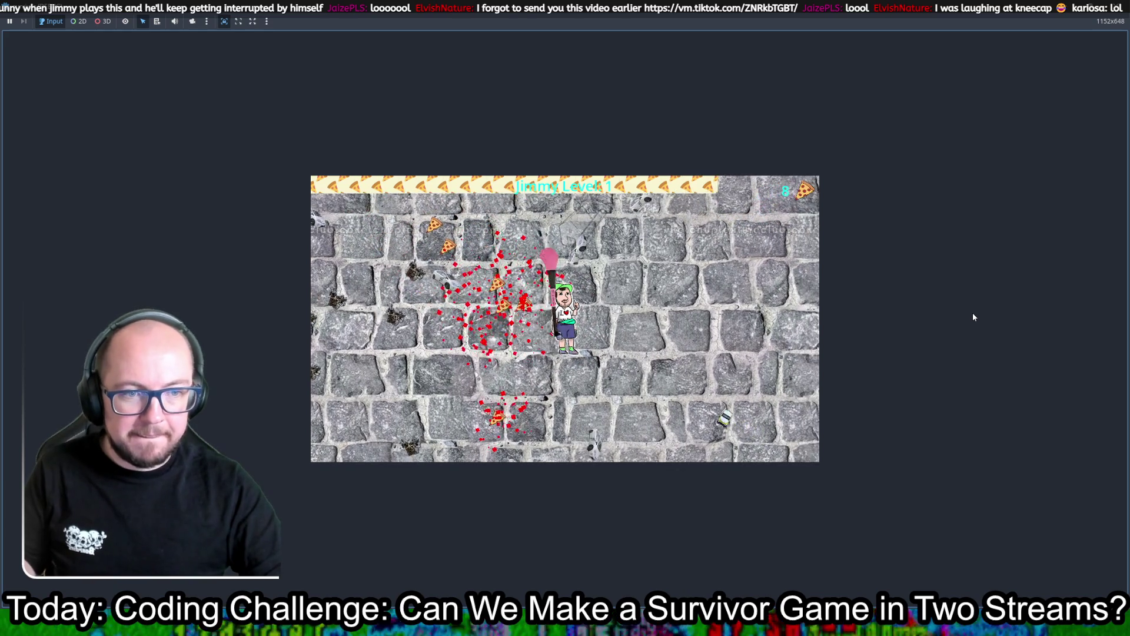
key("Up")
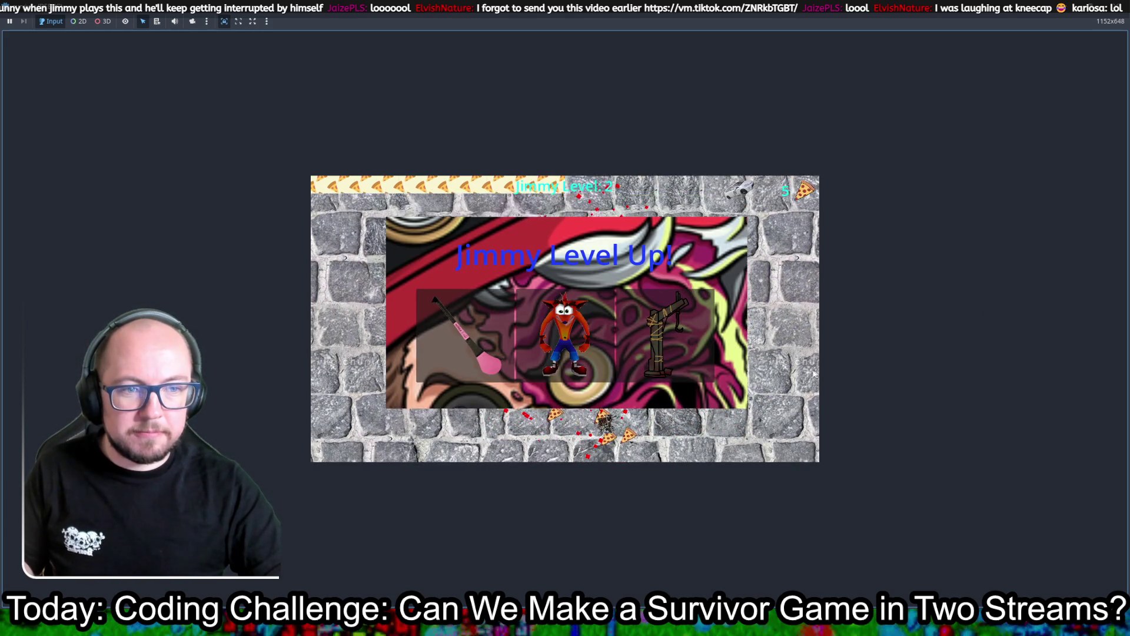
Step: Pick Crash, Crash, then the pink club upgrade up to Level 4, and stop the game
left_click(546, 334)
key("Down")
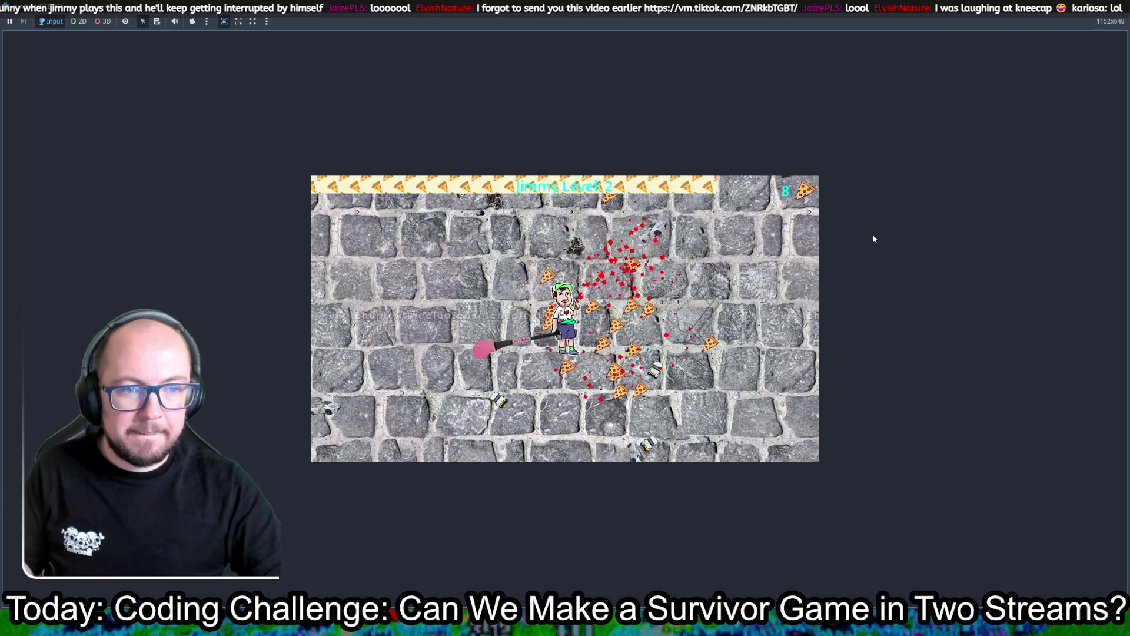
left_click(594, 337)
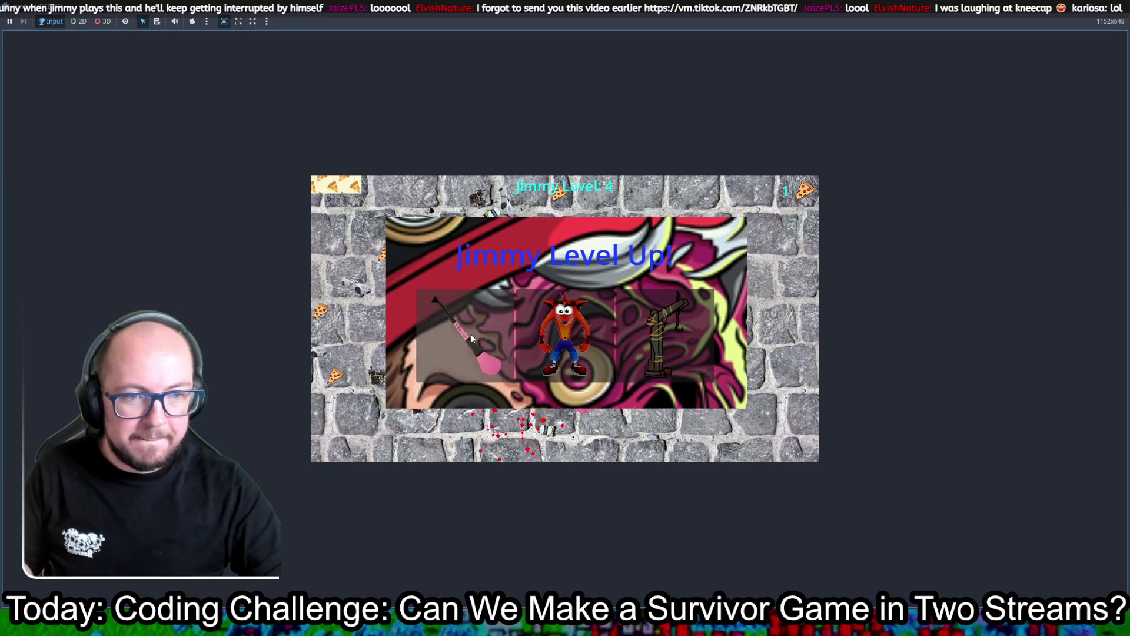
left_click(471, 333)
key("F8")
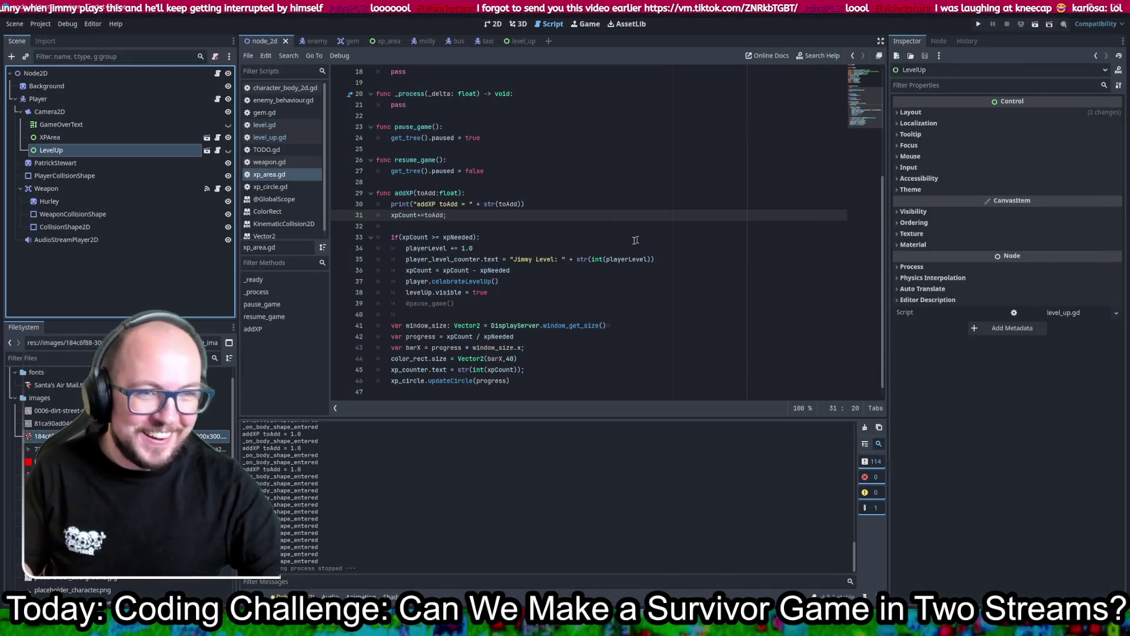
Step: Uncomment the pause_game() call on line 39 of addXP, save xp_area.gd, and run the game
left_click(675, 334)
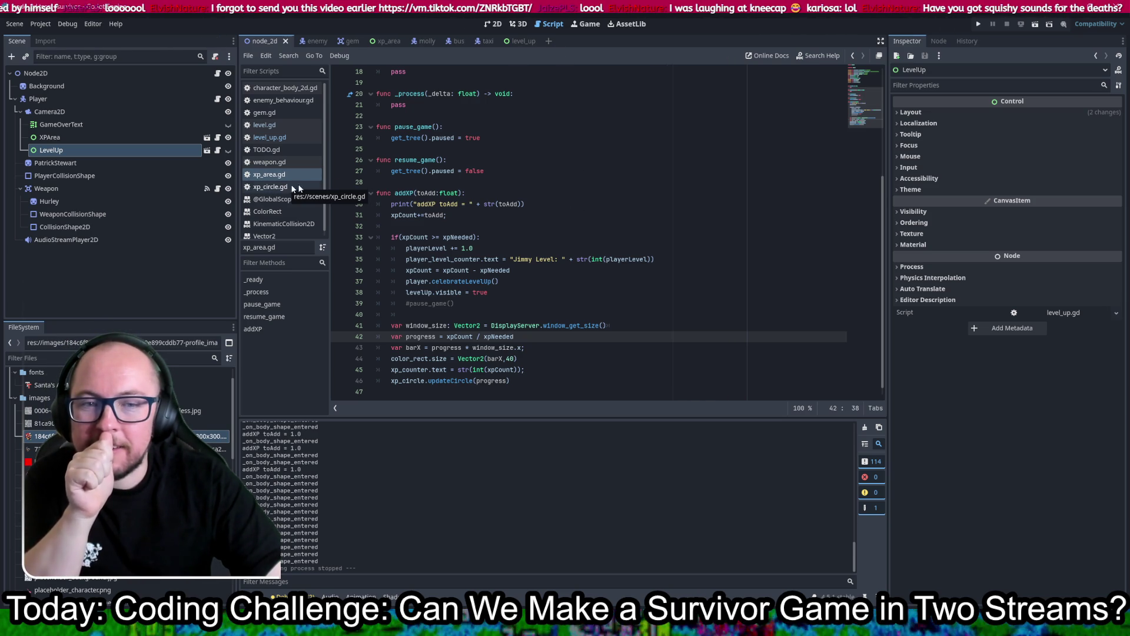
scroll(287, 182, "down", 1)
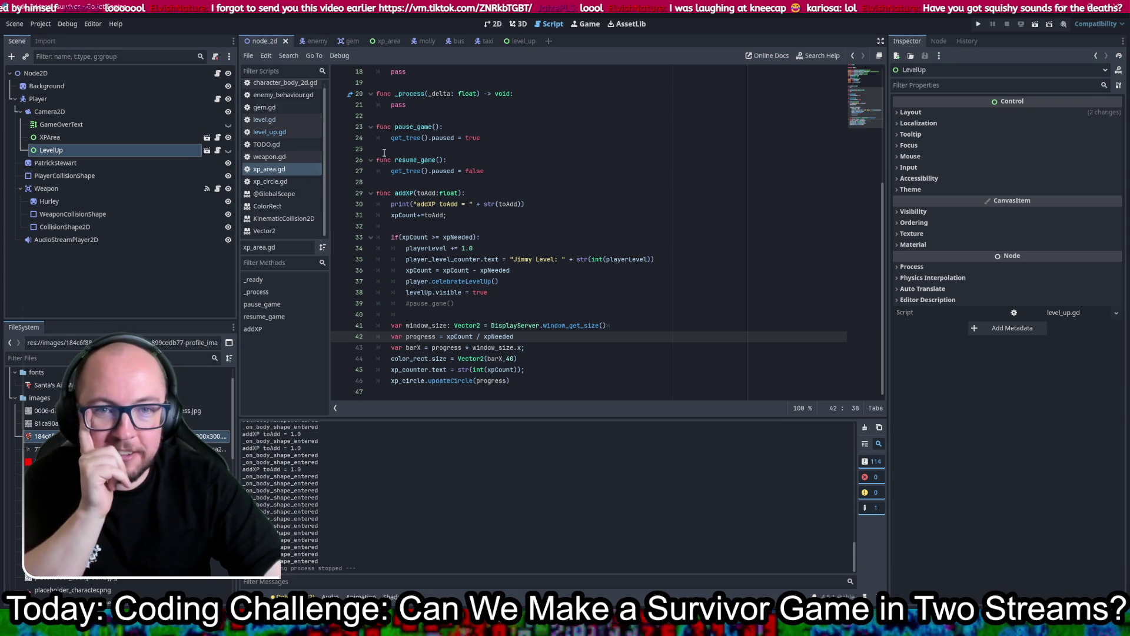
scroll(293, 146, "up", 1)
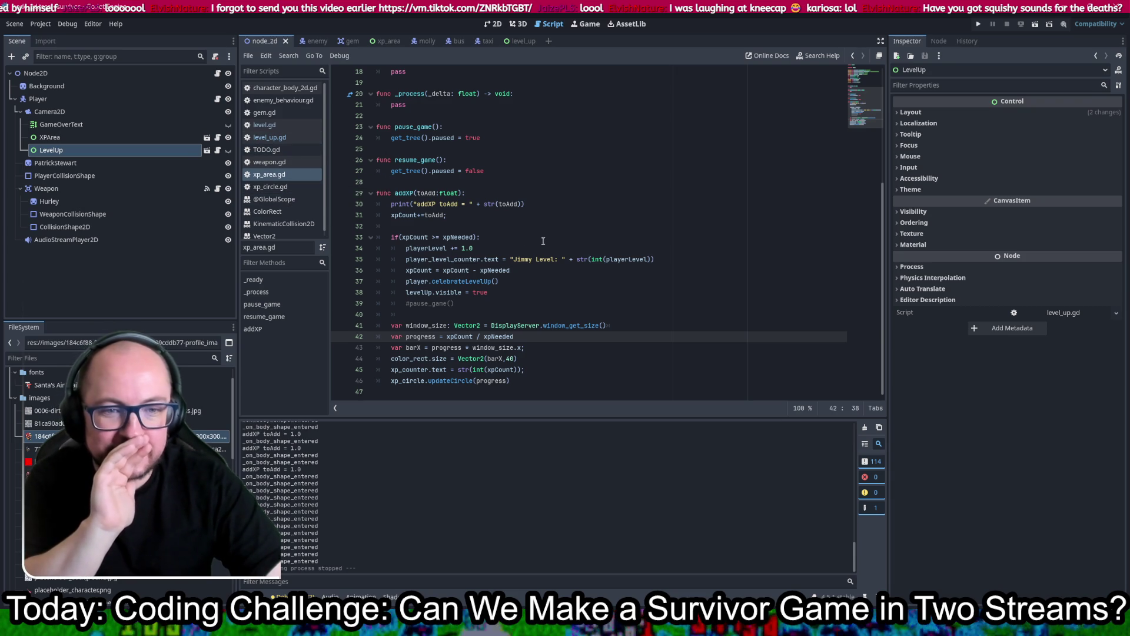
left_click(476, 299)
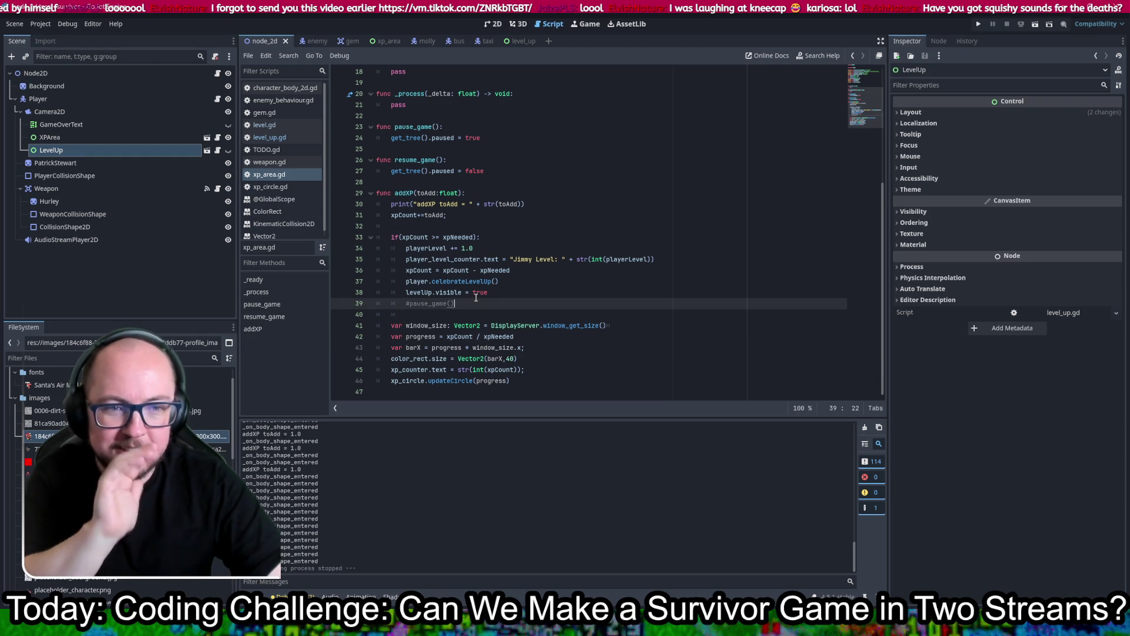
key("ctrl+k")
key("ctrl+s")
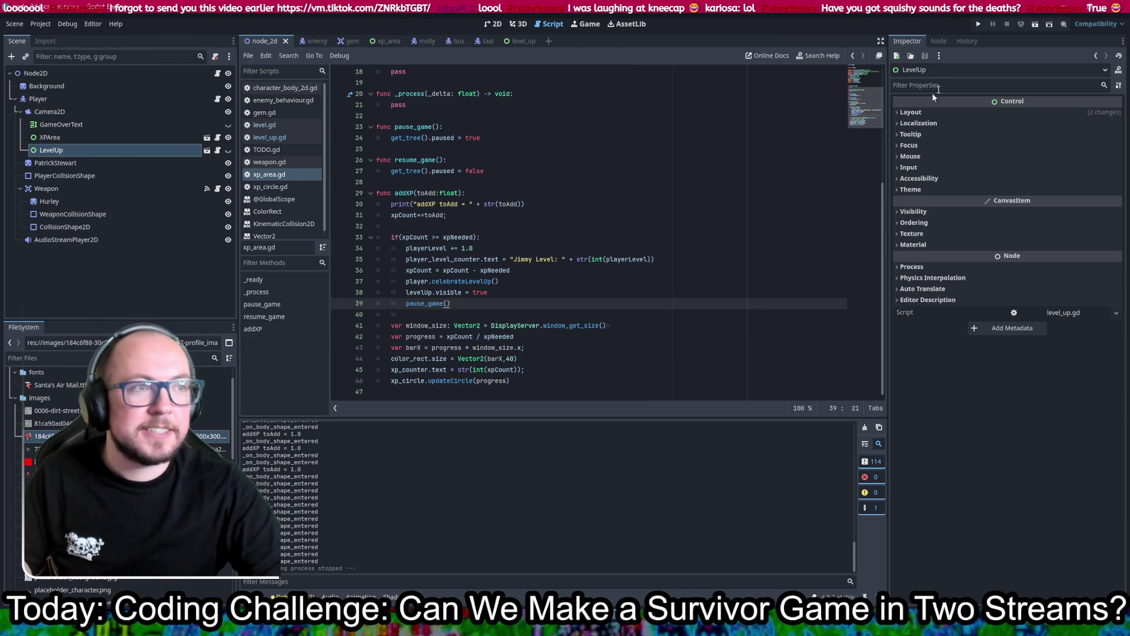
left_click(978, 24)
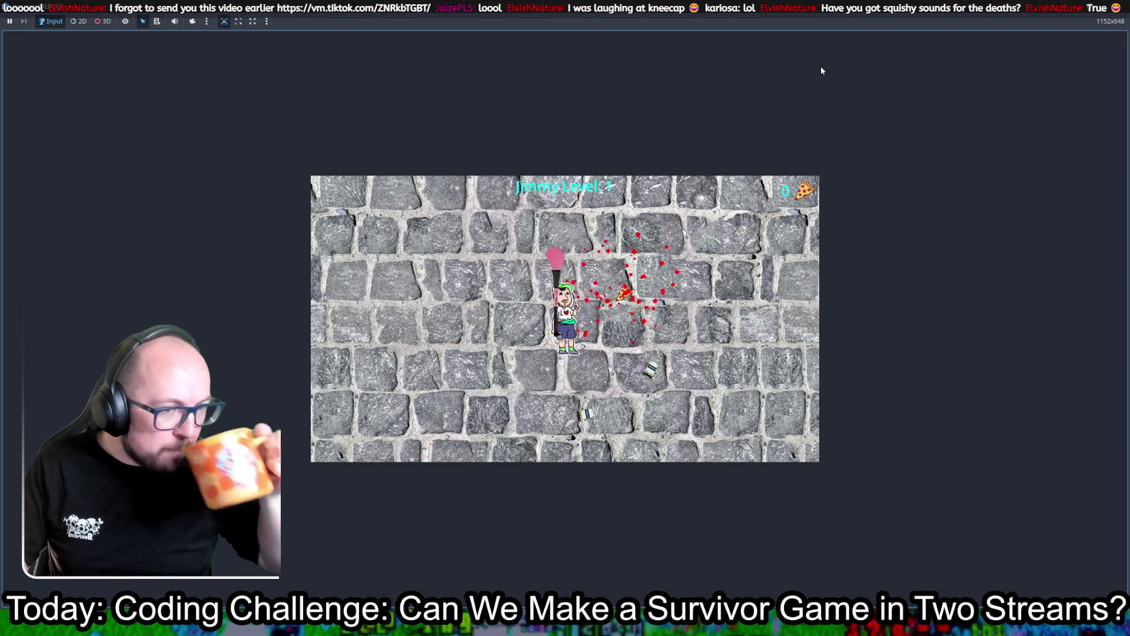
Step: Level Jimmy to 2, try choosing the gallows card with the Right key, then return to the editor
key("Down")
key("Right")
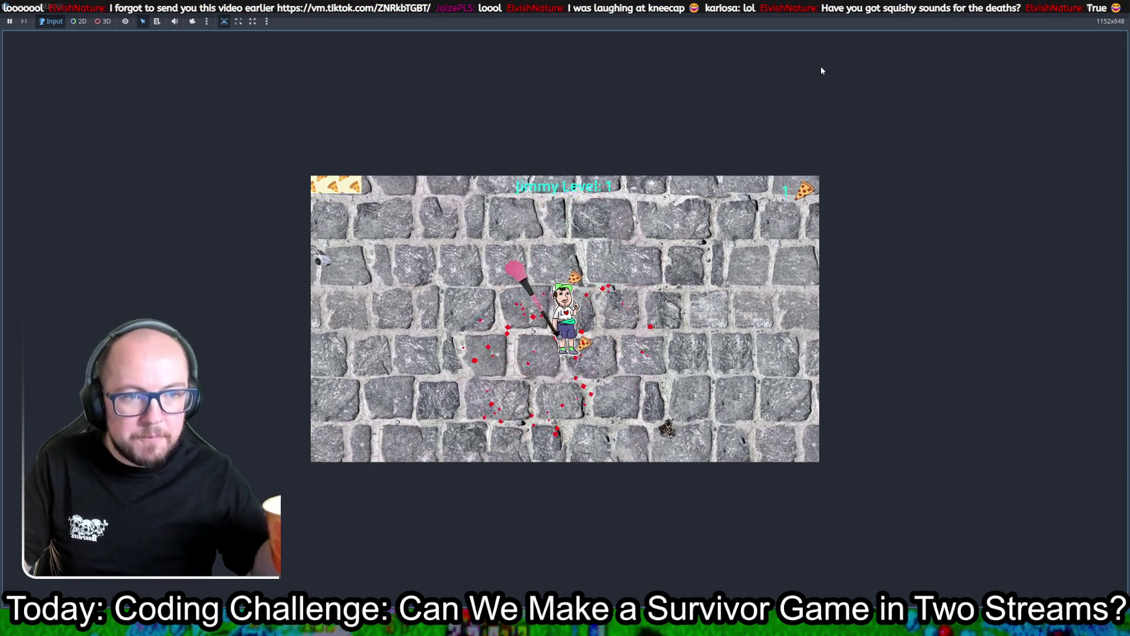
key("Down")
key("Left")
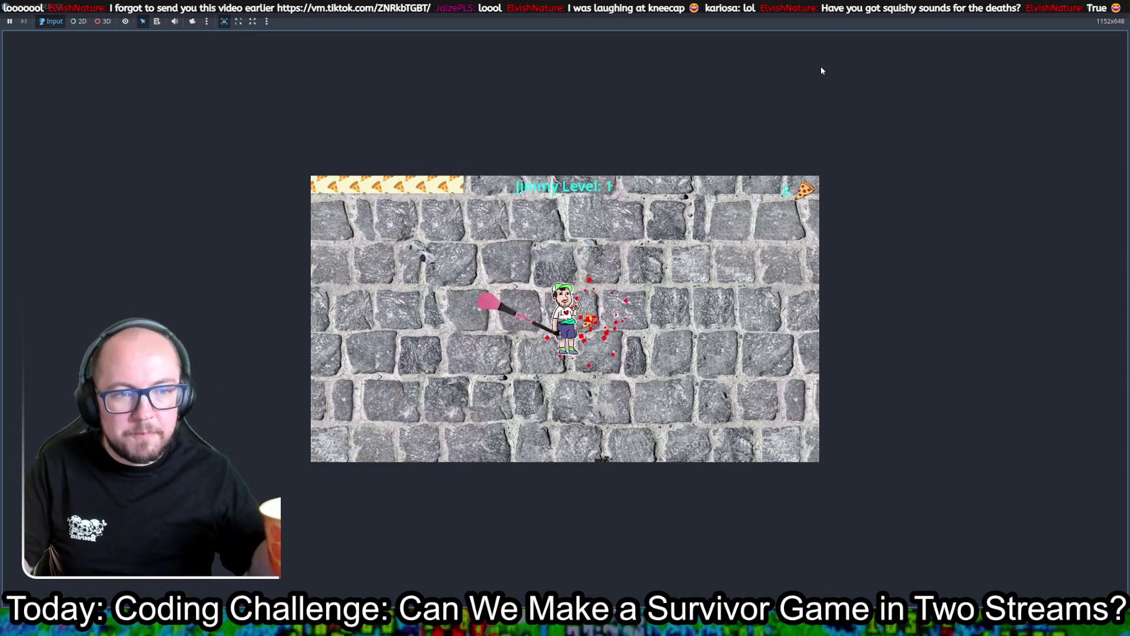
key("Up")
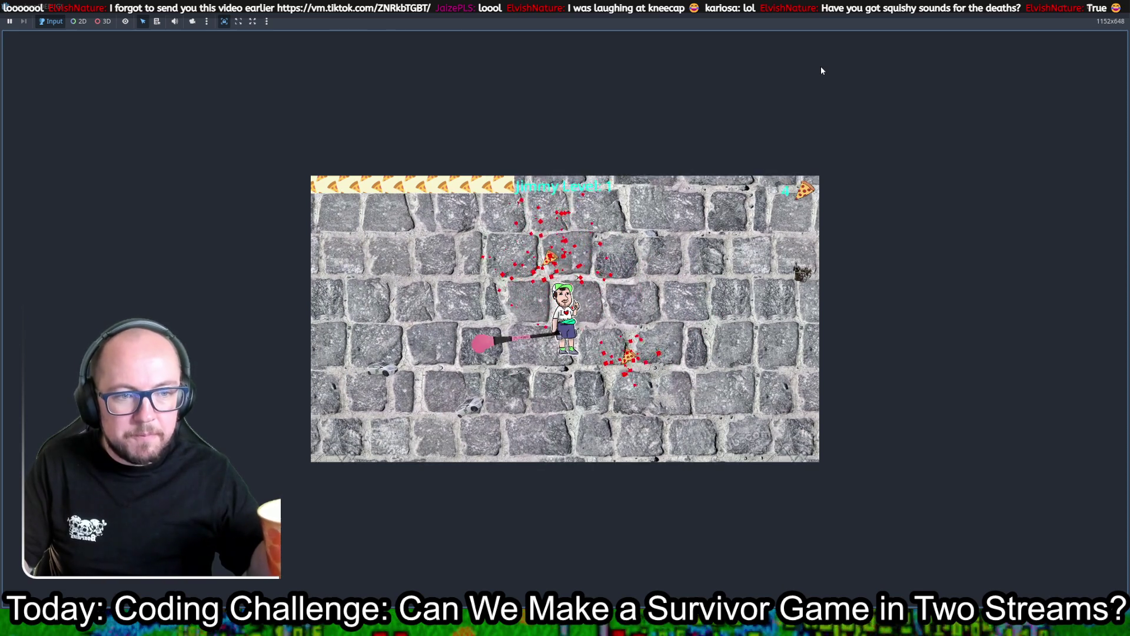
key("Up")
key("Right")
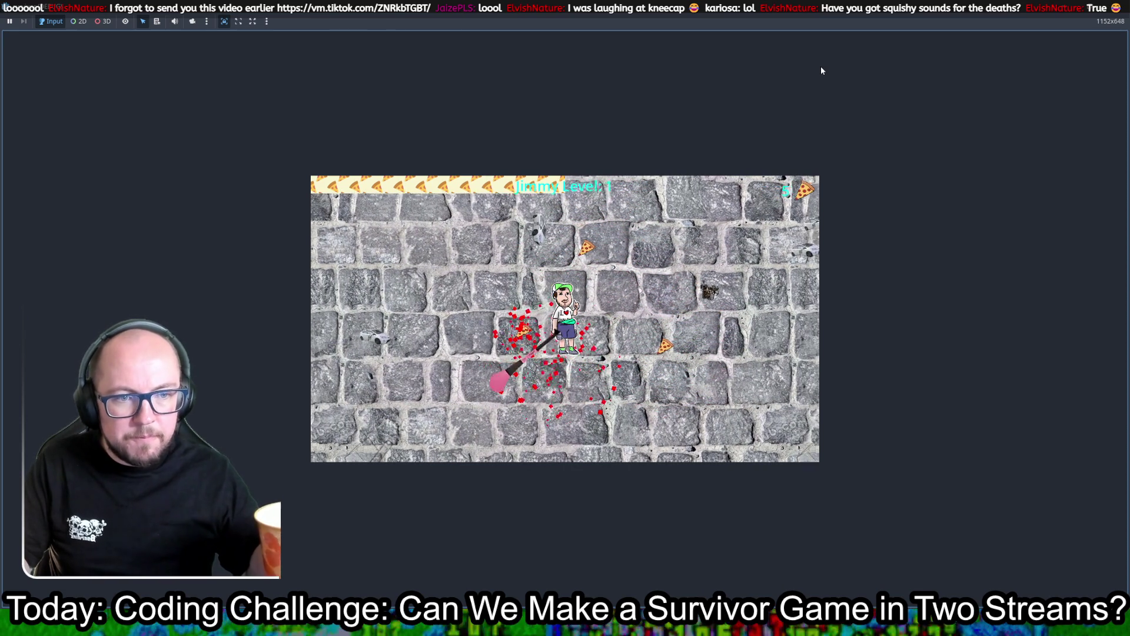
key("Right")
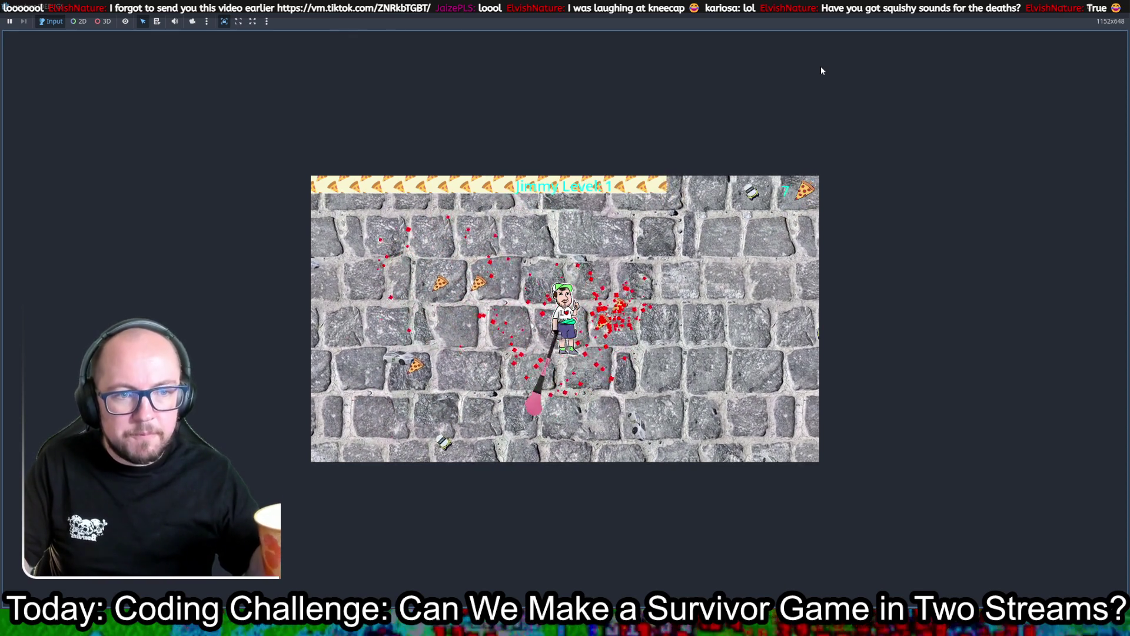
key("Up")
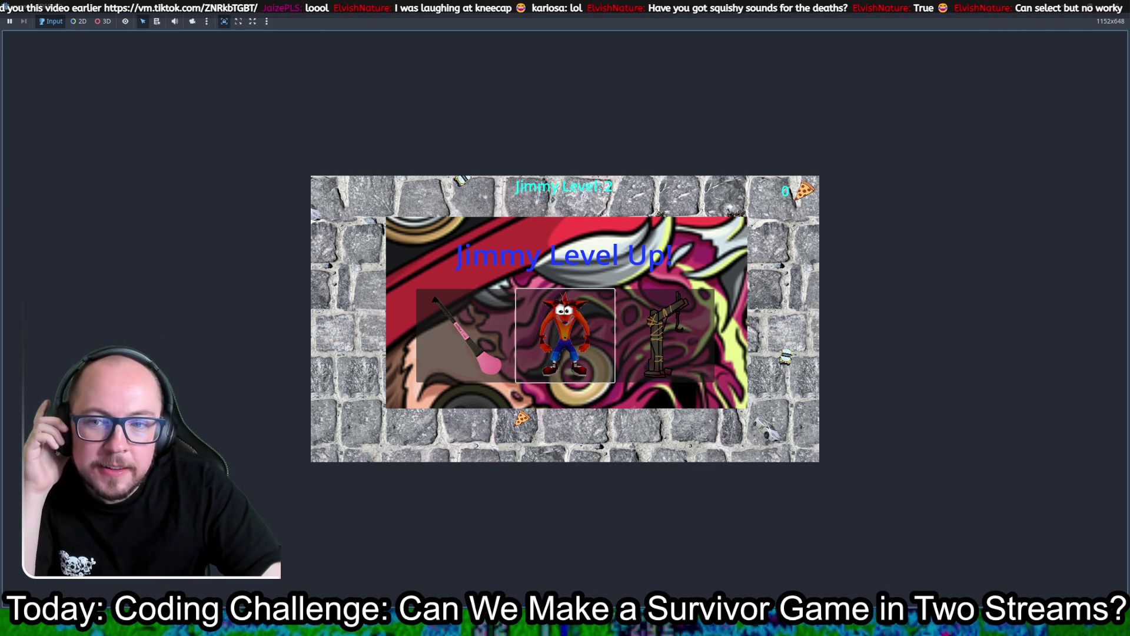
key("Right")
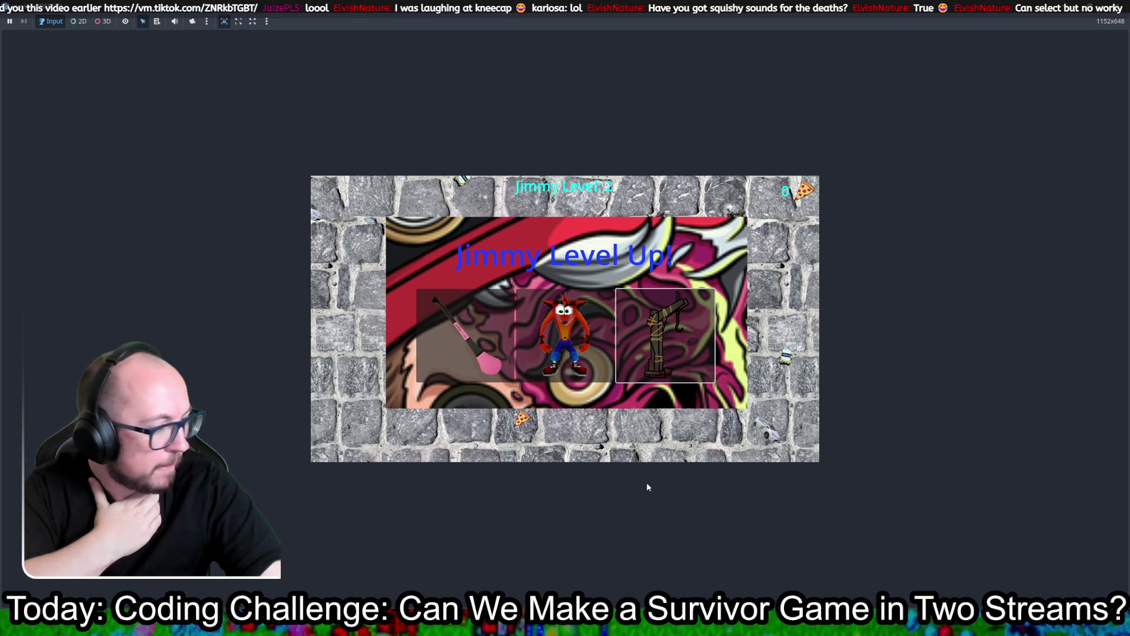
key("ctrl+F3")
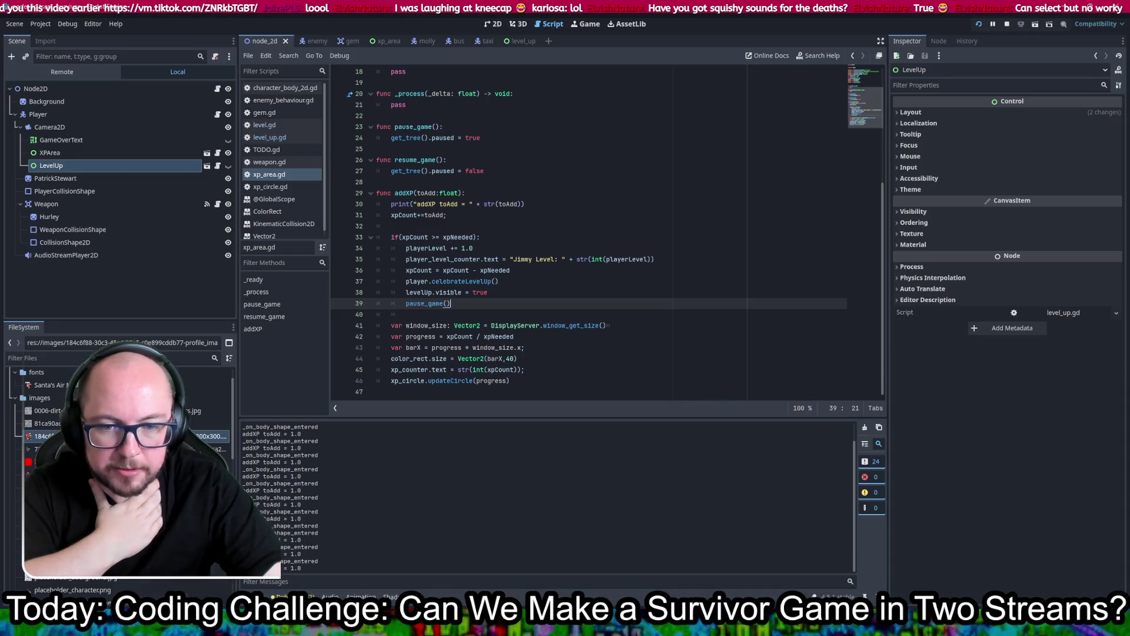
Step: Set LevelUp's Process Mode to Always, save the scene, and restart the game
left_click(950, 265)
left_click(1039, 284)
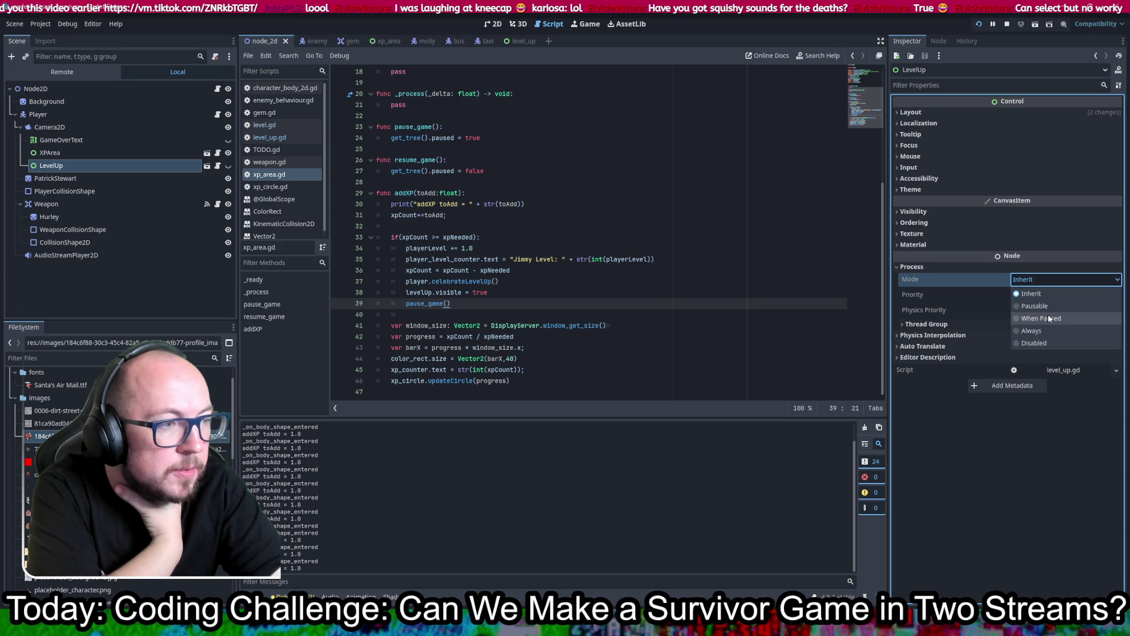
left_click(1050, 333)
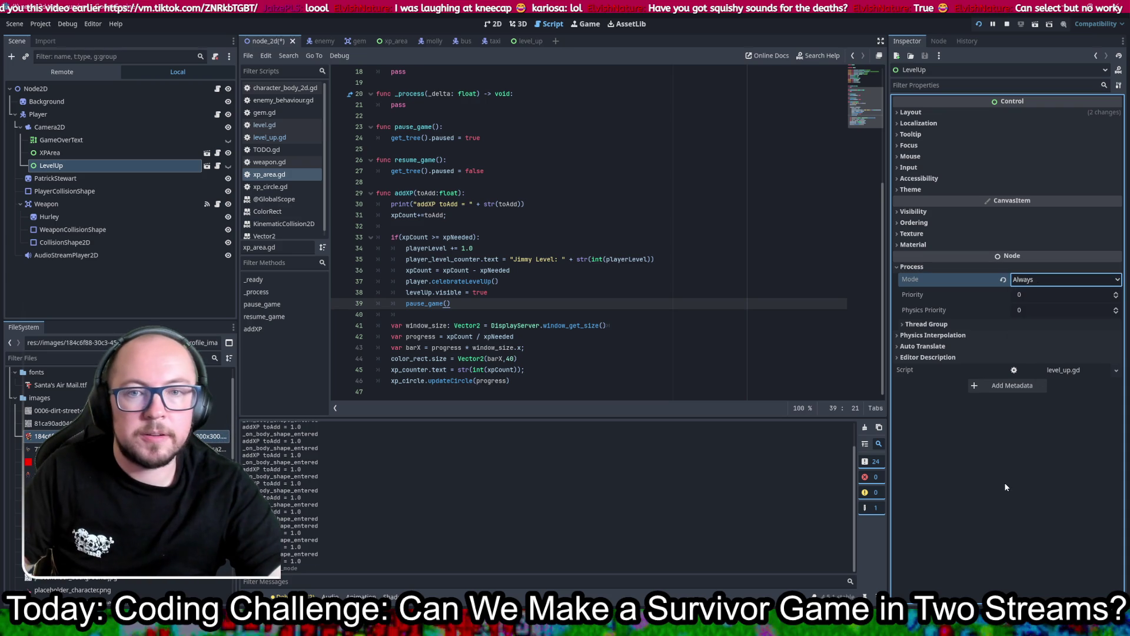
key("ctrl+s")
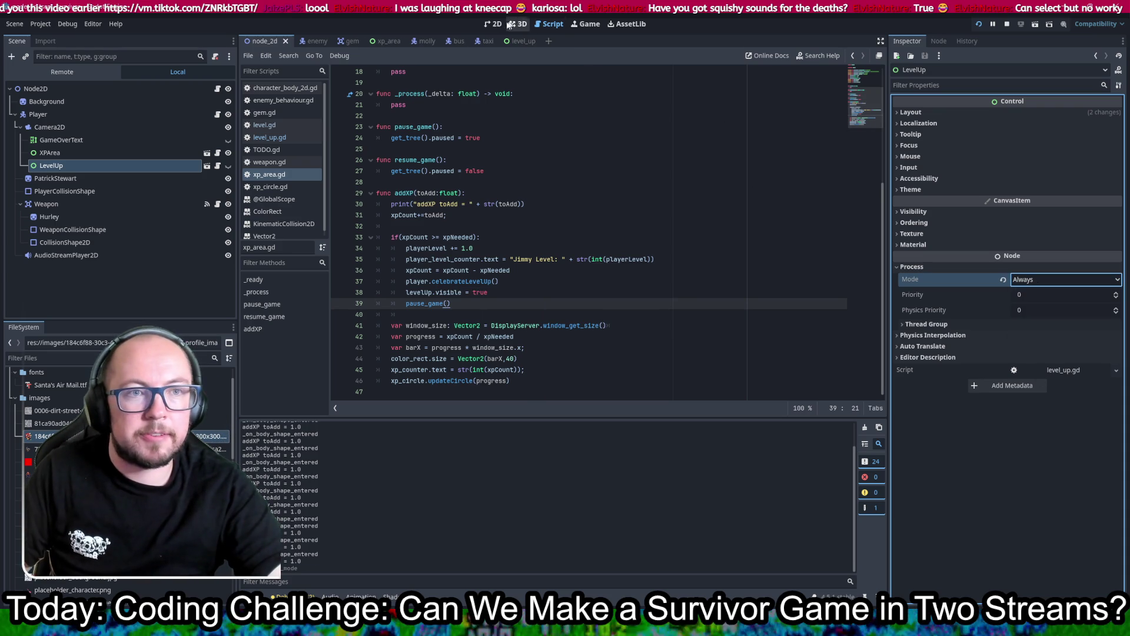
left_click(1007, 24)
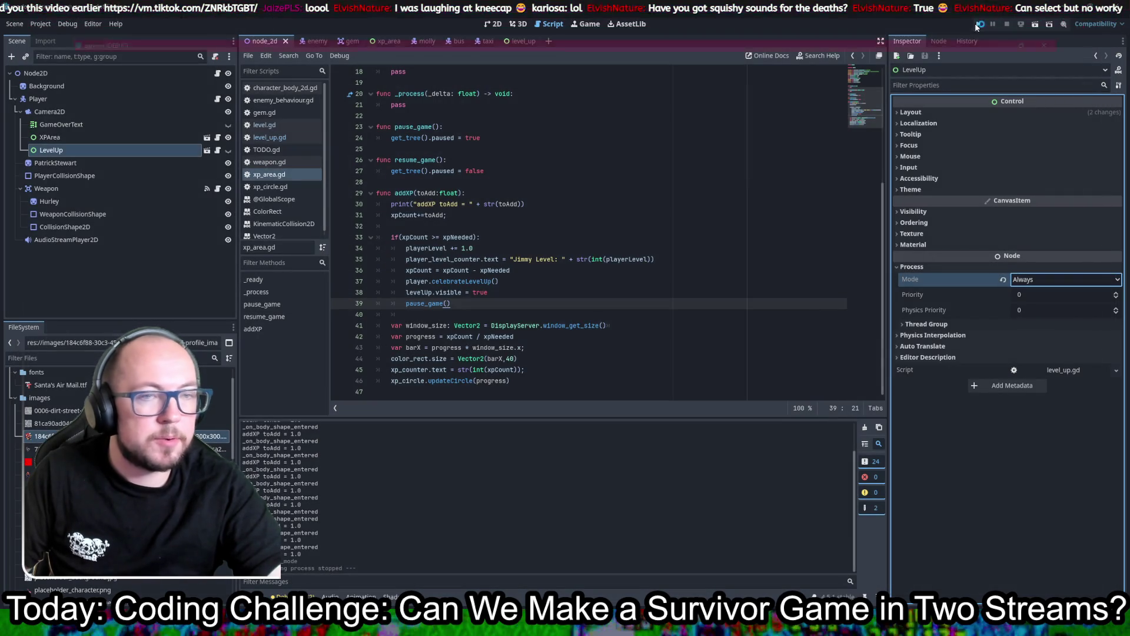
left_click(977, 26)
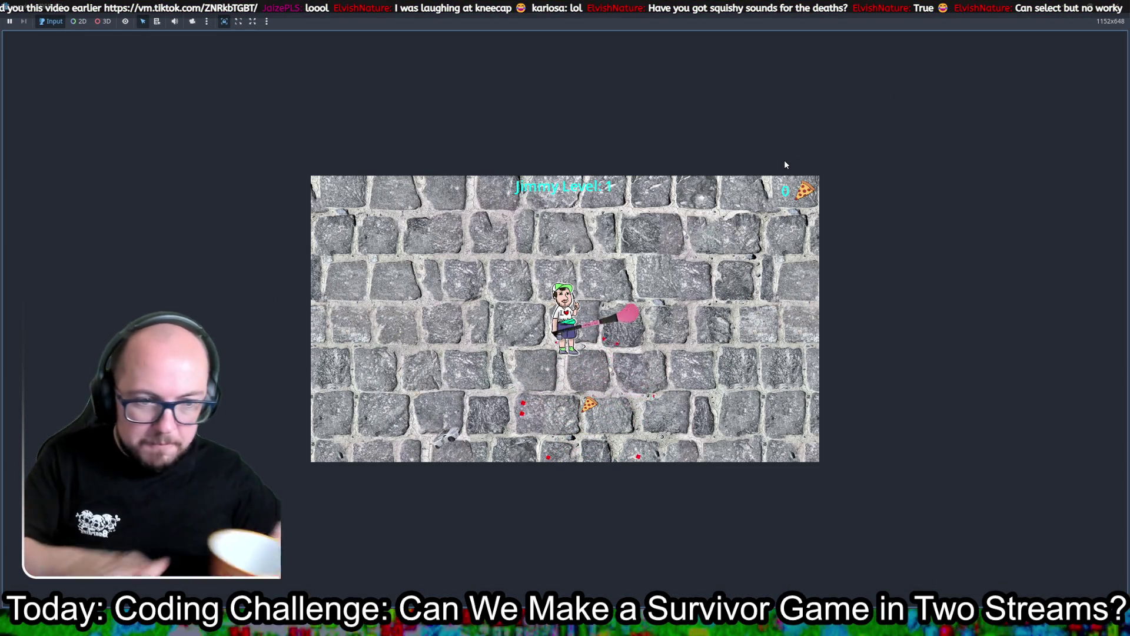
Step: Play through the first two level-ups, choosing the third upgrade and then the pink brush weapon
key("Down")
key("Down")
key("Down")
key("Down")
key("Down")
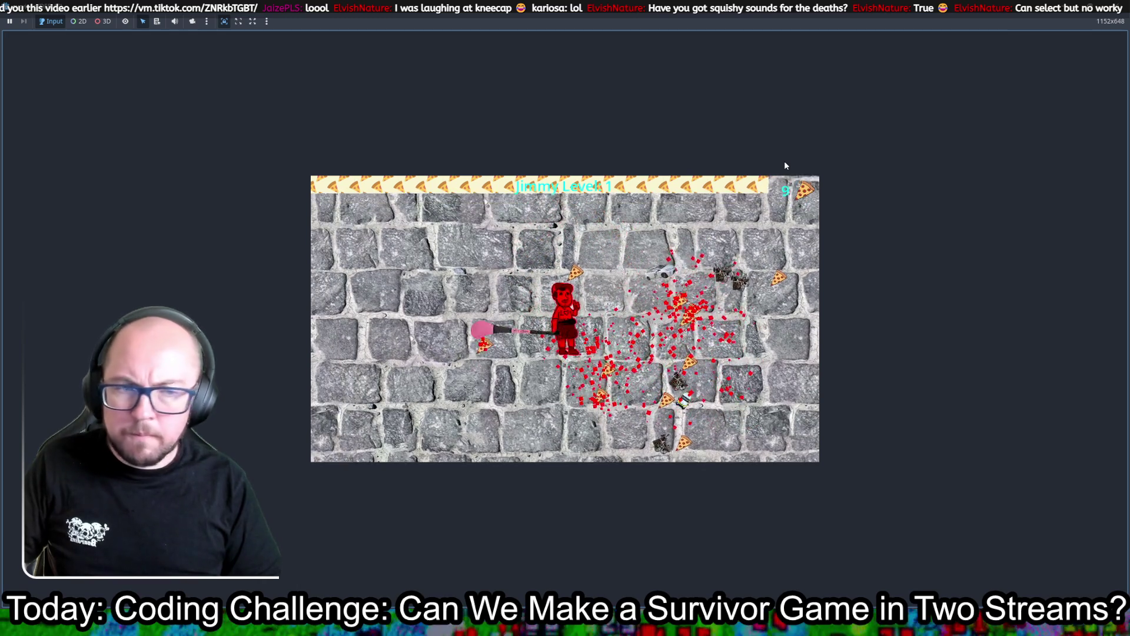
key("Up")
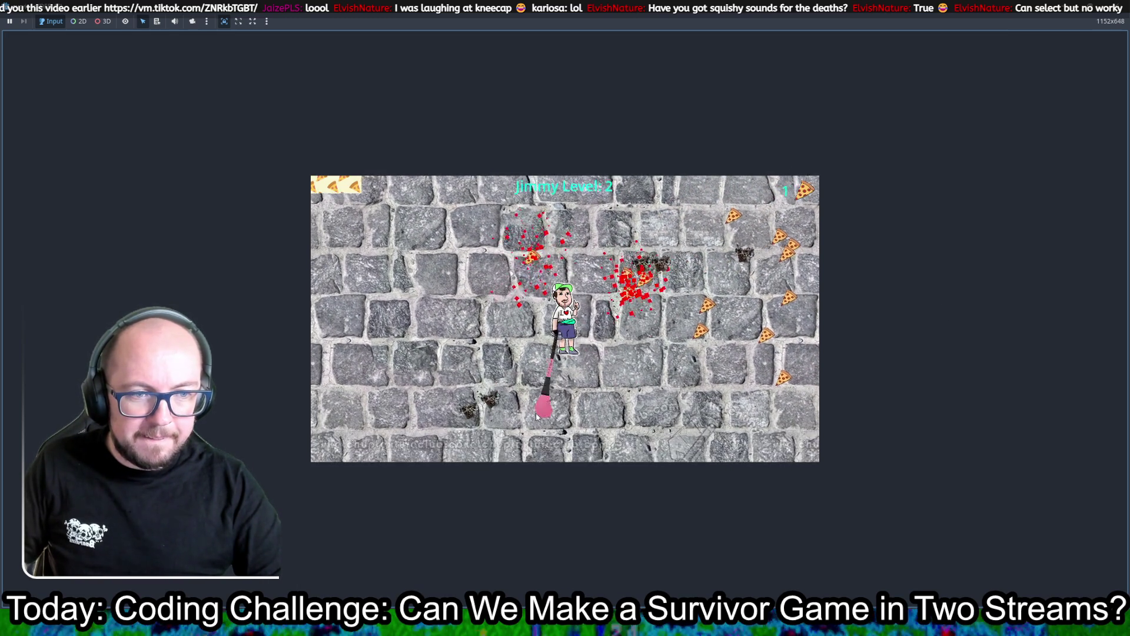
key("d")
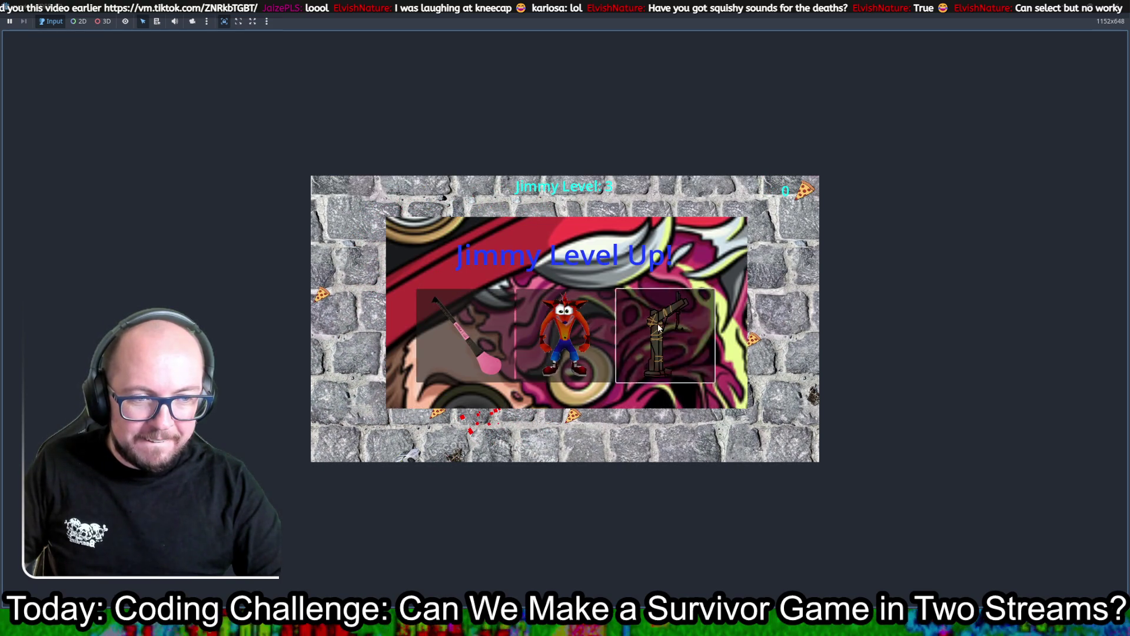
left_click(658, 324)
key("s")
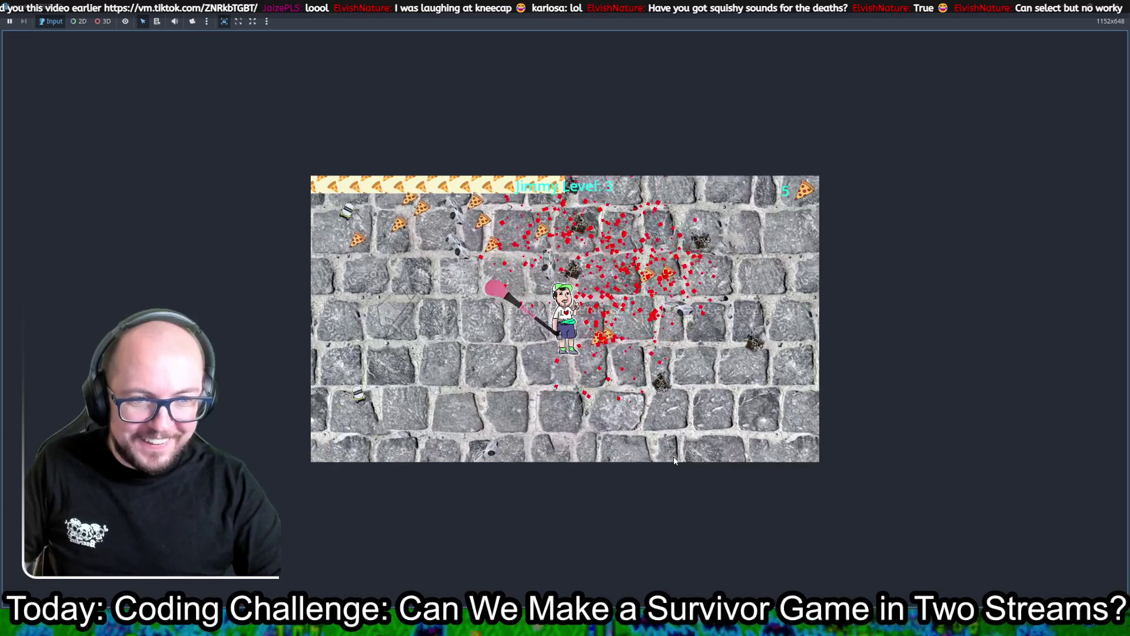
key("s")
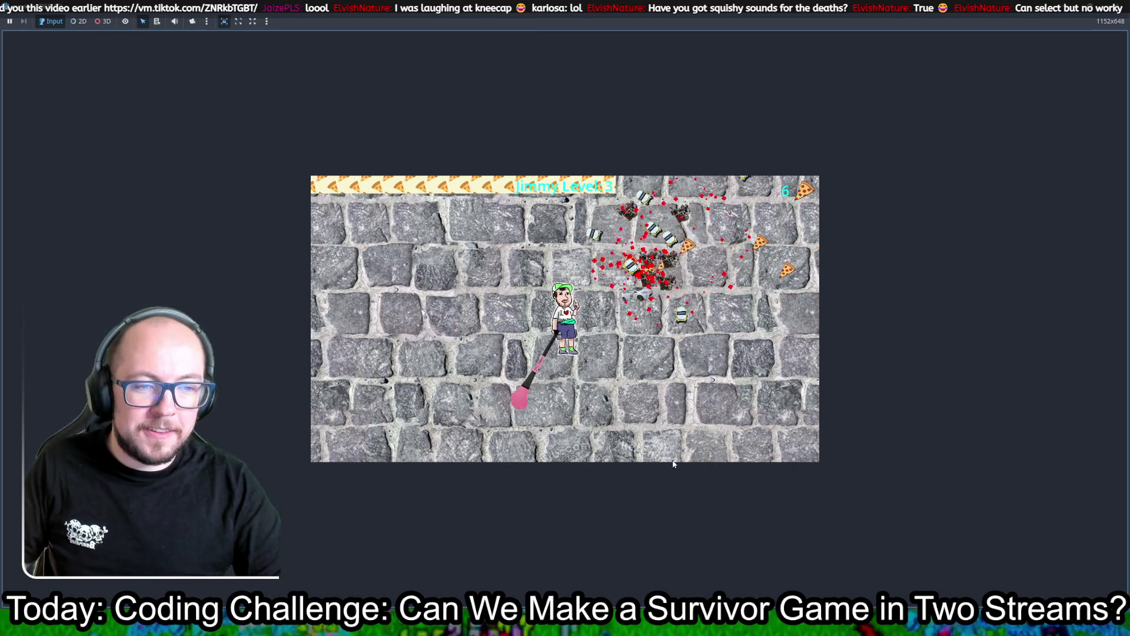
key("s")
key("a")
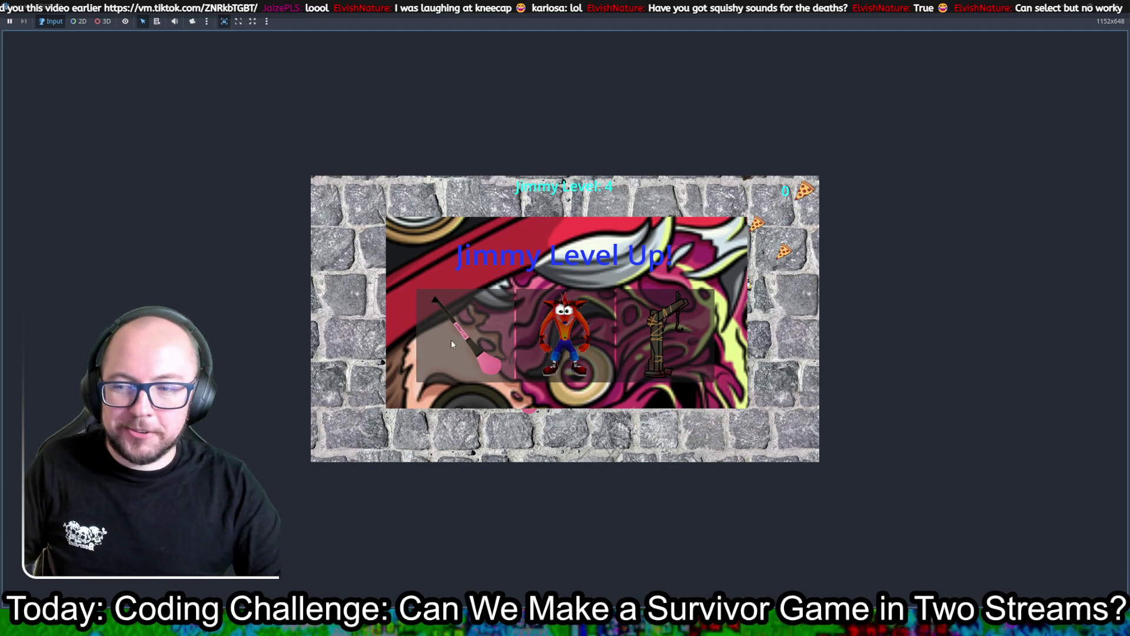
left_click(465, 357)
Step: Keep collecting pizzas and pick an upgrade at the next level-up
key("w")
key("a")
key("w")
key("a")
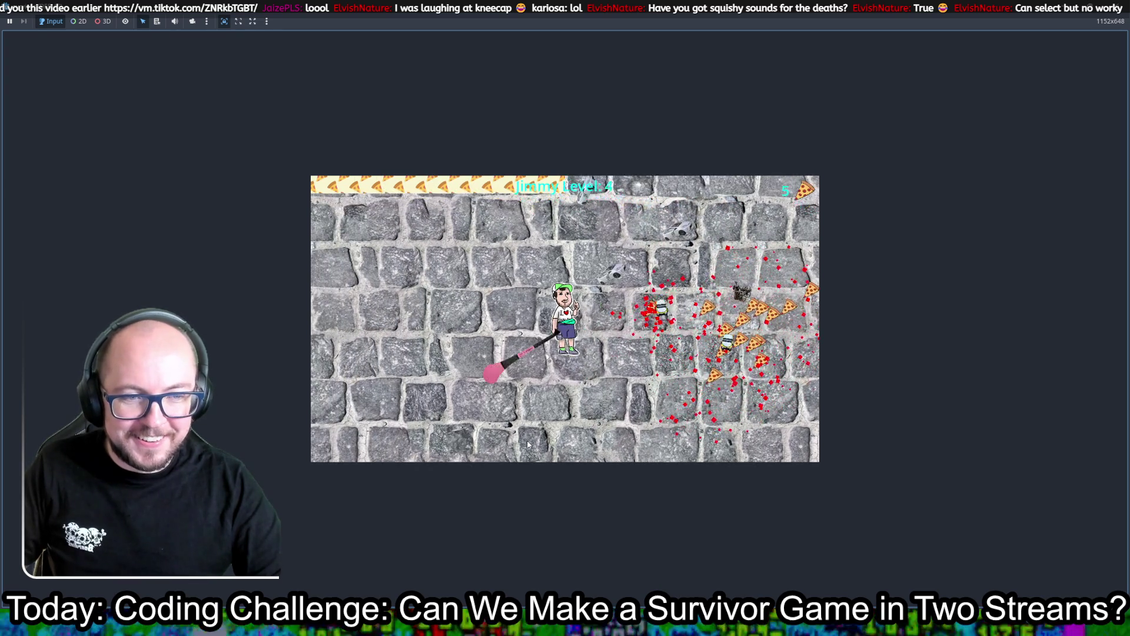
key("a")
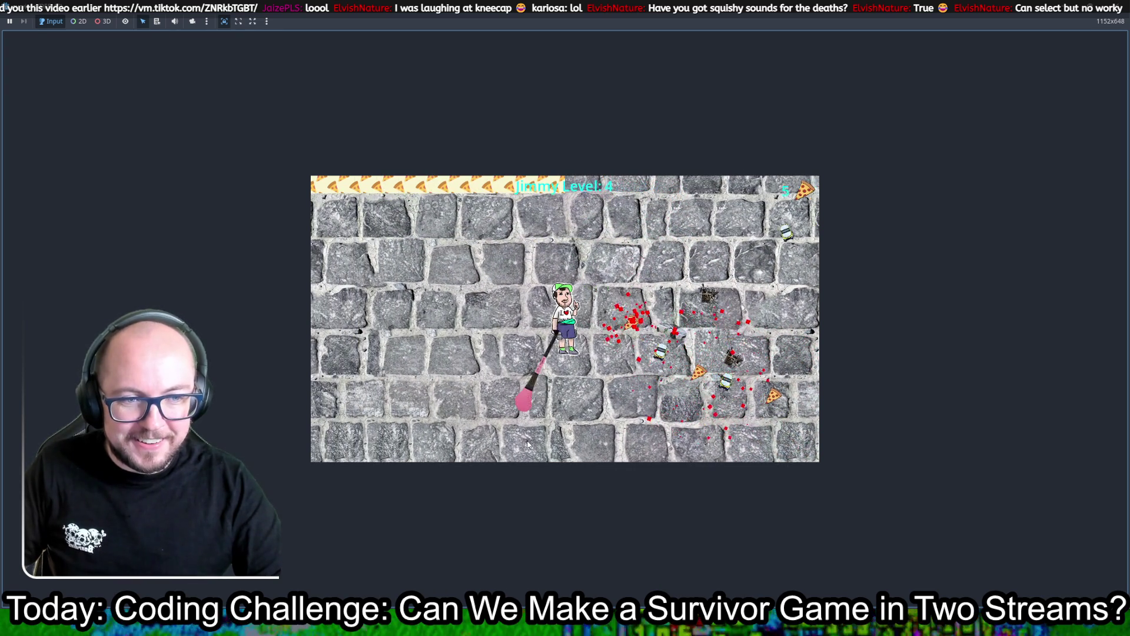
key("w")
key("a")
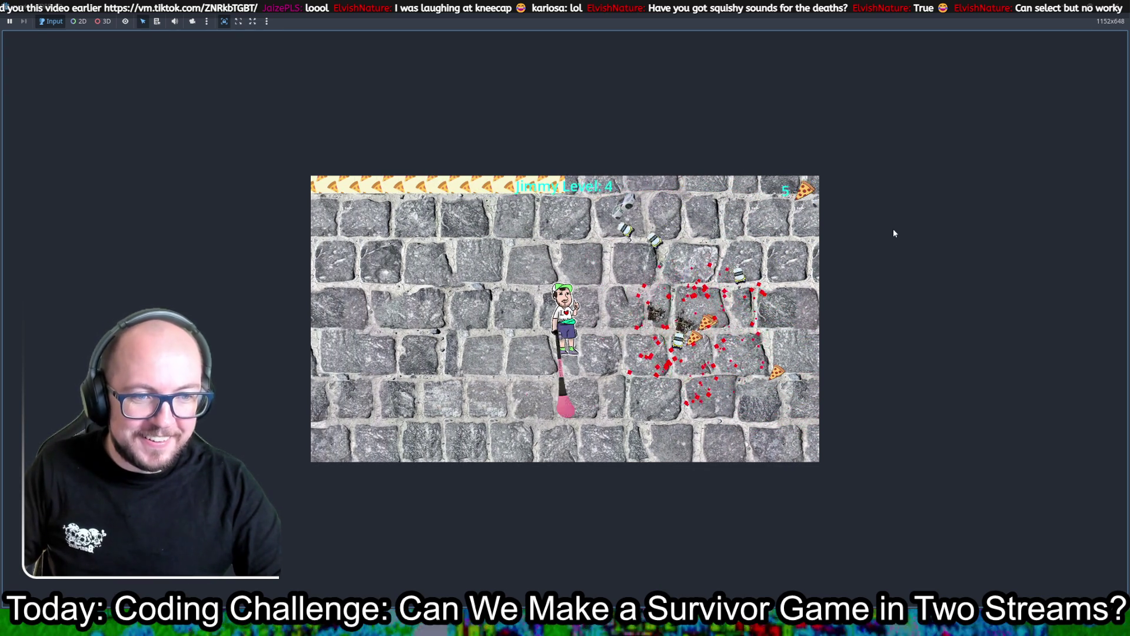
key("s")
key("d")
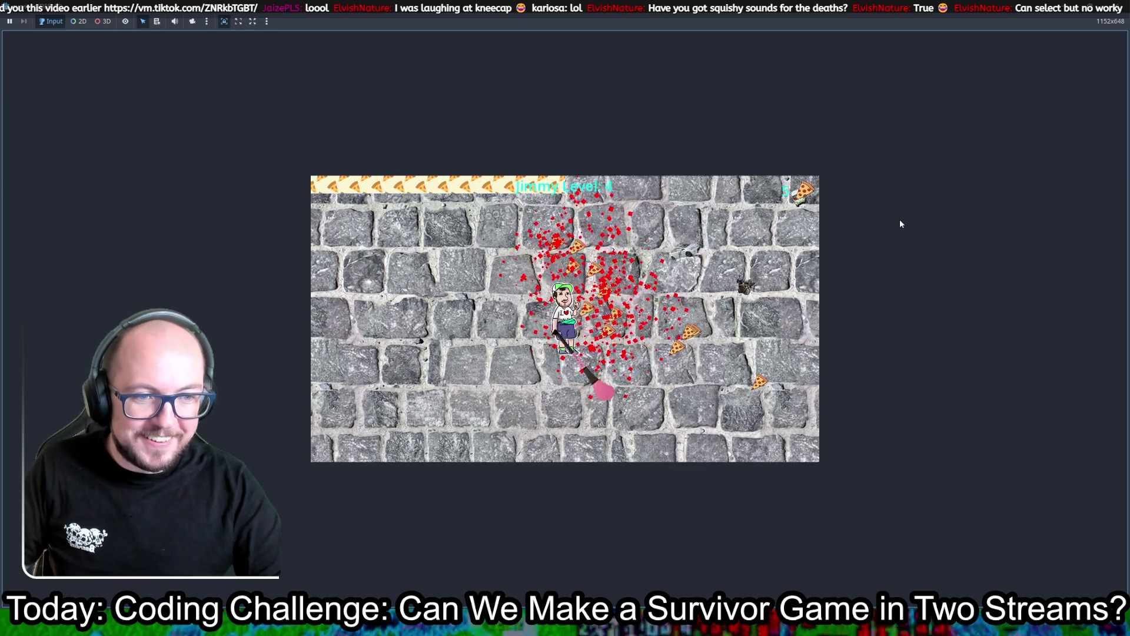
left_click(640, 308)
Step: Take the pink stick upgrade, then the pink brush upgrade on reaching Level 7
key("w")
key("d")
key("s")
key("d")
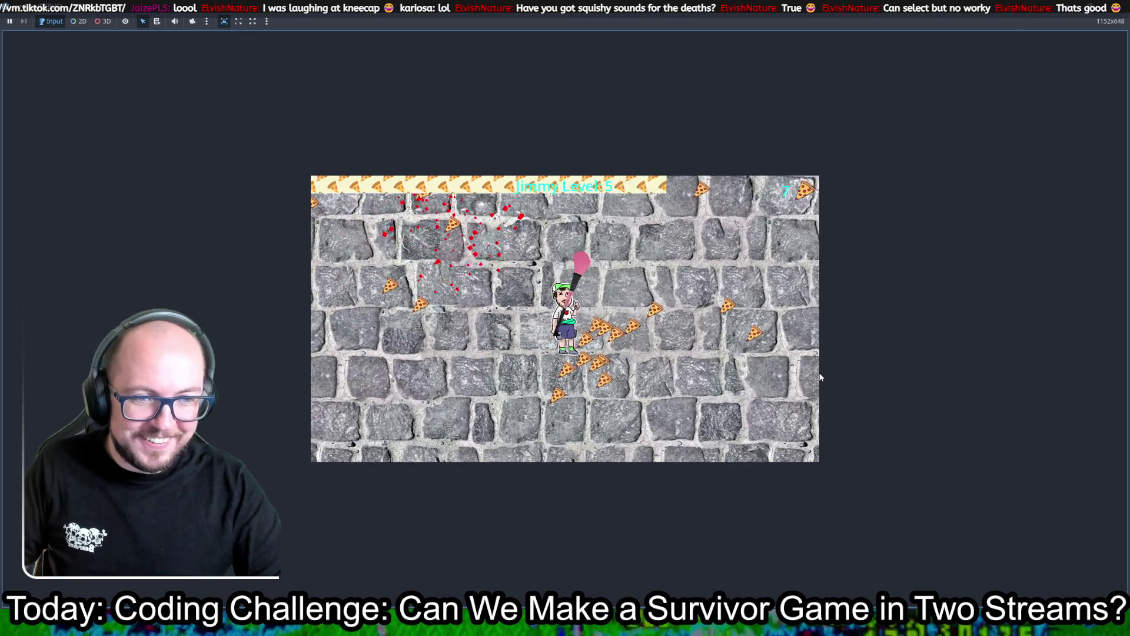
left_click(458, 346)
key("w")
key("d")
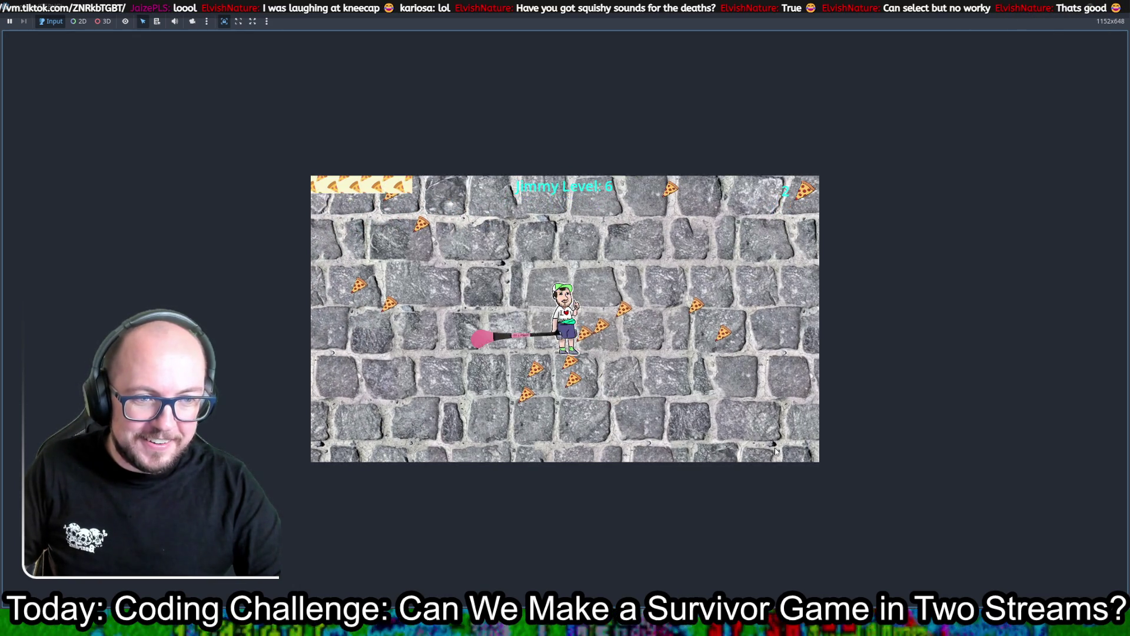
key("w")
key("d")
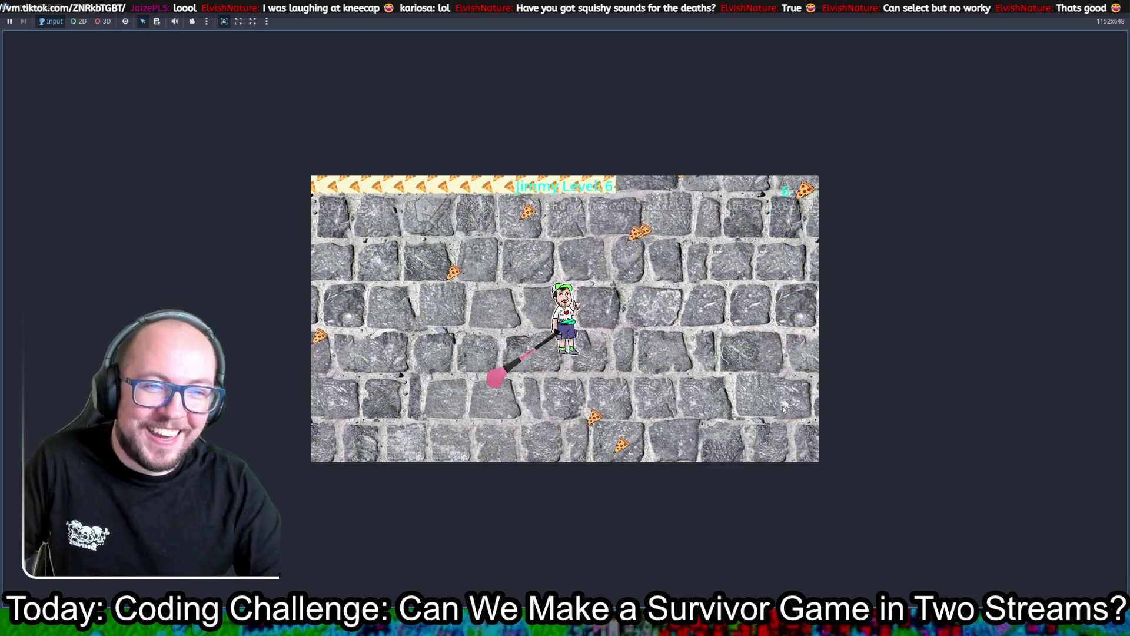
key("w")
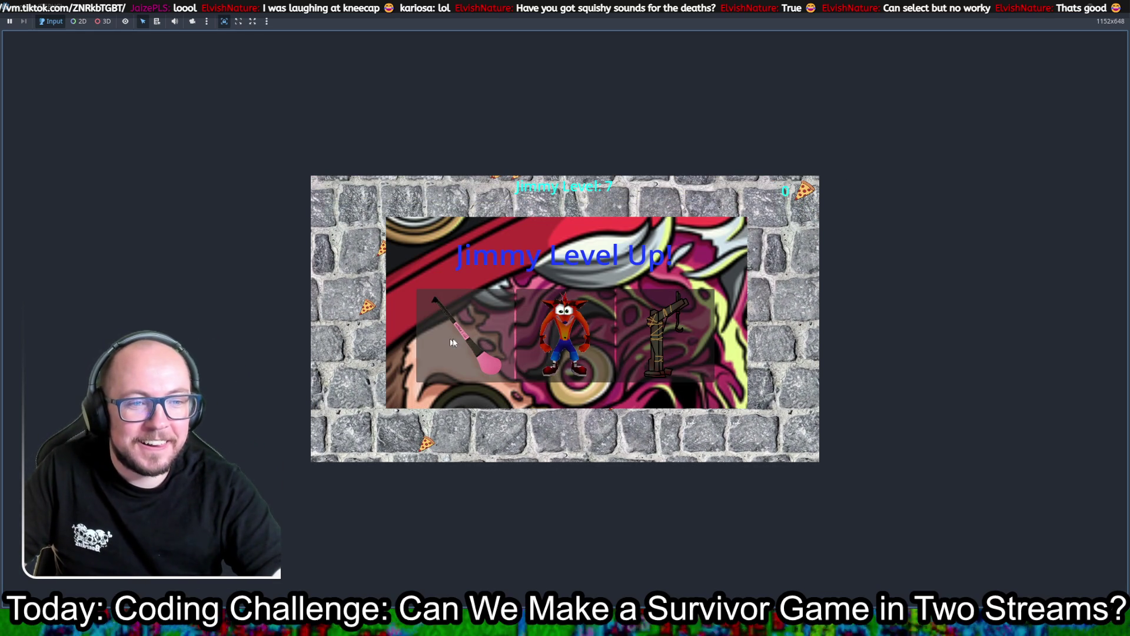
left_click(585, 341)
Step: Steer Jimmy up-left and pick the pink stick upgrade at the next level-up
key("w")
key("a")
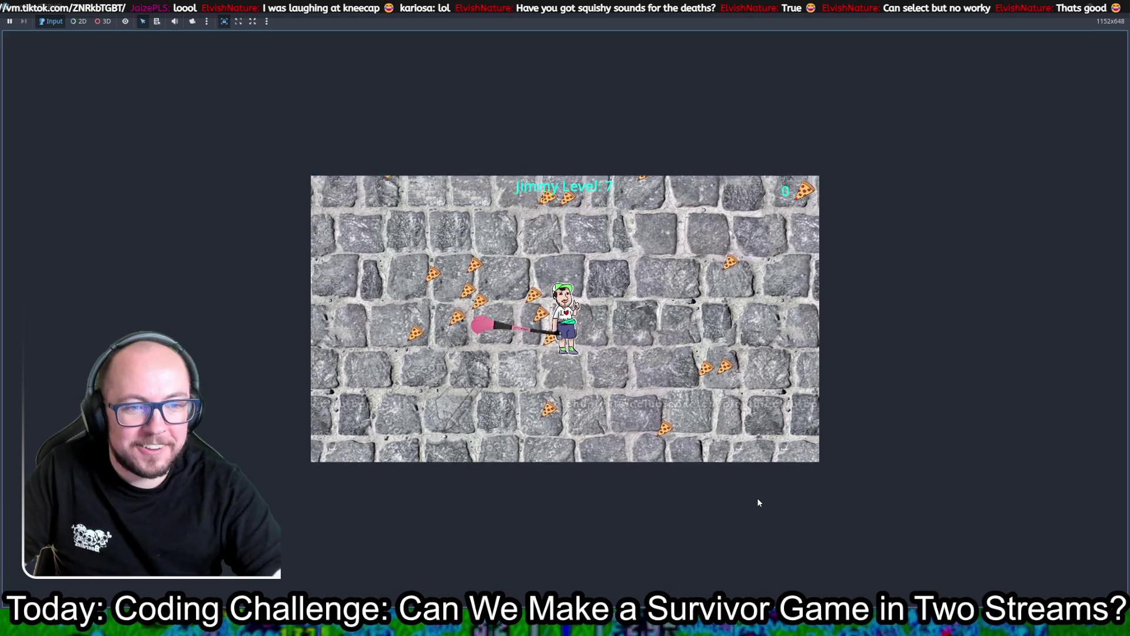
key("w")
key("a")
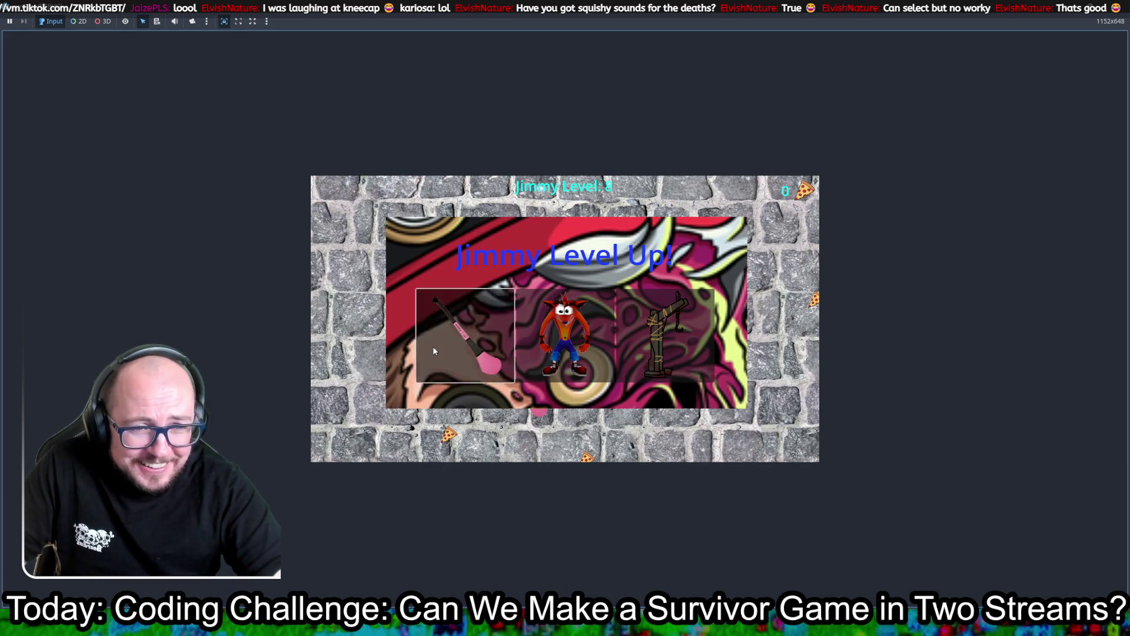
left_click(434, 351)
Step: Collect more pizzas, choose a final upgrade on the way to Level 9, then stop the game
key("d")
key("s")
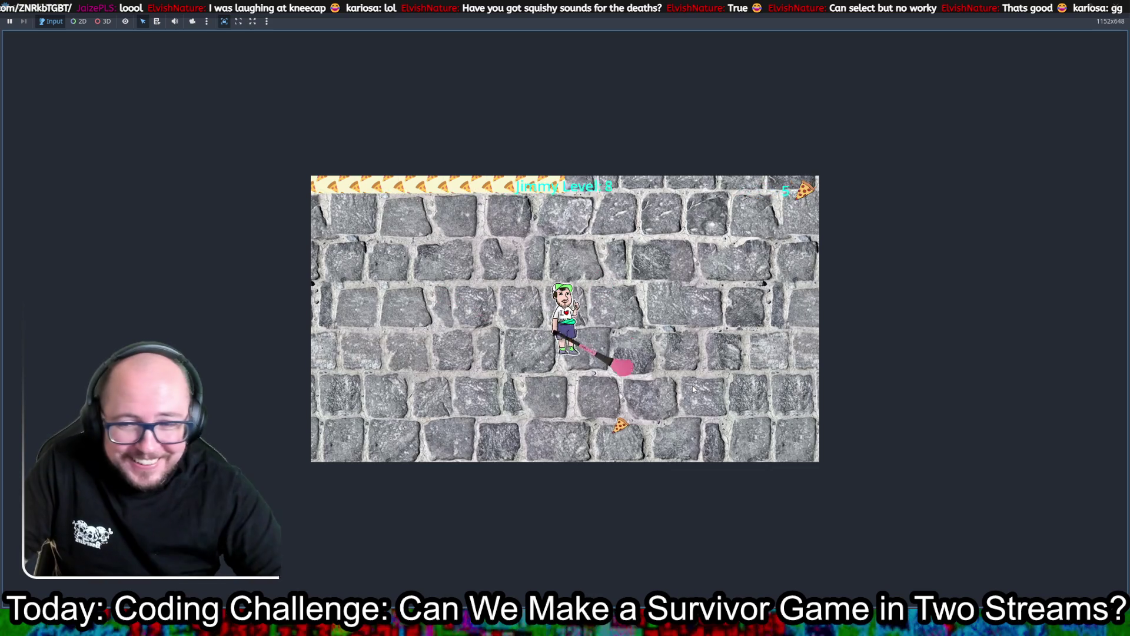
key("w")
key("d")
key("s")
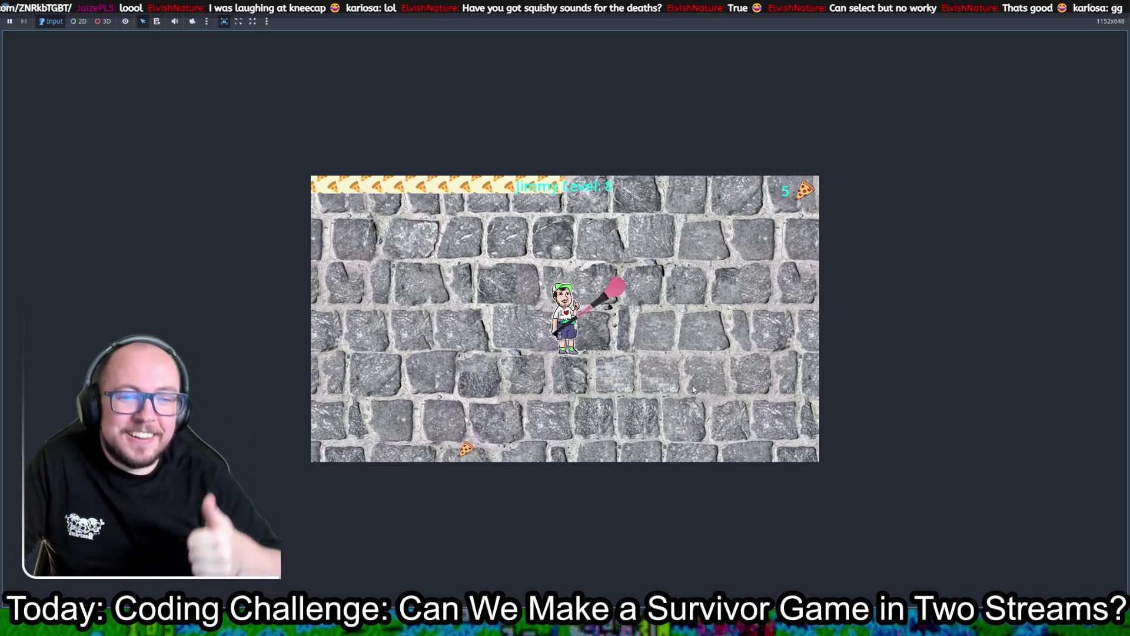
key("a")
key("s")
key("s")
key("a")
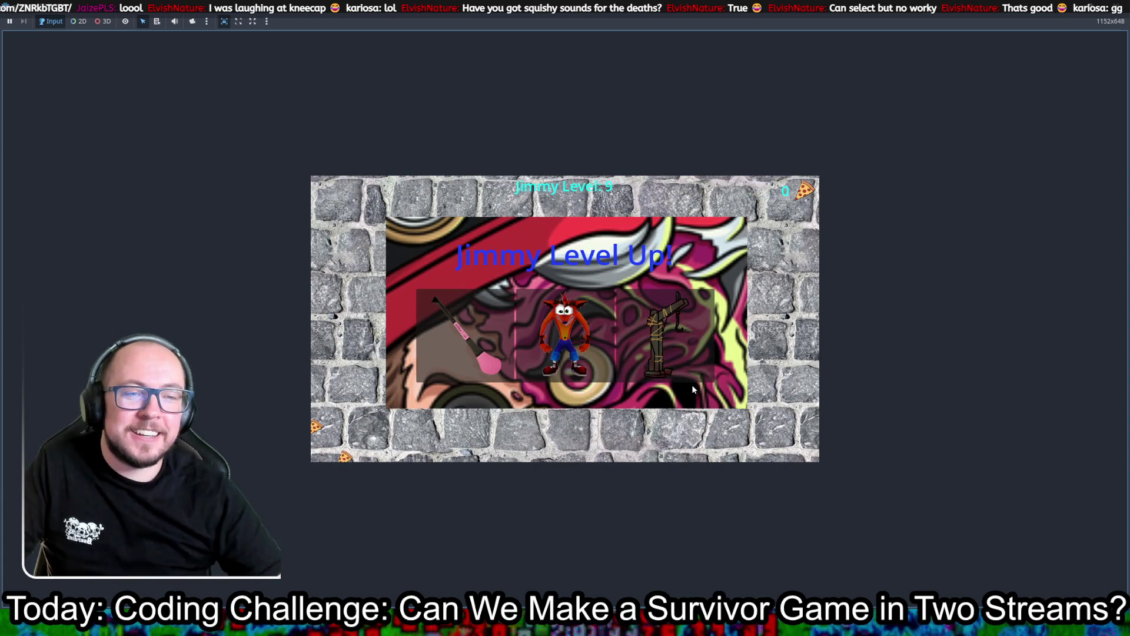
left_click(692, 382)
key("s")
key("a")
key("a")
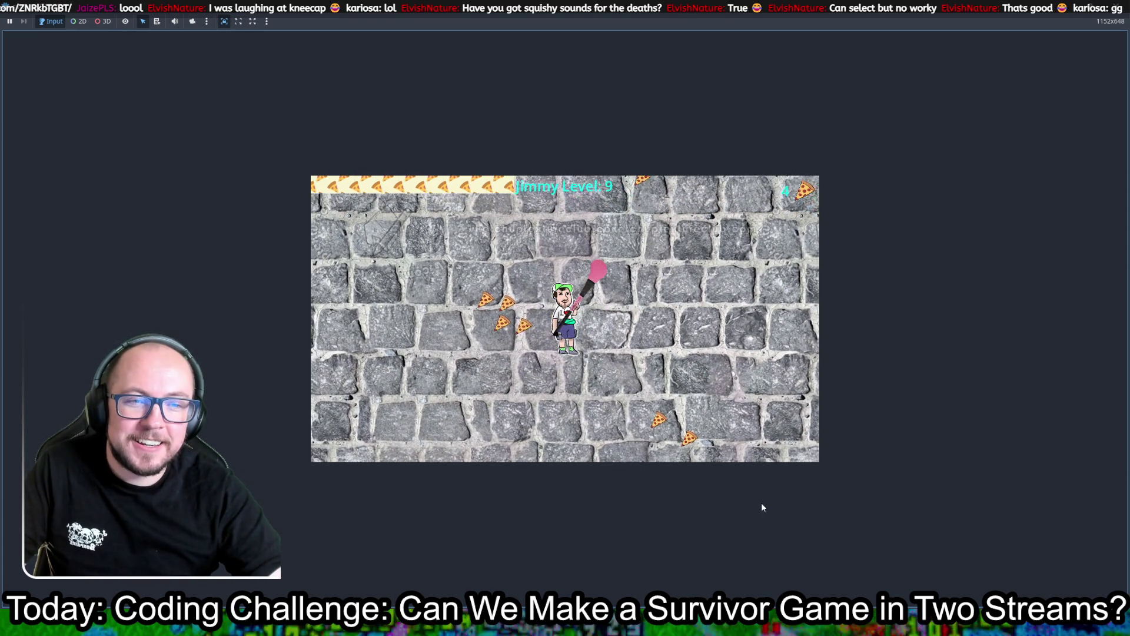
key("F8")
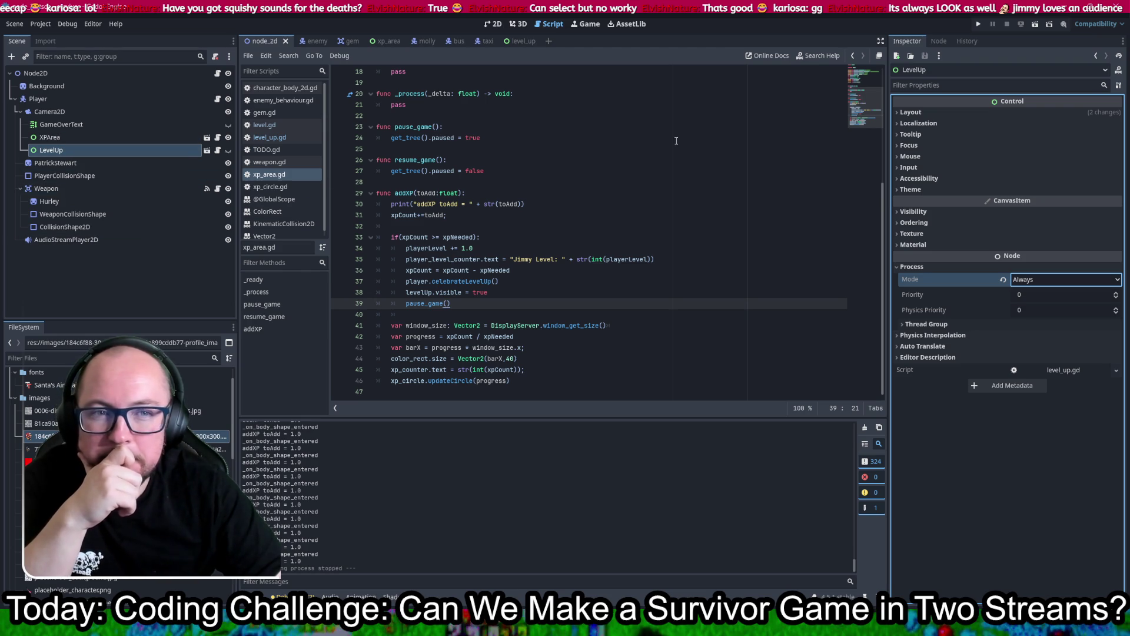
Step: Select Player, enlarge the script list, then select the AudioStreamPlayer2D node
left_click(51, 100)
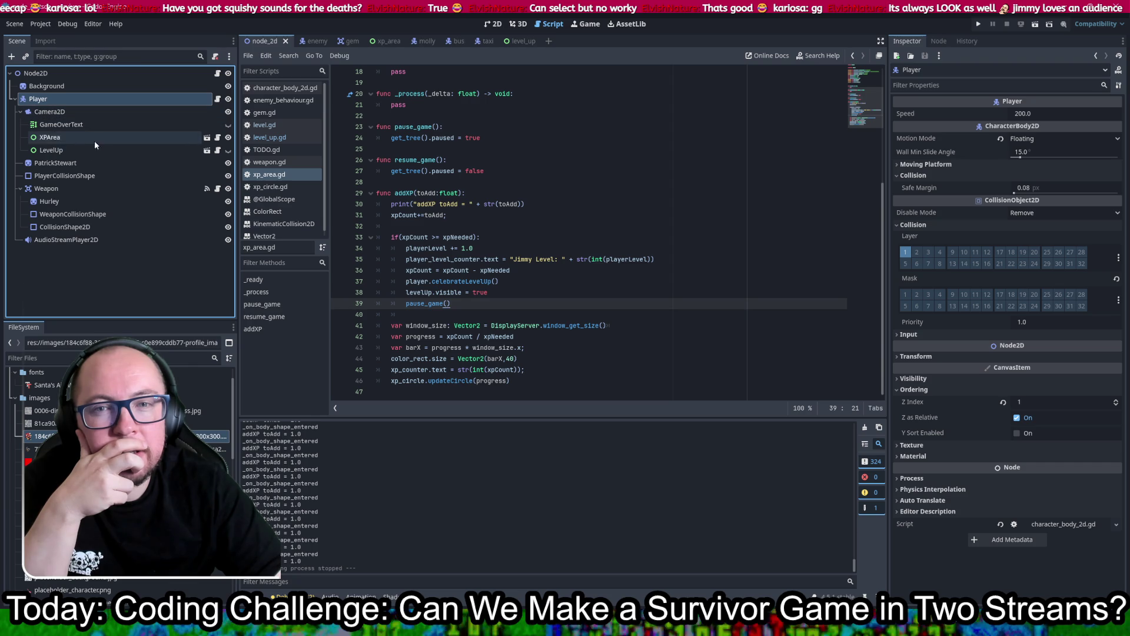
scroll(571, 240, "up", 5)
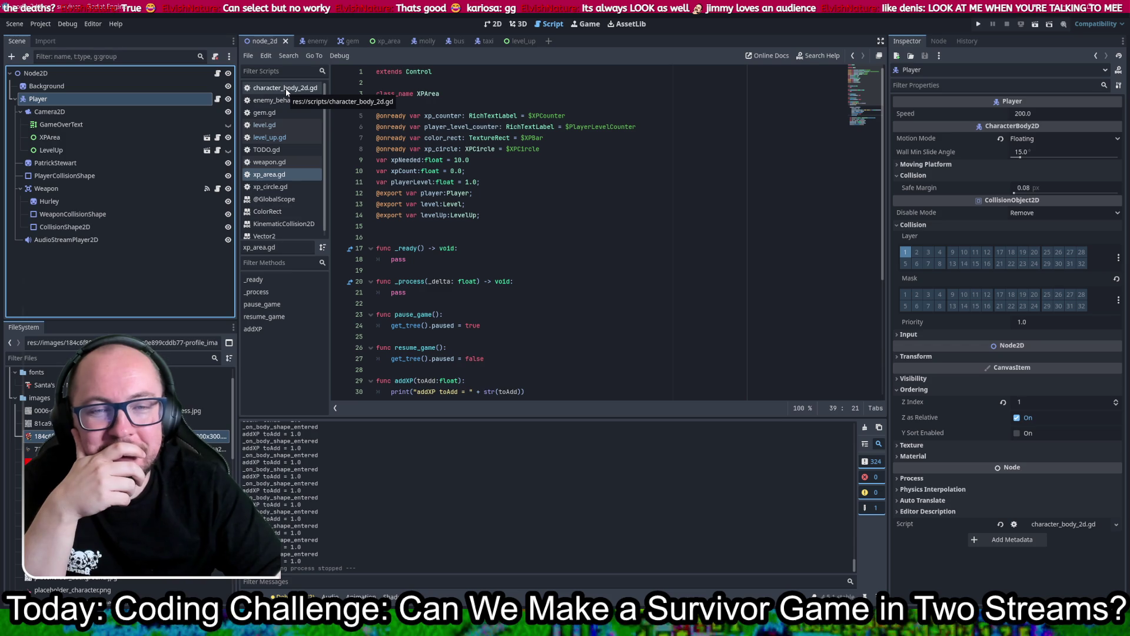
scroll(292, 117, "down", 1)
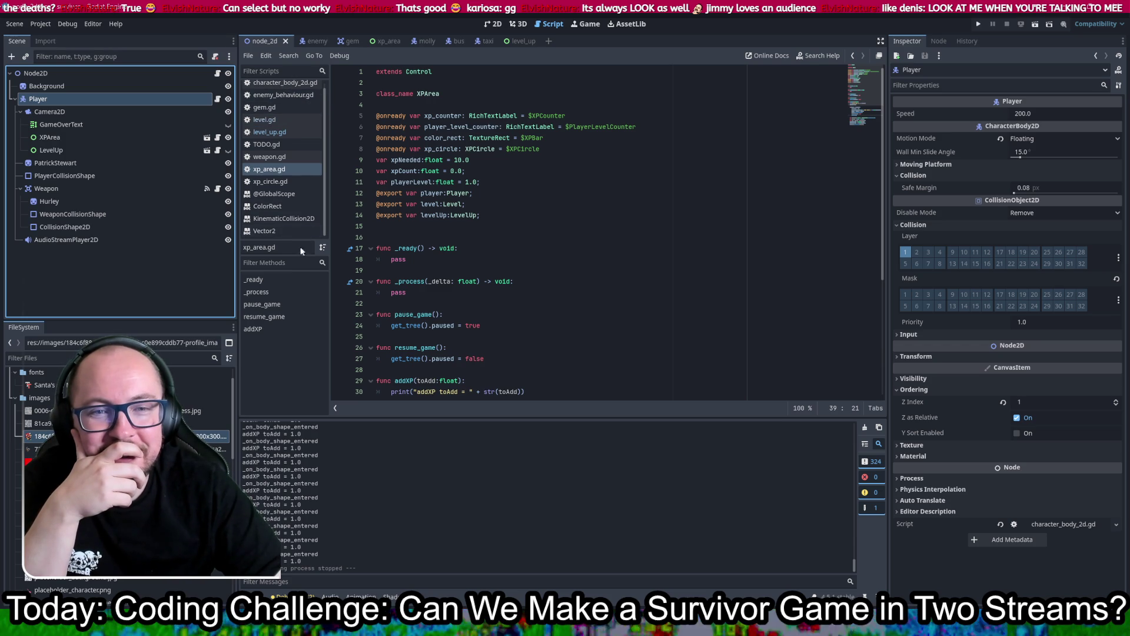
left_click_drag(298, 240, 290, 254)
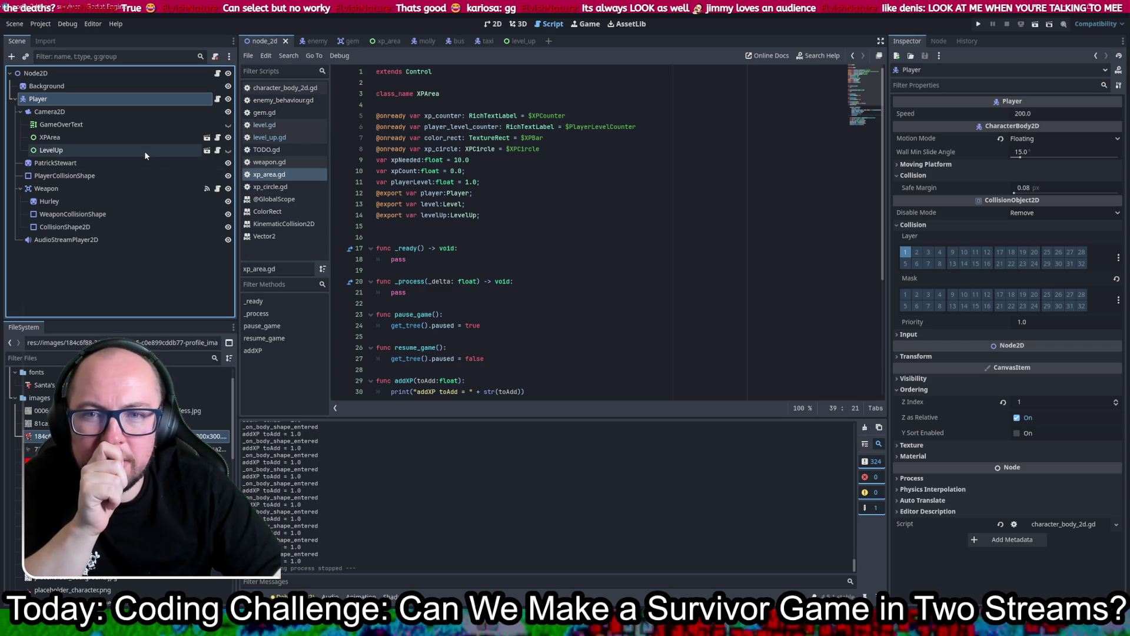
left_click(105, 240)
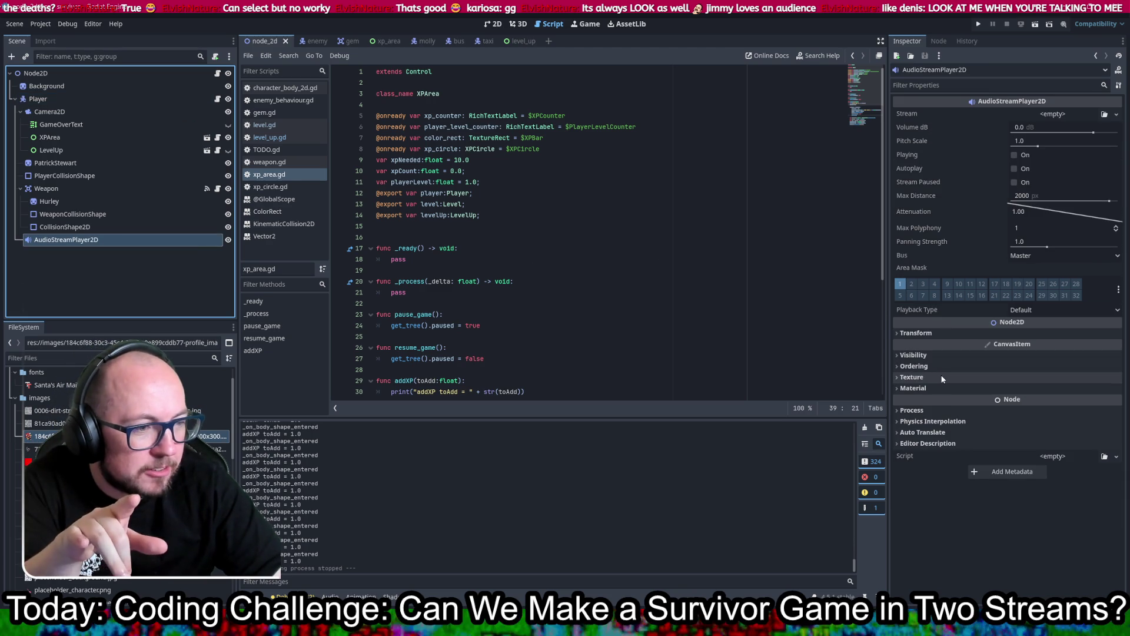
Step: Set AudioStreamPlayer2D's Process Mode to Always and launch a test run
left_click(928, 411)
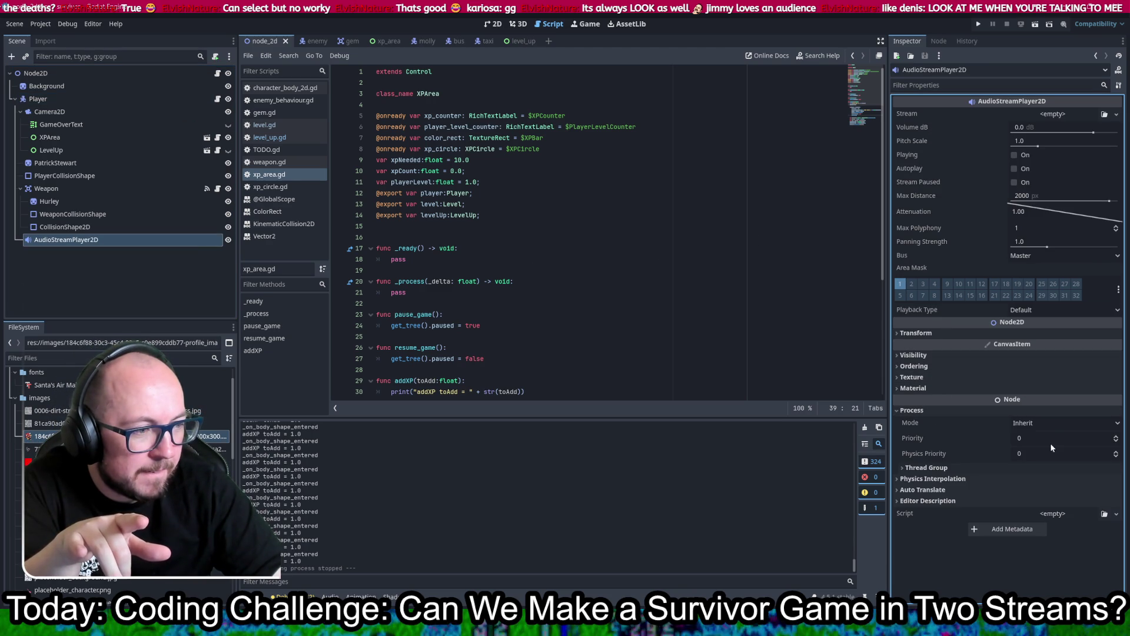
left_click(1048, 422)
left_click(1044, 475)
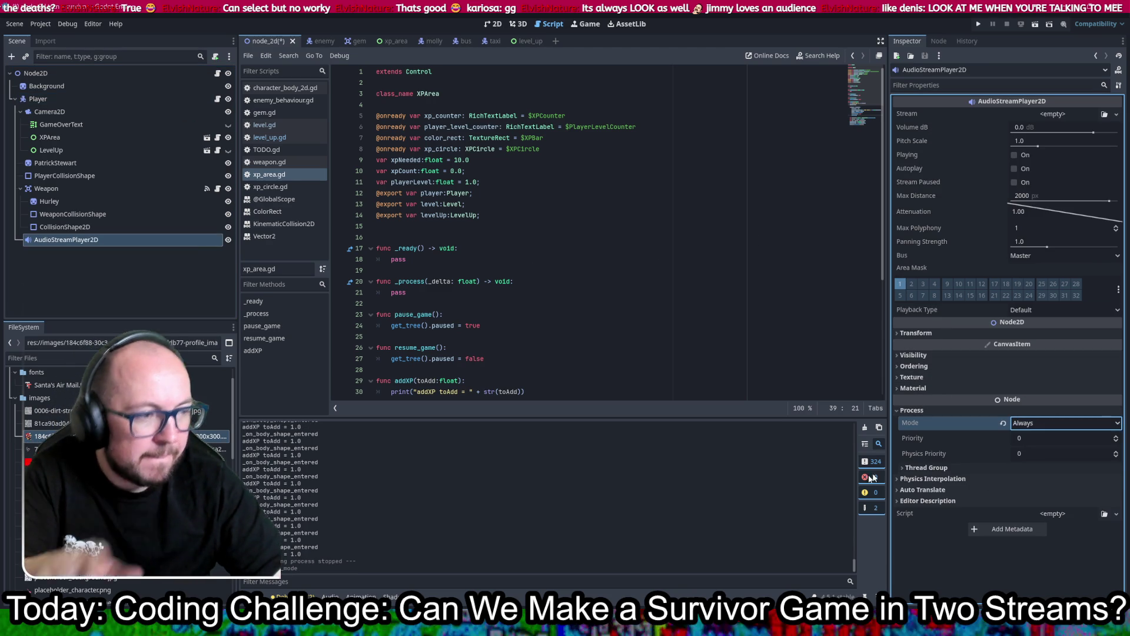
left_click(976, 26)
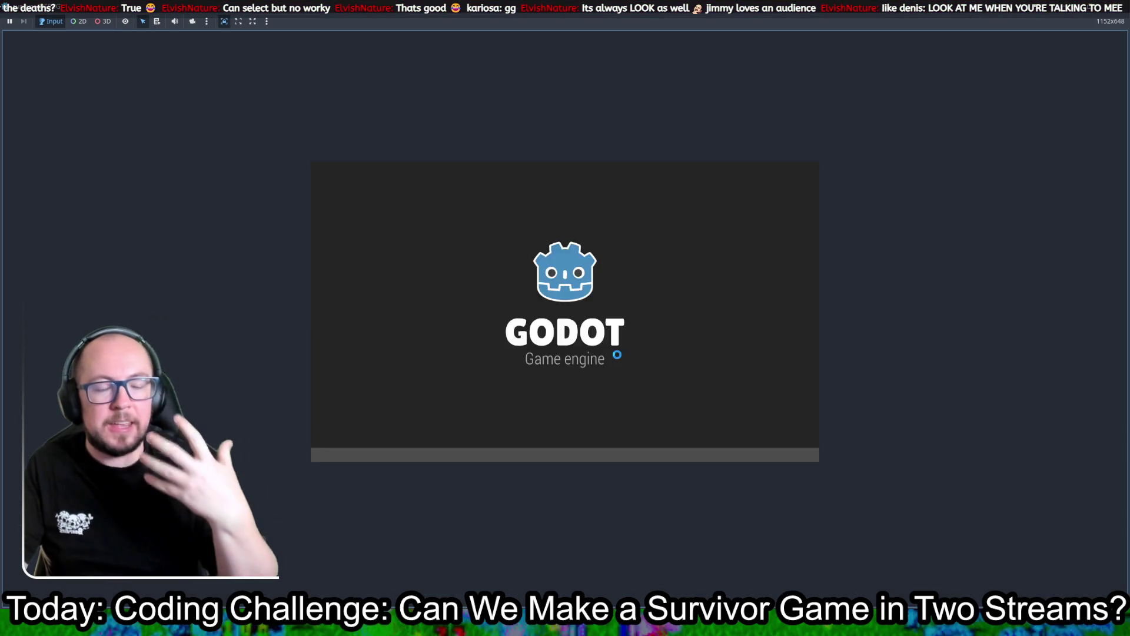
Step: Move Jimmy around collecting pizzas until level-up, then pick the pink microphone upgrade
key("w")
key("d")
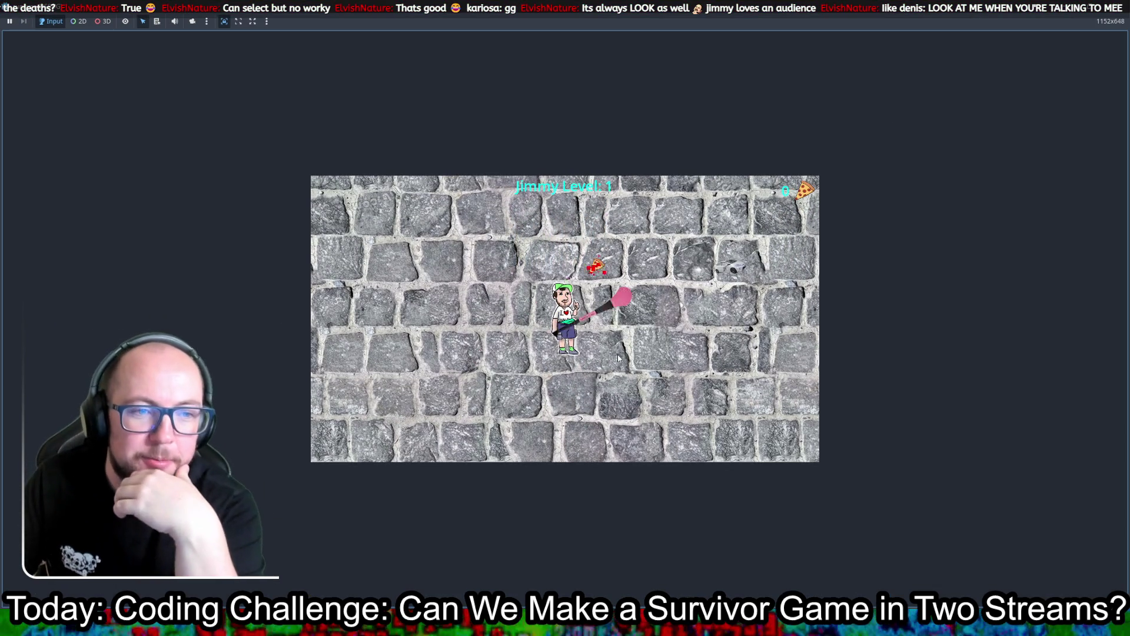
key("w")
key("d")
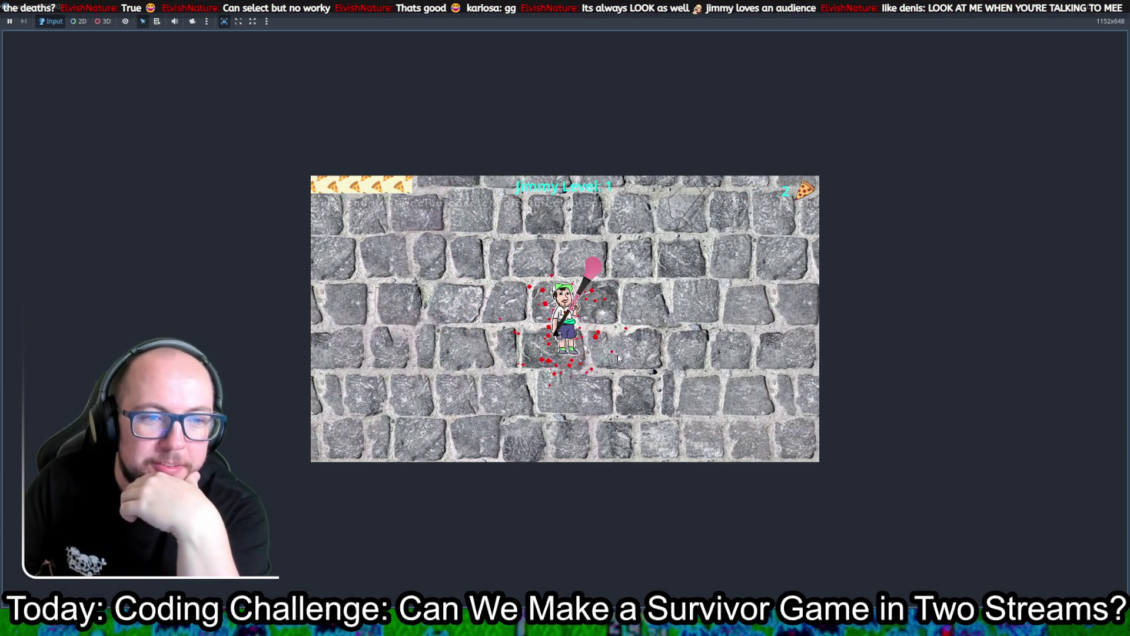
key("s")
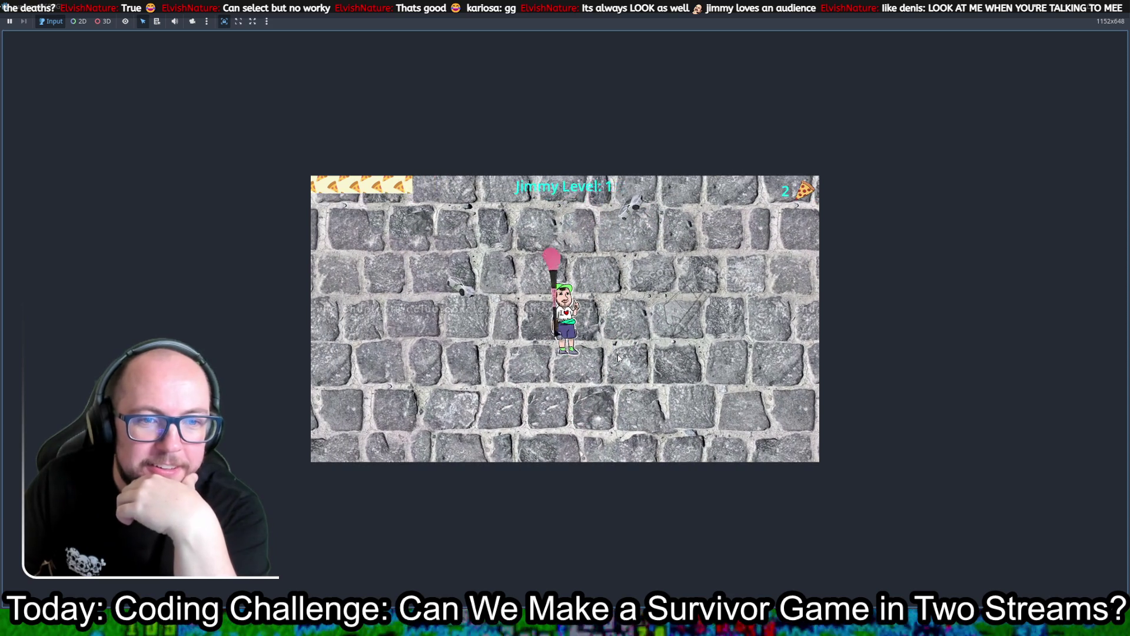
key("w")
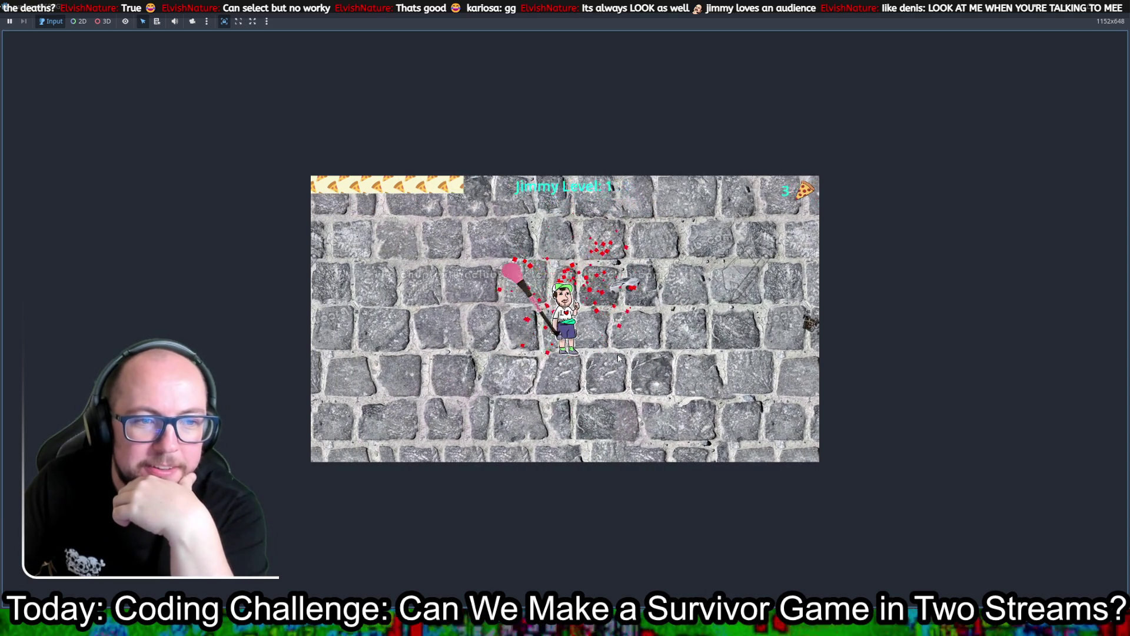
key("s")
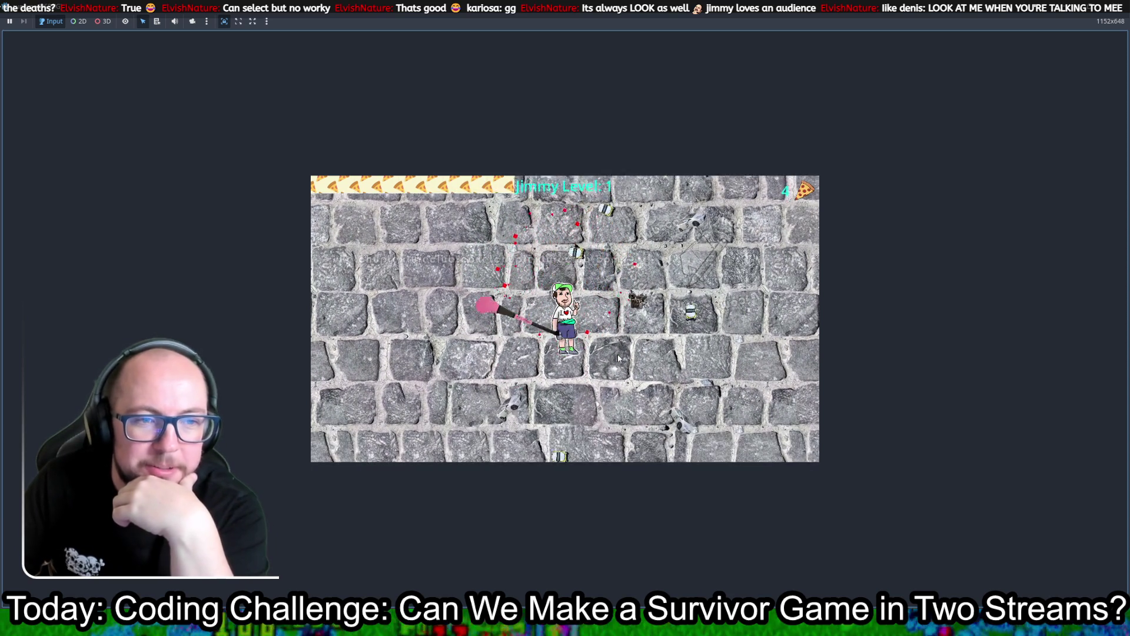
key("s")
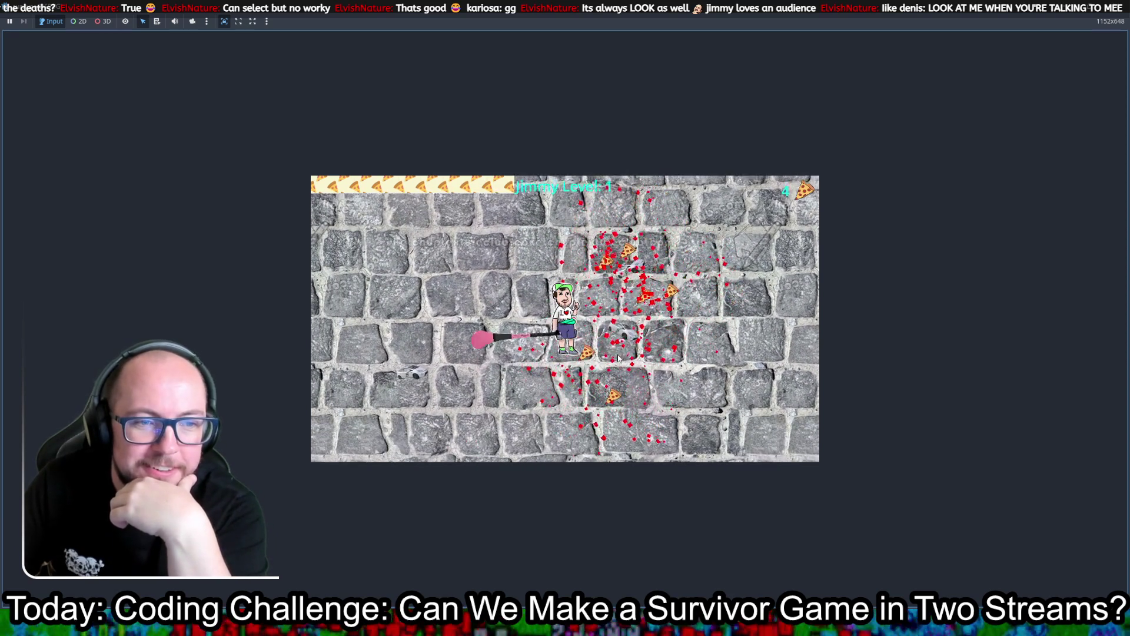
key("w")
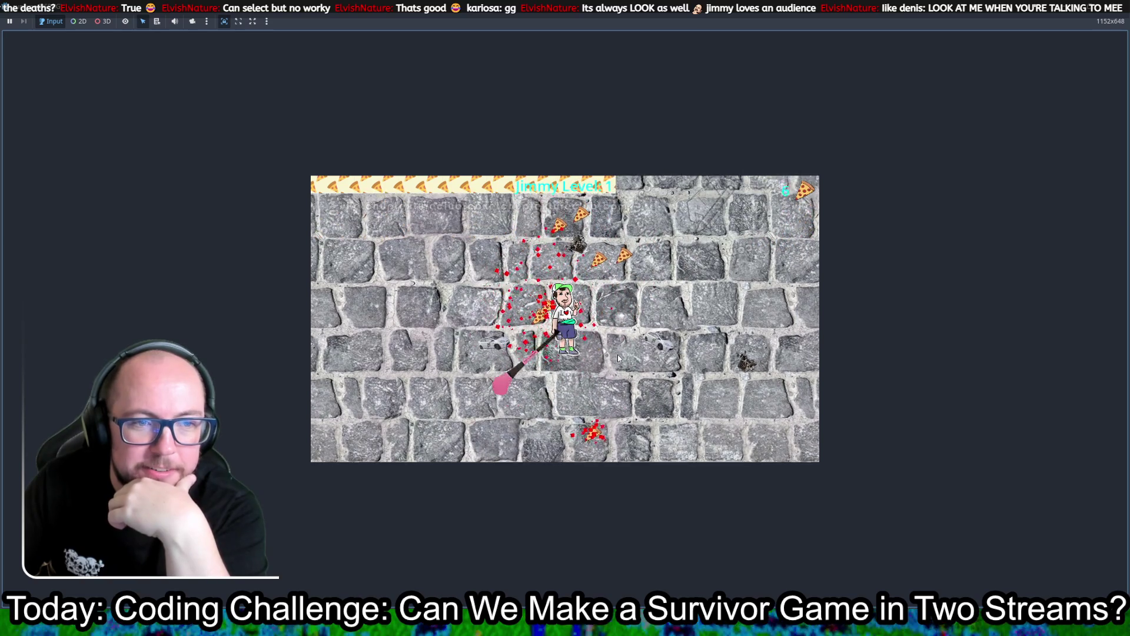
key("w")
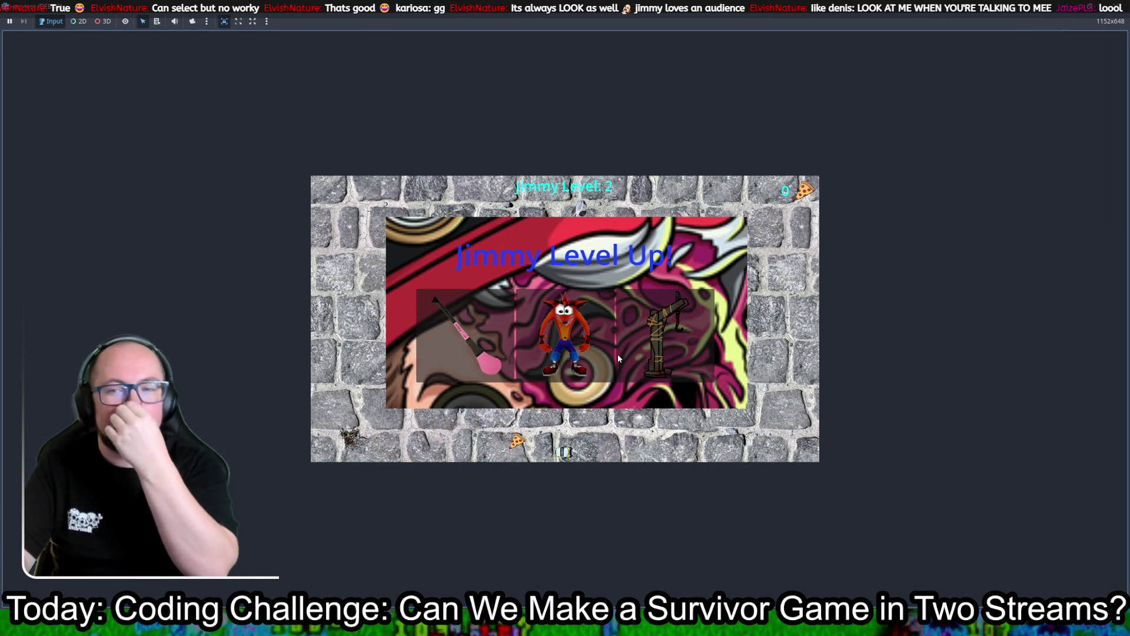
left_click(486, 354)
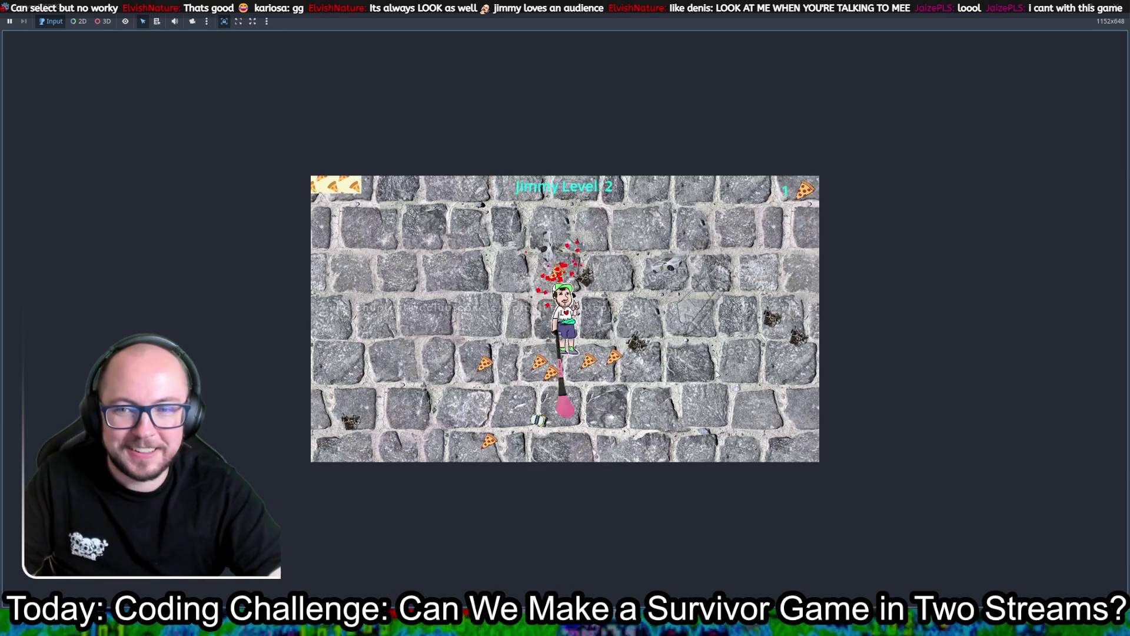
Step: Keep walking Jimmy through level-ups, choosing the pink brush, the first card, then the gallows
key("s")
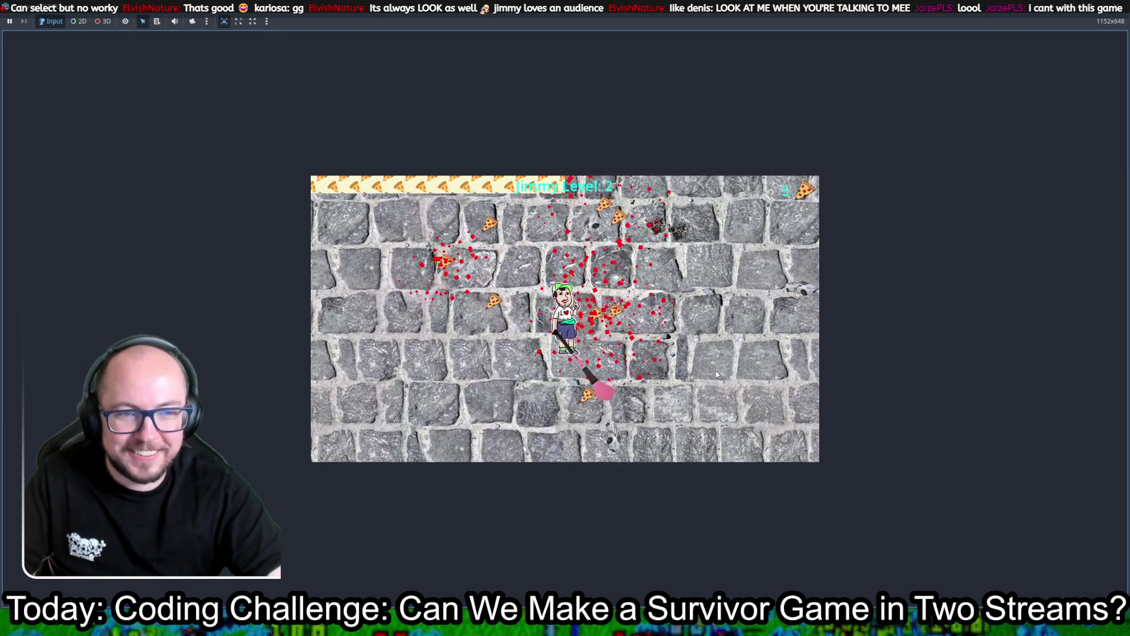
key("w")
key("a")
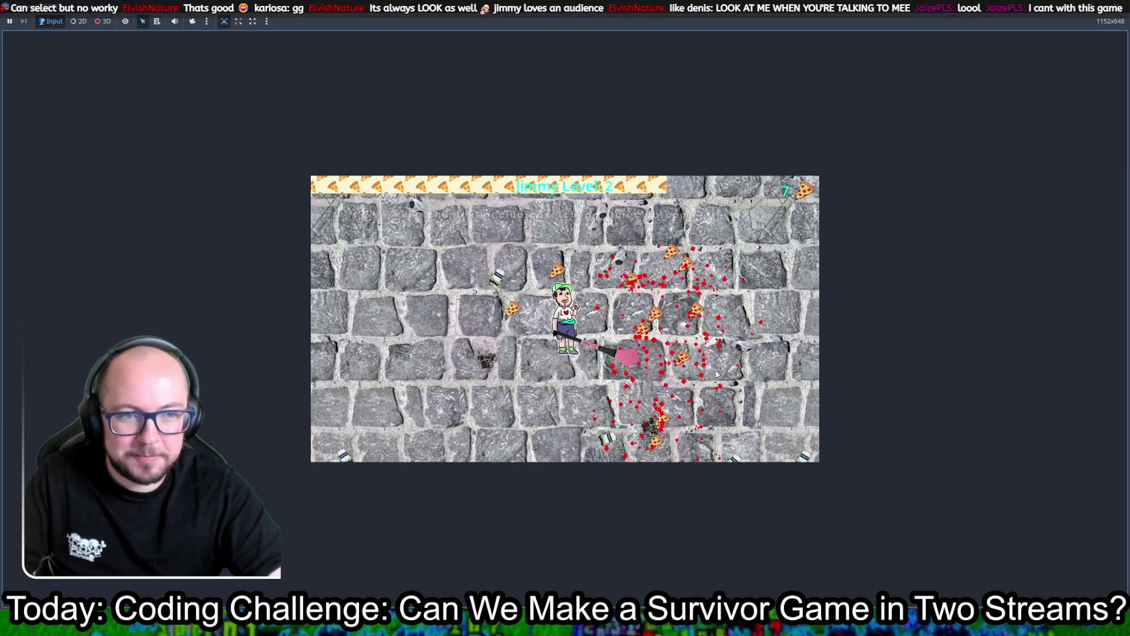
key("w")
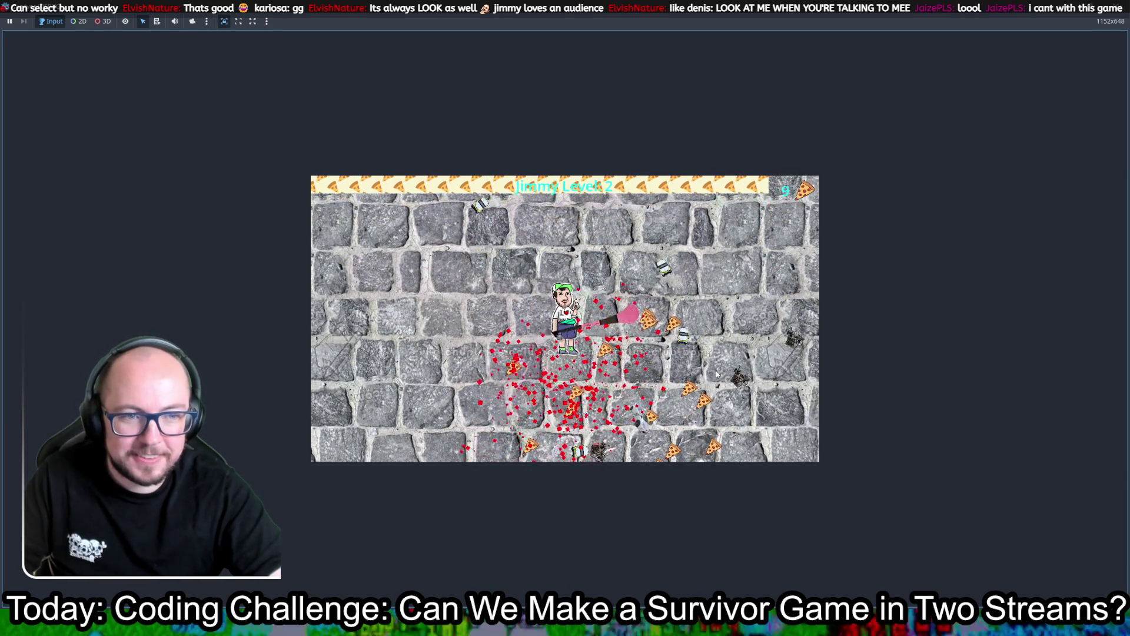
left_click(508, 376)
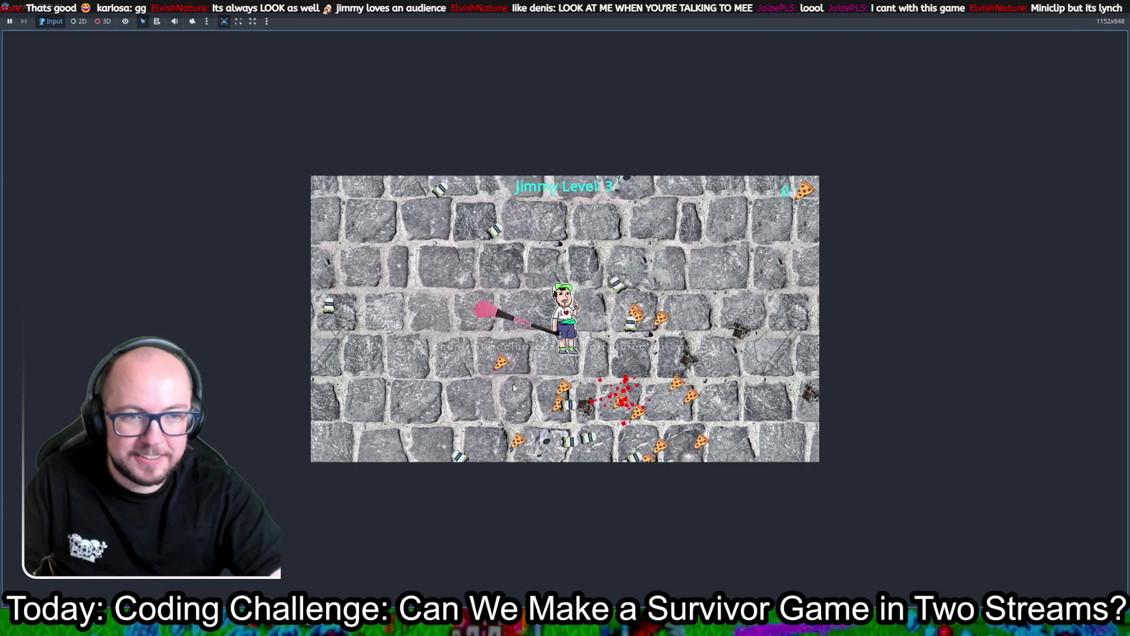
key("s")
key("a")
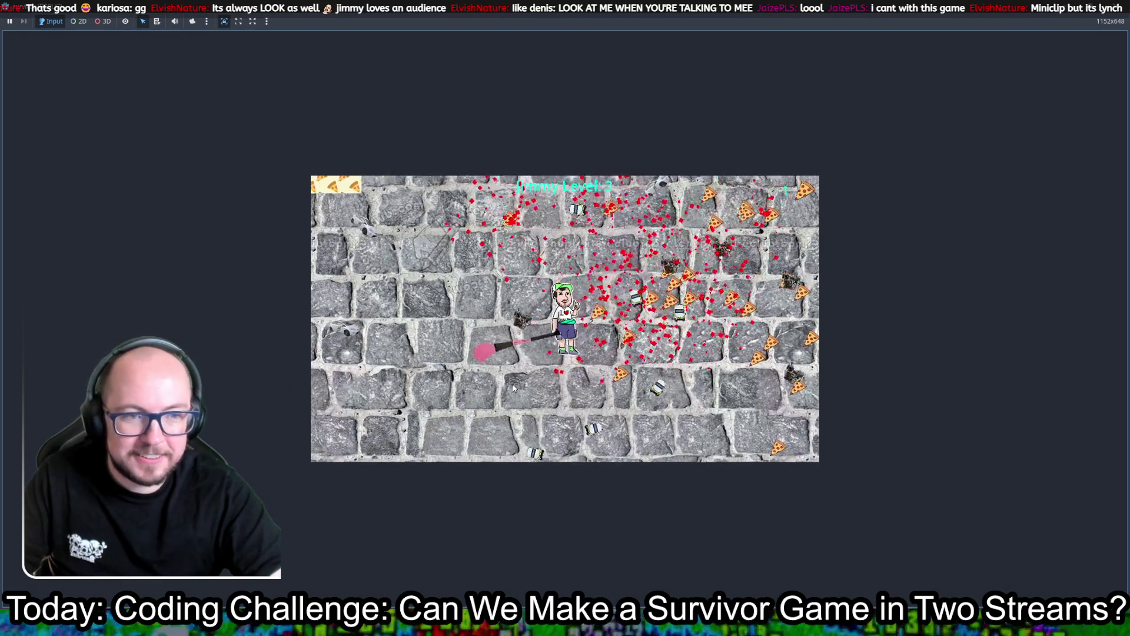
key("s")
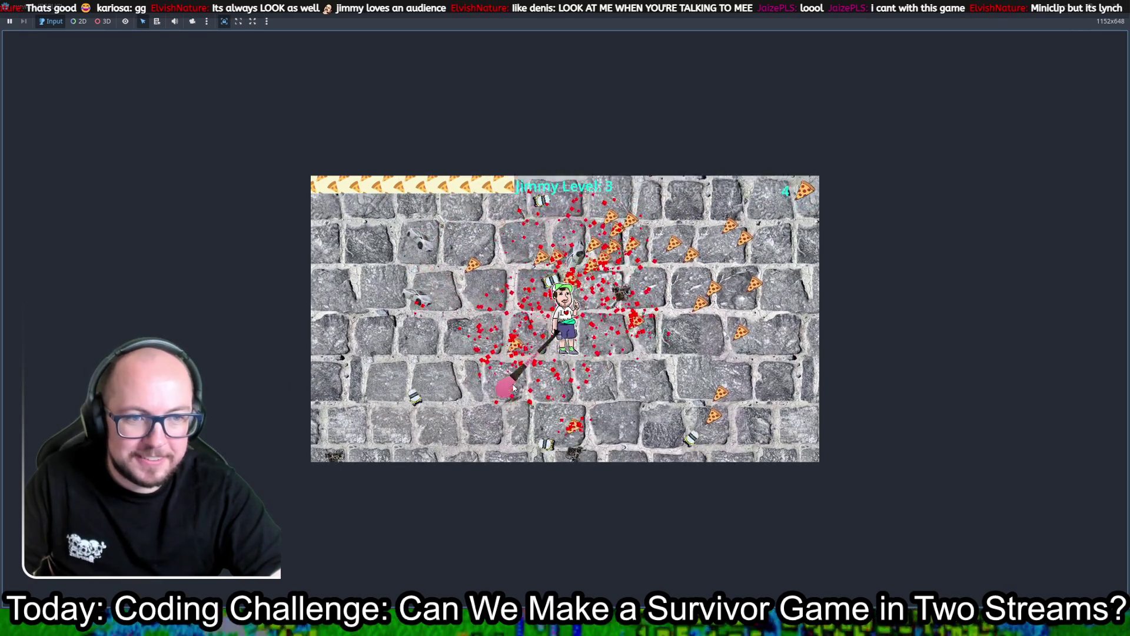
left_click(494, 371)
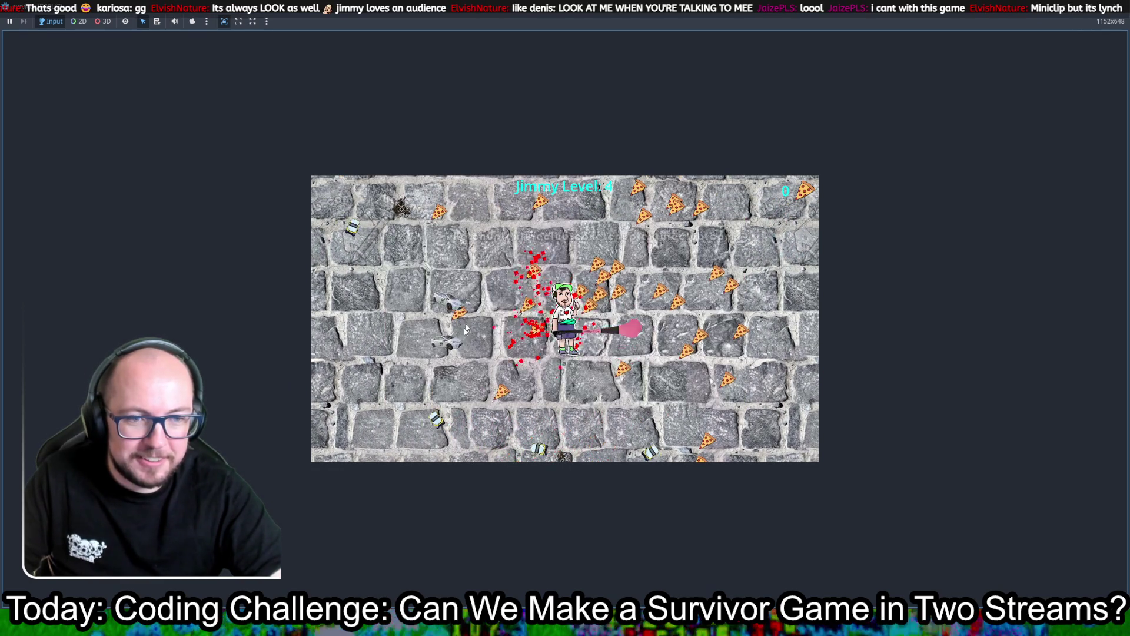
key("w")
key("d")
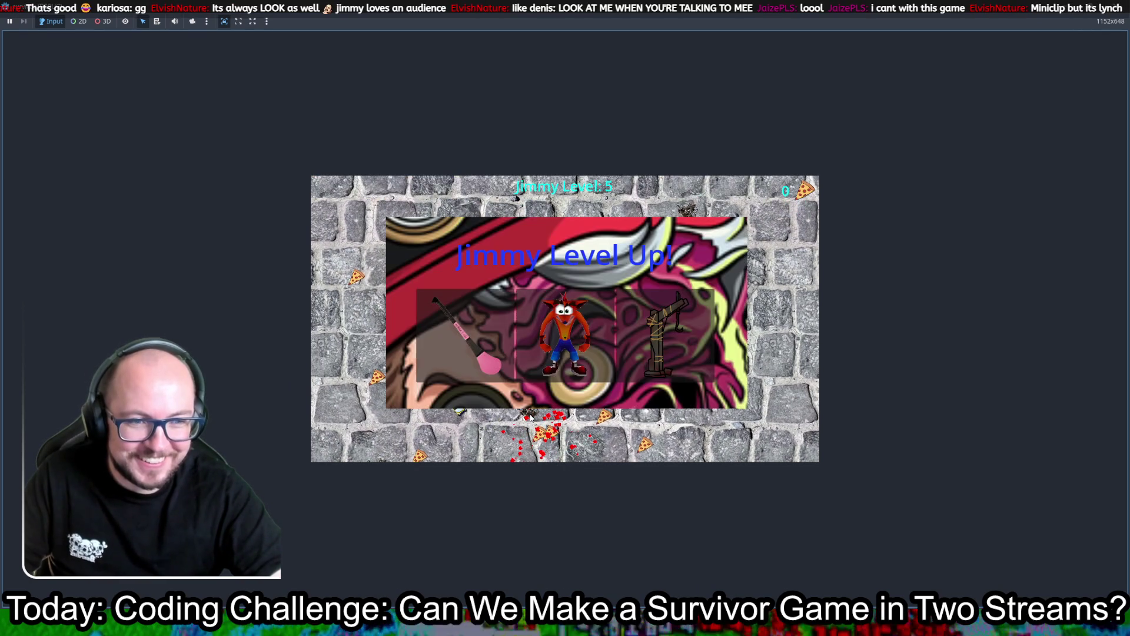
left_click(665, 337)
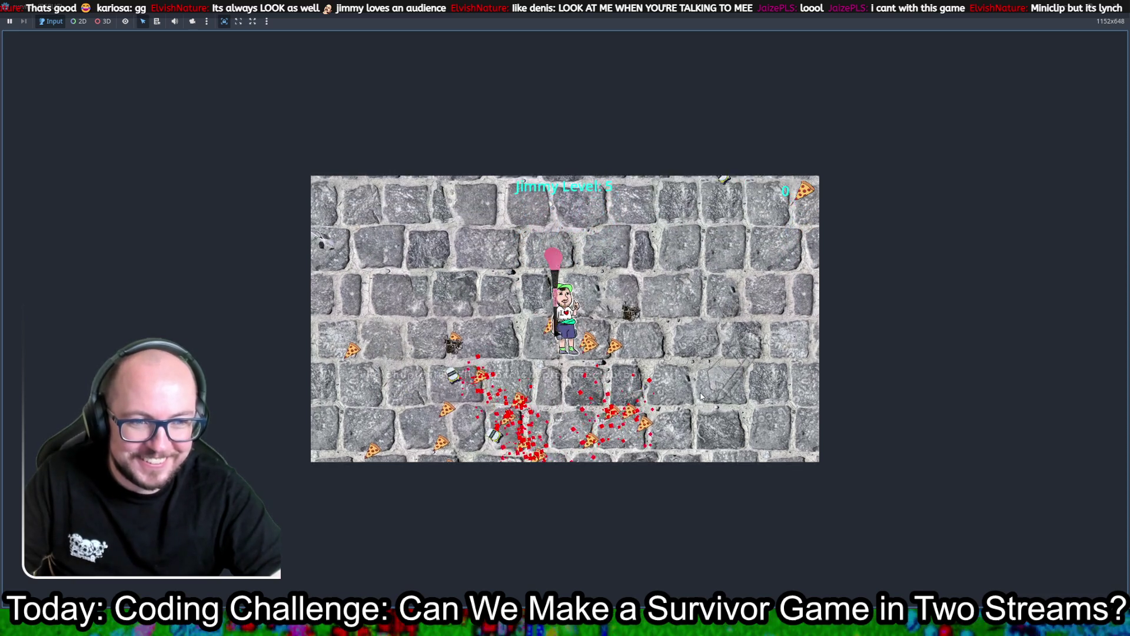
Step: Walk Jimmy around collecting pizzas until the next level-up and choose the pink broom upgrade
key("d")
key("s")
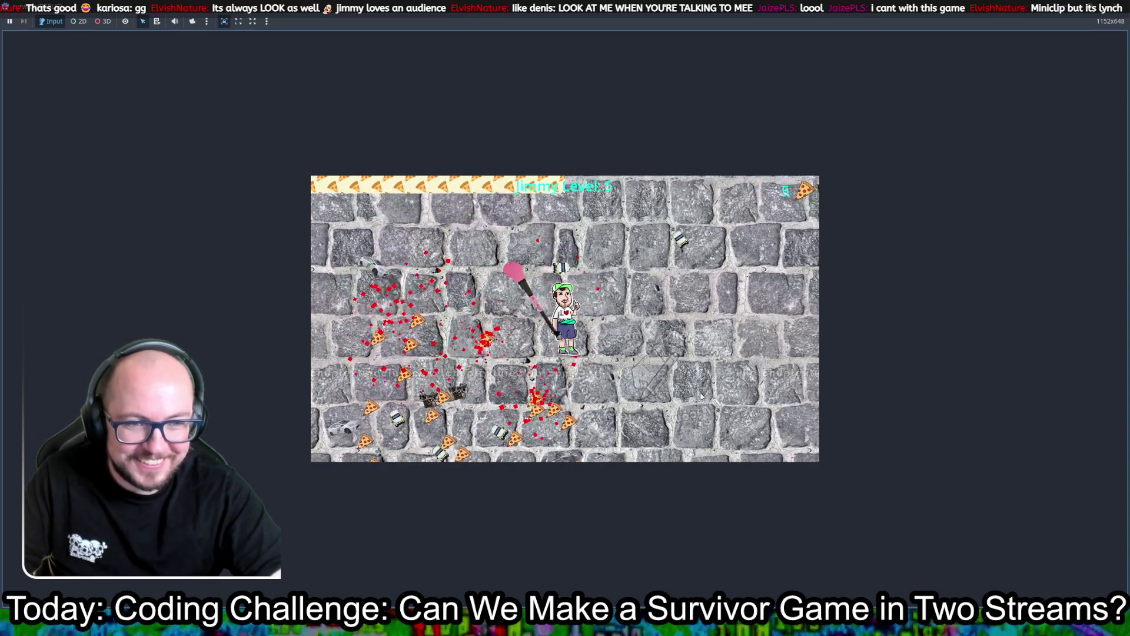
key("d")
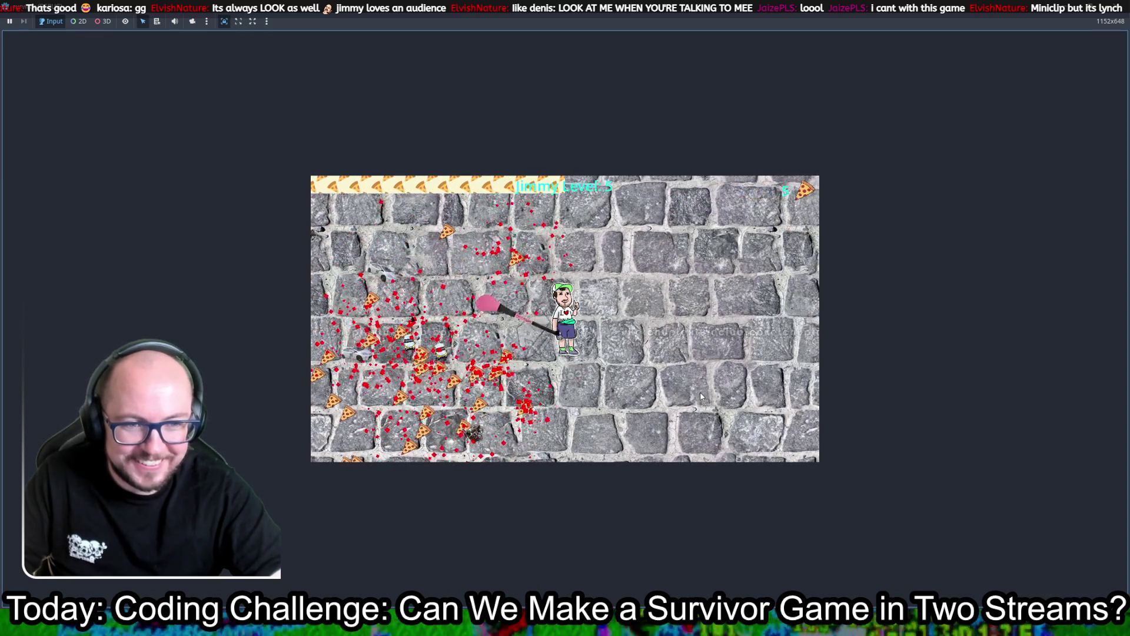
key("s")
key("d")
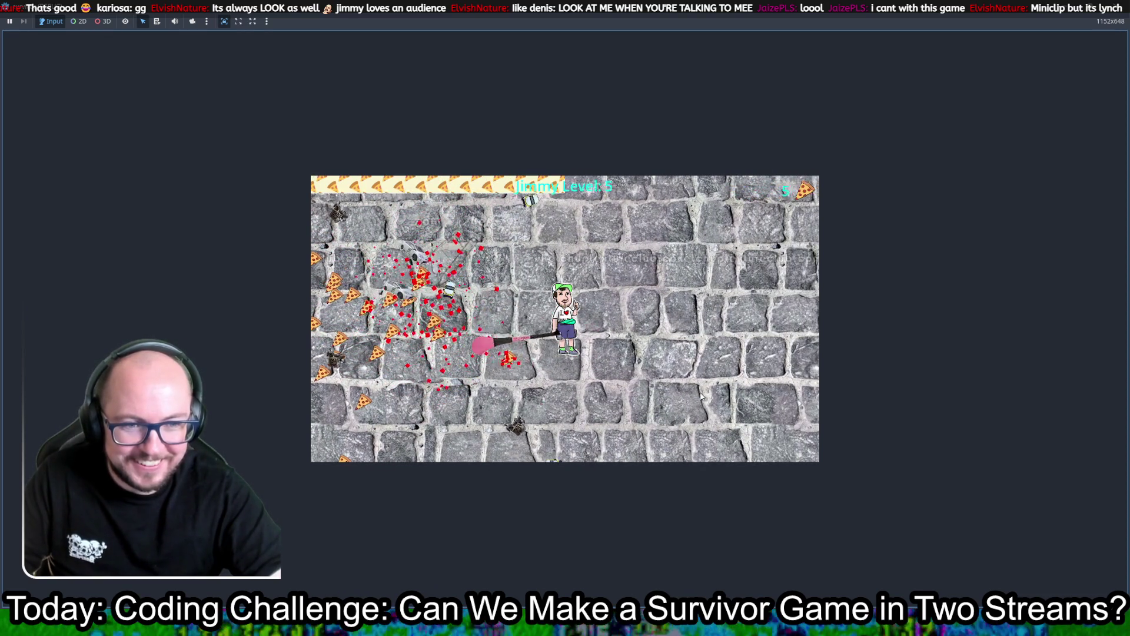
key("s")
key("d")
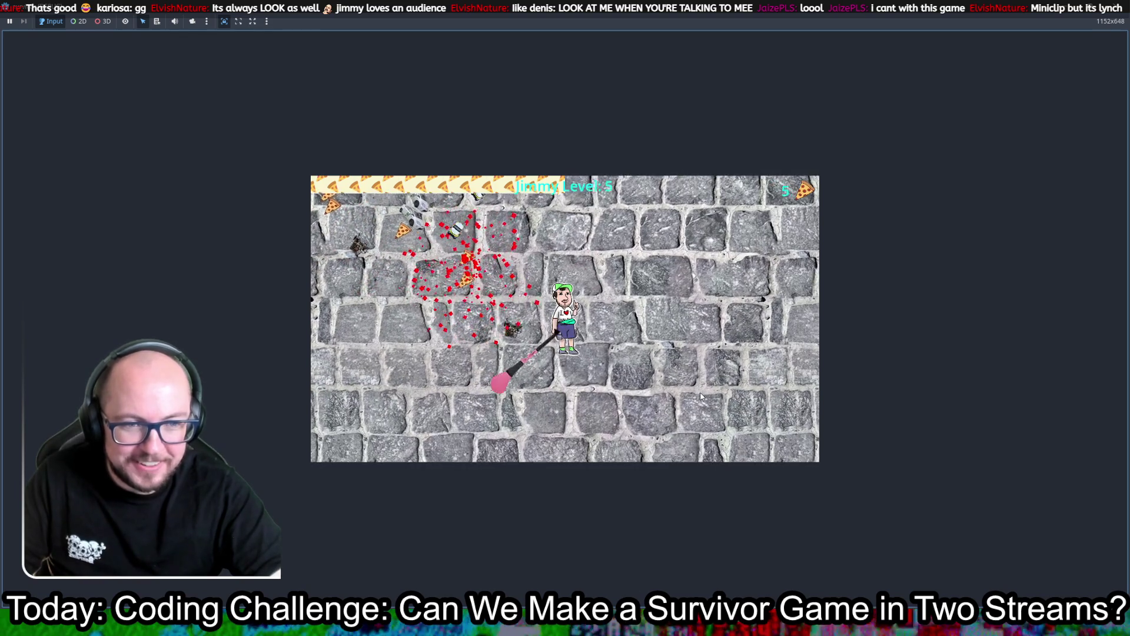
key("s")
key("a")
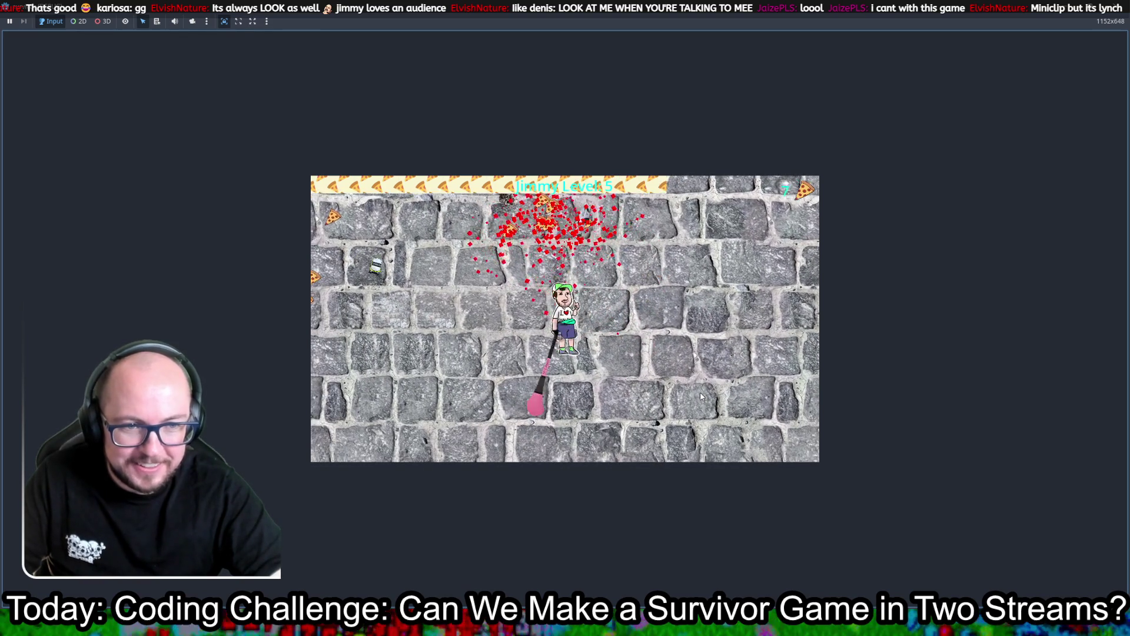
key("s")
key("a")
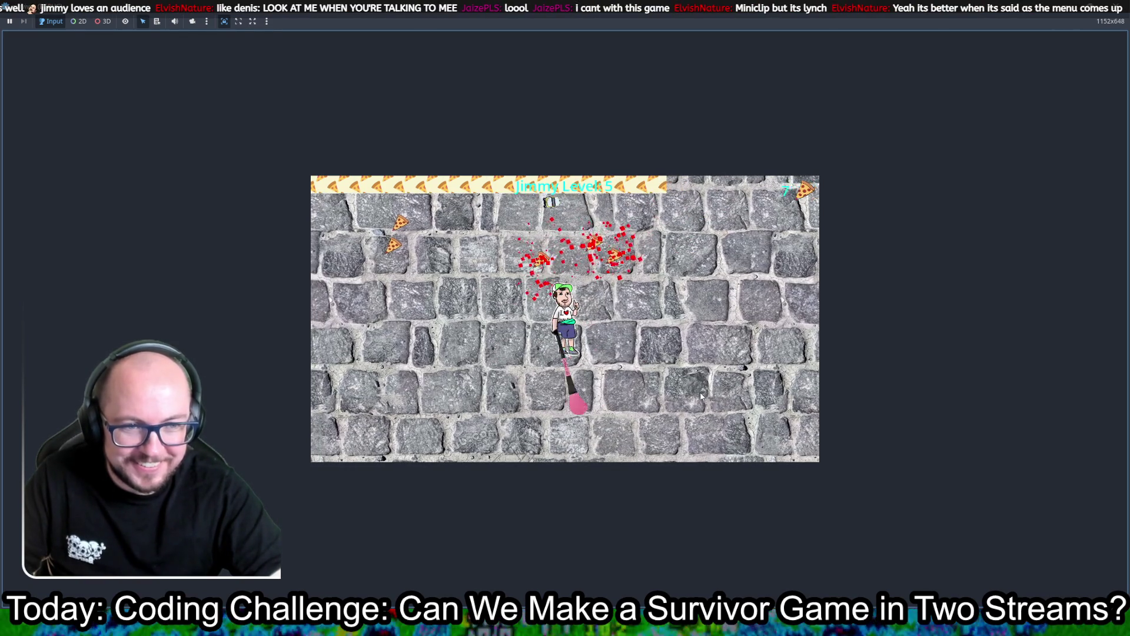
key("w")
key("a")
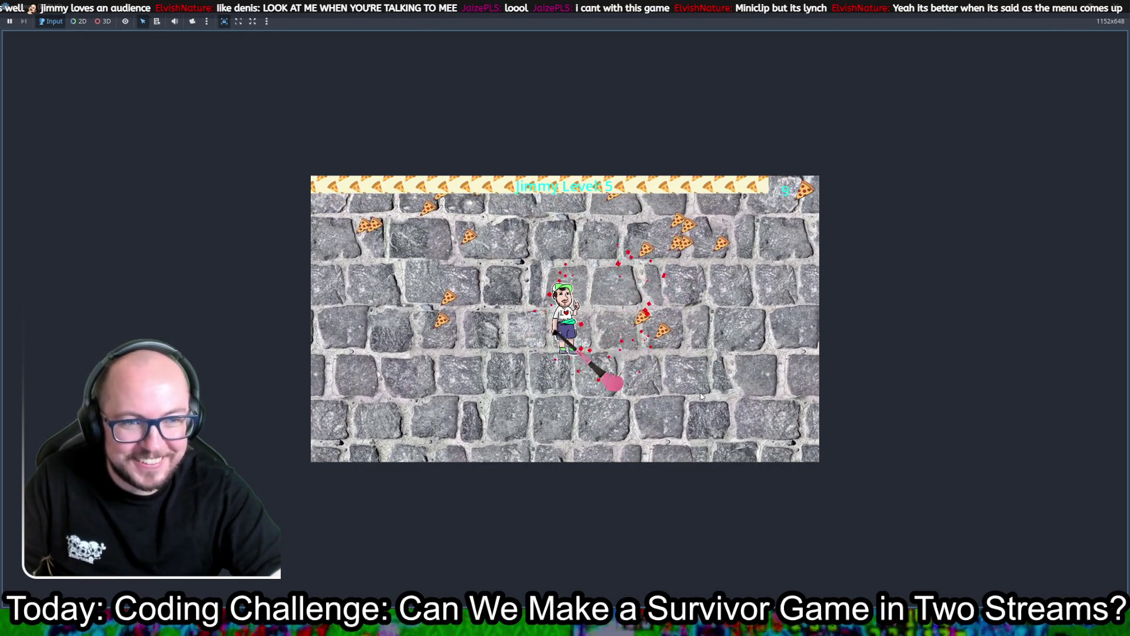
key("w")
key("a")
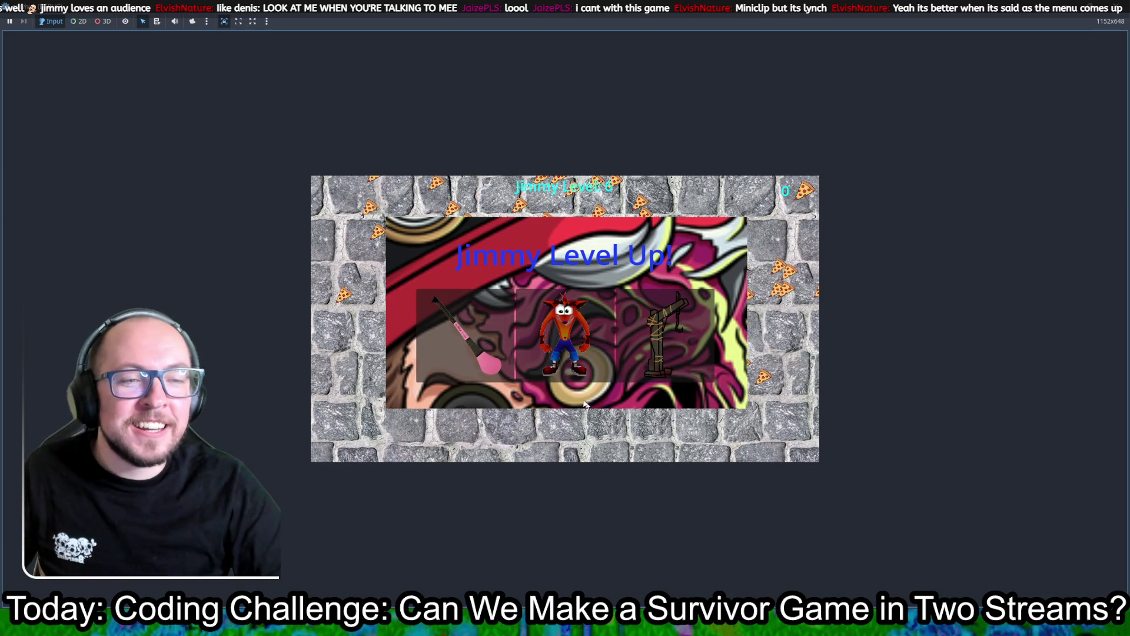
left_click(489, 332)
Step: Pick one more level-up upgrade, then stop the game with F8
key("w")
key("d")
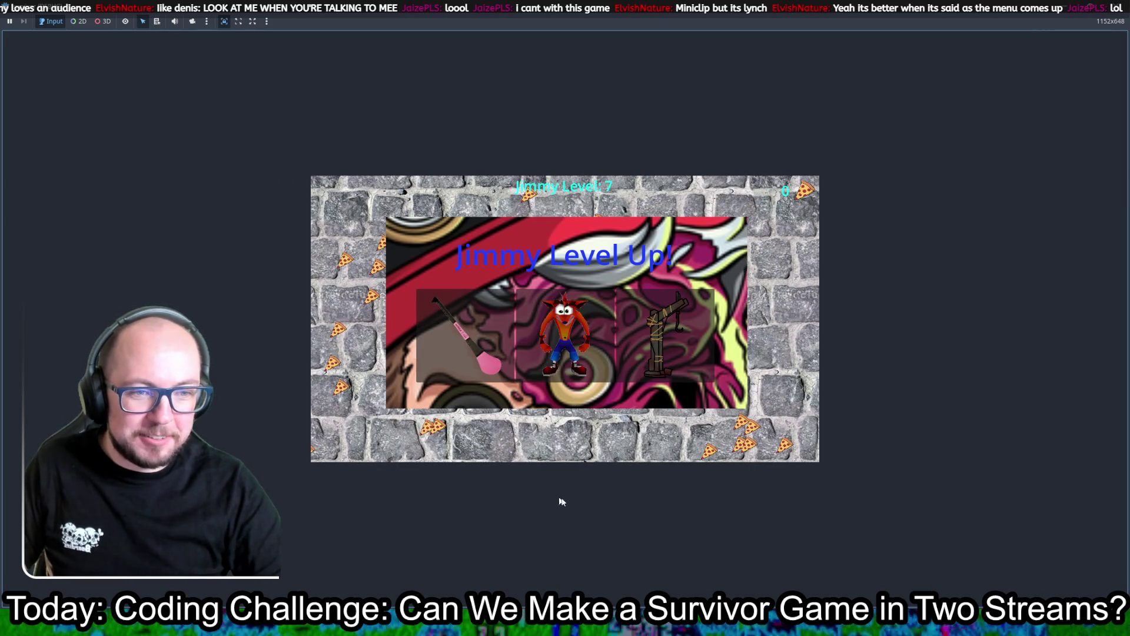
left_click(587, 348)
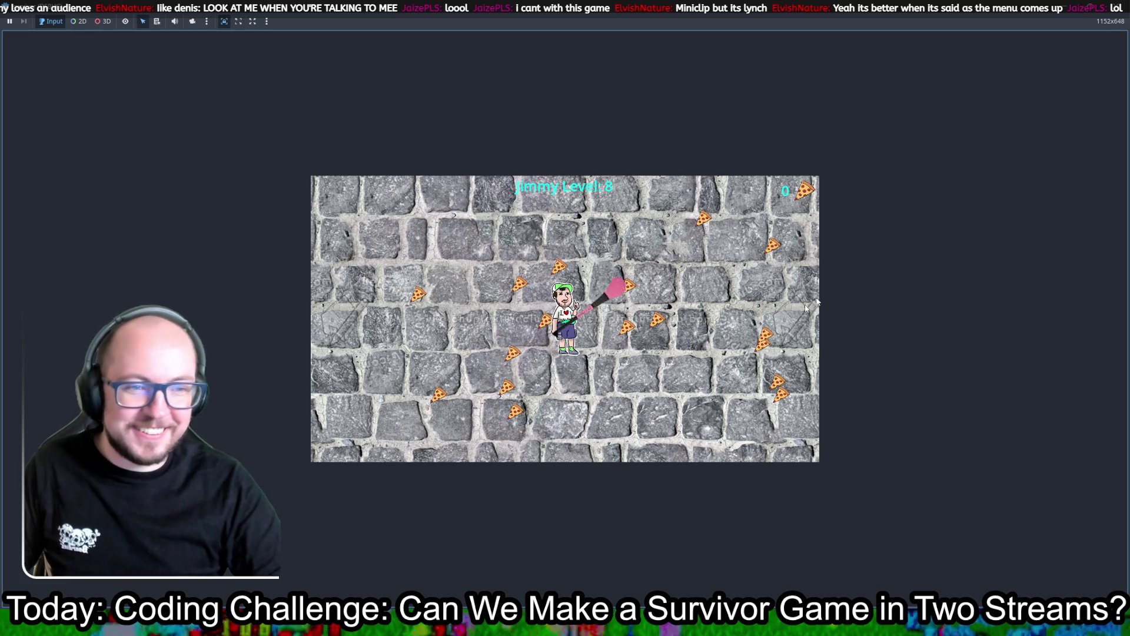
key("F8")
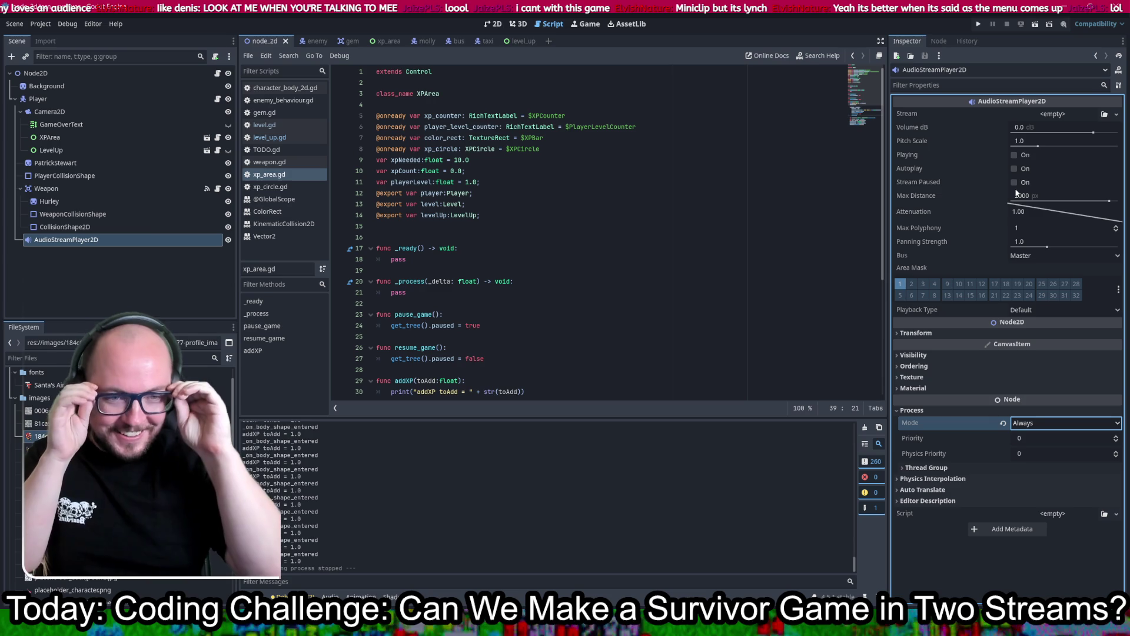
Step: Remove the blank line after the LevelUp export, review character_body_2d.gd, then open weapon.gd
left_click(563, 215)
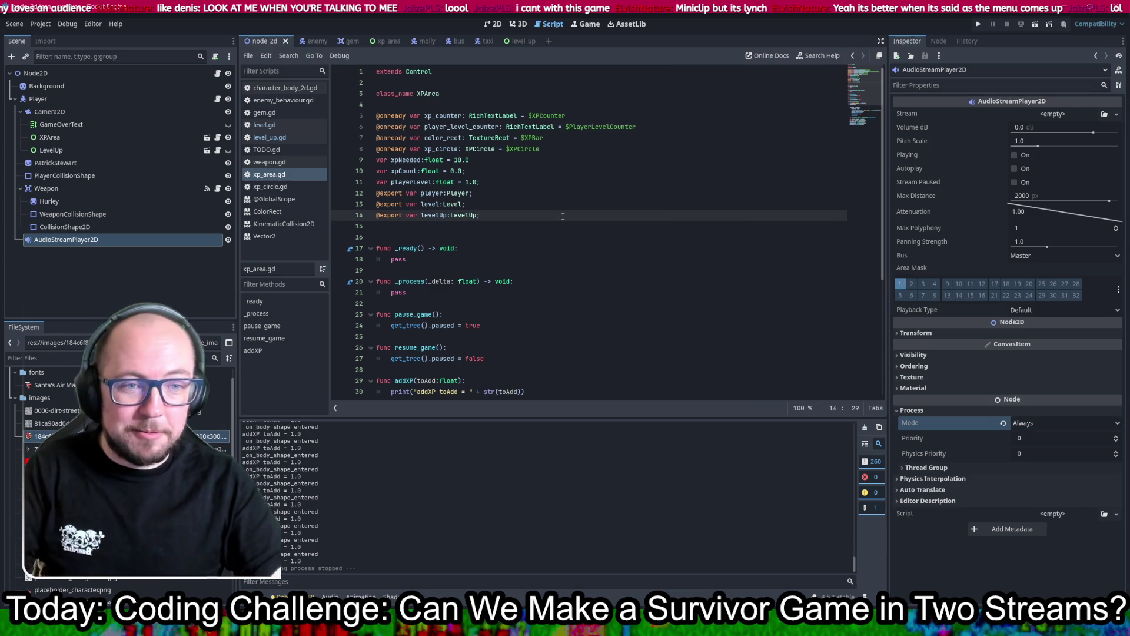
key("Delete")
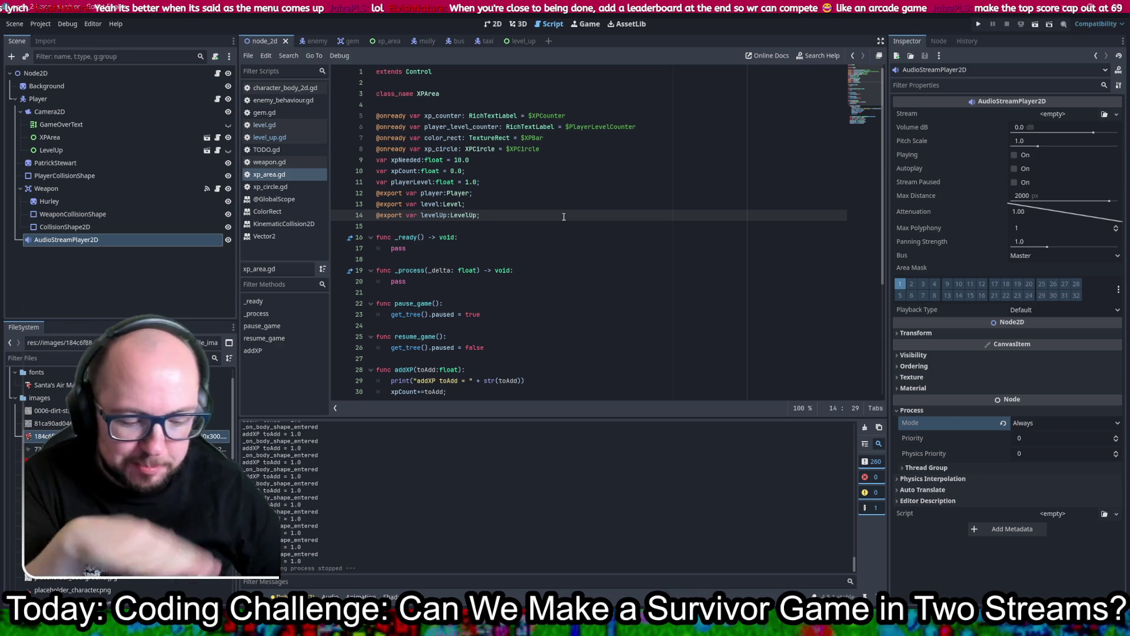
key("alt+Left")
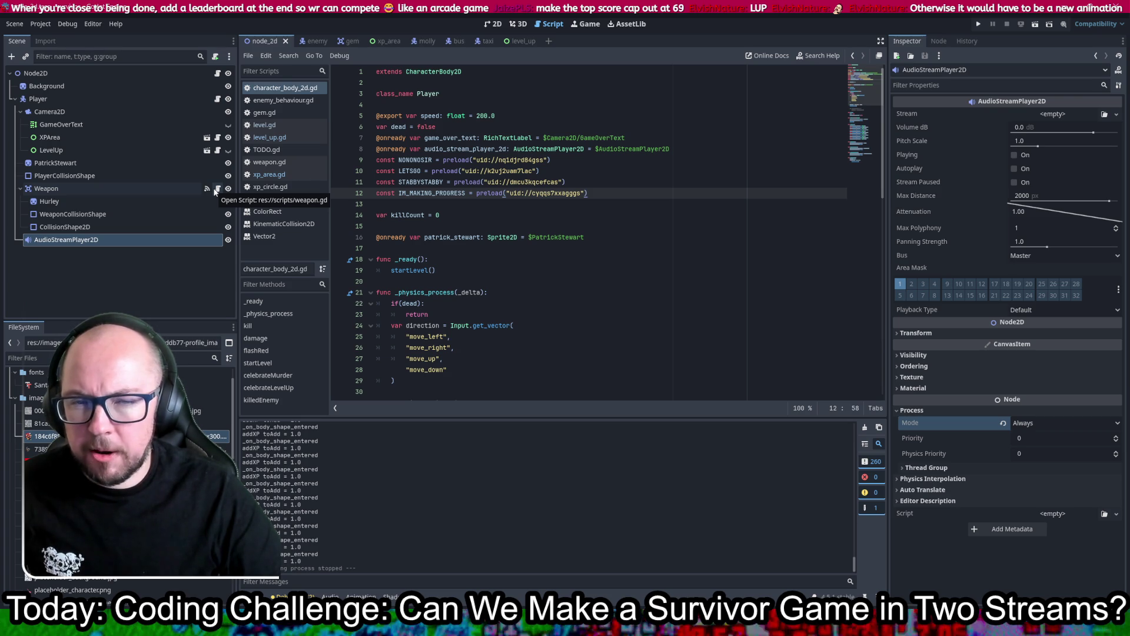
left_click(217, 189)
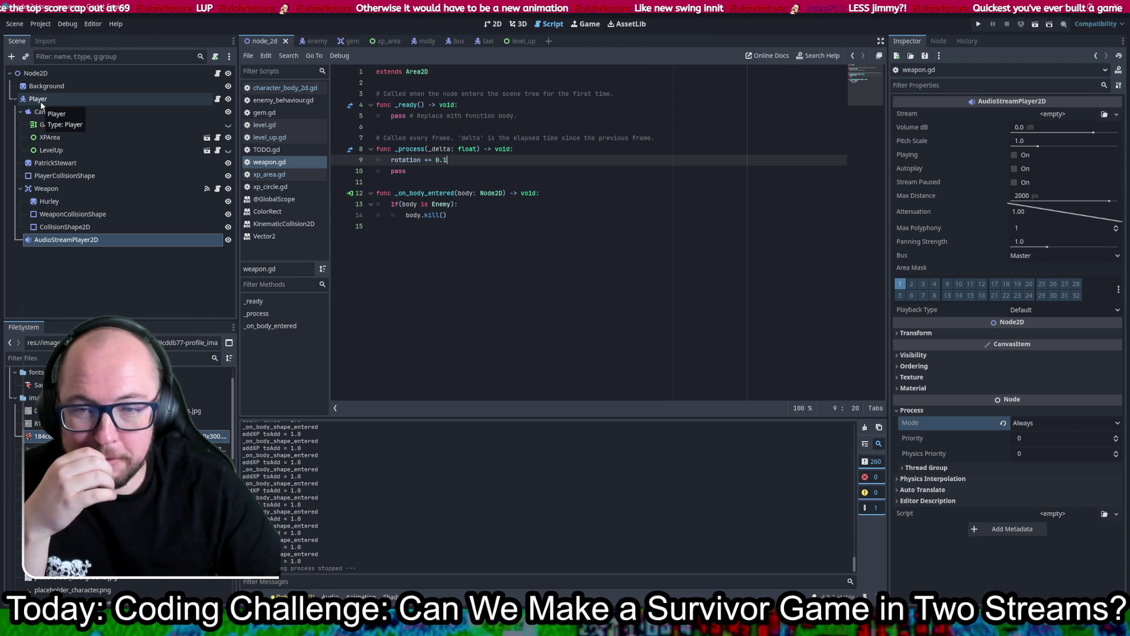
Step: Bring up the context menu for the Player node in the Scene dock
right_click(41, 104)
Step: Dismiss the Player node menus and open the Player's script, character_body_2d.gd
key("Escape")
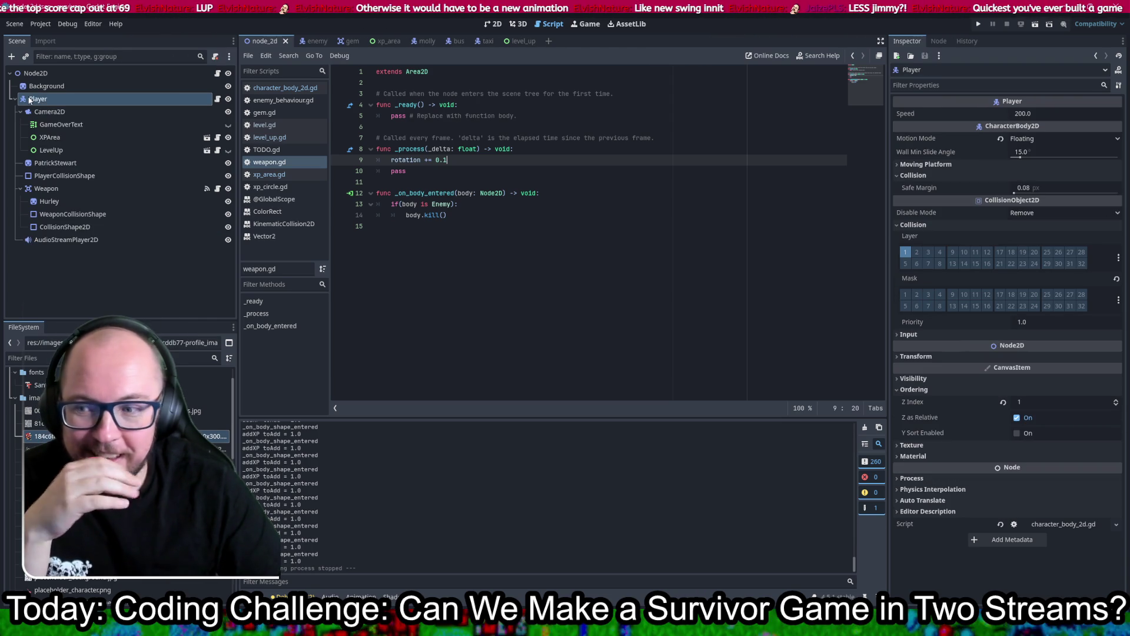
right_click(47, 97)
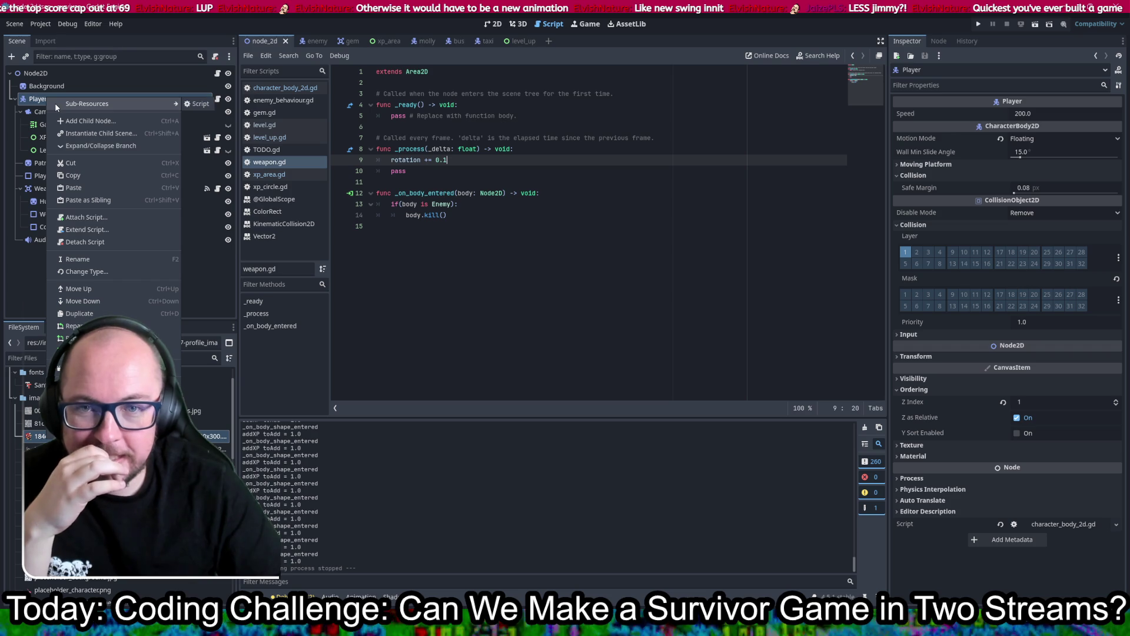
left_click(37, 103)
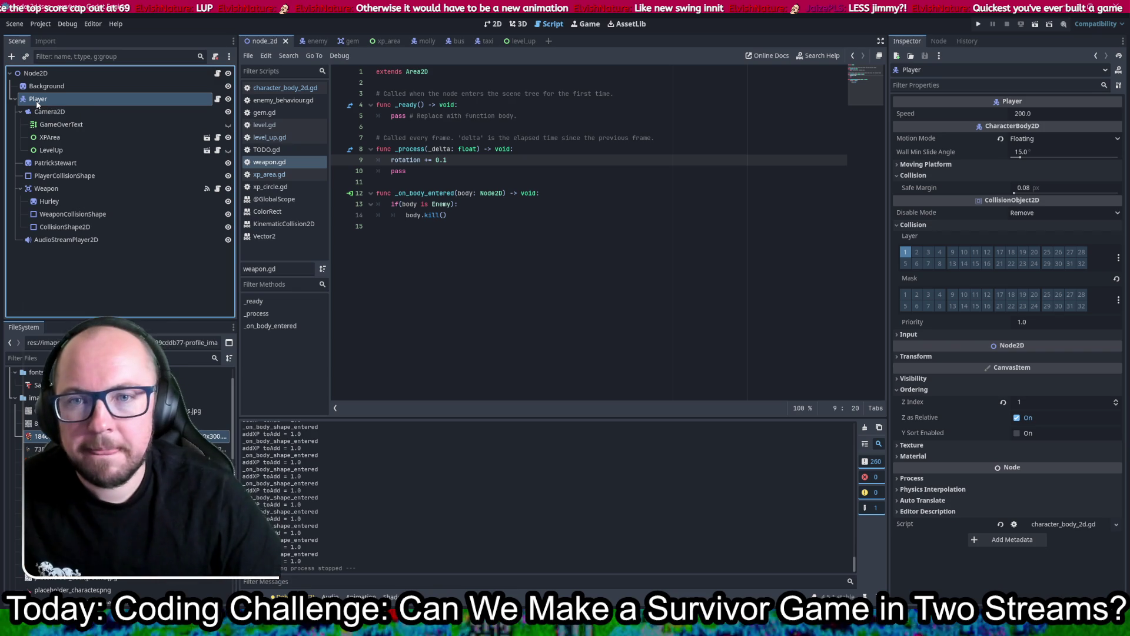
double_click(38, 98)
key("Return")
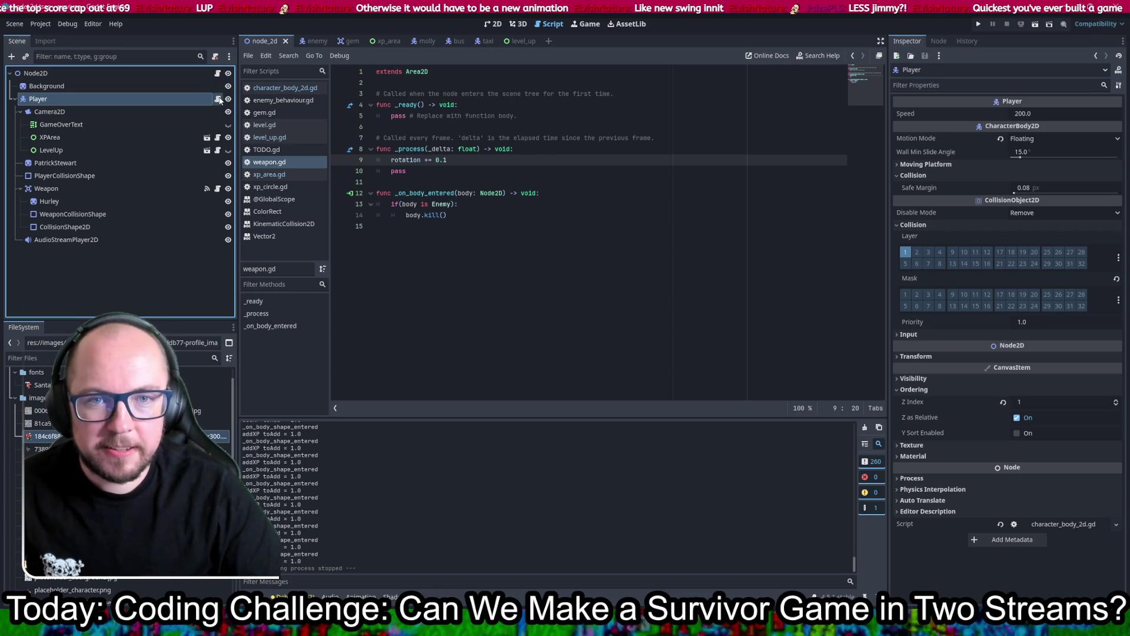
left_click(218, 99)
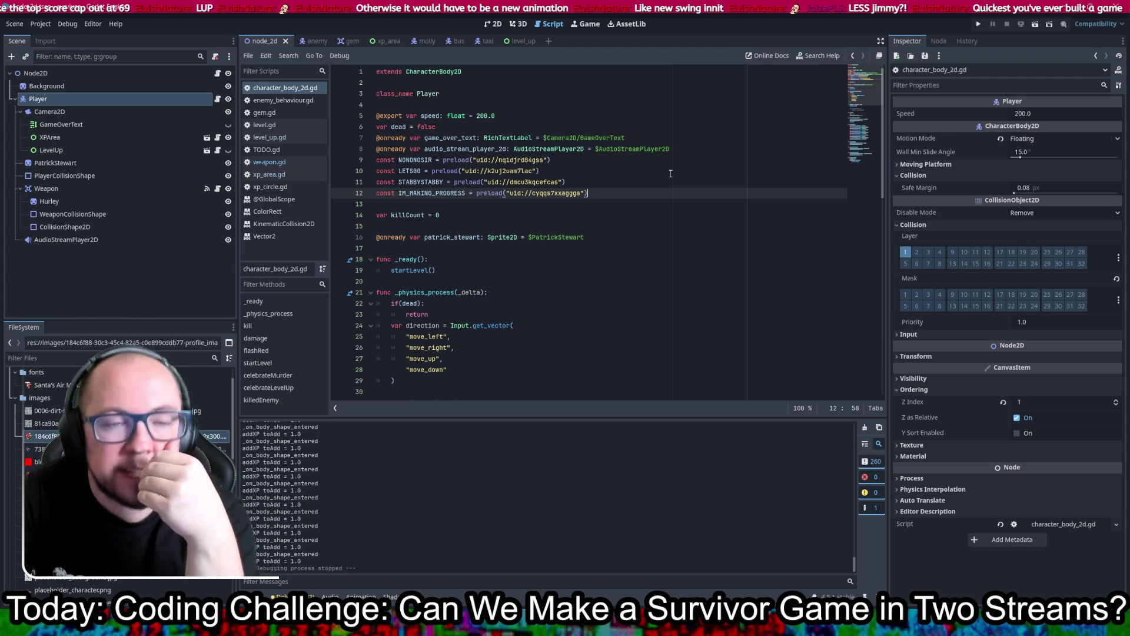
Step: Add the line 'var weapons Array[Weapon] = []' after the preload constants and save
key("Return")
key("Return")
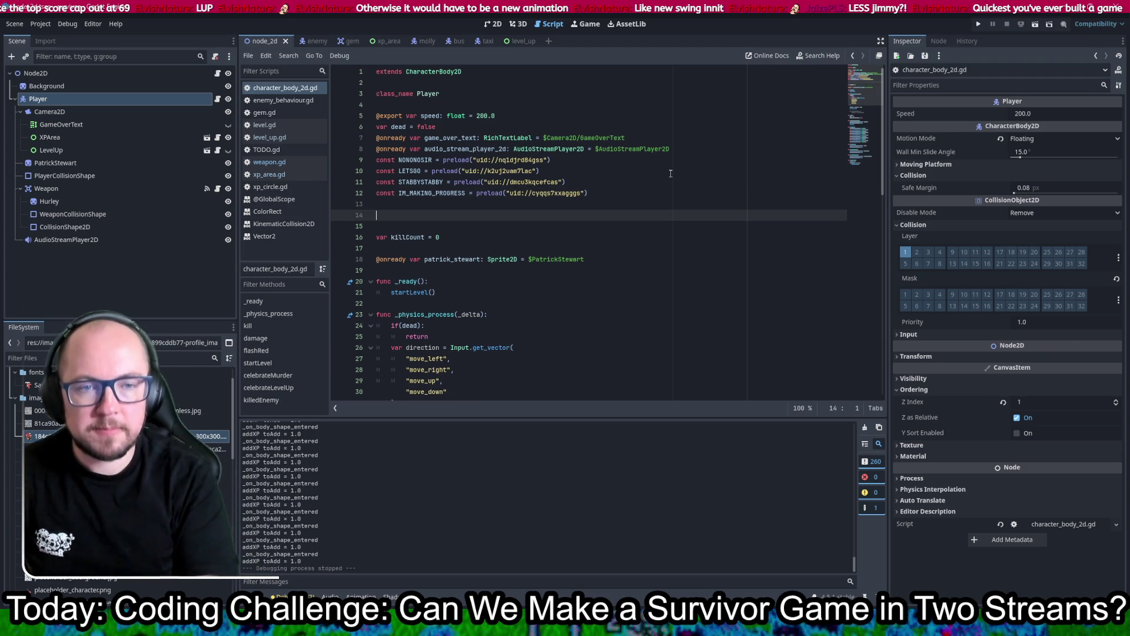
type("wea")
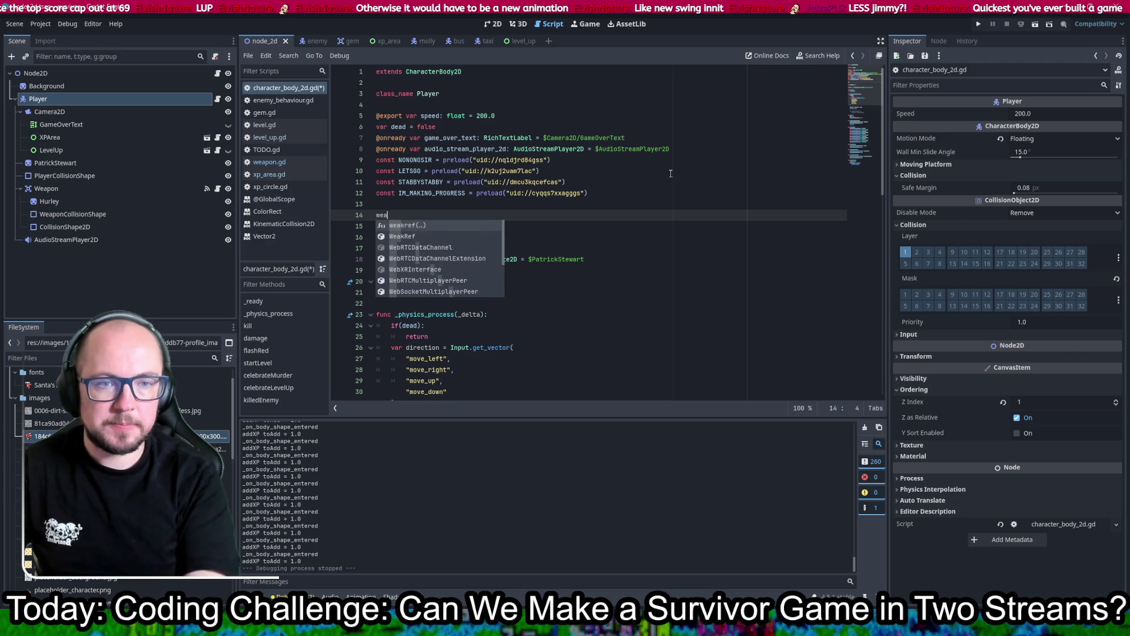
key("BackSpace")
type("apons")
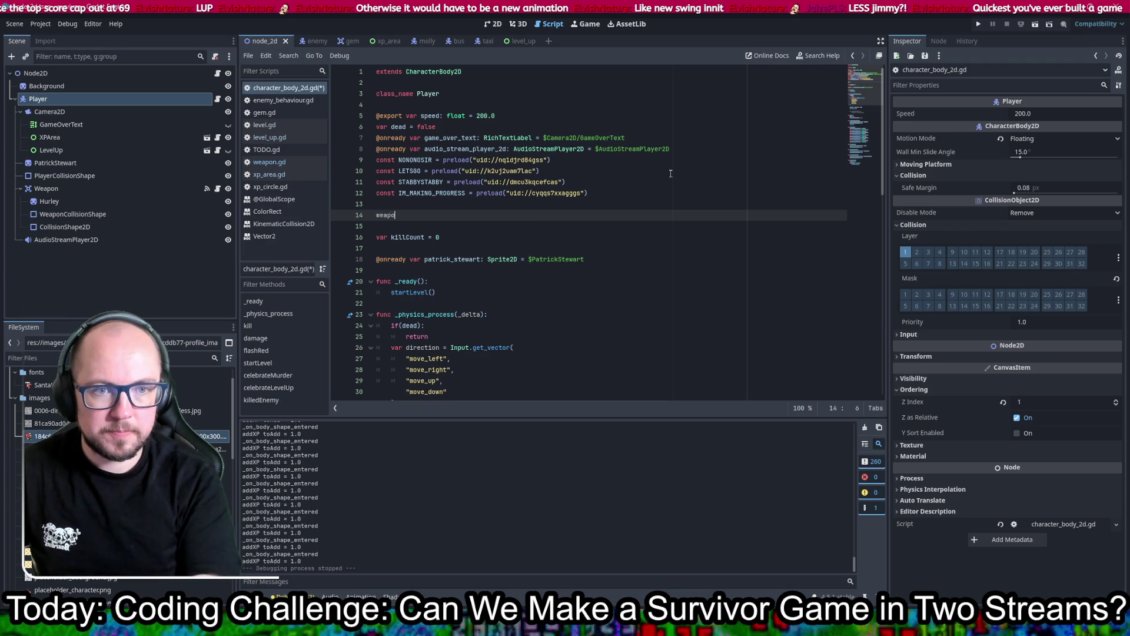
key("Left")
key("Left")
key("Left")
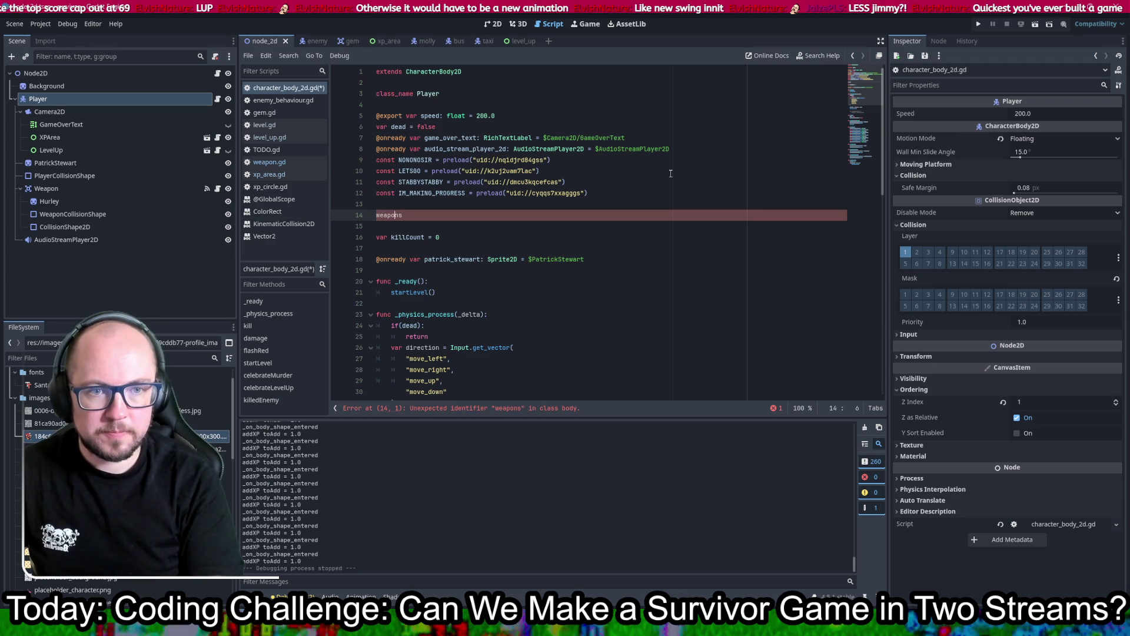
type("var")
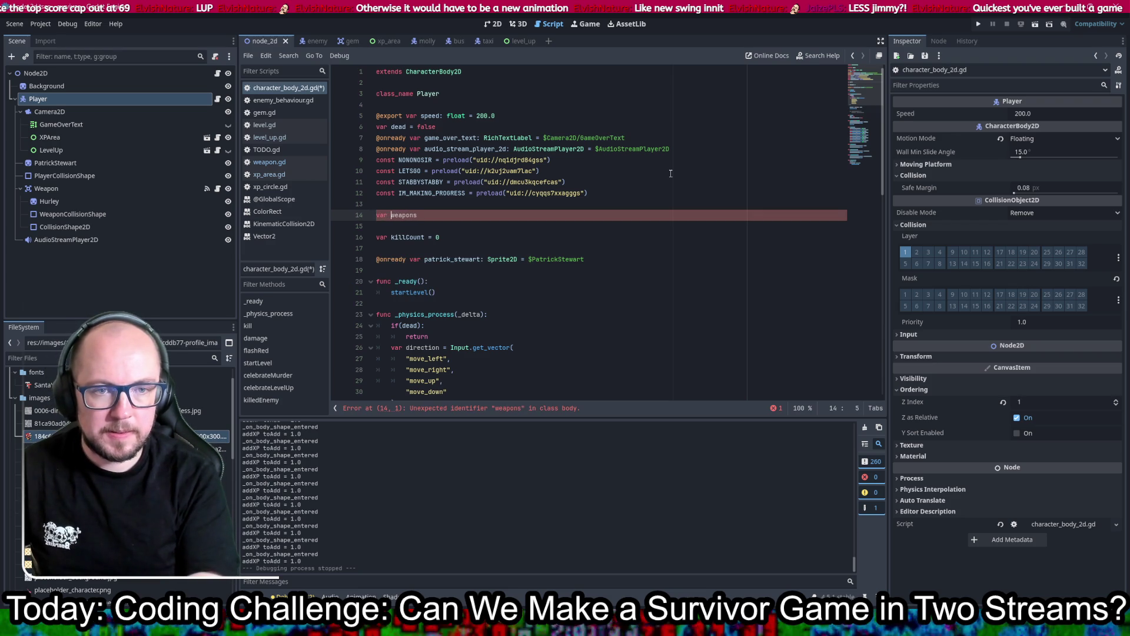
key("End")
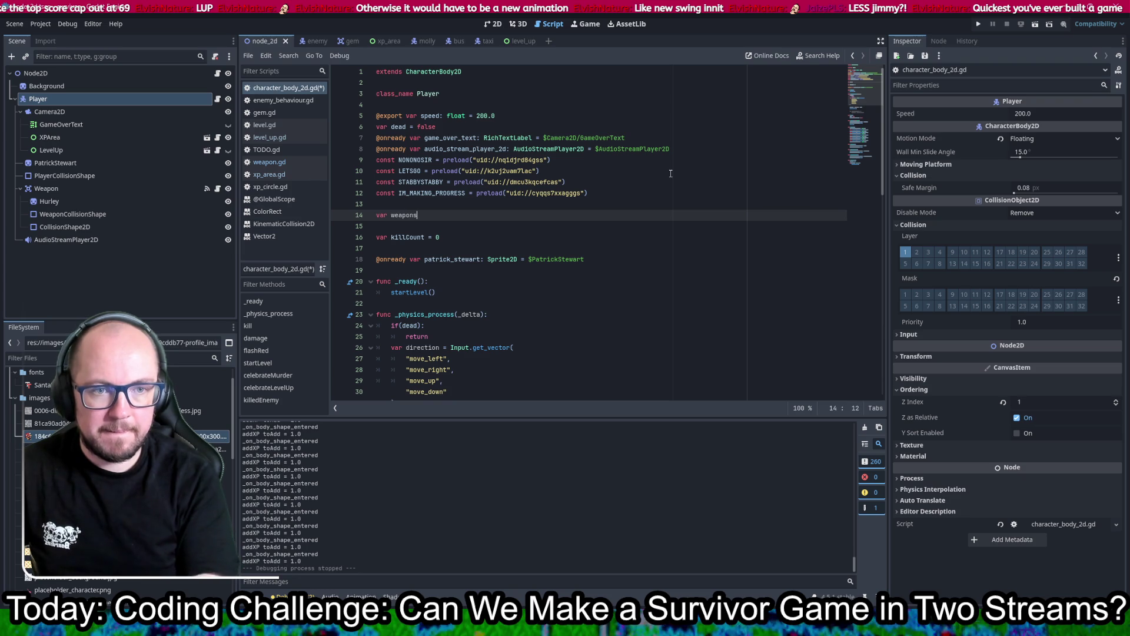
key("BackSpace")
key("BackSpace")
type("Arr")
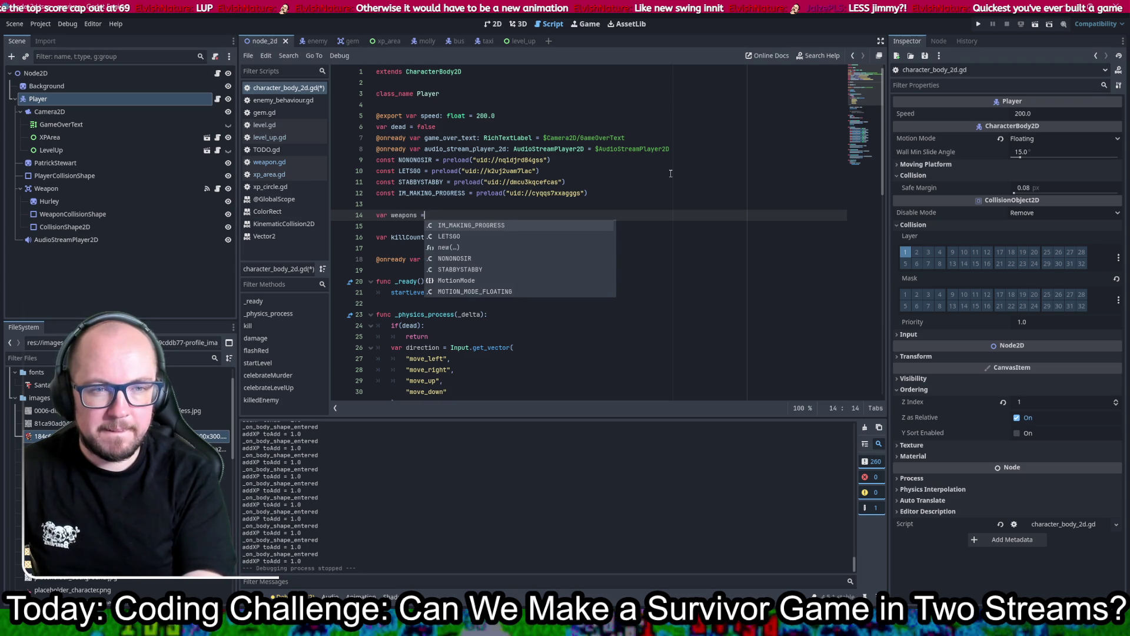
key("Return")
type("[")
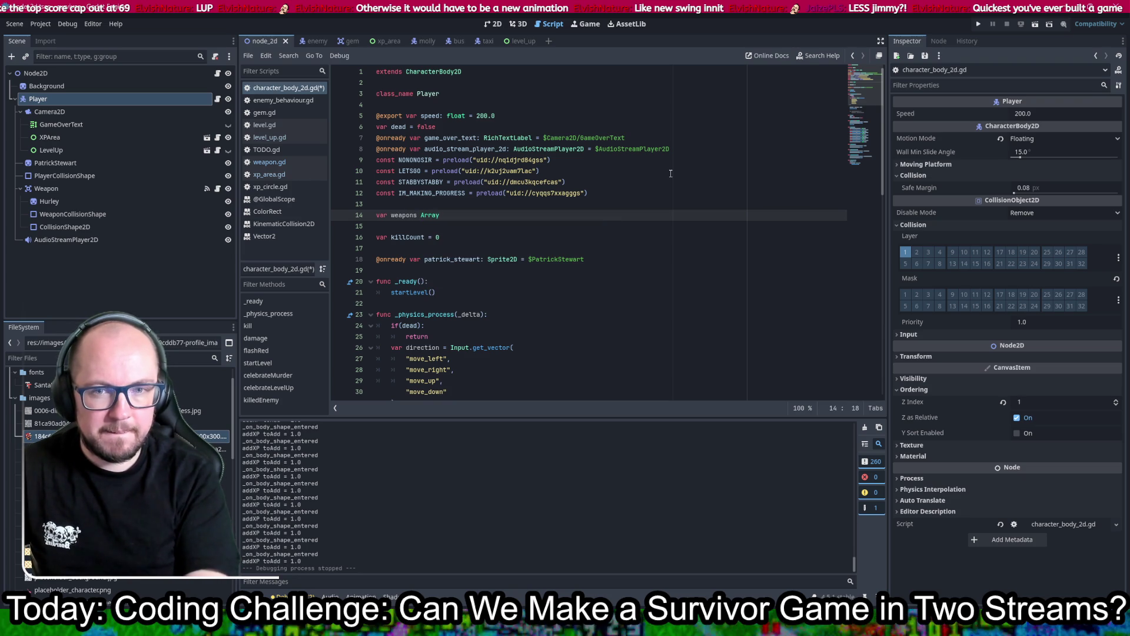
type("Weapon")
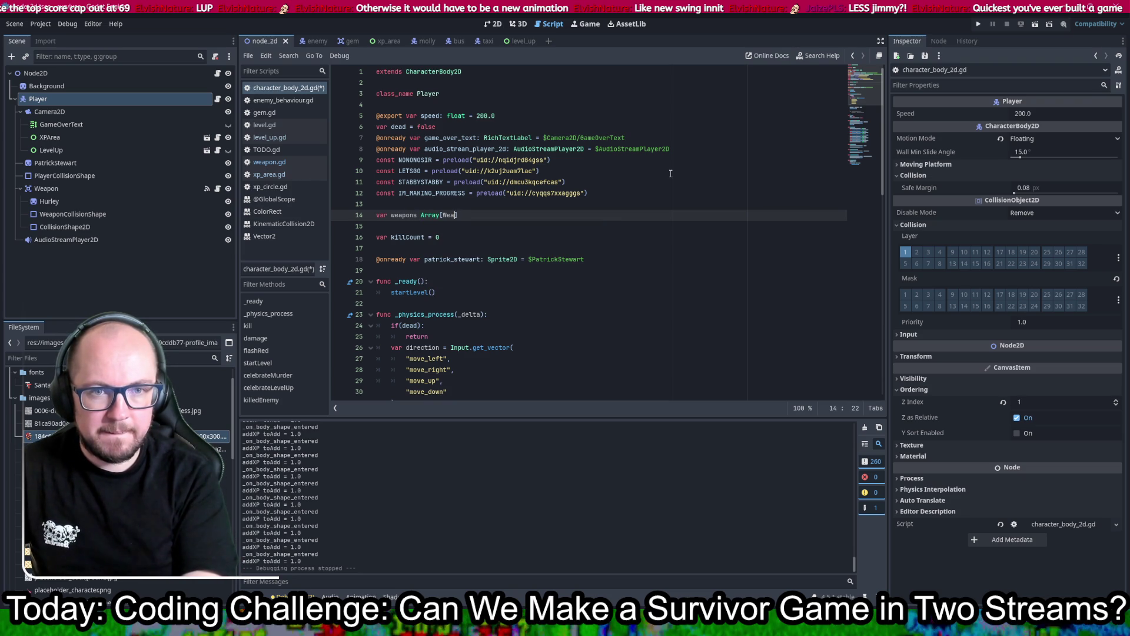
key("Right")
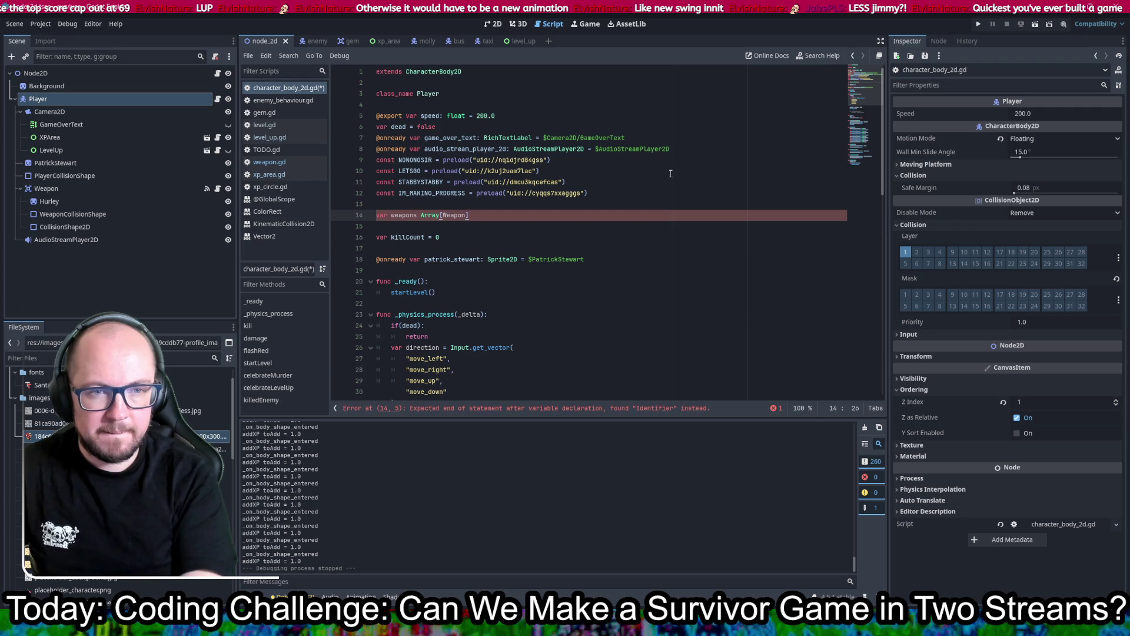
type("= []")
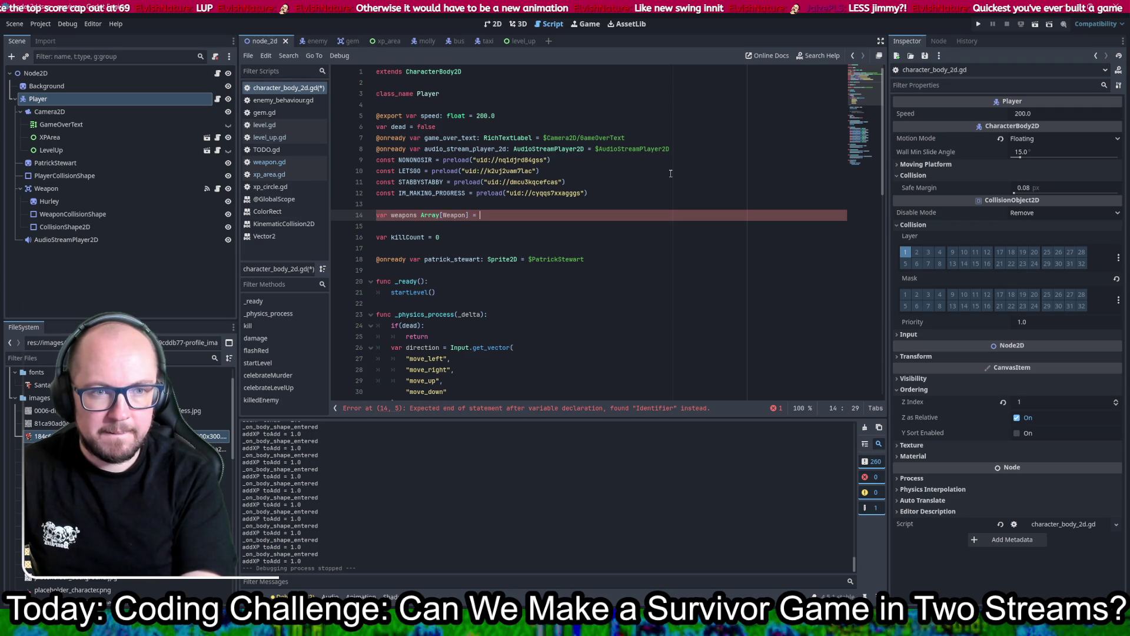
key("ctrl+s")
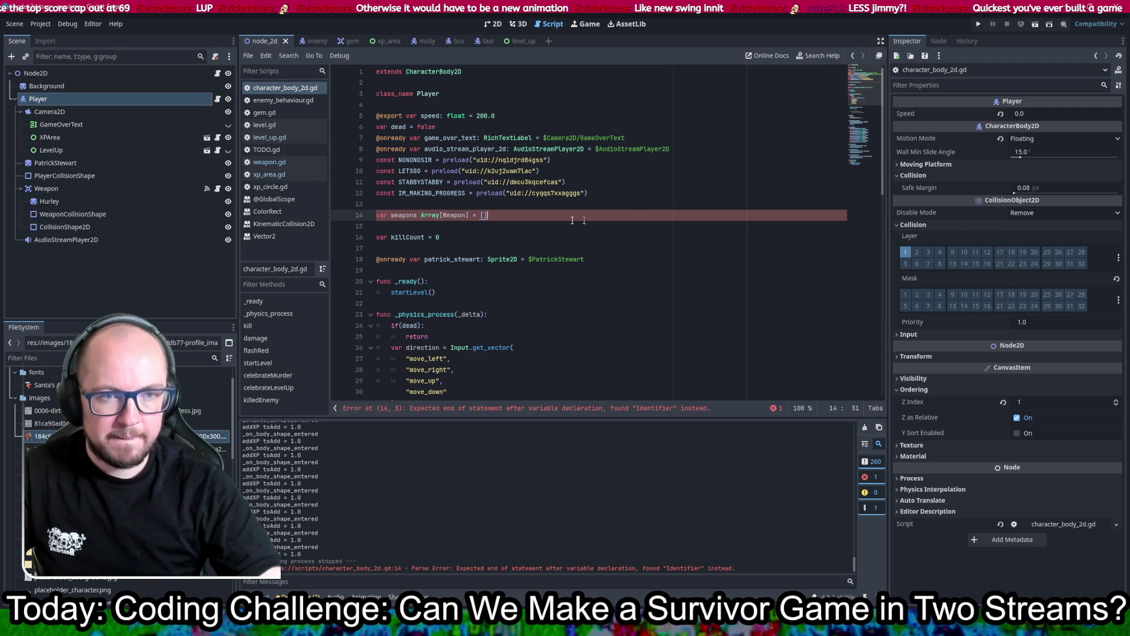
Step: Replace the space after weapons with a colon to read 'weapons:Array[Weapon]'
left_click(420, 215)
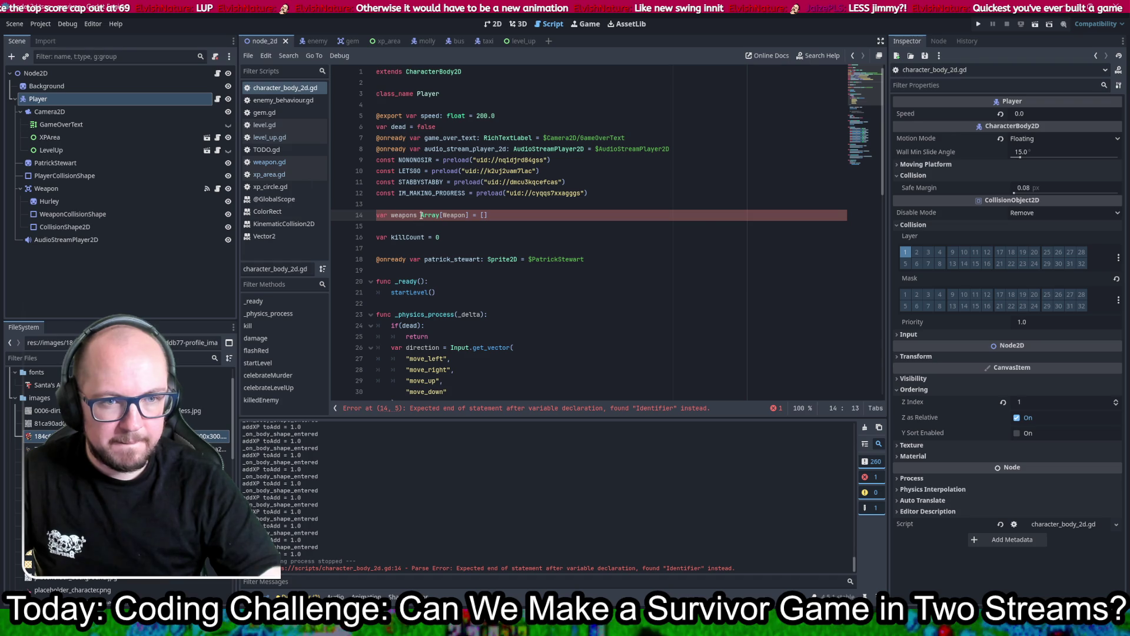
key("ctrl+s")
key("BackSpace")
type(":")
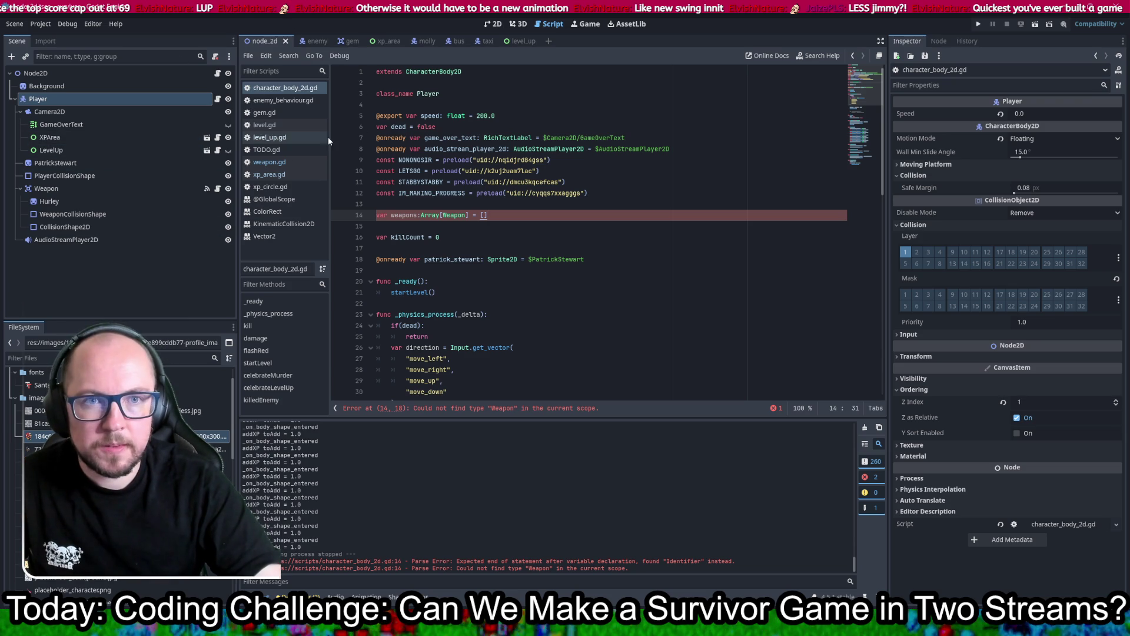
Step: Add 'class_name Weapon' below extends Area2D in weapon.gd
left_click(298, 161)
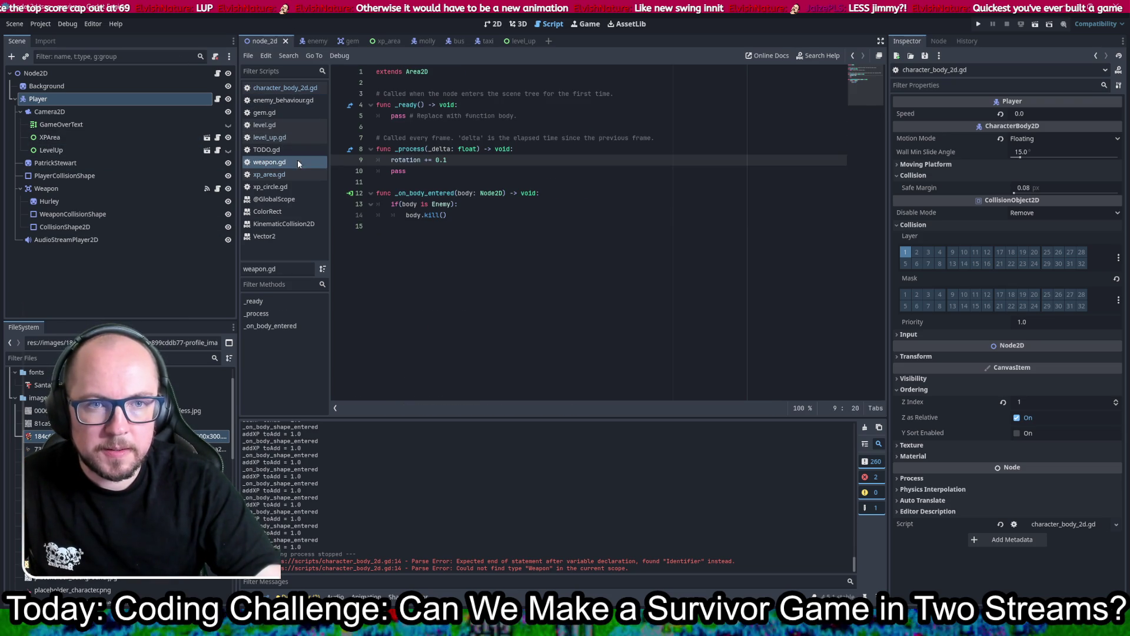
left_click(476, 73)
key("Return")
key("Return")
type("class_name Wea")
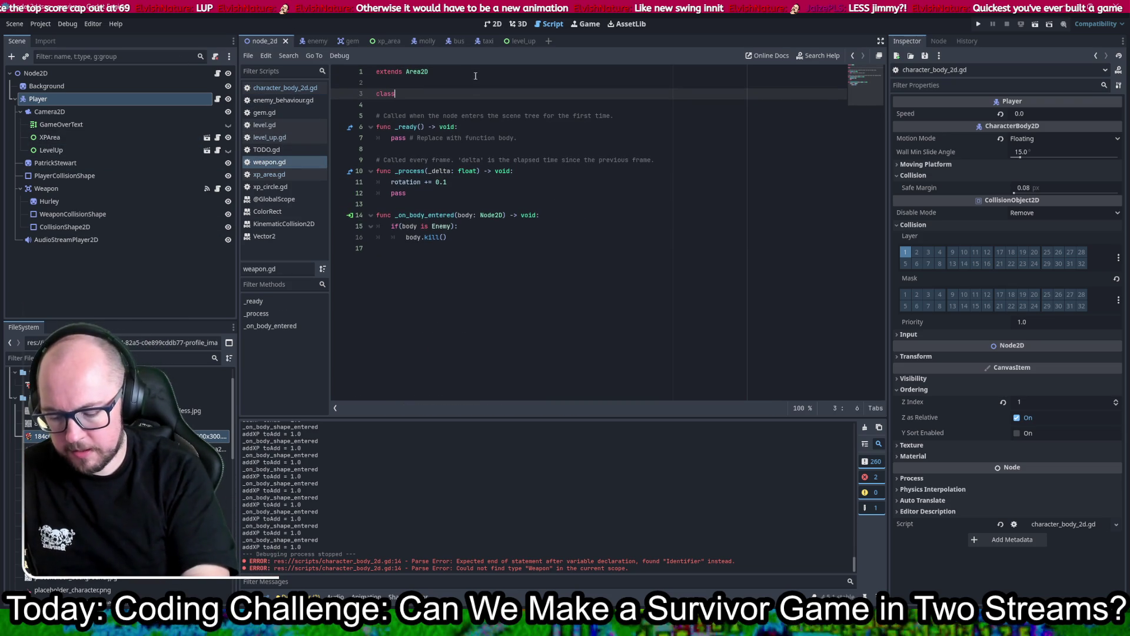
type("pon")
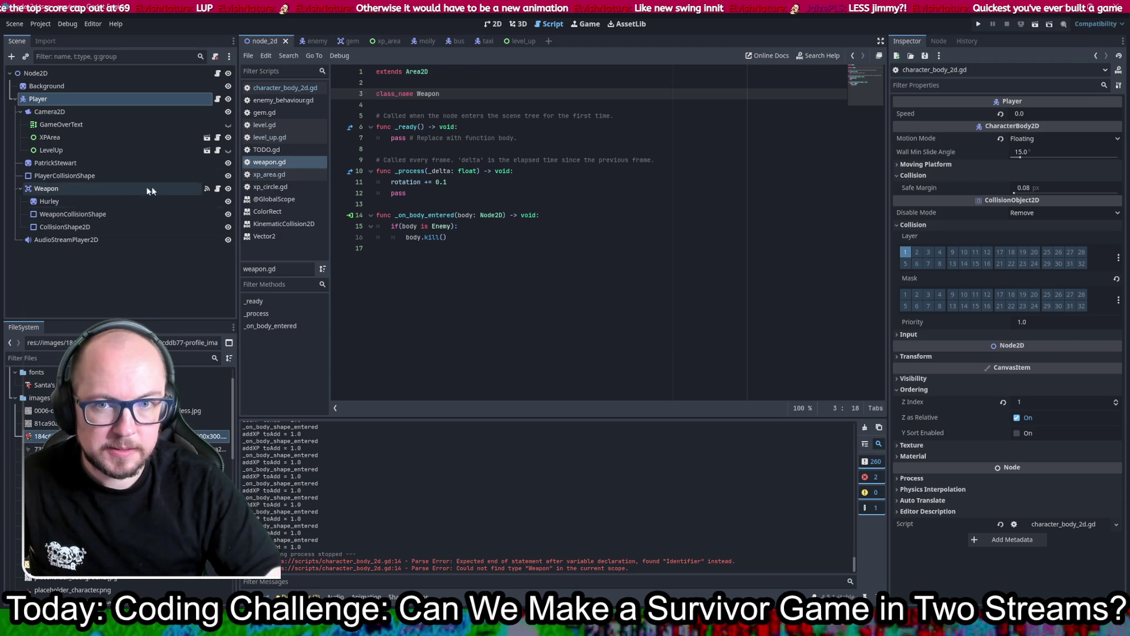
Step: Return to character_body_2d.gd and place the caret on the weapons declaration line
left_click(293, 90)
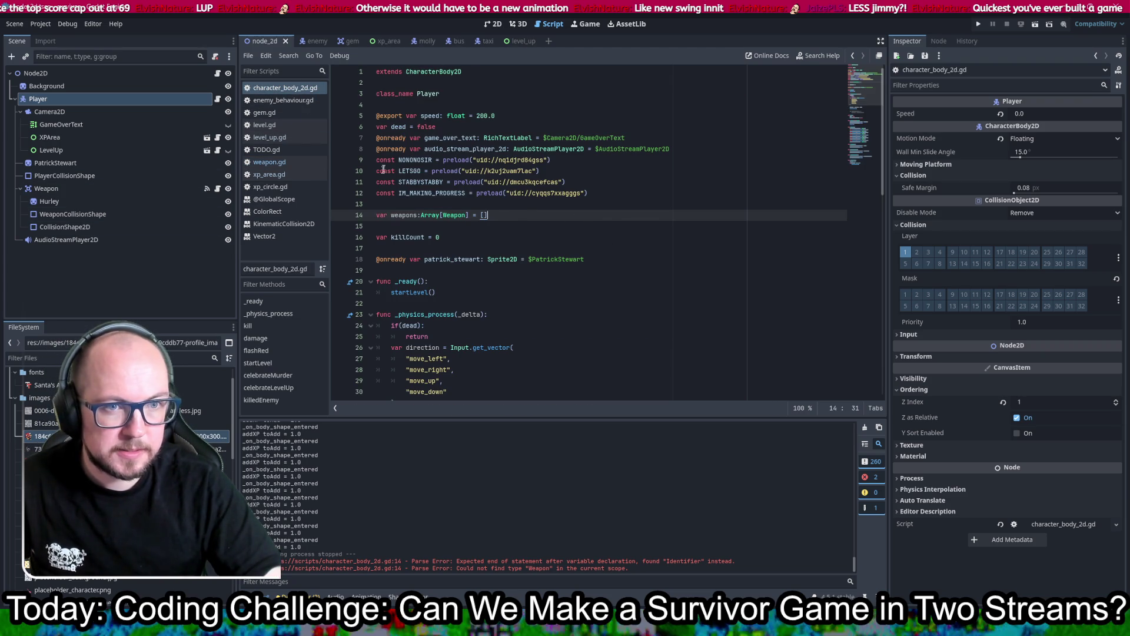
left_click(377, 116)
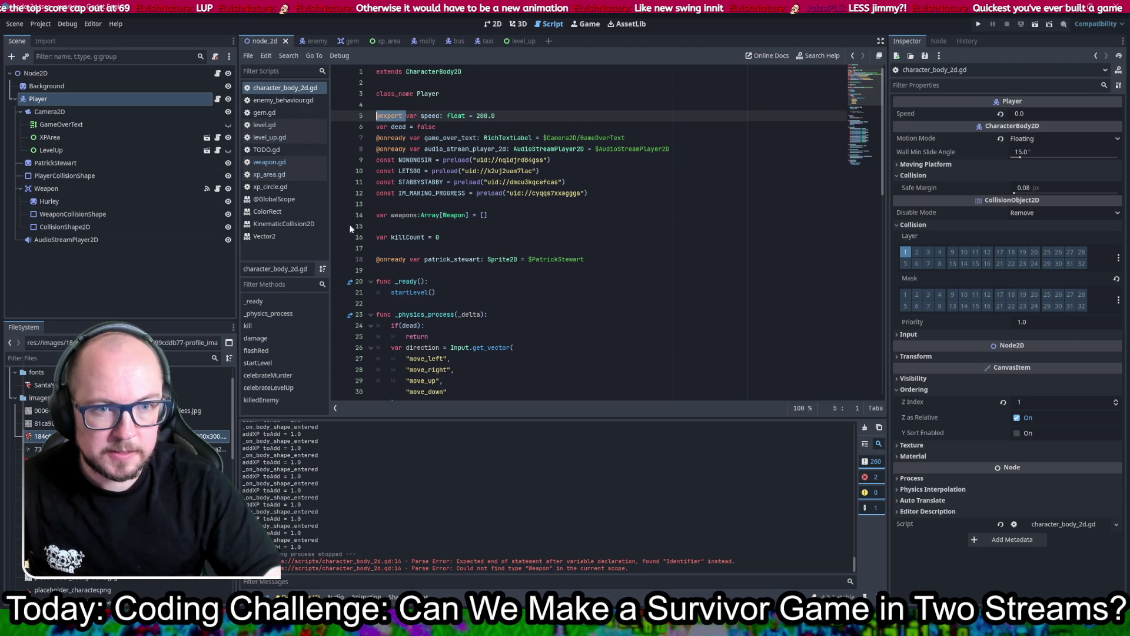
left_click(376, 216)
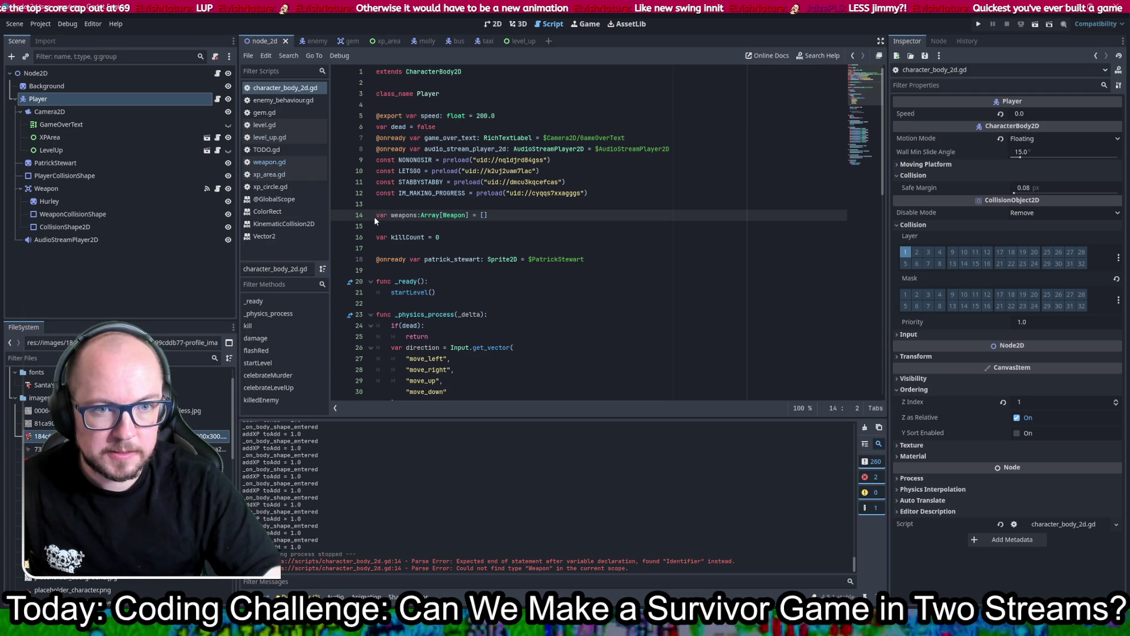
type("@export")
key("ctrl+a")
left_click(635, 175)
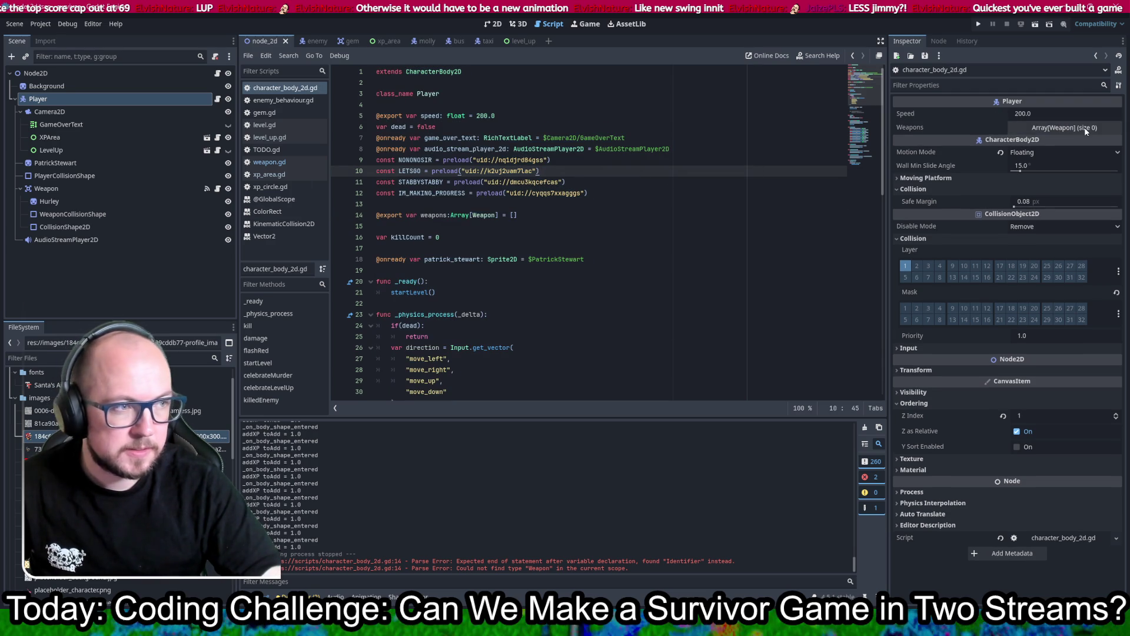
Step: Drag the Weapon node into the Player's Weapons array in the Inspector and confirm its one element
mouse_move(46, 188)
left_mouse_down()
mouse_move(931, 157)
mouse_move(1039, 130)
left_mouse_up()
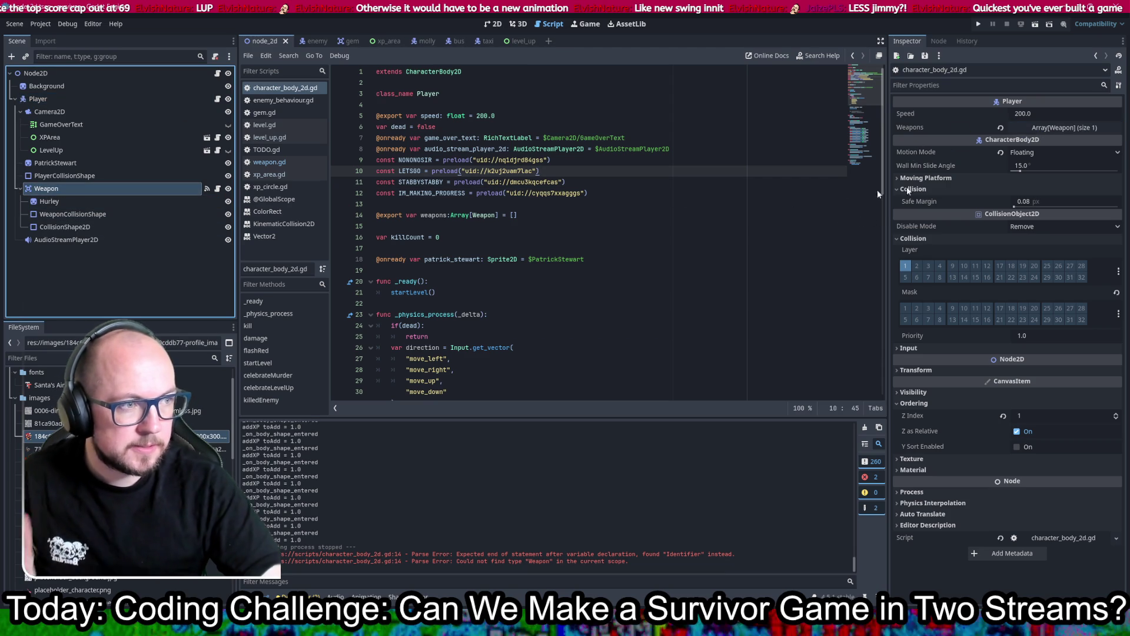
left_click(1061, 131)
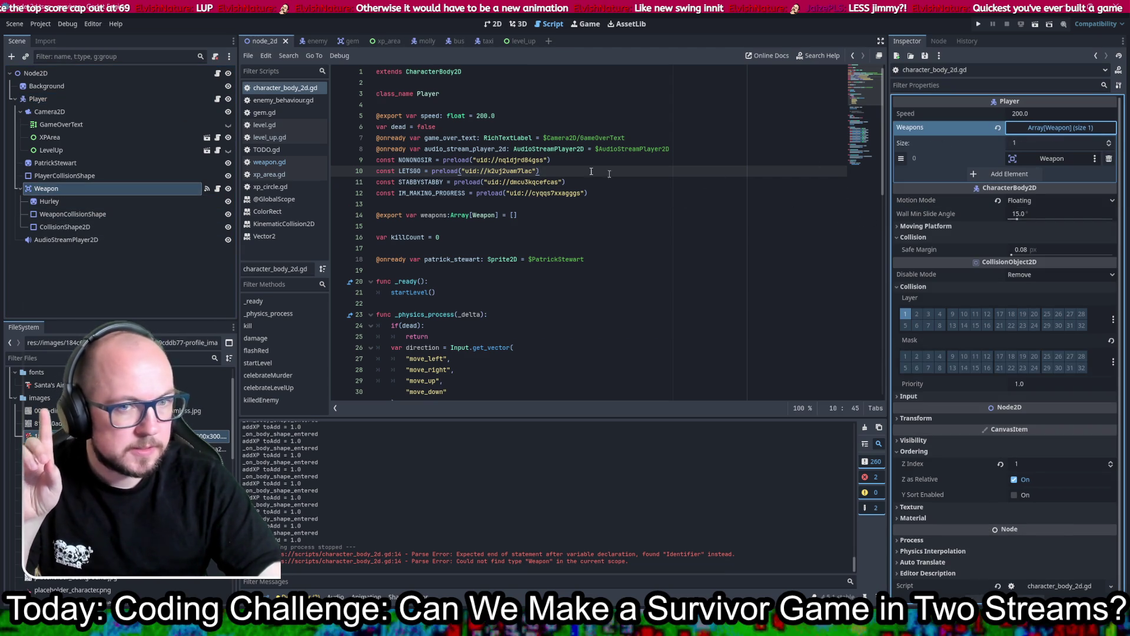
left_click(715, 271)
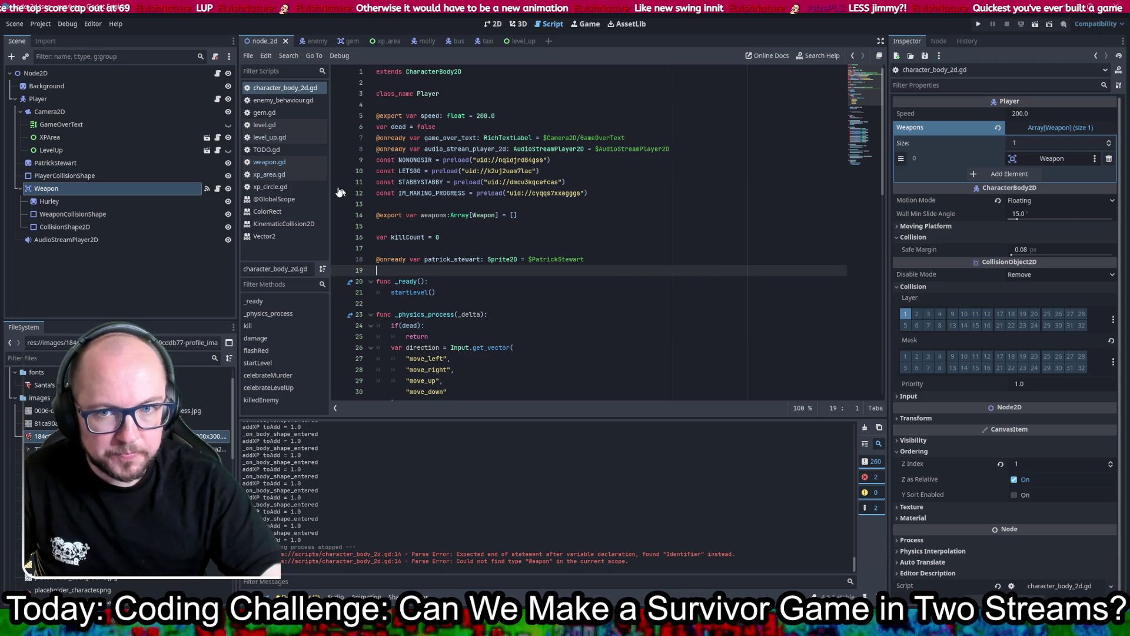
left_click(284, 100)
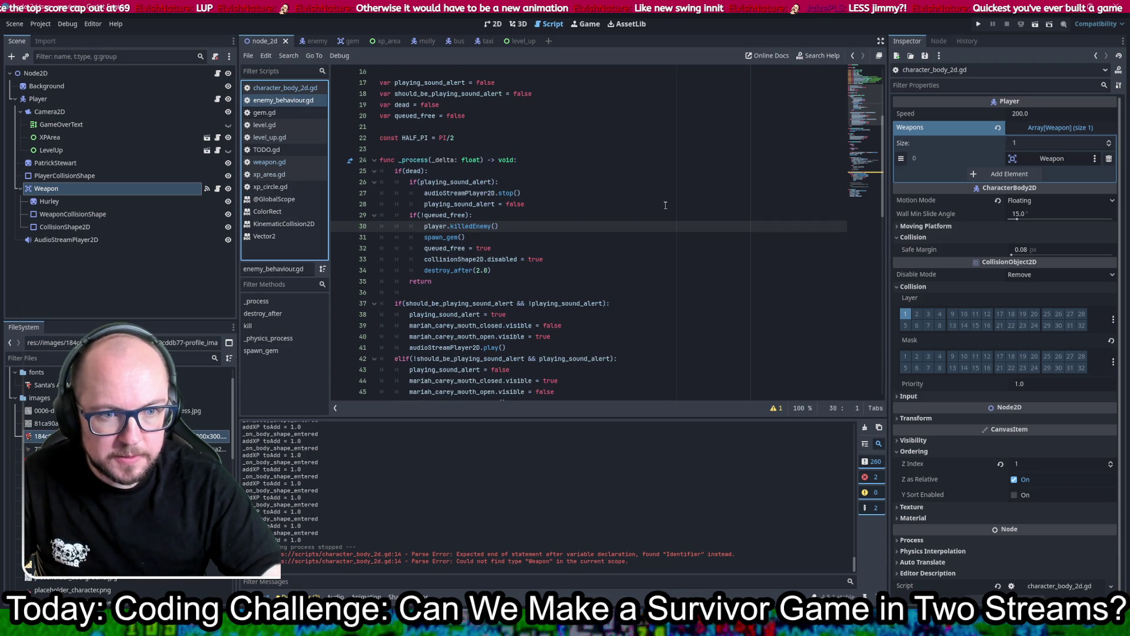
Step: Review enemy_behaviour.gd, including the spawn_gem function, then switch back to weapon.gd
scroll(665, 205, "down", 5)
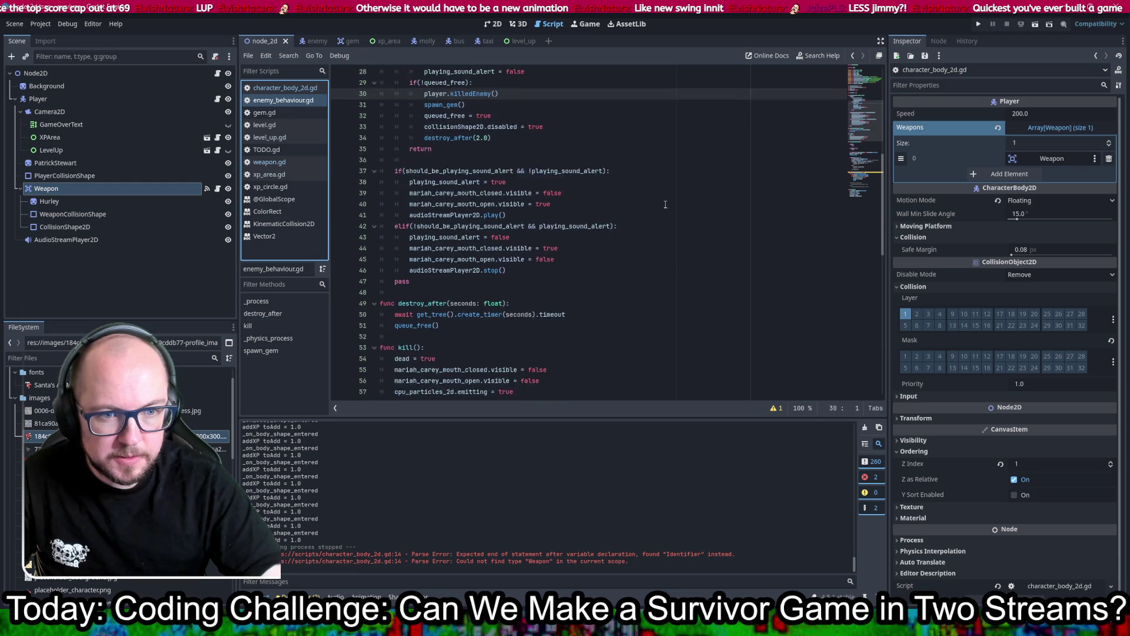
scroll(665, 205, "up", 5)
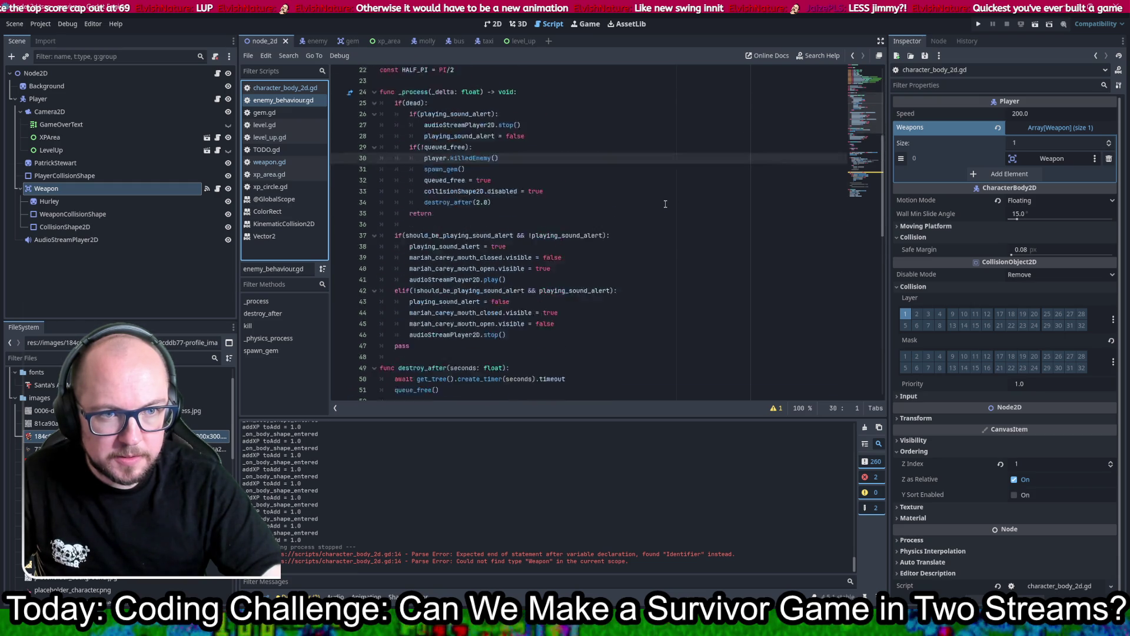
scroll(665, 204, "down", 17)
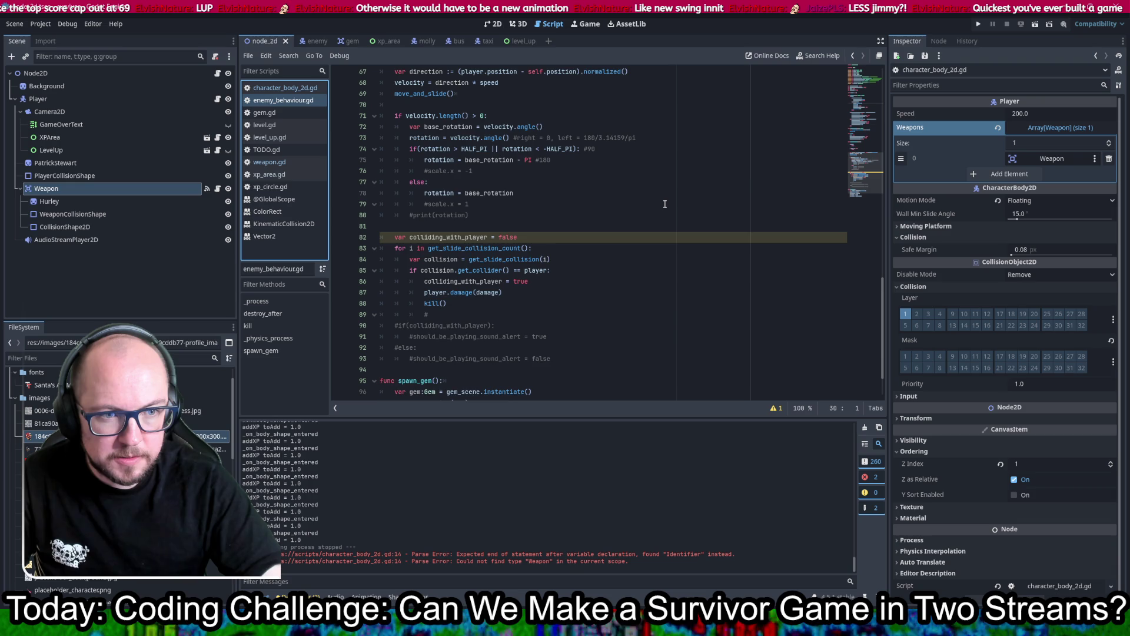
scroll(665, 204, "down", 2)
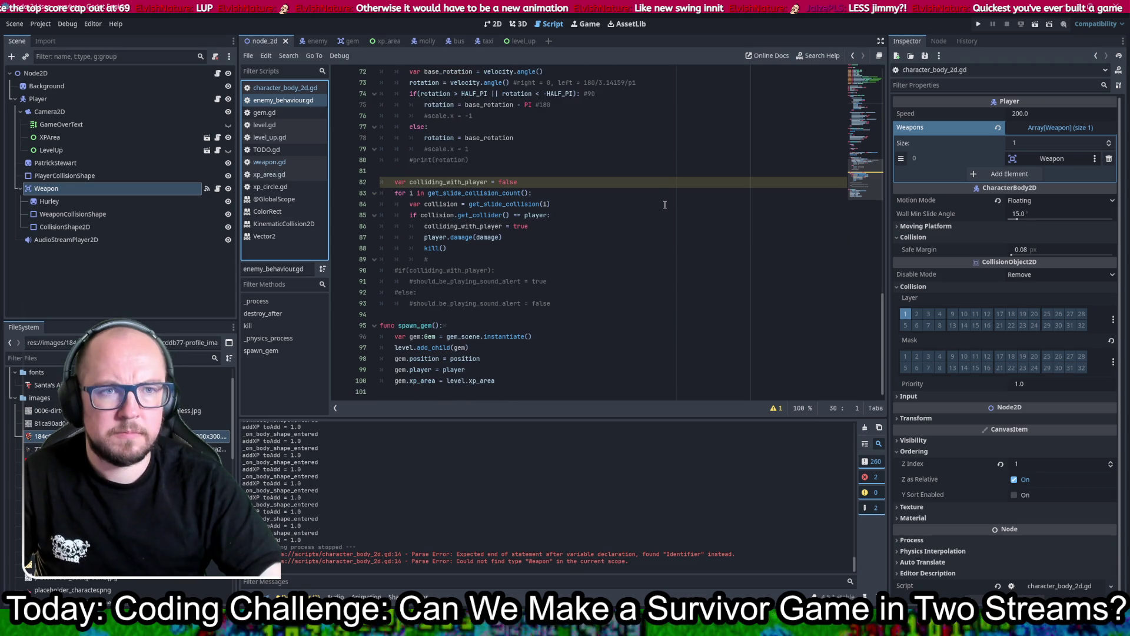
scroll(665, 205, "up", 3)
scroll(665, 204, "down", 3)
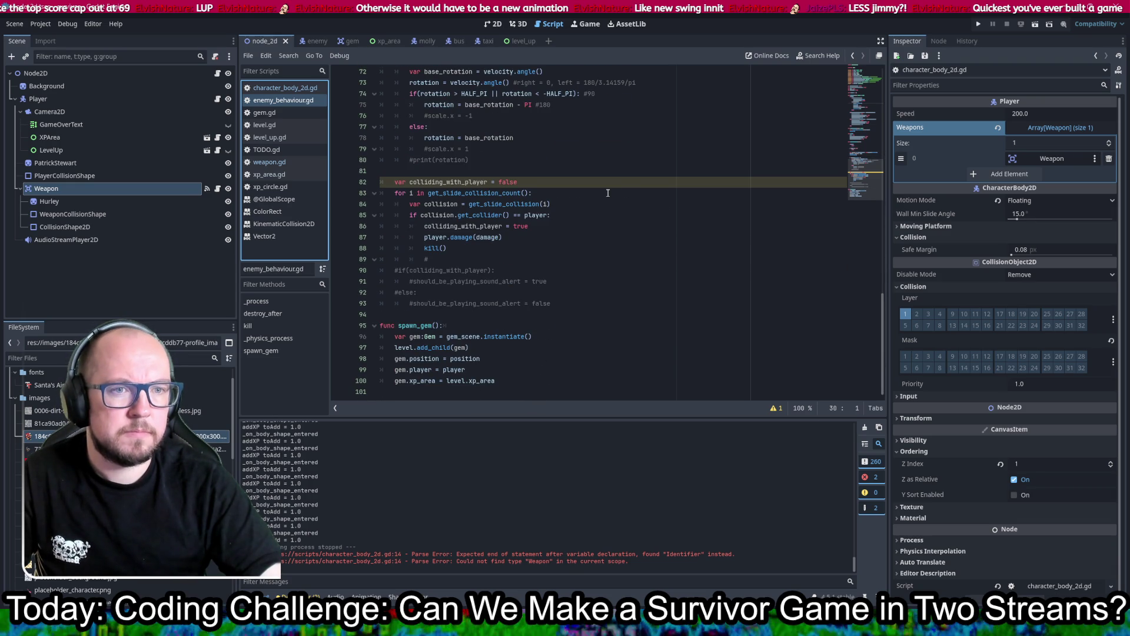
left_click(625, 181)
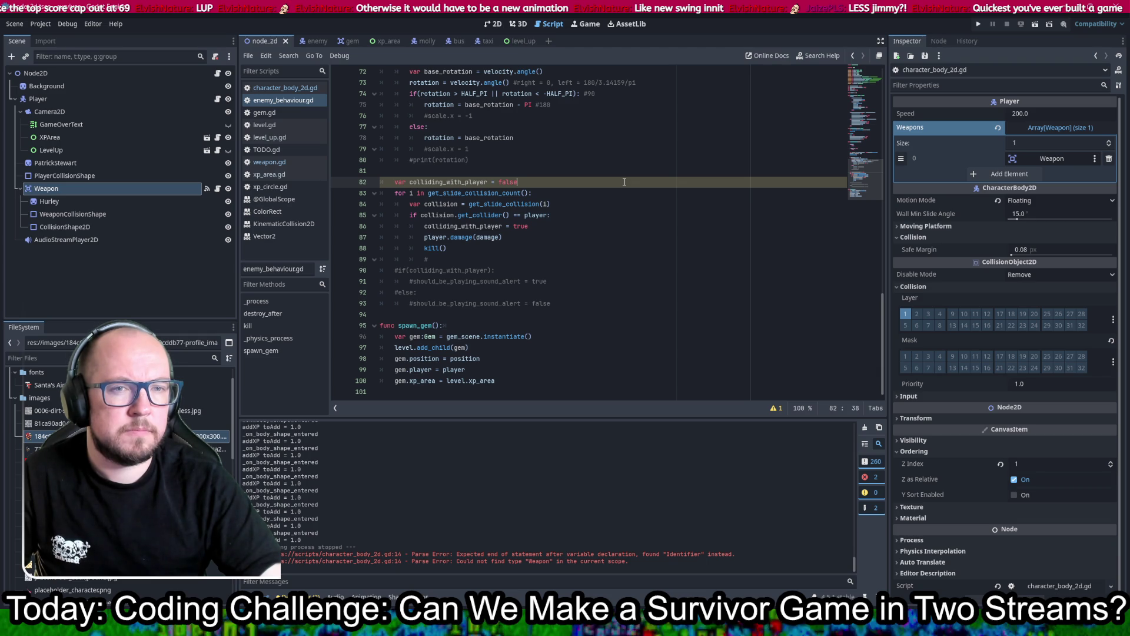
scroll(625, 182, "up", 3)
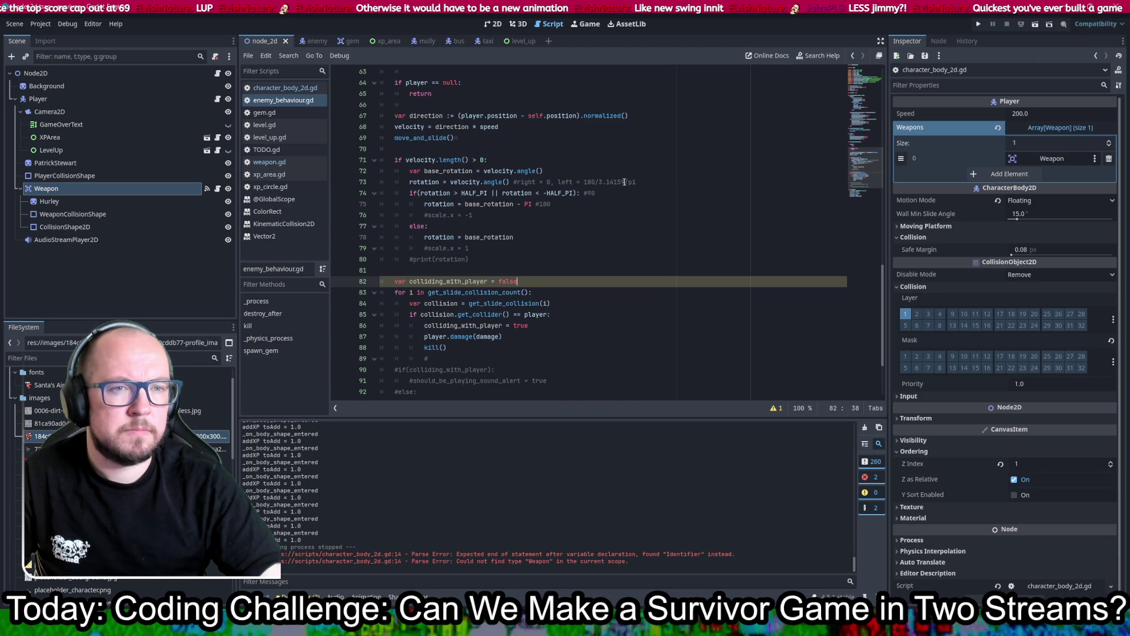
scroll(625, 182, "up", 2)
scroll(625, 182, "down", 5)
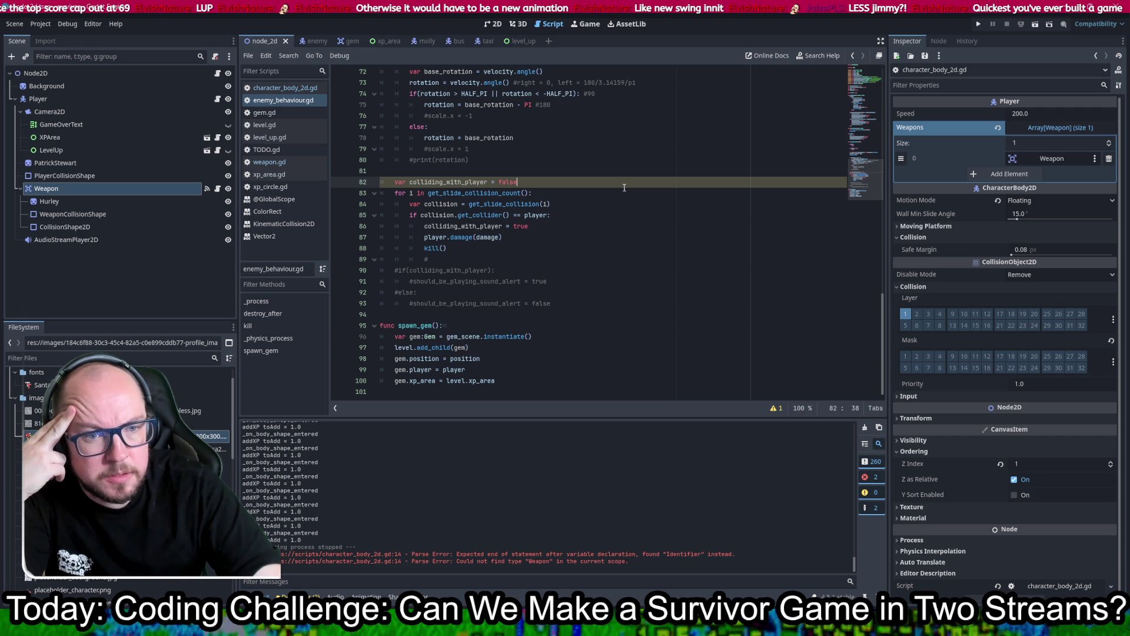
double_click(407, 329)
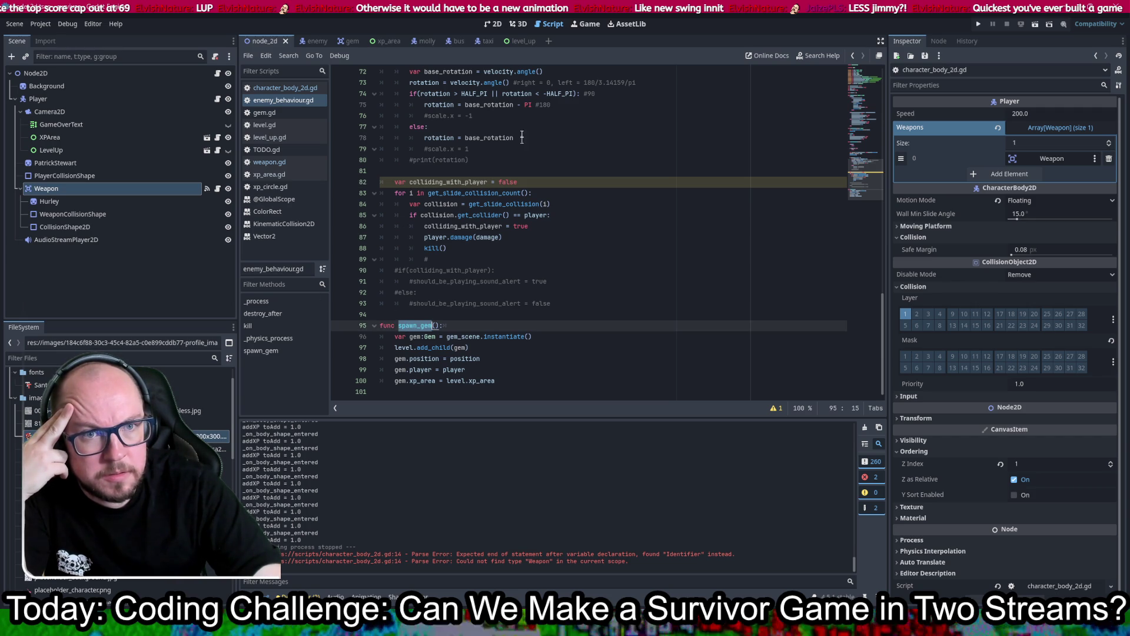
left_click(307, 160)
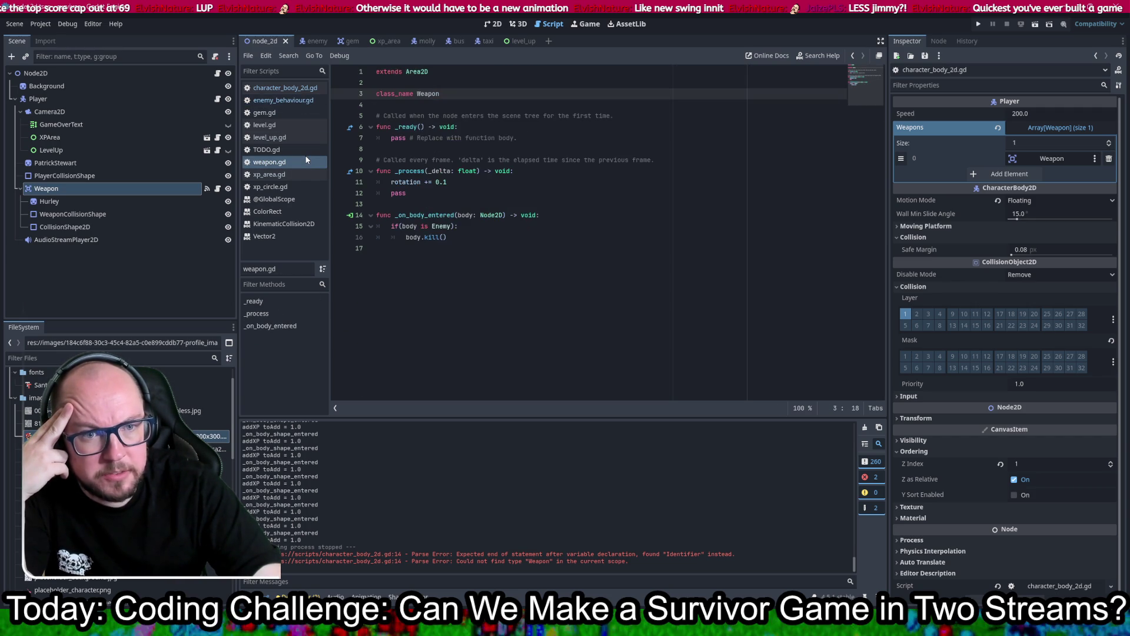
Step: Put the caret after body.kill() in weapon.gd and collapse the Weapon node's children
left_click(481, 239)
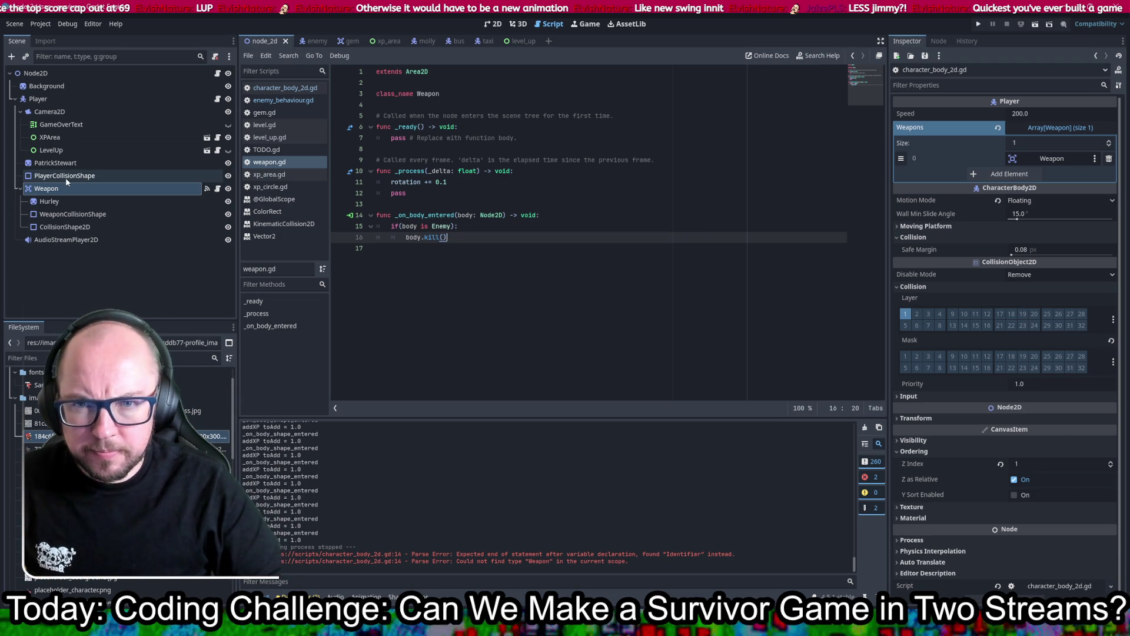
left_click(18, 186)
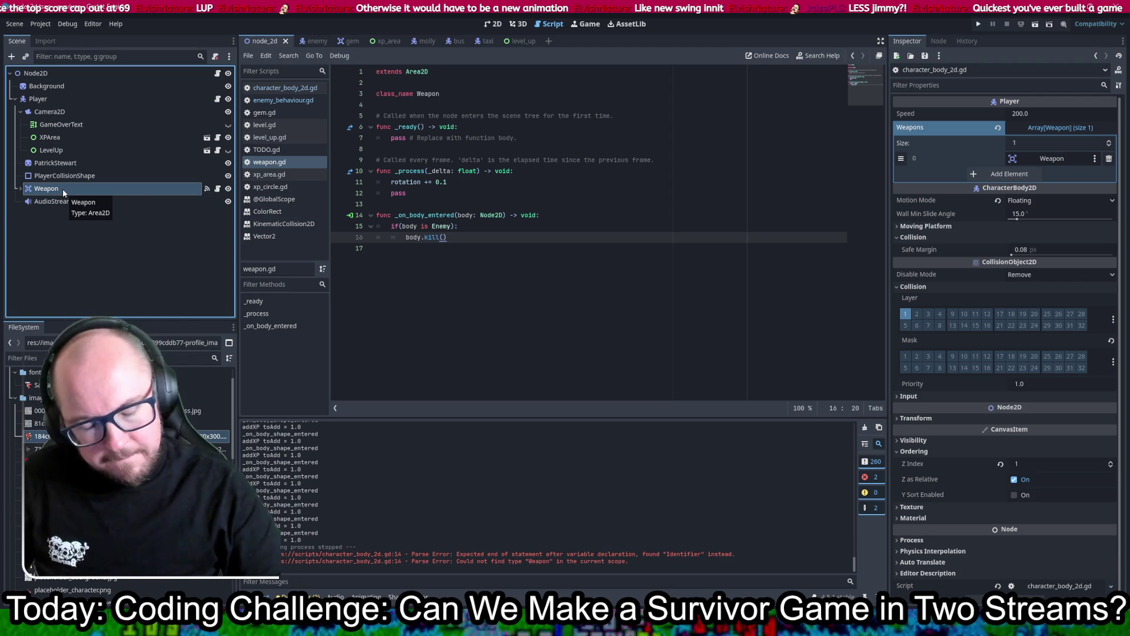
Step: Save the Weapon branch as its own scene, hurley.tscn
right_click(172, 188)
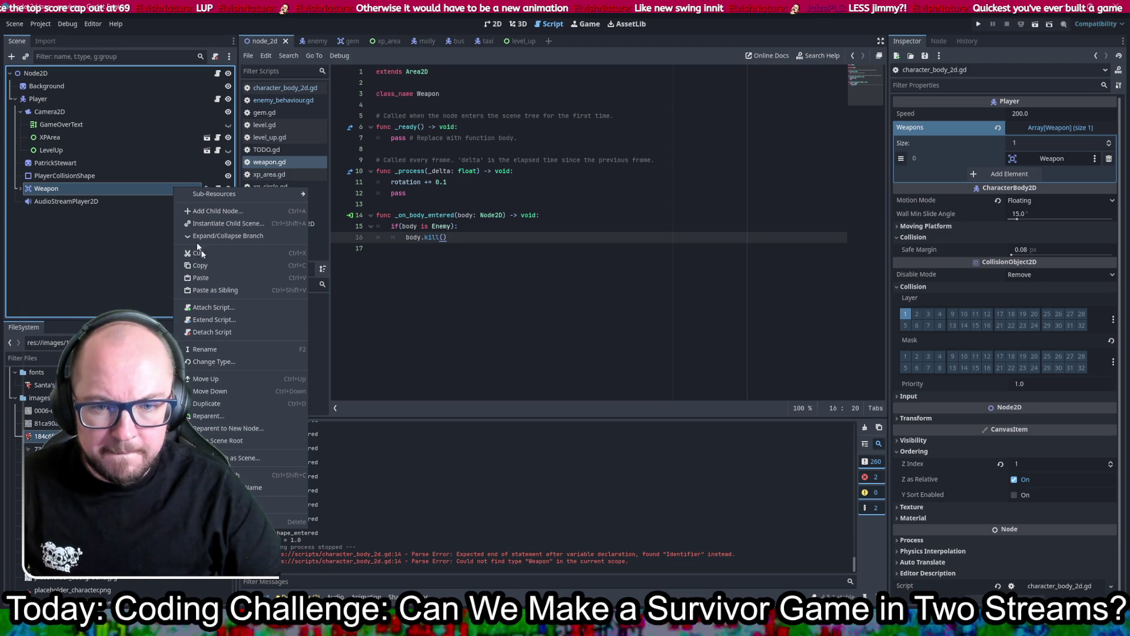
left_click(260, 459)
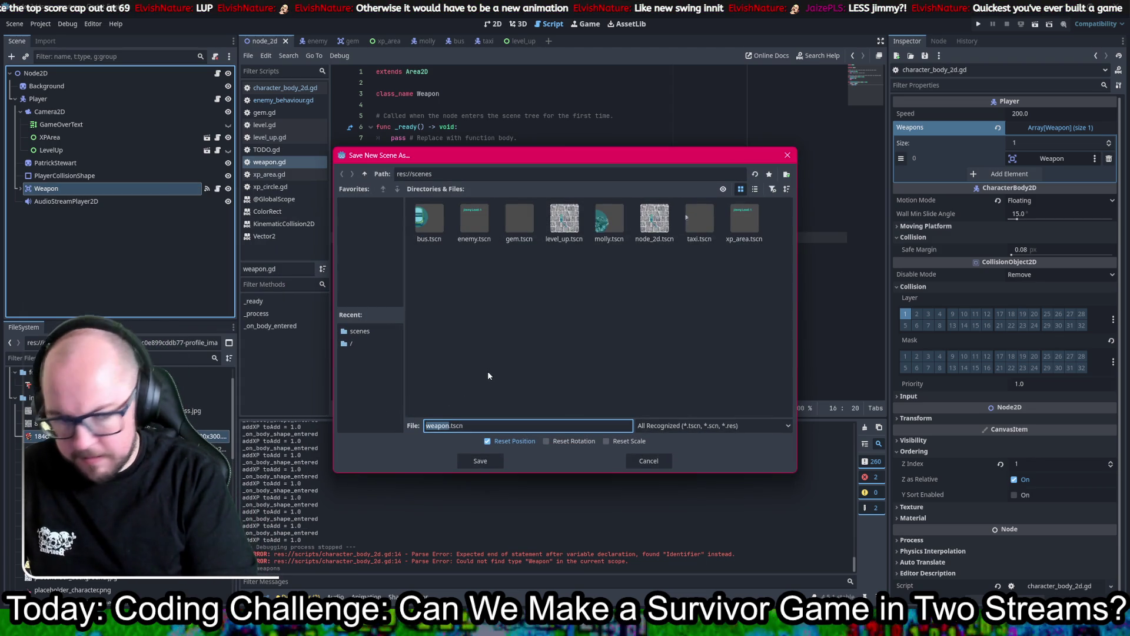
type("hulahoop")
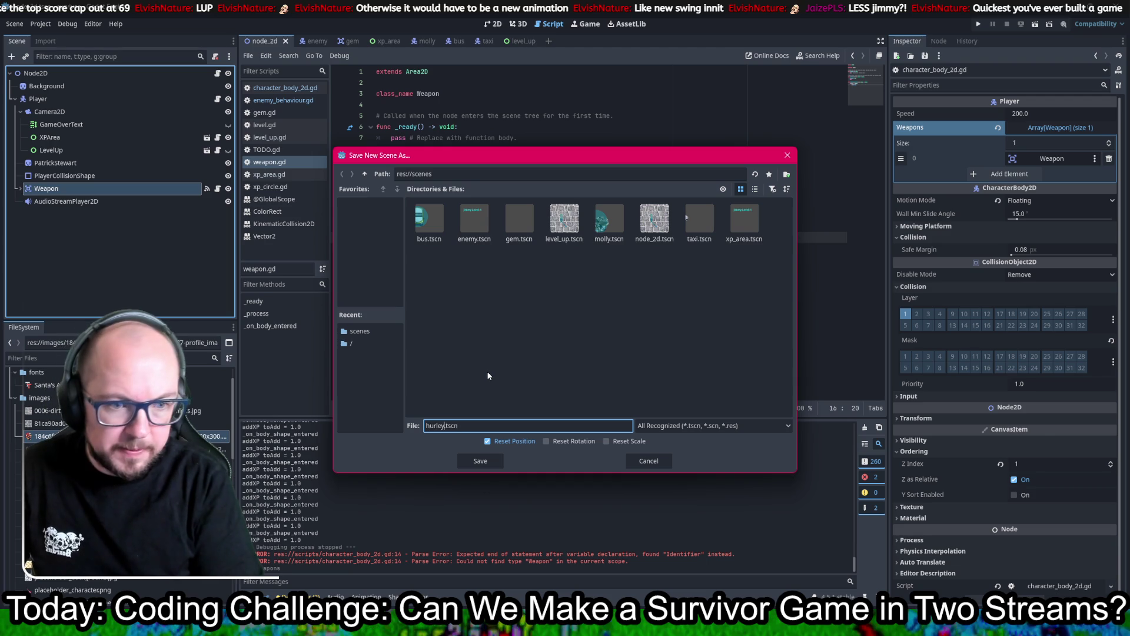
key("Return")
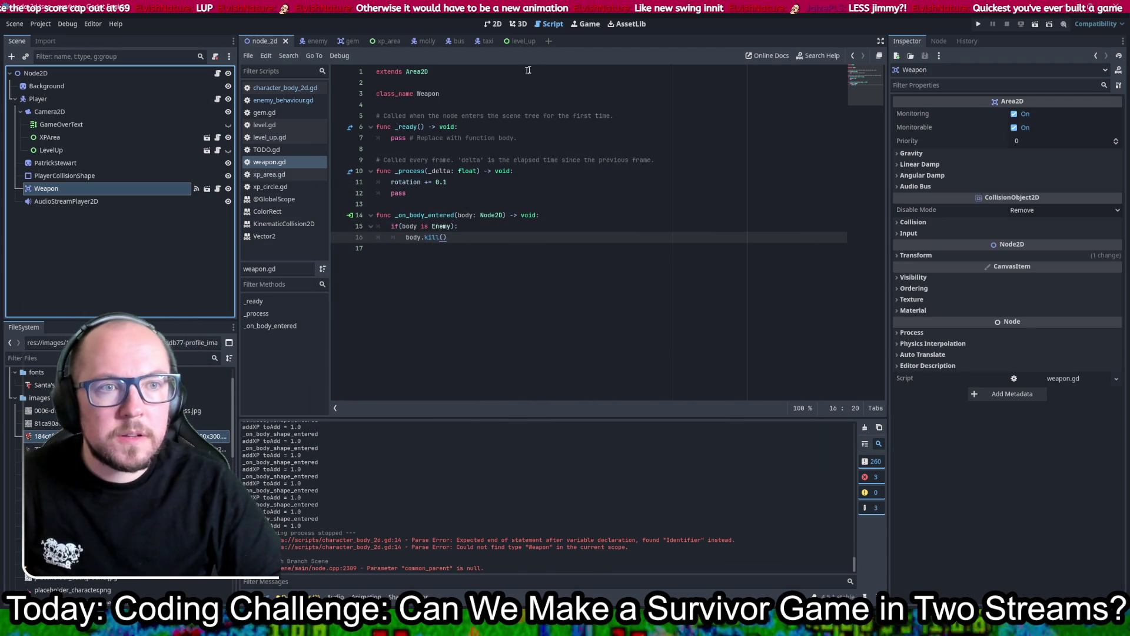
Step: Find hurley.tscn in the FileSystem dock and open it in its own tab
scroll(118, 459, "down", 5)
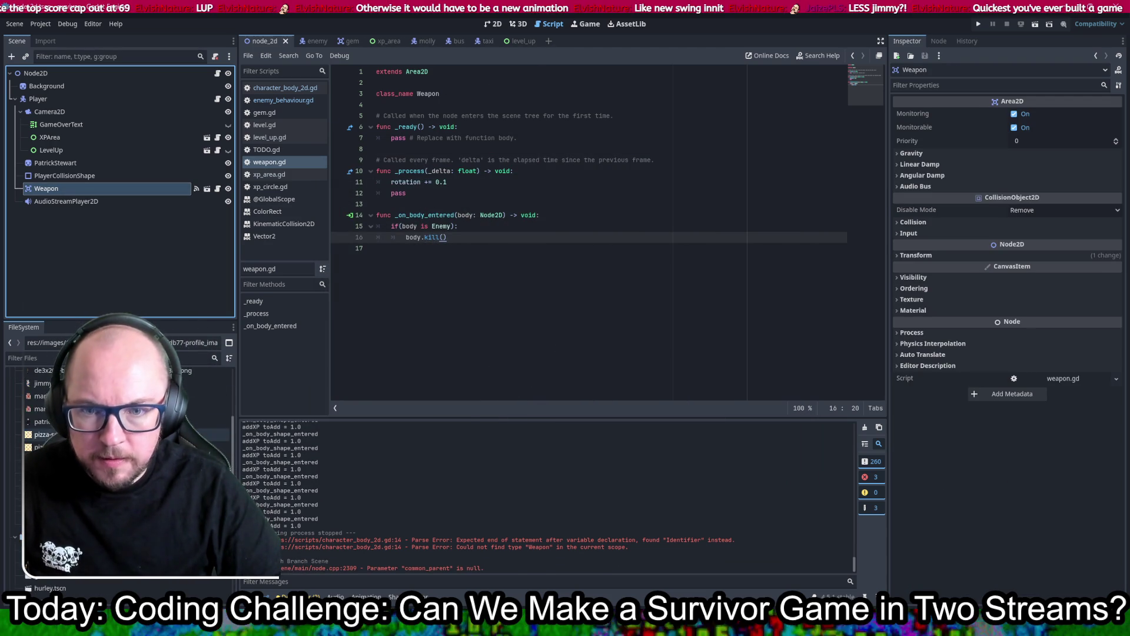
scroll(118, 459, "down", 3)
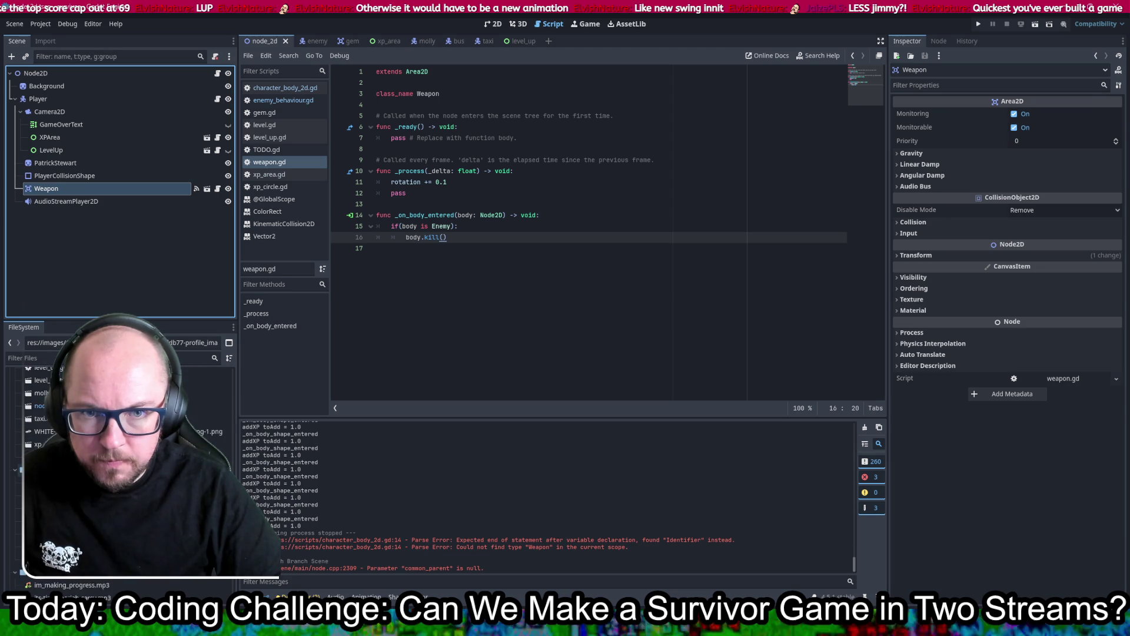
scroll(118, 460, "up", 3)
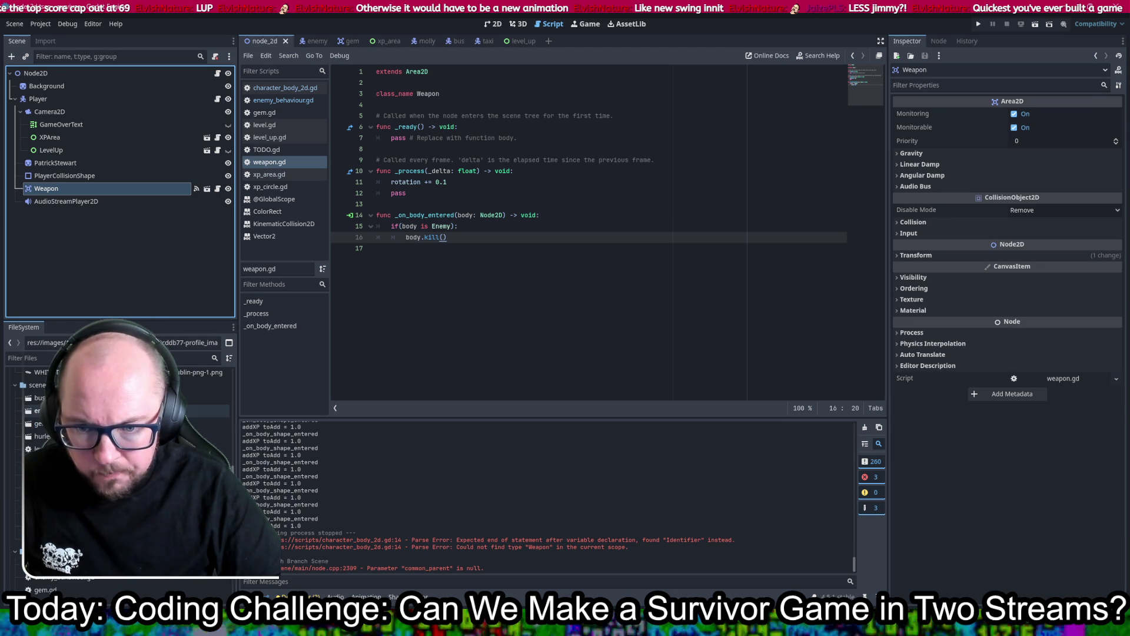
scroll(118, 459, "down", 3)
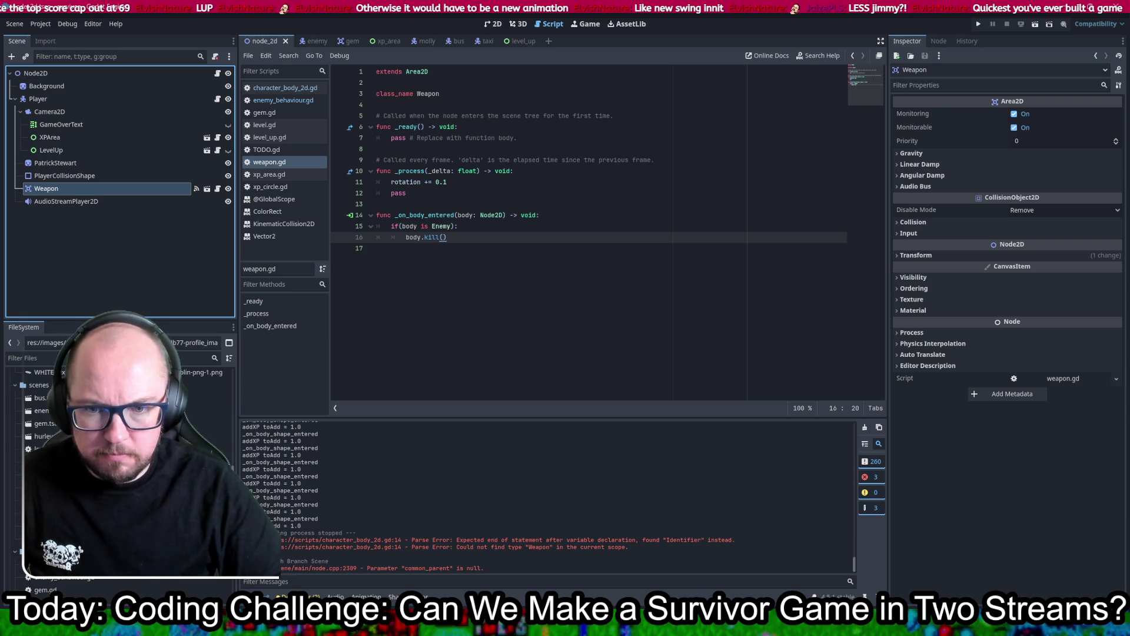
double_click(41, 436)
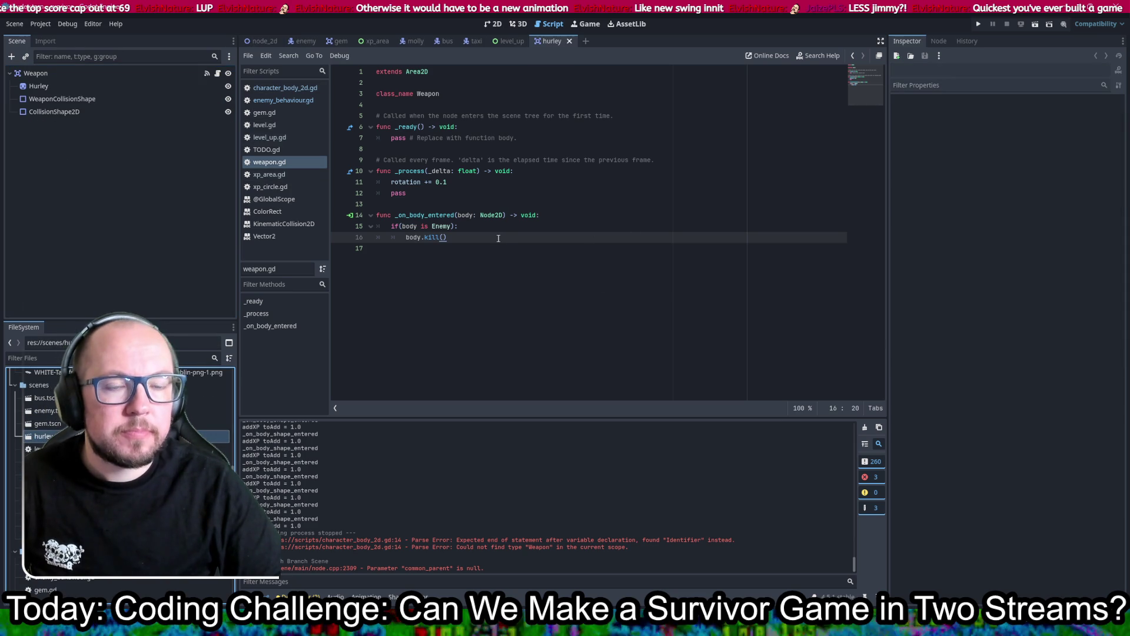
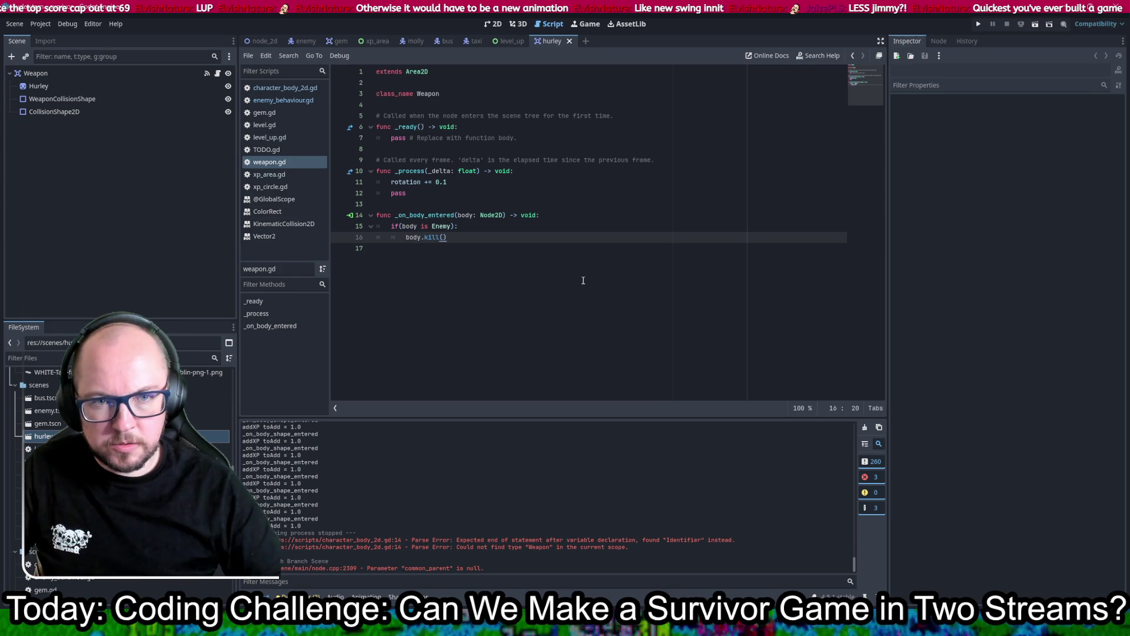
Step: Duplicate weapon.gd in the scripts folder as hurley.gd
left_click(313, 167)
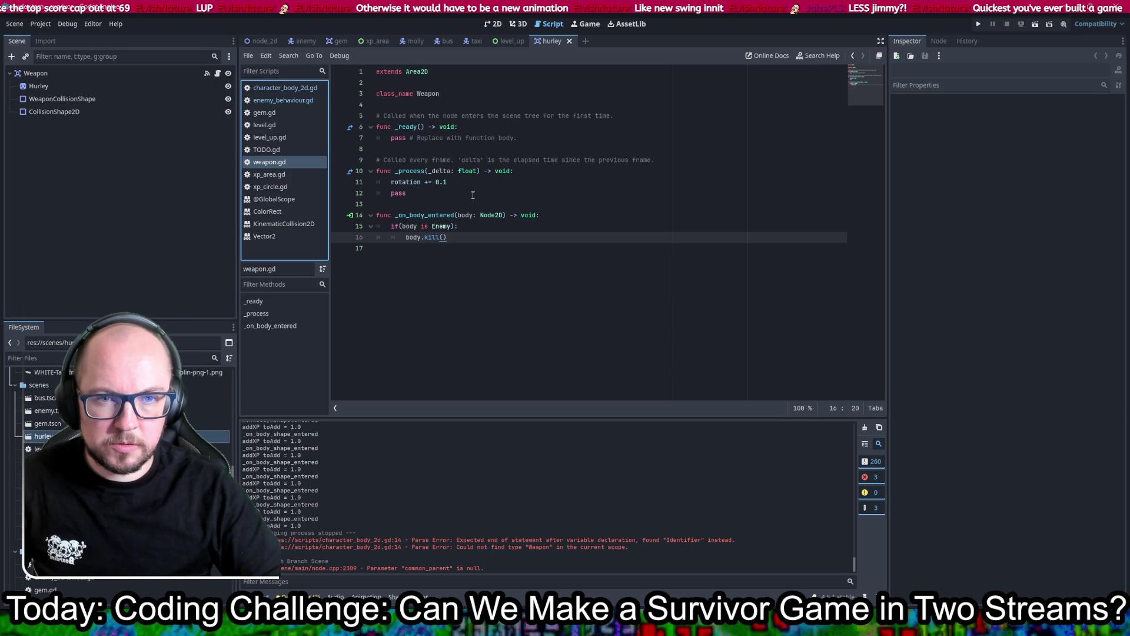
key("ctrl+alt+shift+f")
key("Menu")
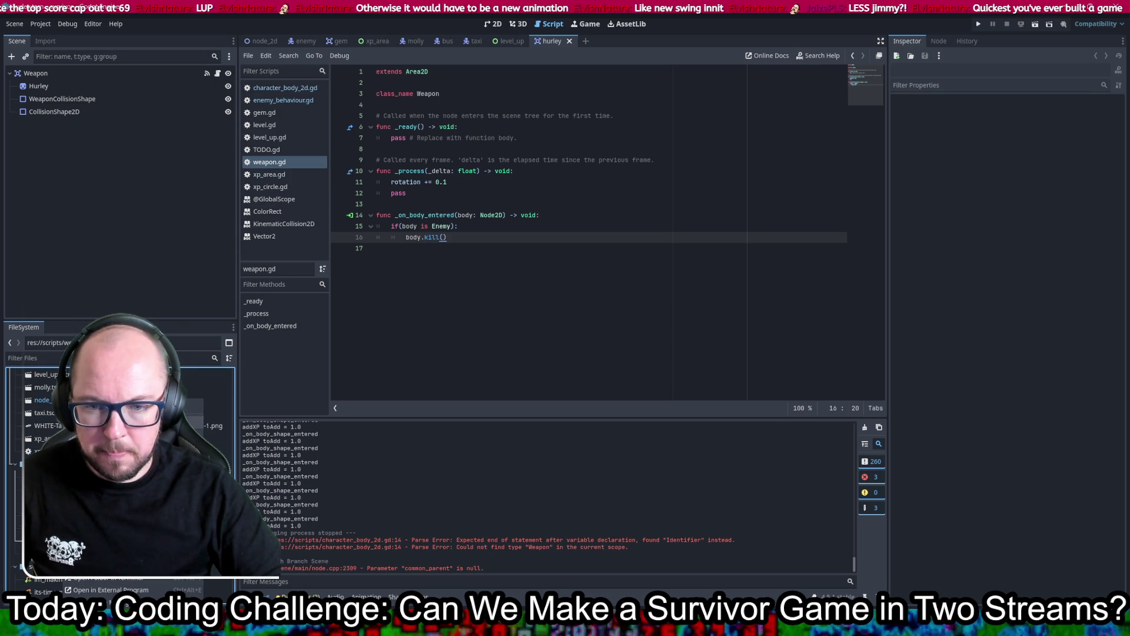
key("ctrl+d")
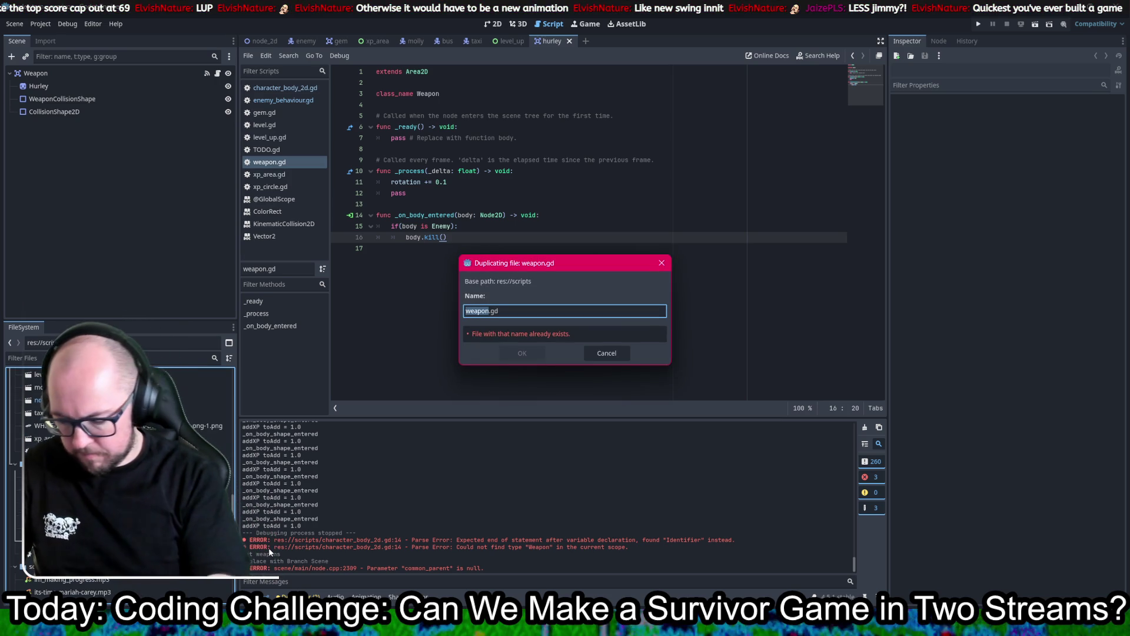
type("hure")
key("BackSpace")
type("ley")
key("Return")
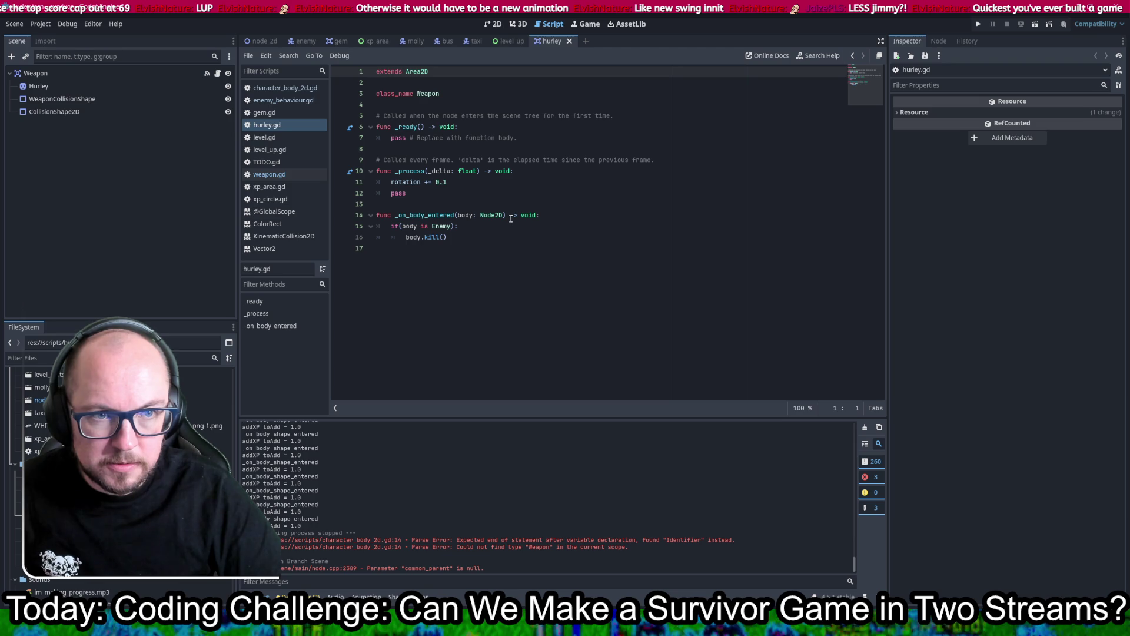
Step: Change the class name to Hurley, make the script extend Weapon, and save
double_click(429, 94)
type("Hurley")
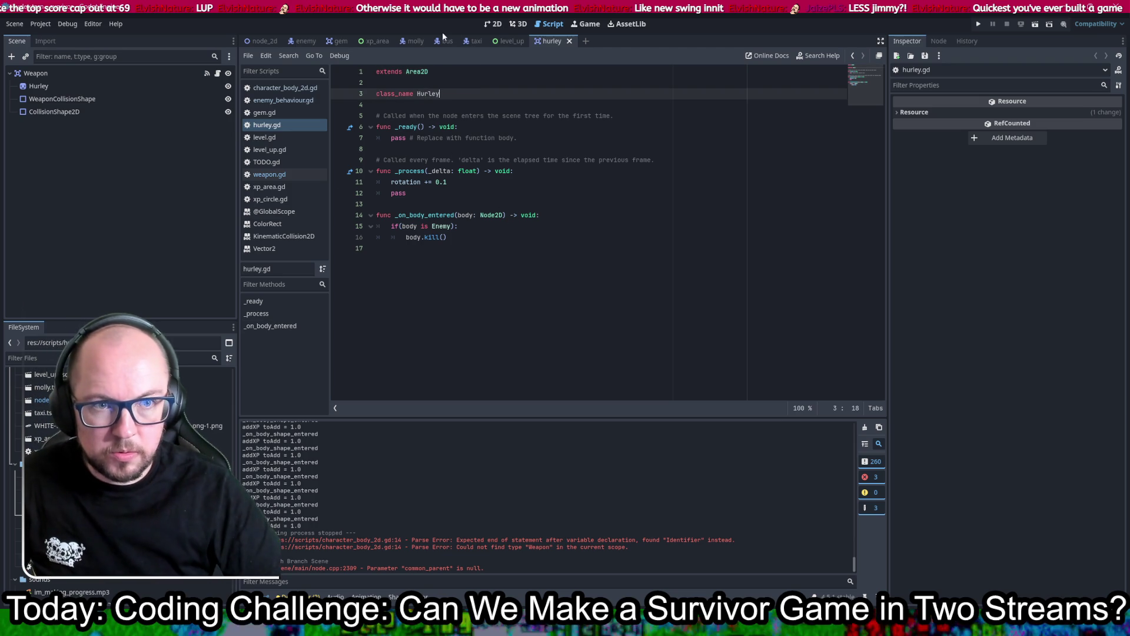
double_click(414, 71)
type("Weapon")
key("ctrl+s")
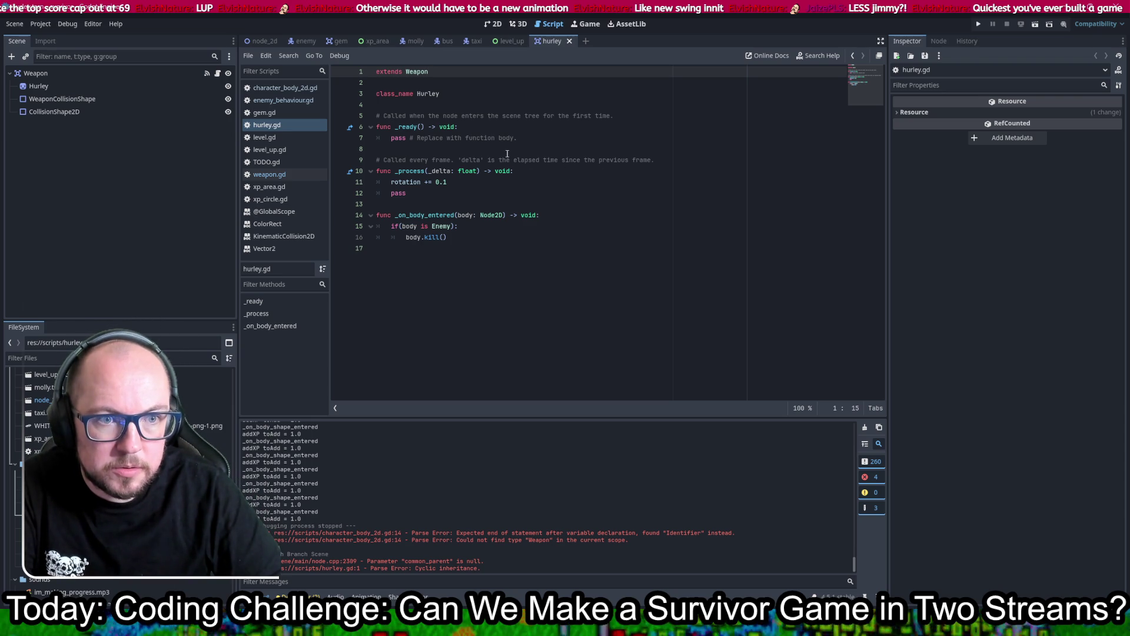
Step: Delete the _on_body_entered function, save hurley.gd, and run the game
left_click_drag(466, 228, 477, 197)
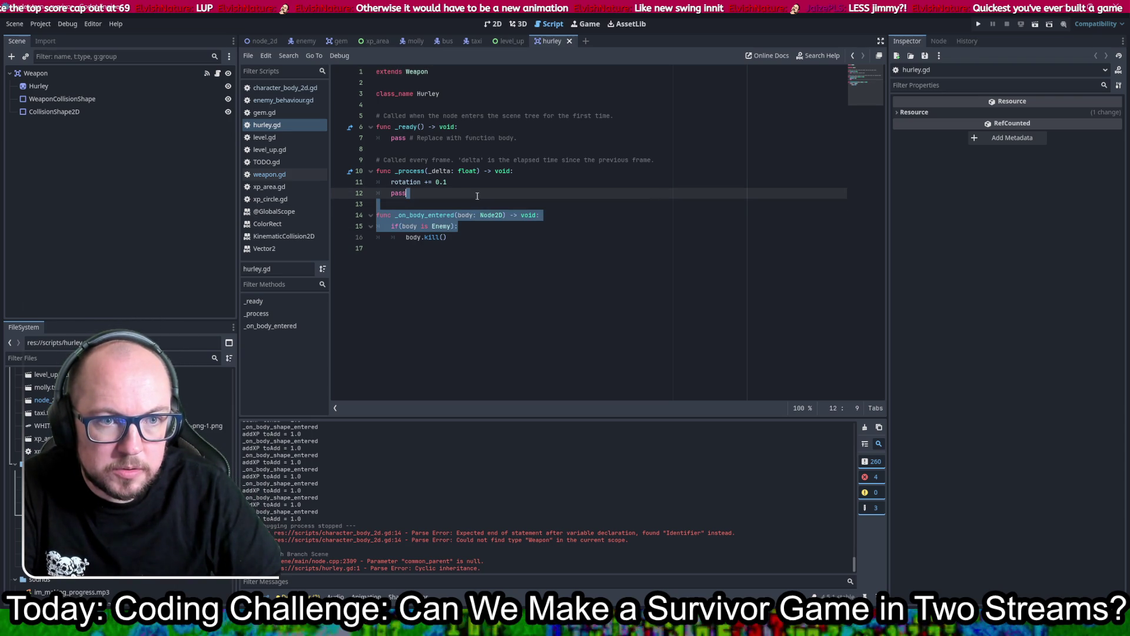
key("Tab")
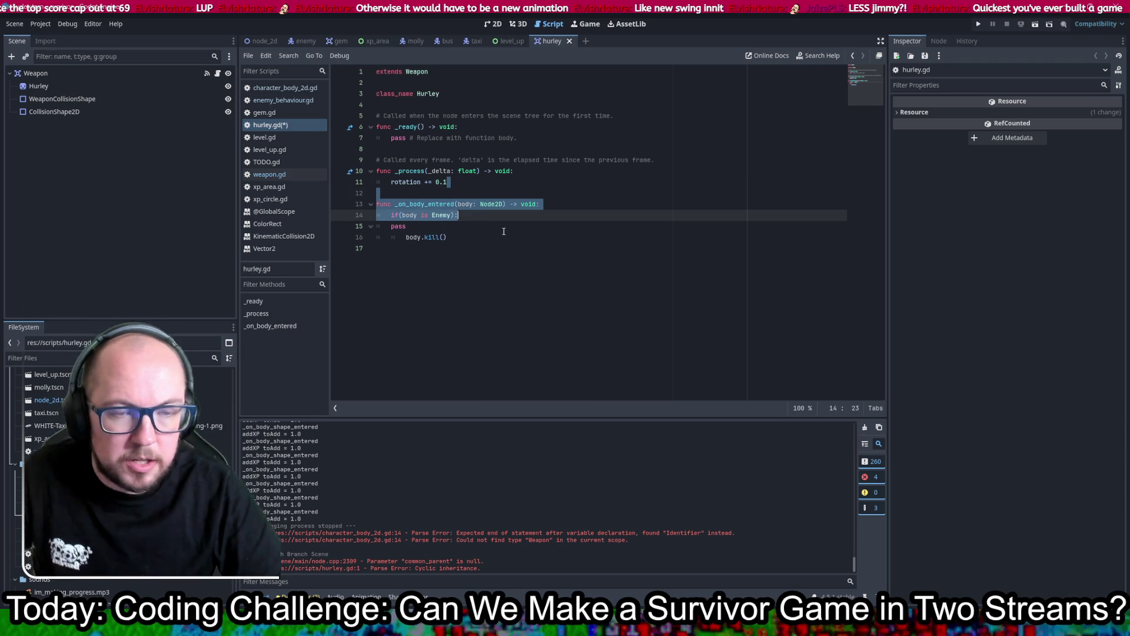
key("shift+Tab")
left_click(491, 231)
key("Return")
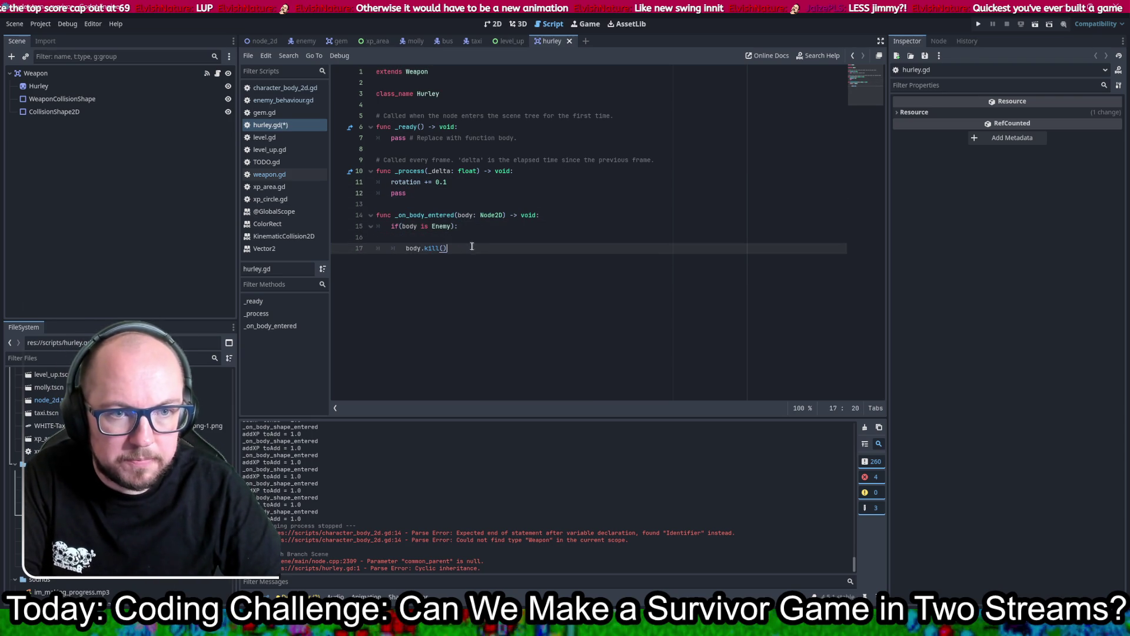
left_click_drag(473, 247, 475, 200)
key("BackSpace")
key("ctrl+s")
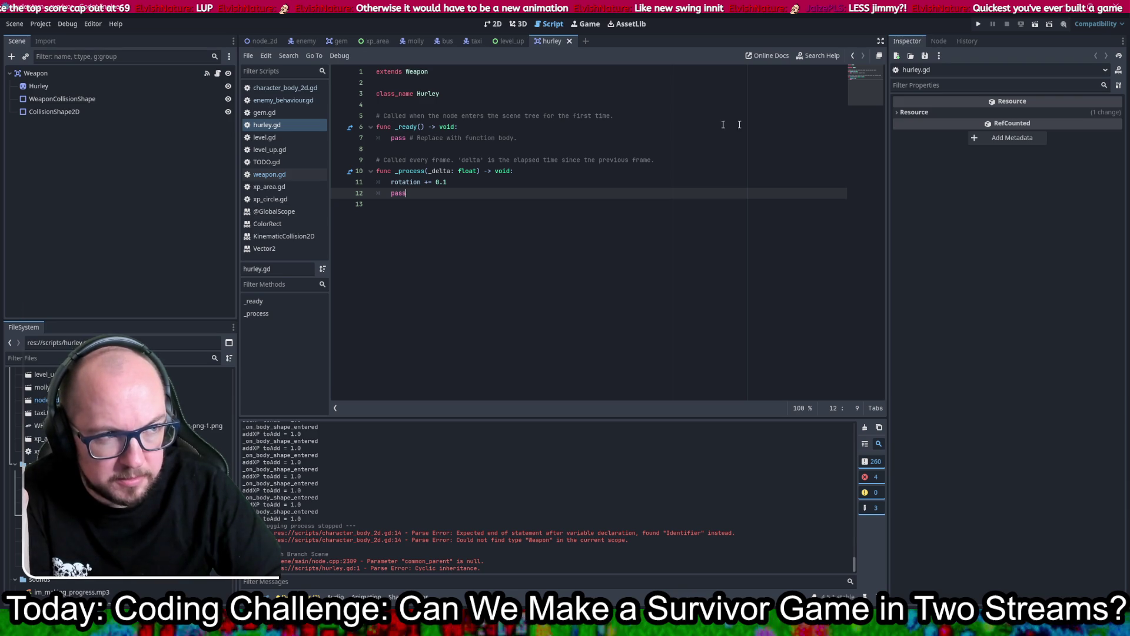
left_click(979, 24)
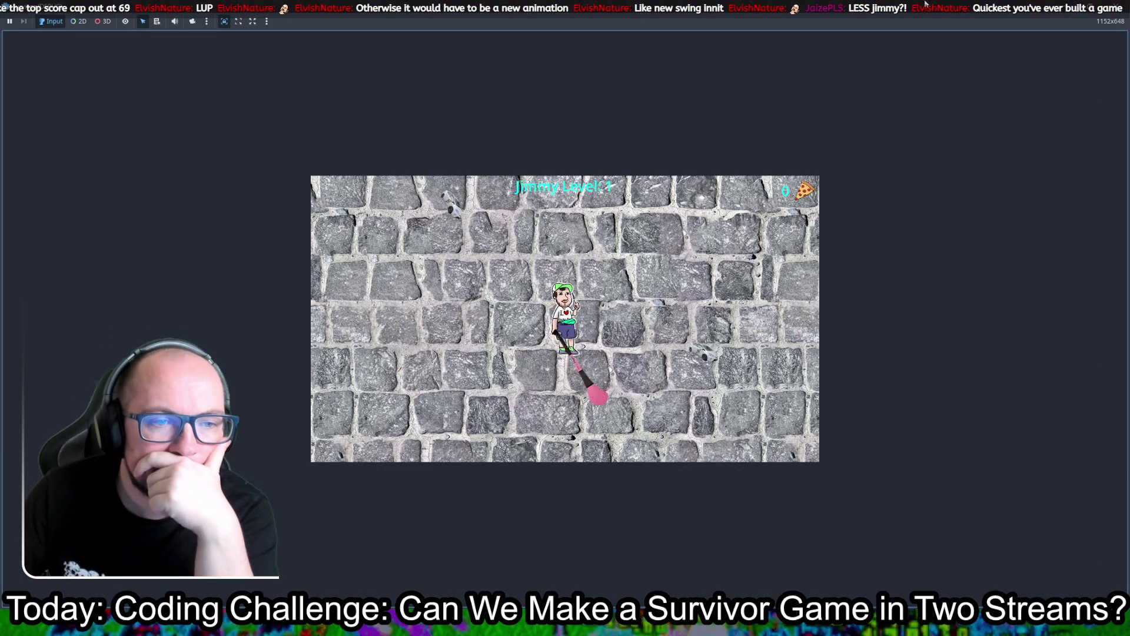
key("Down")
key("Right")
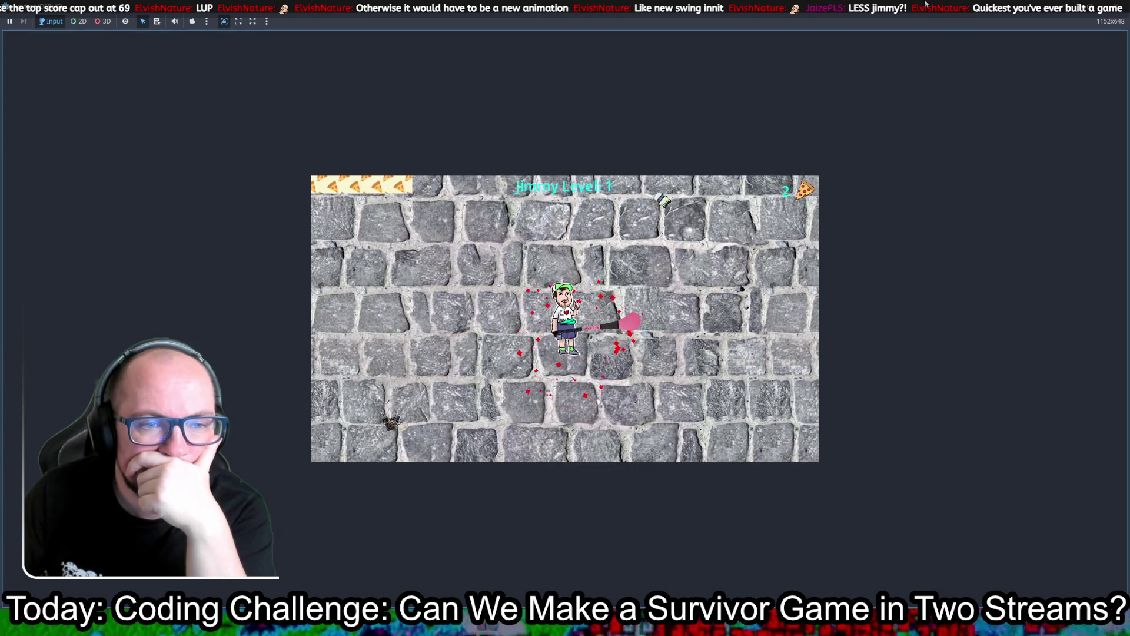
key("Up")
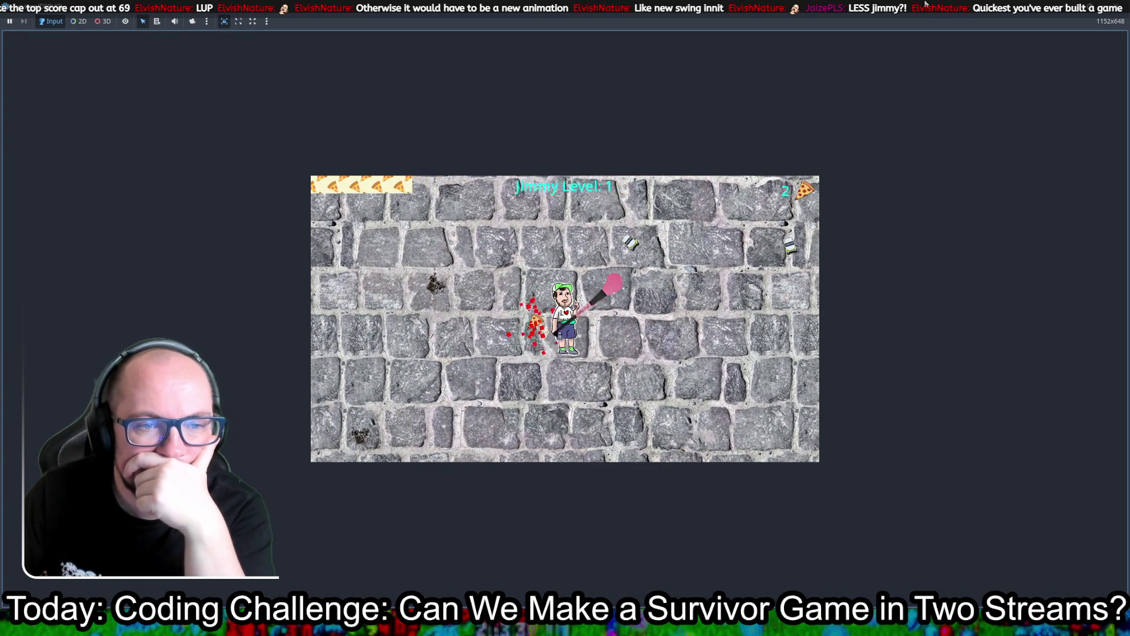
key("Down")
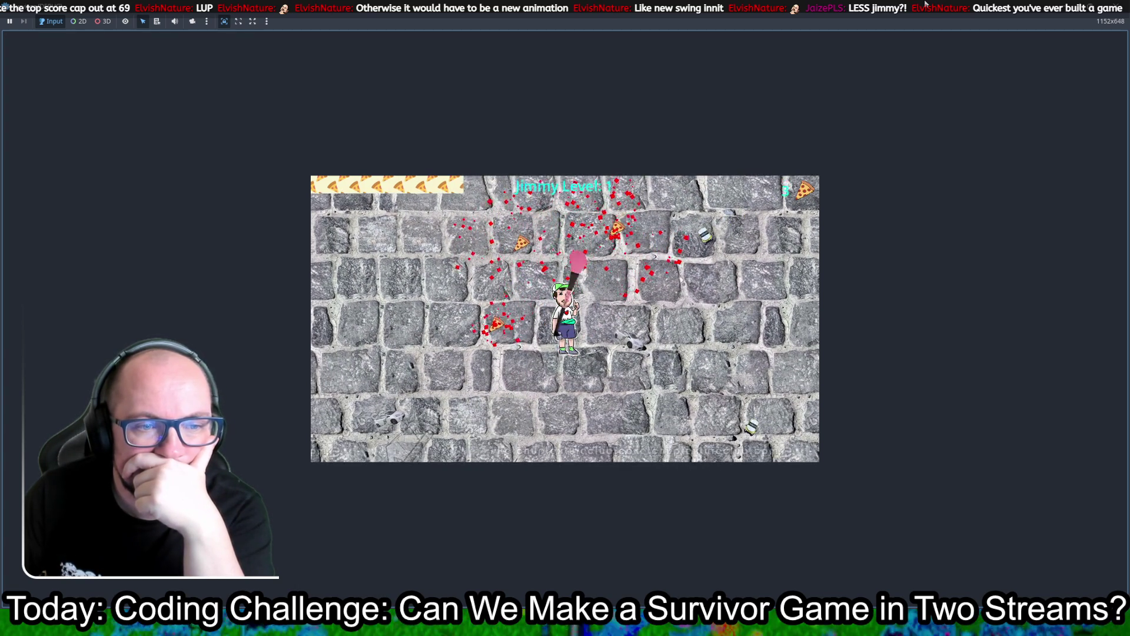
key("Up")
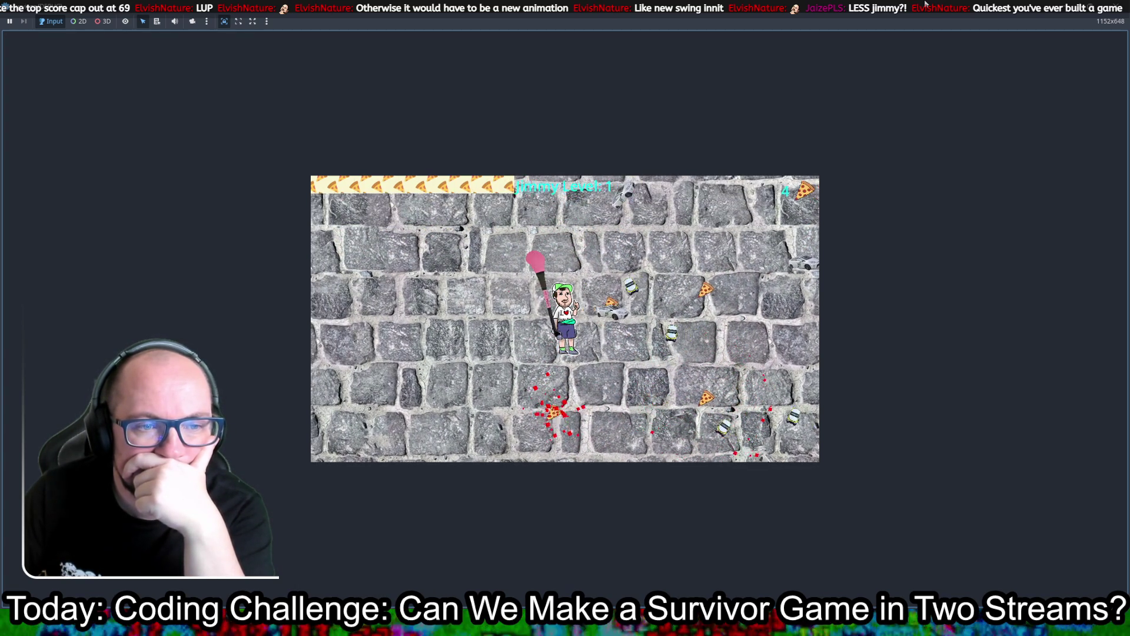
key("Down")
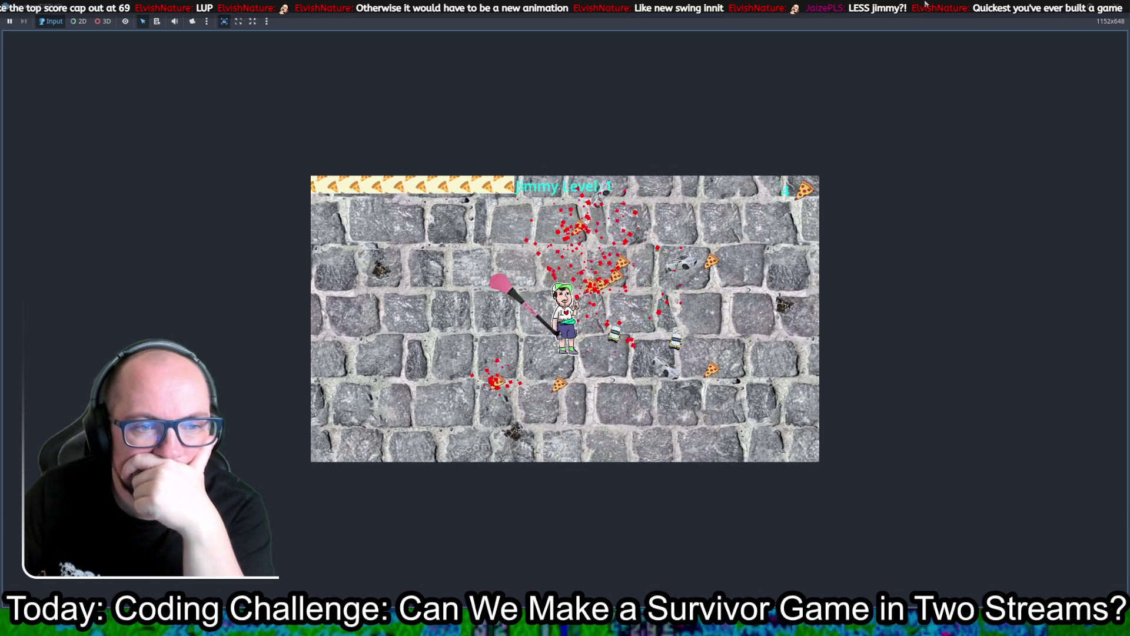
key("Left")
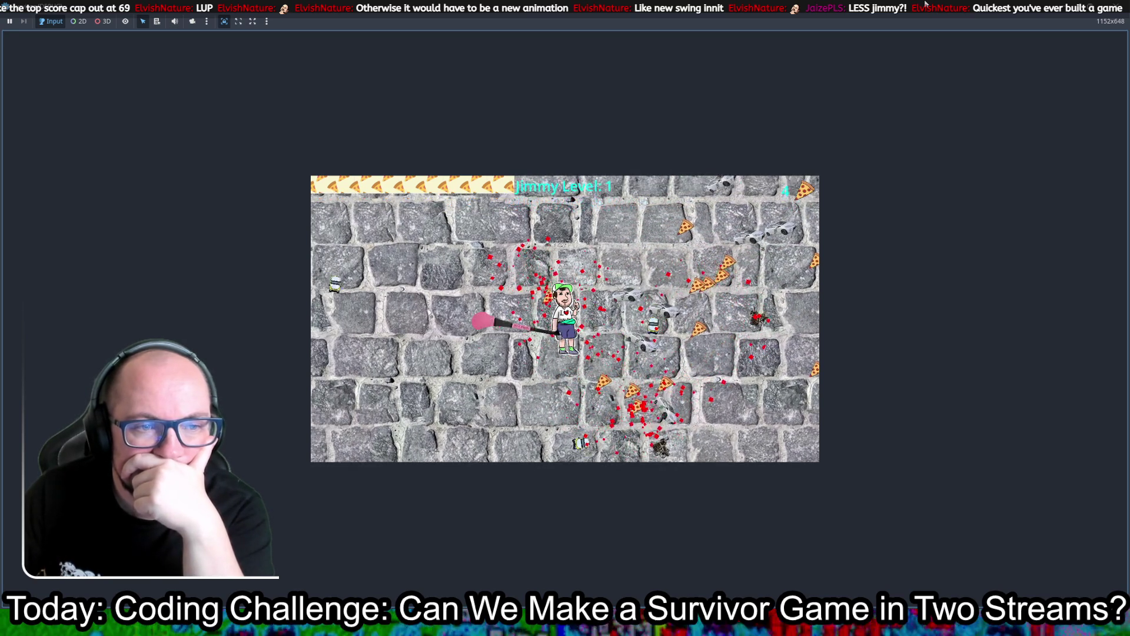
key("Up")
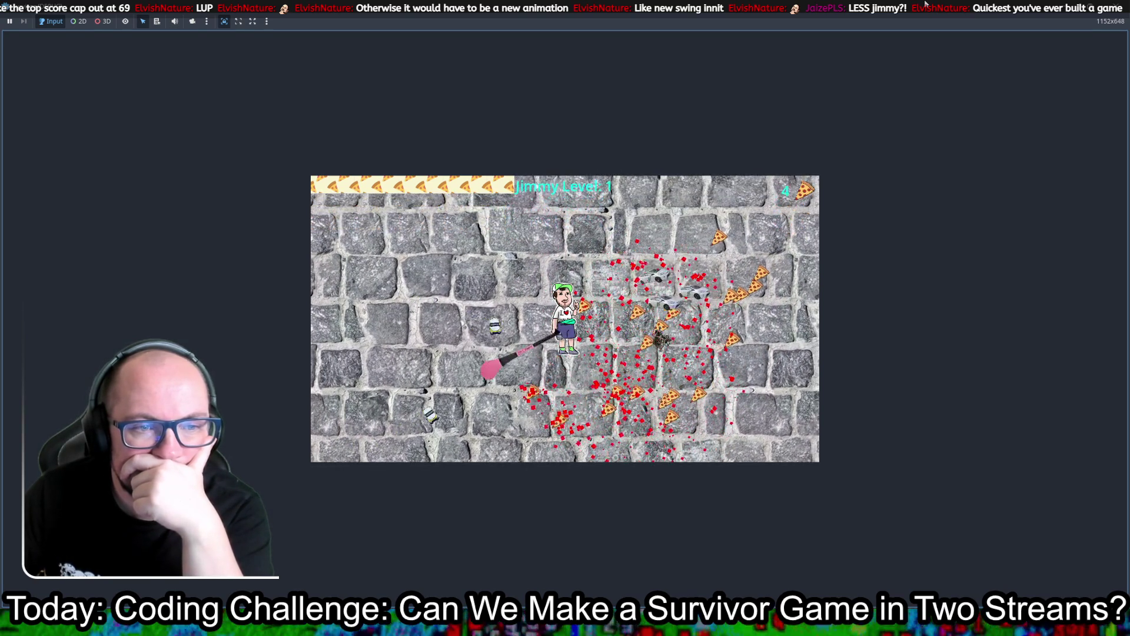
key("Up")
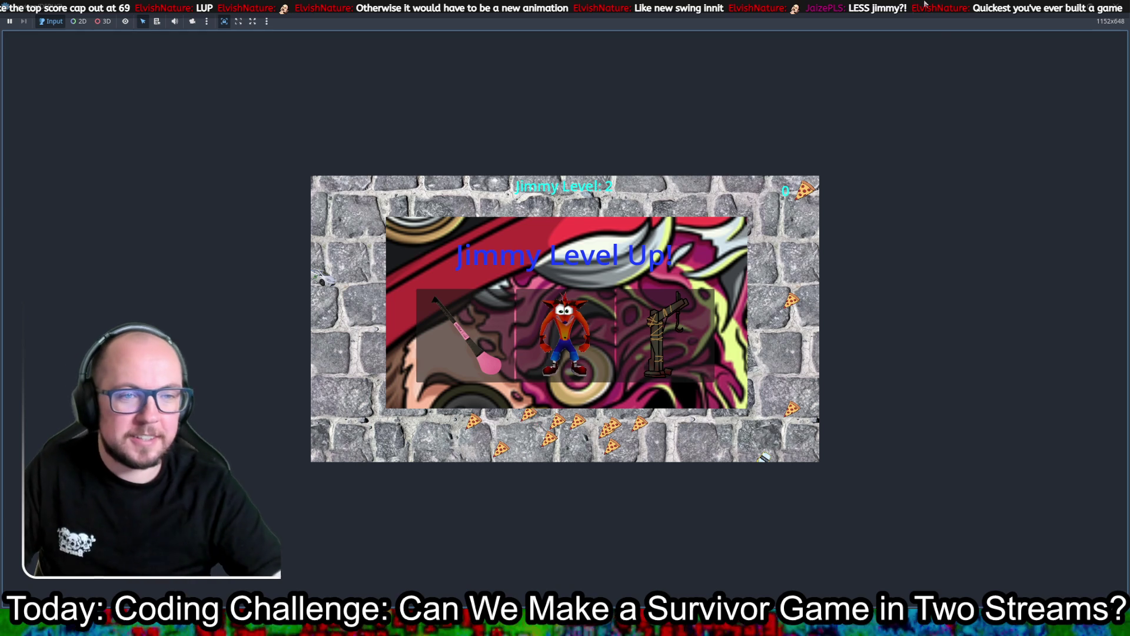
key("Return")
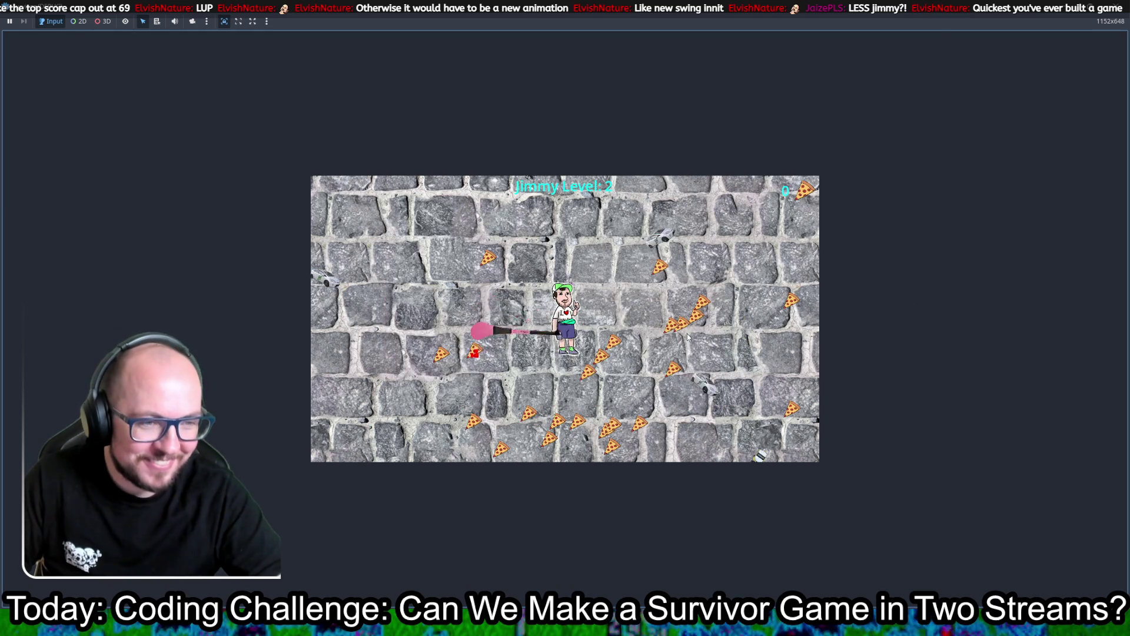
key("Left")
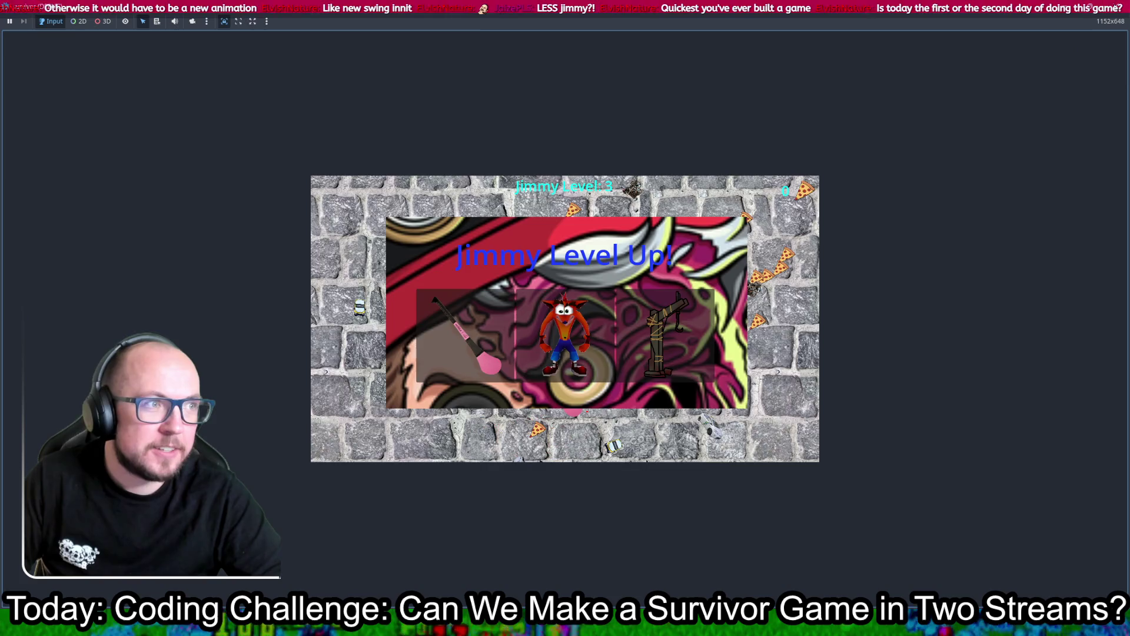
left_click(1117, 6)
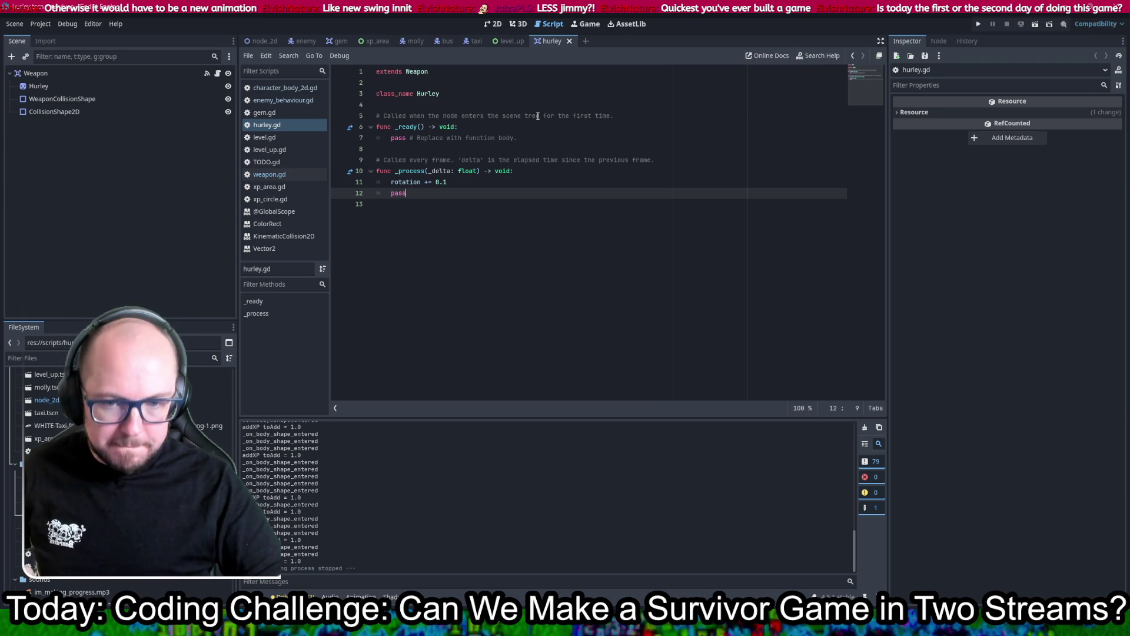
Step: Duplicate hurley.gd in the scripts folder as crash.gd
left_click(448, 230)
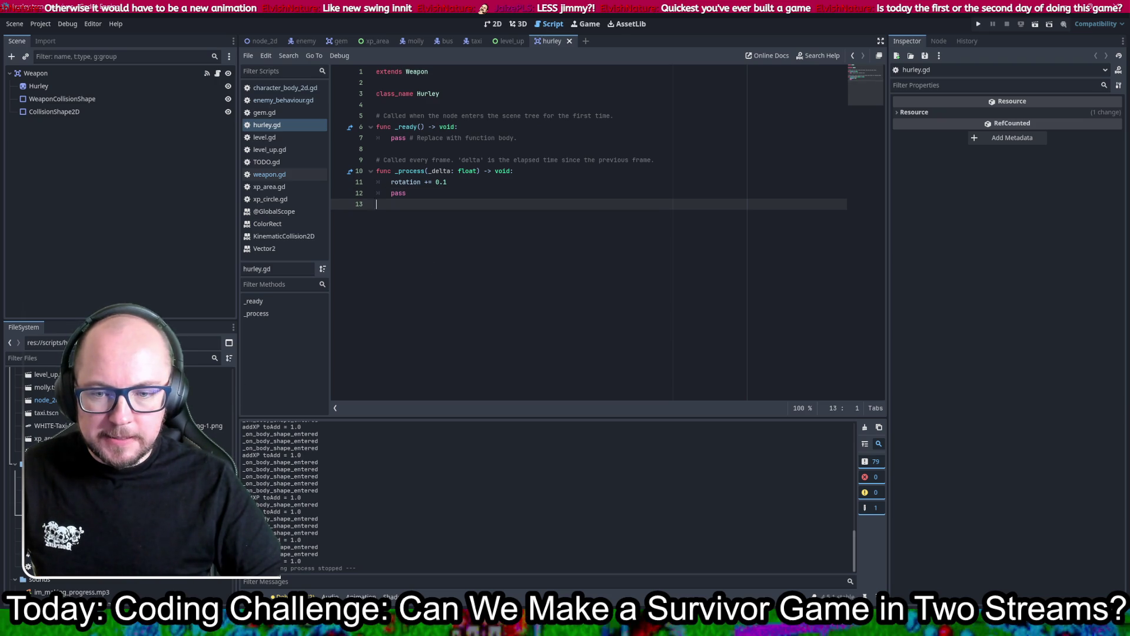
key("ctrl+d")
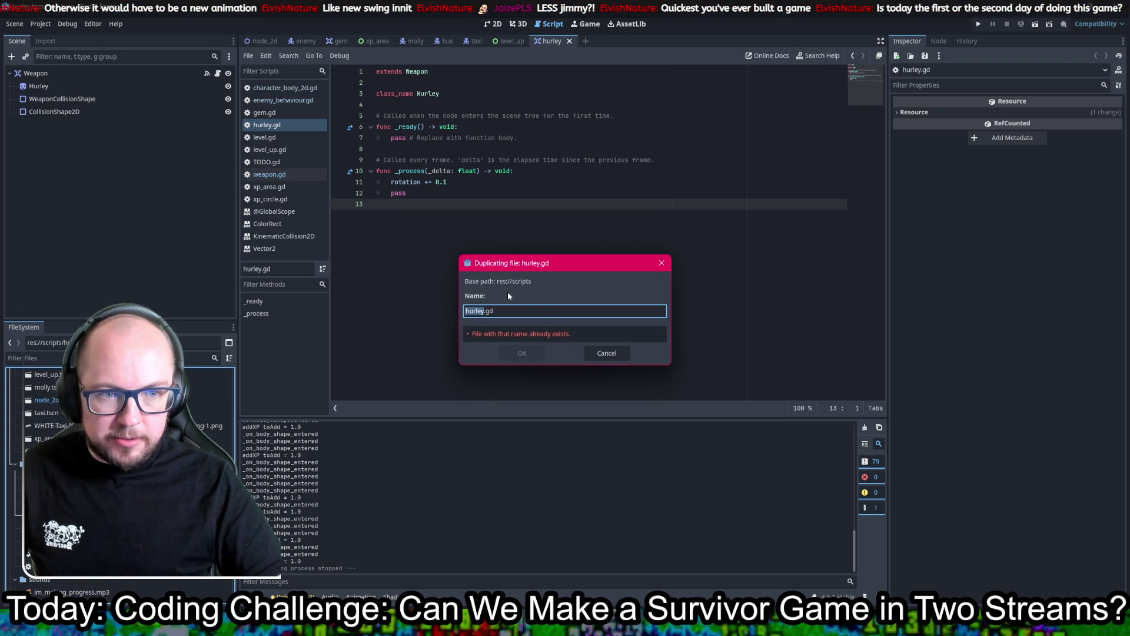
type("sword")
key("Return")
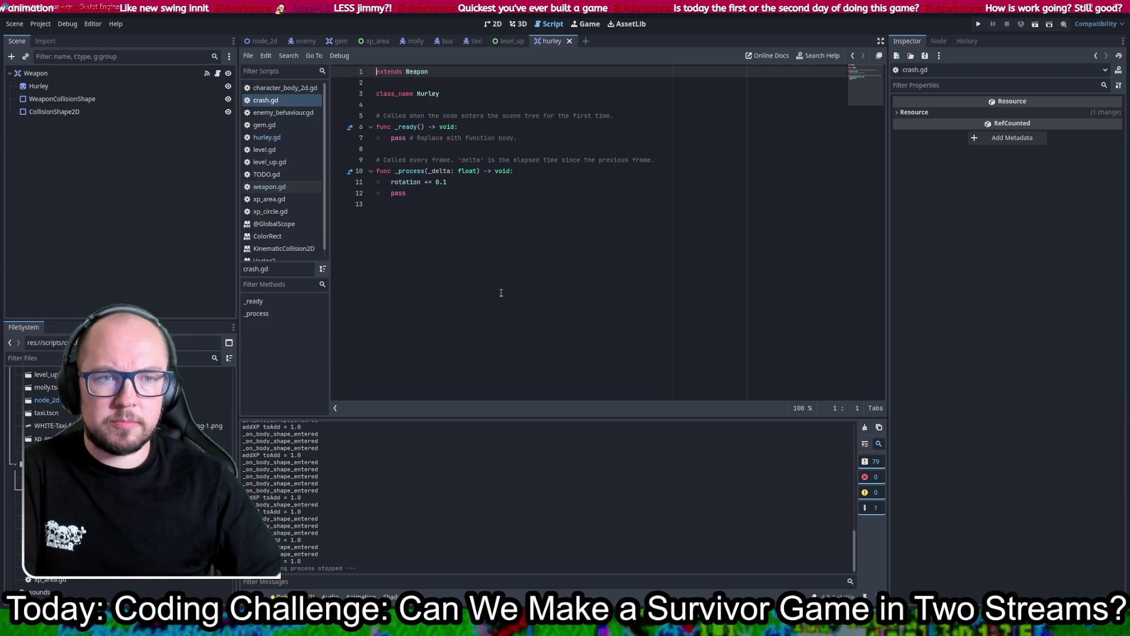
Step: Remove the process, placeholder and ready template comments from crash.gd and save it
left_click(667, 160)
key("shift+Up")
key("BackSpace")
left_click_drag(517, 138, 410, 143)
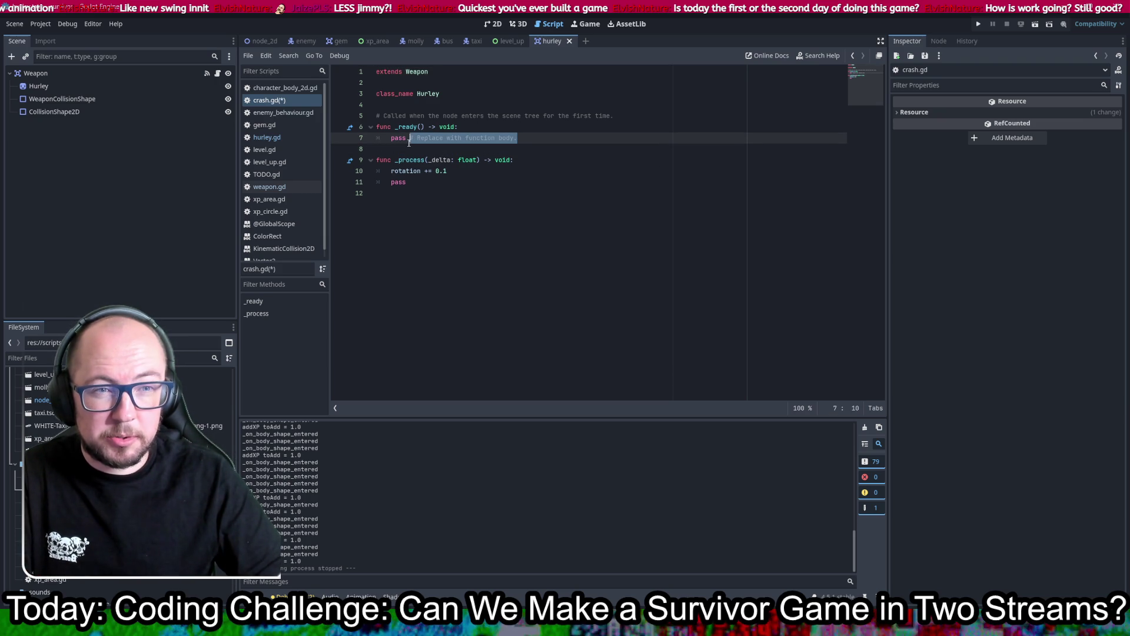
key("BackSpace")
left_click(625, 116)
key("shift+Up")
key("BackSpace")
key("ctrl+s")
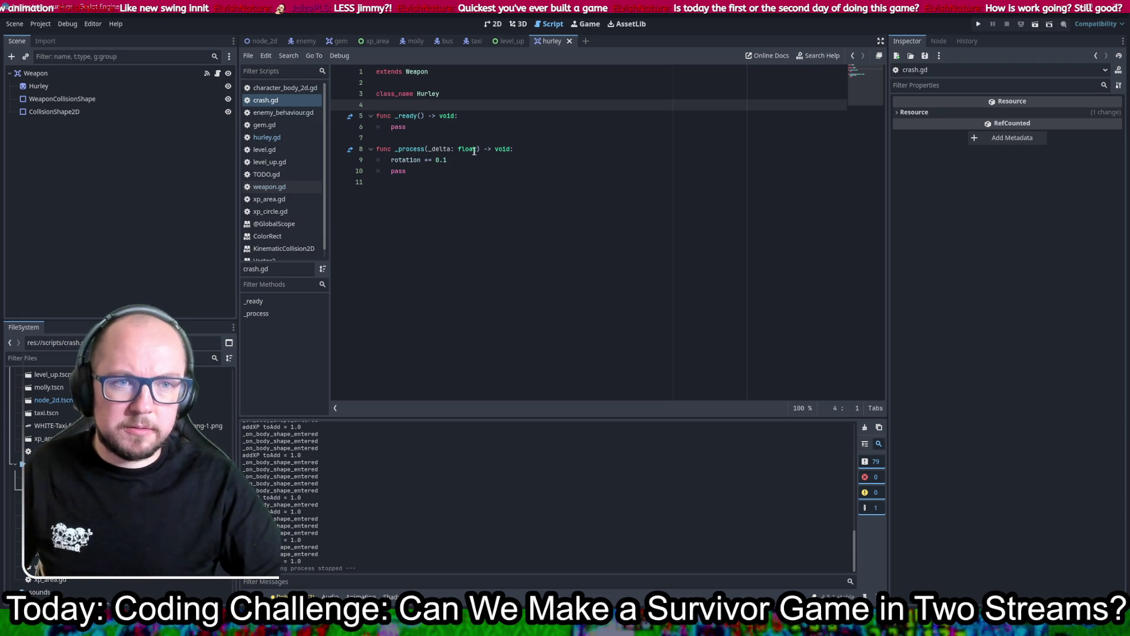
Step: Switch to the node_2d main scene
mouse_move(474, 149)
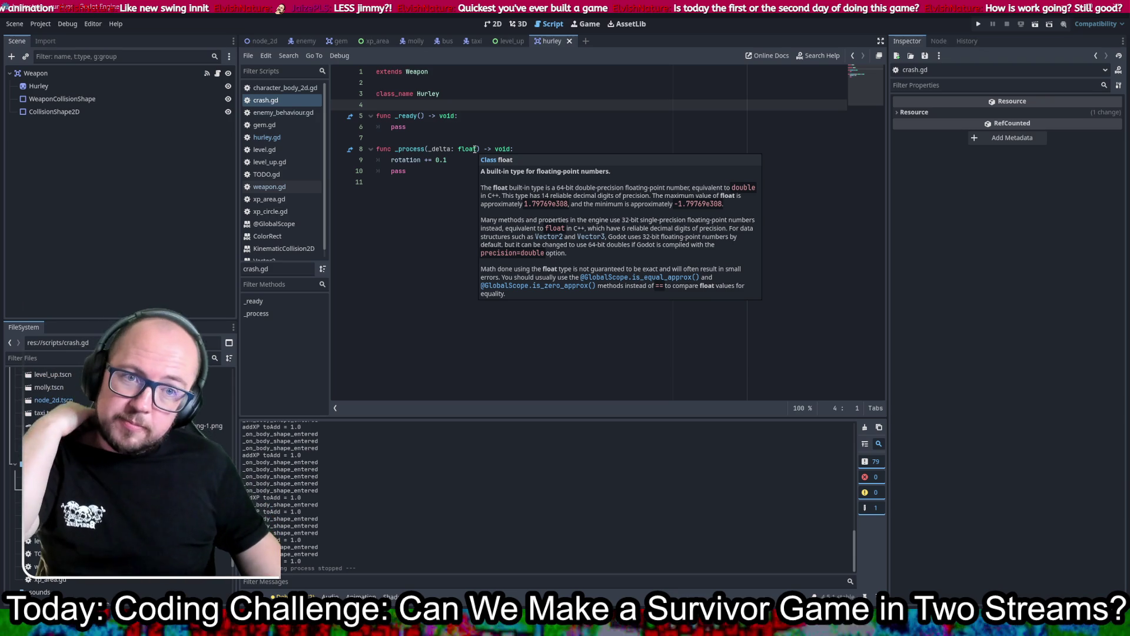
left_click(519, 83)
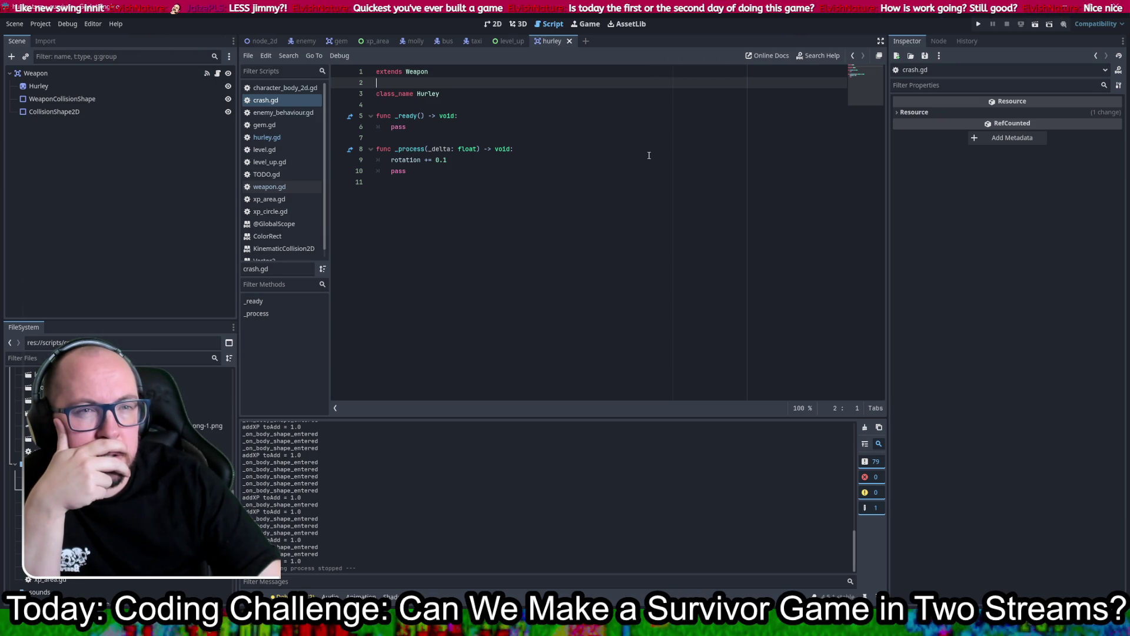
left_click(259, 40)
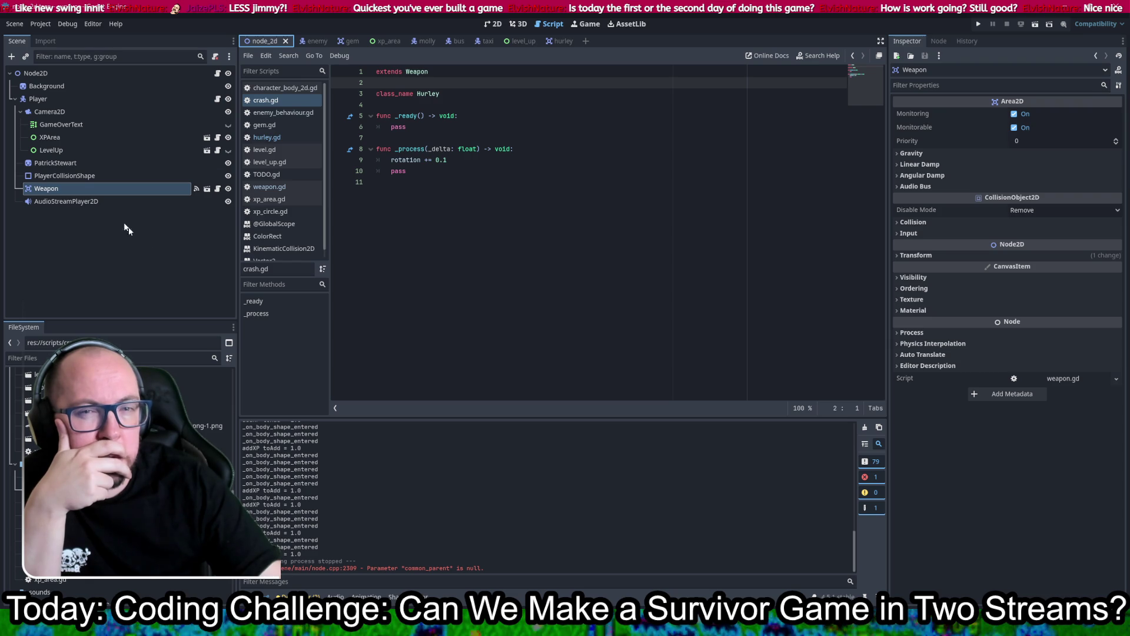
Step: Instance hurley.tscn under Player as Weapon2 and save the main scene
right_click(36, 75)
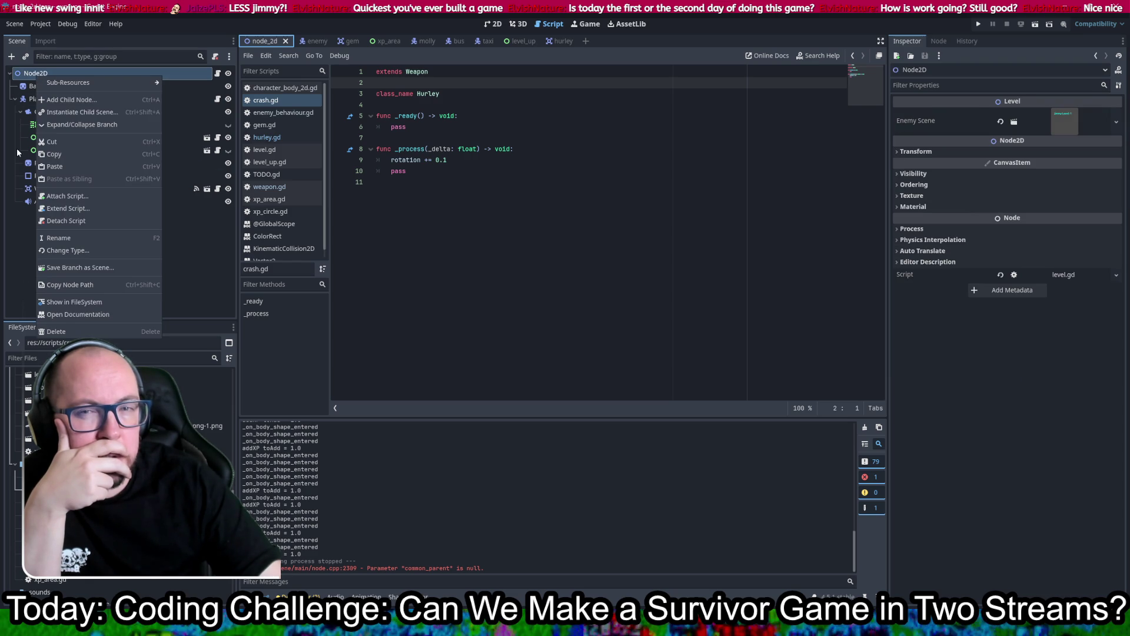
right_click(36, 98)
right_click(36, 99)
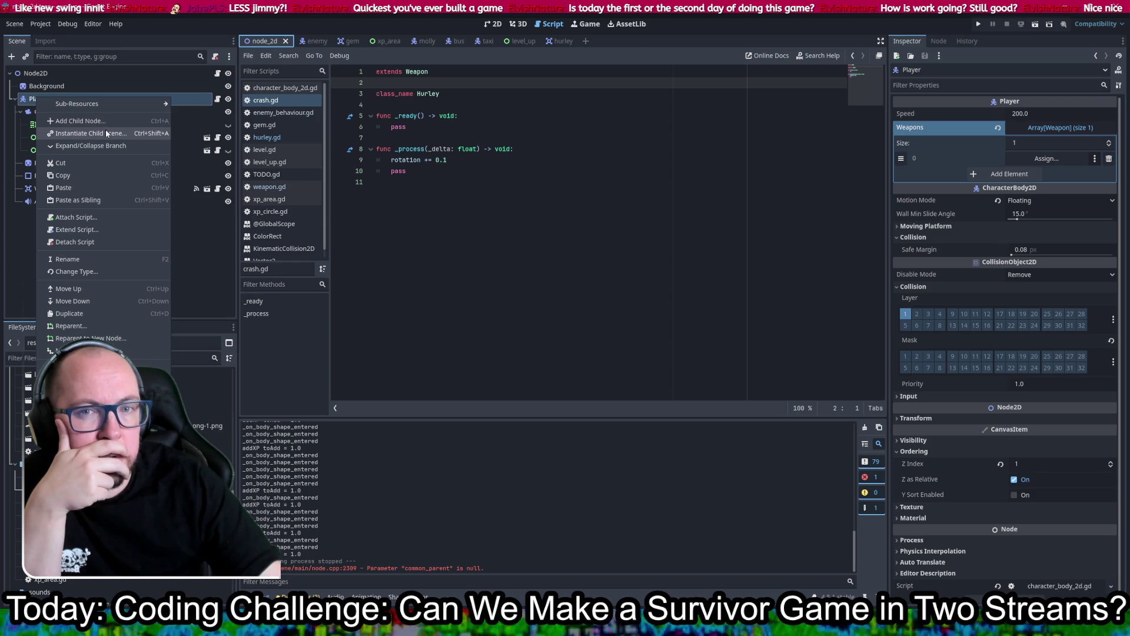
left_click(105, 132)
double_click(490, 336)
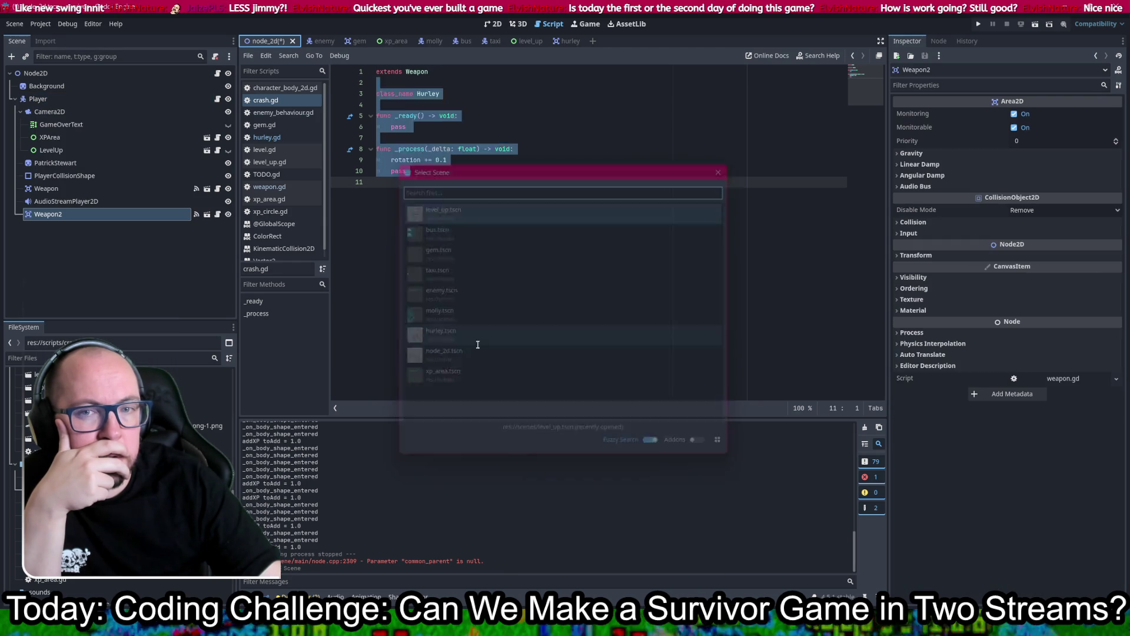
key("ctrl+s")
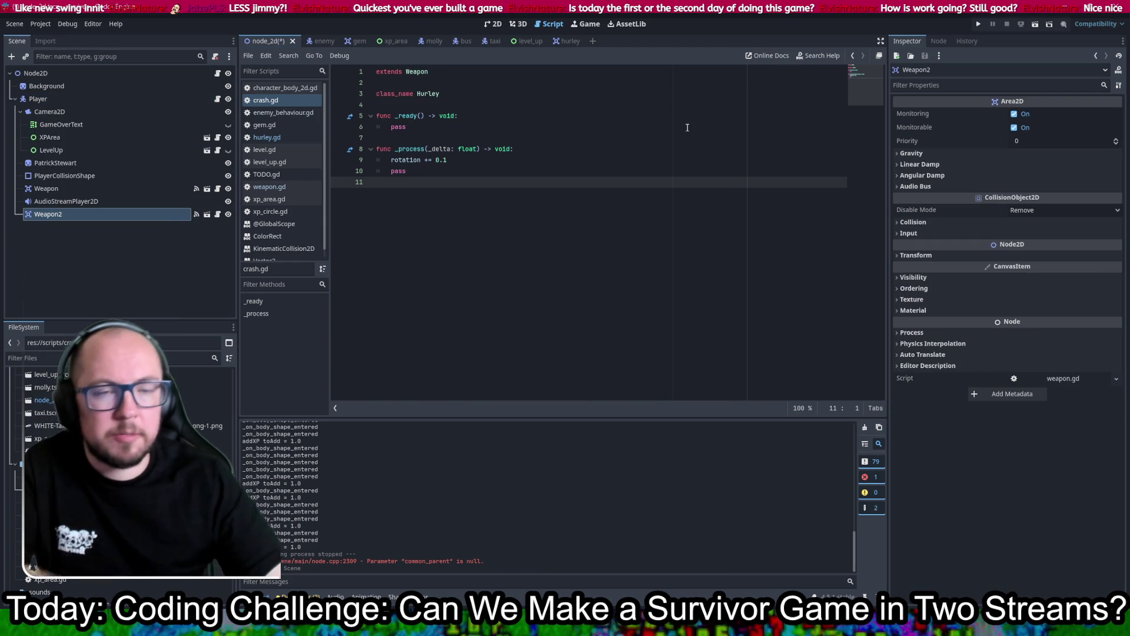
Step: Comment out the rotation line in crash.gd and run the game
left_click(492, 161)
key("ctrl+k")
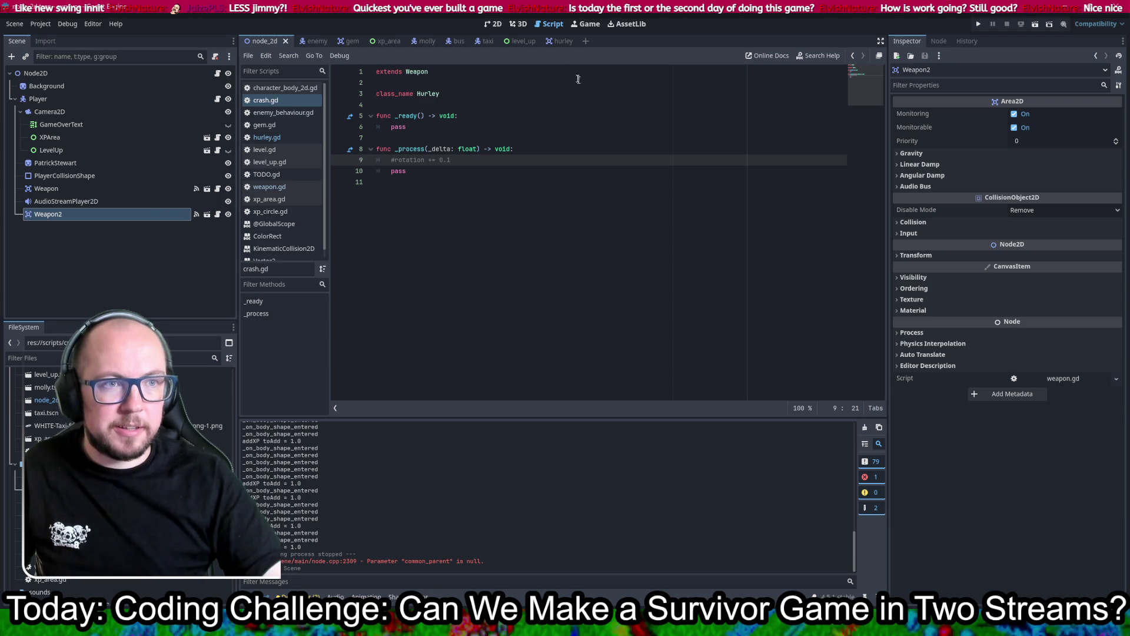
key("F5")
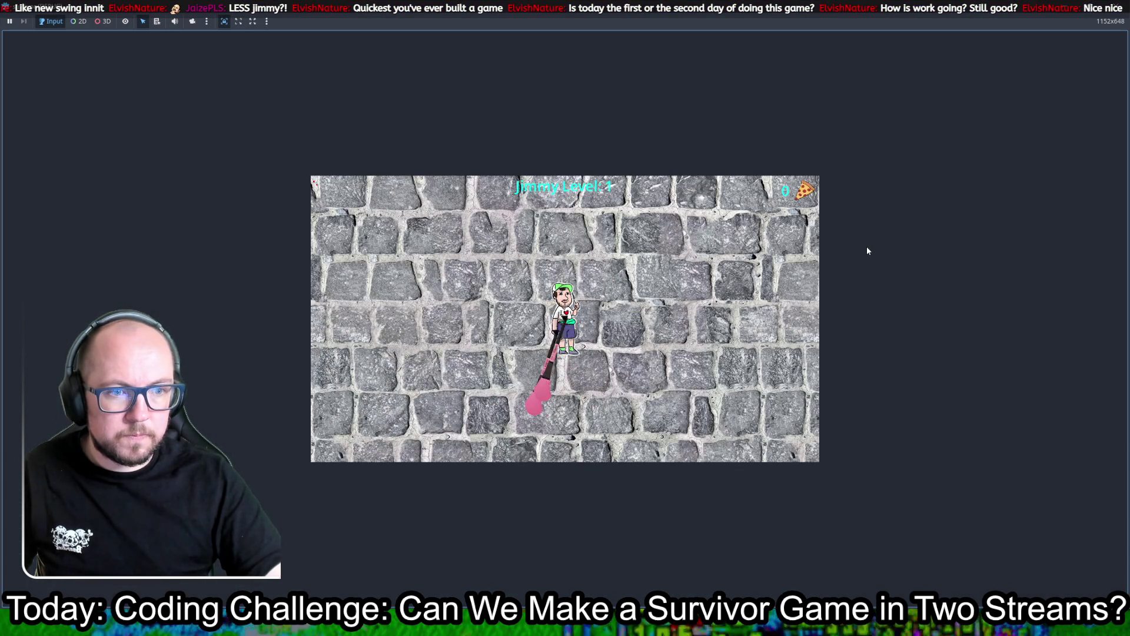
Step: Move Jimmy up and left around the level to test the weapons, then stop the game
key("Up")
key("Left")
key("Up")
key("Left")
key("Left")
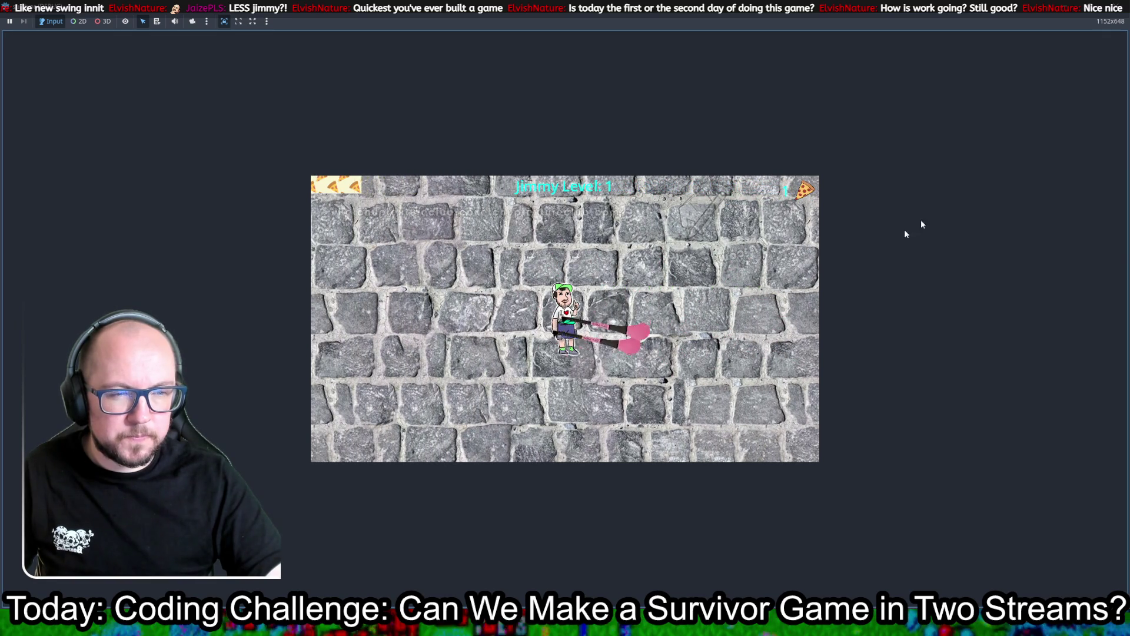
key("F8")
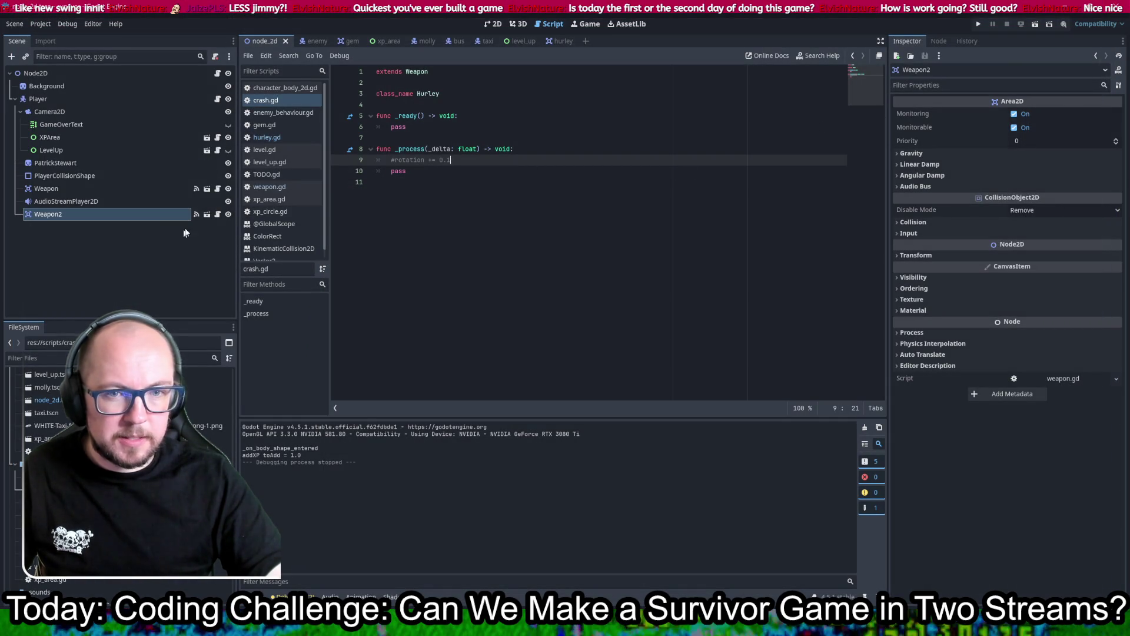
Step: Delete the Weapon2 node from the node_2d scene tree
left_click(80, 204)
left_click(37, 217)
key("Delete")
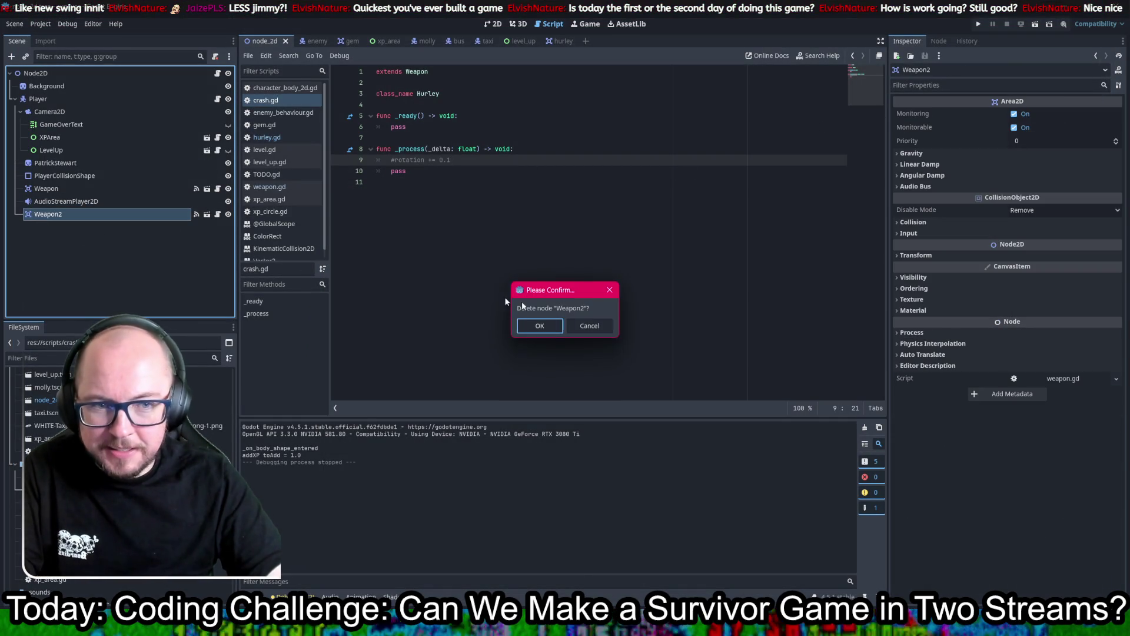
key("Return")
Step: Bring up the Instantiate Child Scene picker on Node2D and close it without instancing
right_click(55, 75)
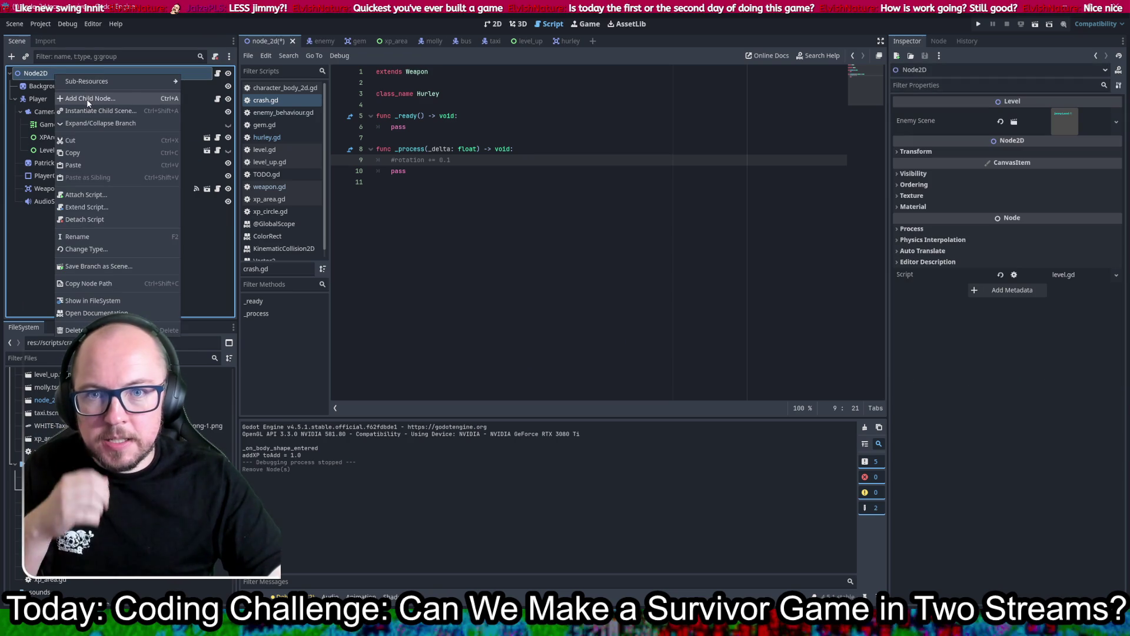
left_click(97, 112)
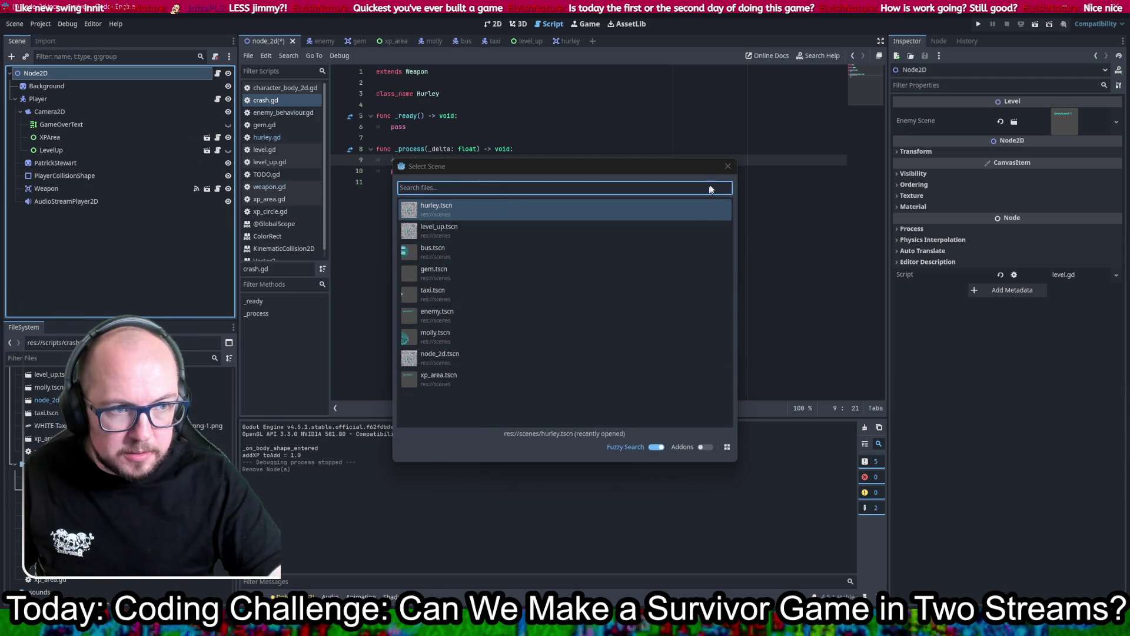
left_click(727, 167)
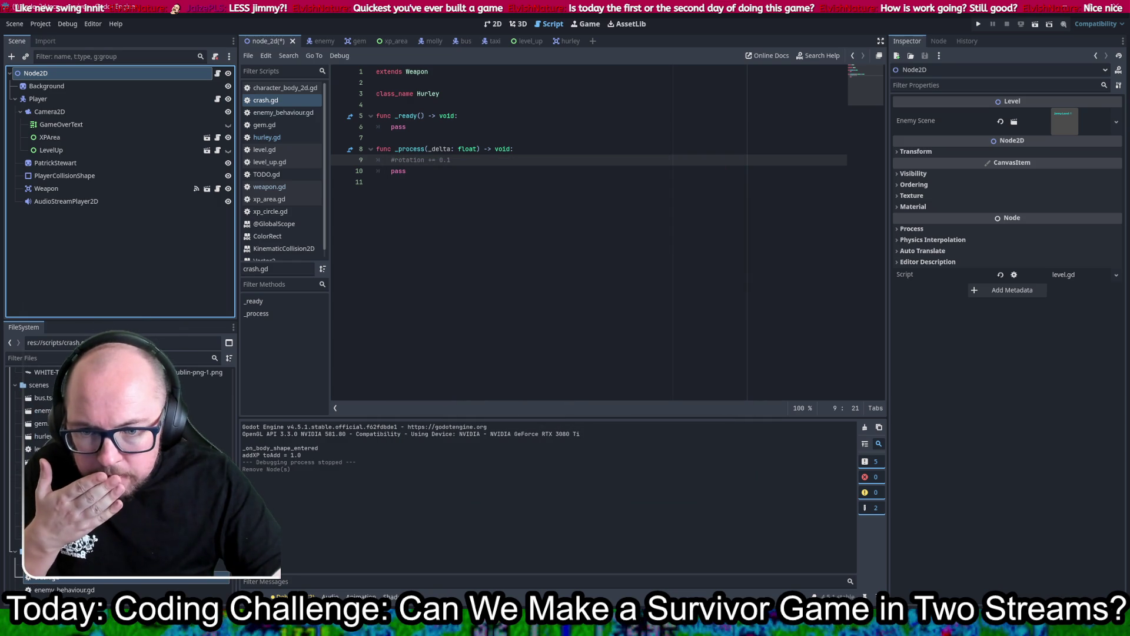
Step: Duplicate hurley.tscn as crash.tscn and open the new scene
left_click(44, 436)
right_click(44, 436)
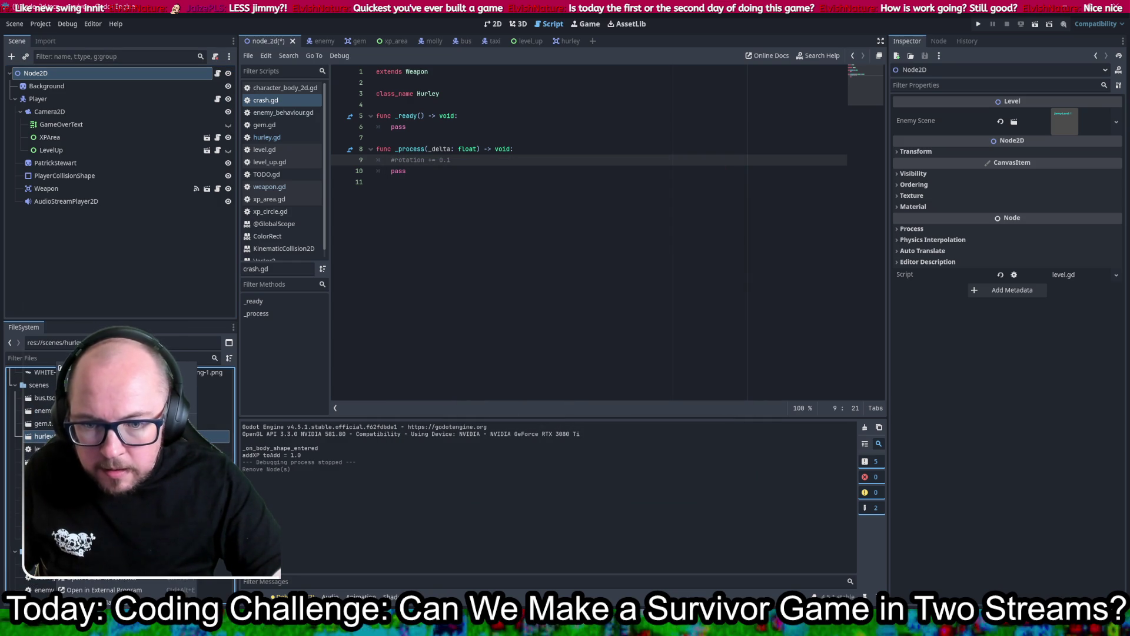
key("ctrl+d")
type("c")
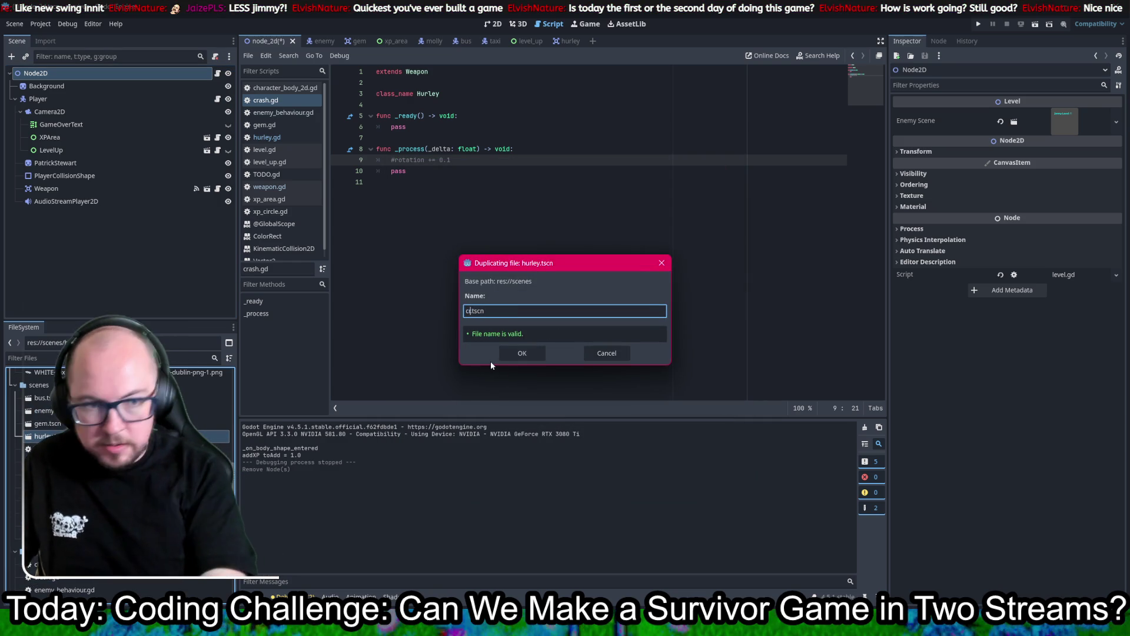
type("rash")
key("Return")
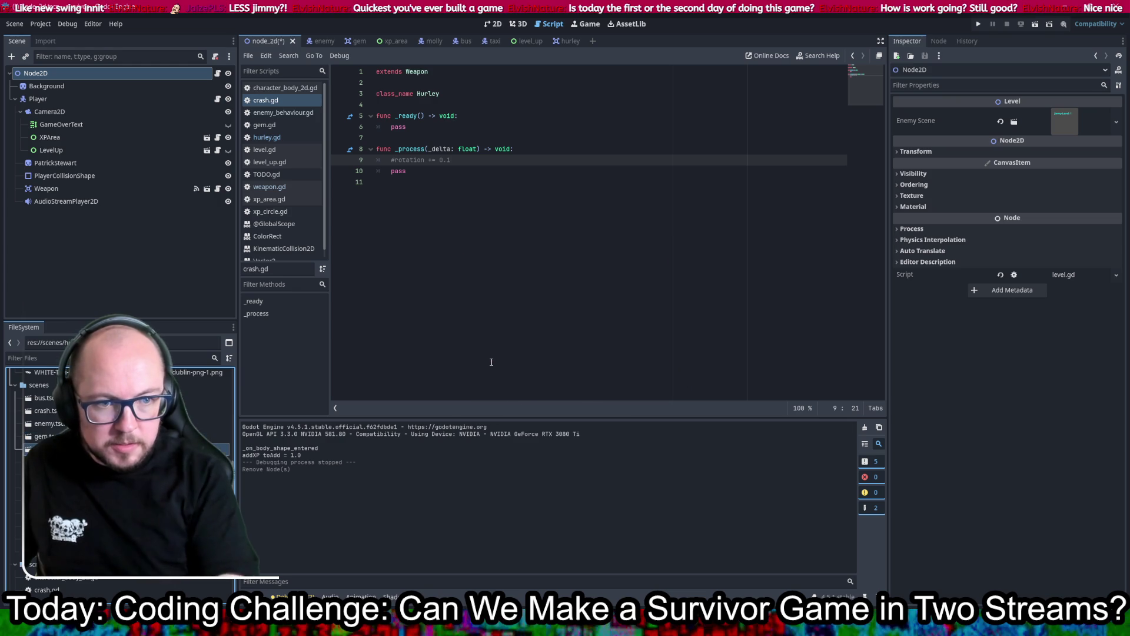
double_click(48, 411)
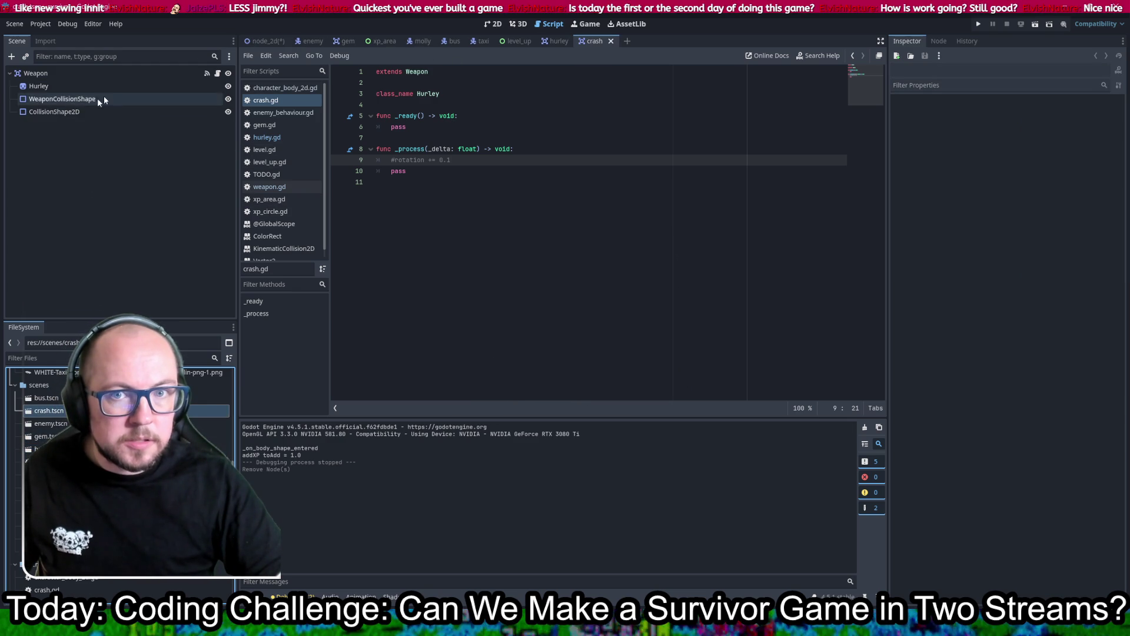
Step: Open weapon.gd from the Weapon node's Inspector and delete its rotation line
left_click(182, 73)
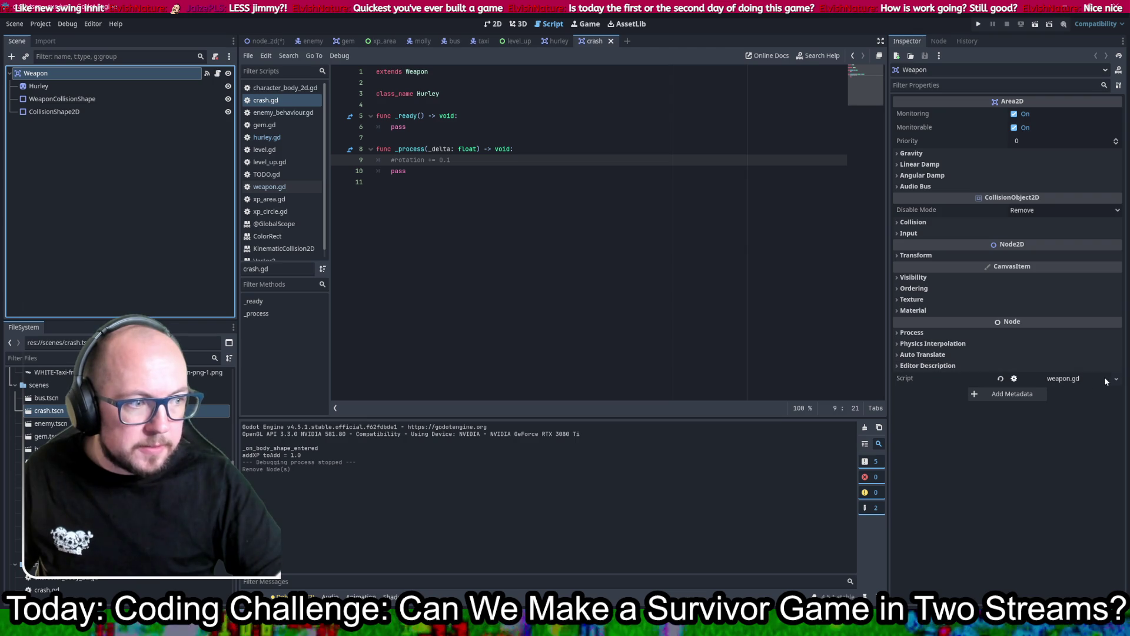
left_click(1083, 379)
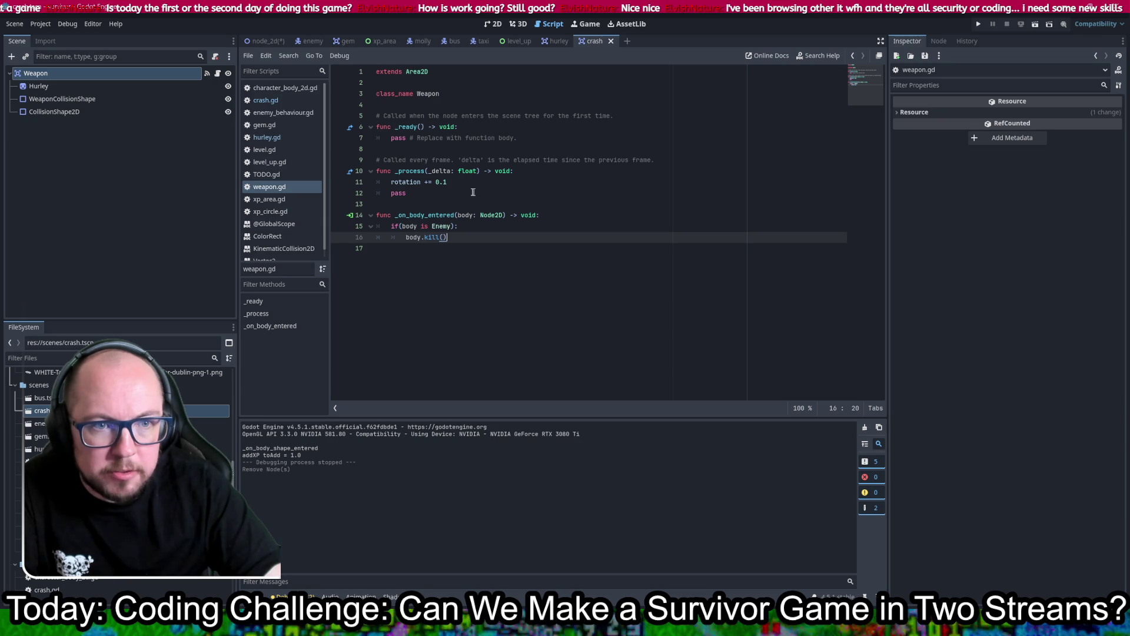
left_click_drag(478, 184, 518, 171)
key("BackSpace")
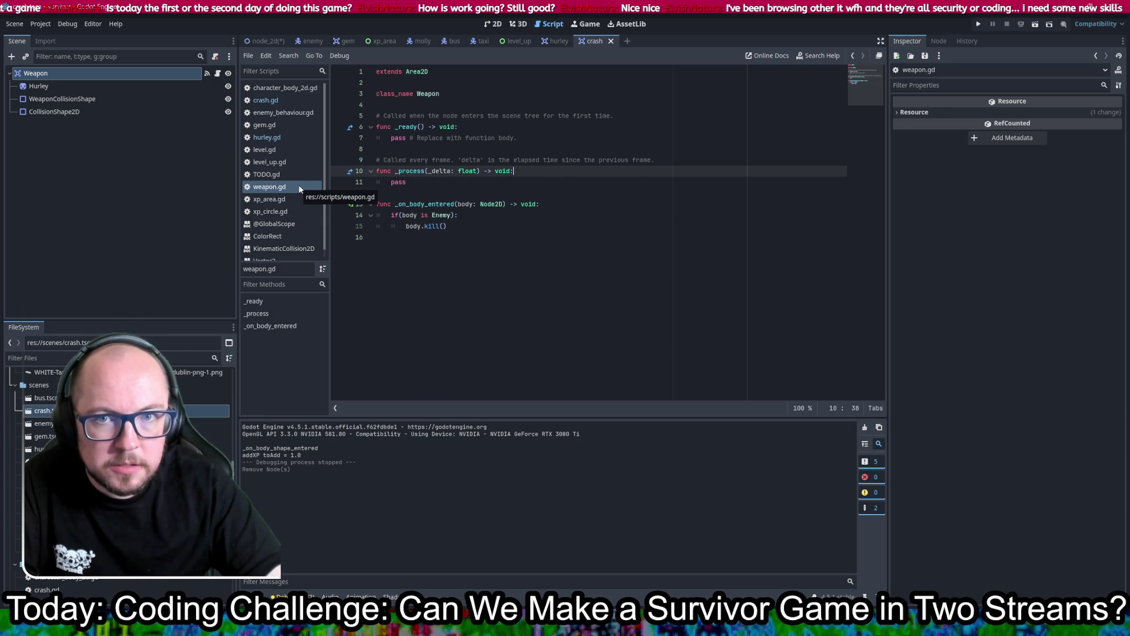
Step: In the hurley scene, inspect the Weapon root's script, then bring up hurley.gd
left_click(557, 42)
left_click(194, 73)
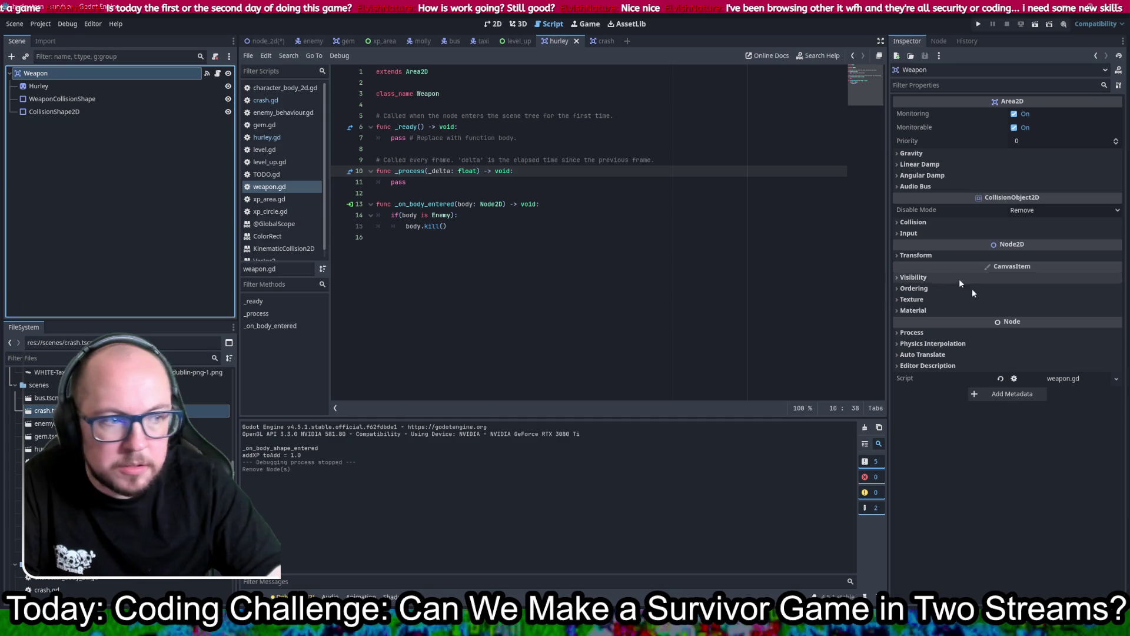
left_click(1080, 383)
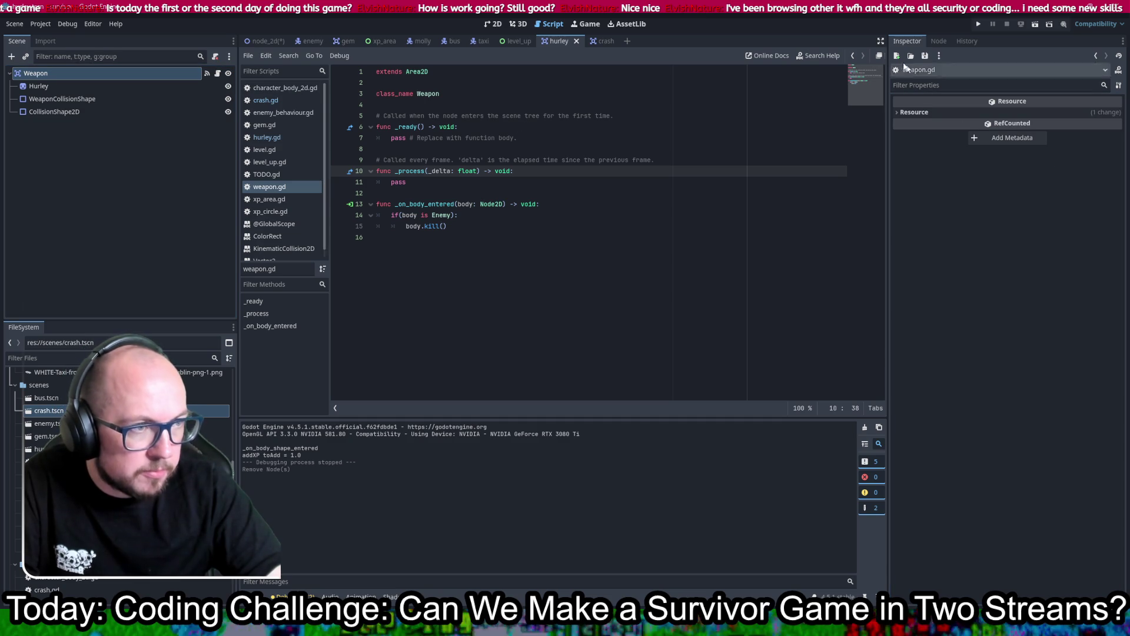
left_click(1095, 56)
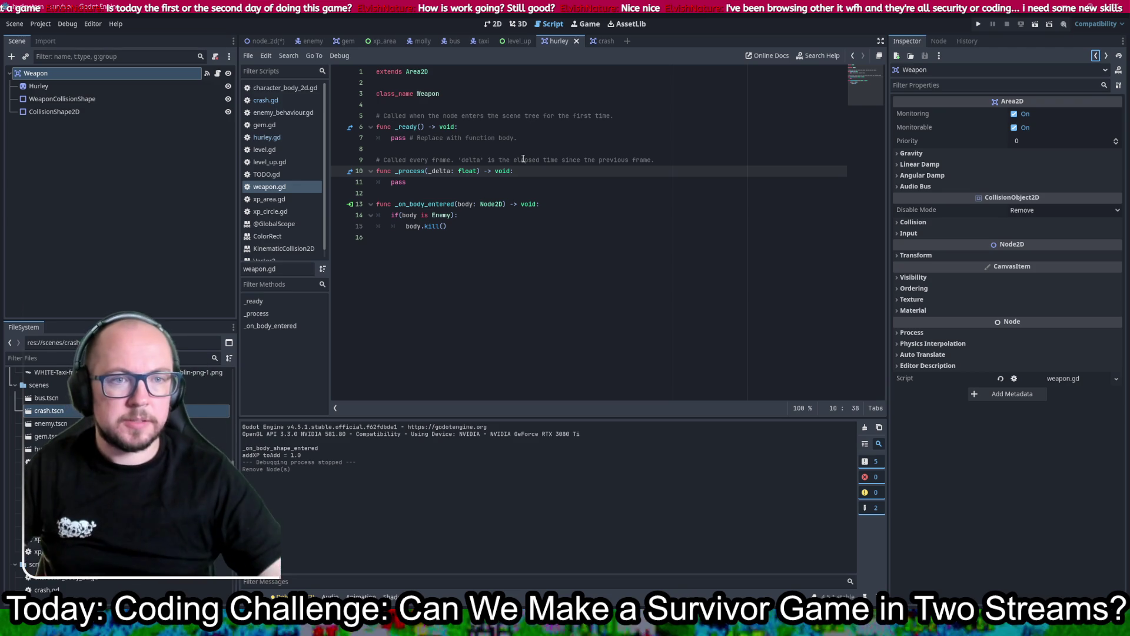
left_click(618, 203)
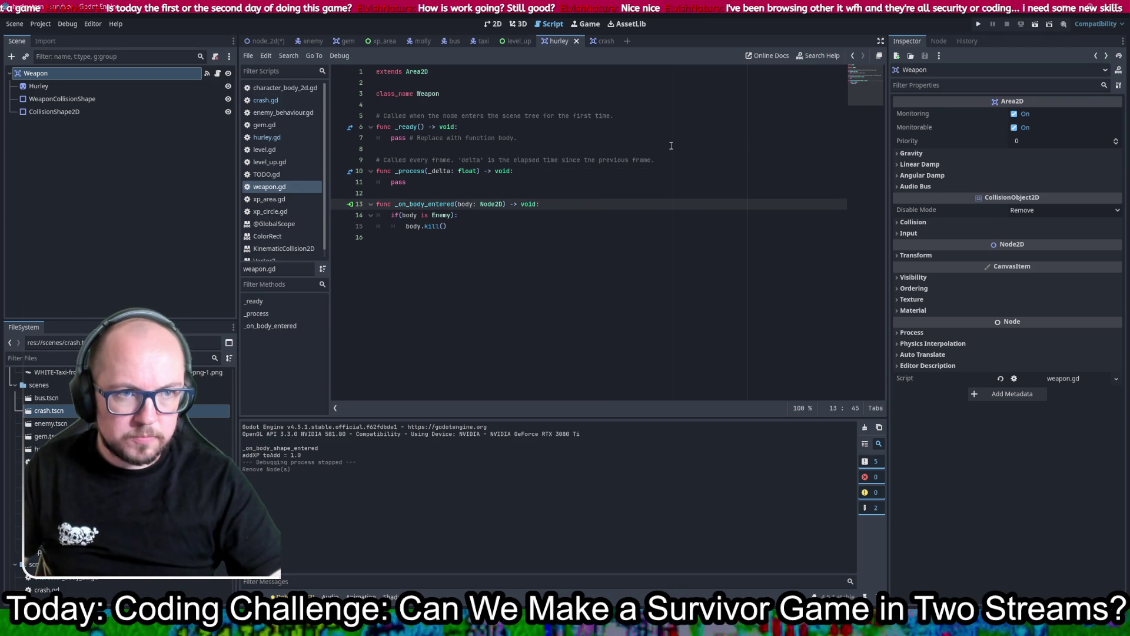
left_click(274, 138)
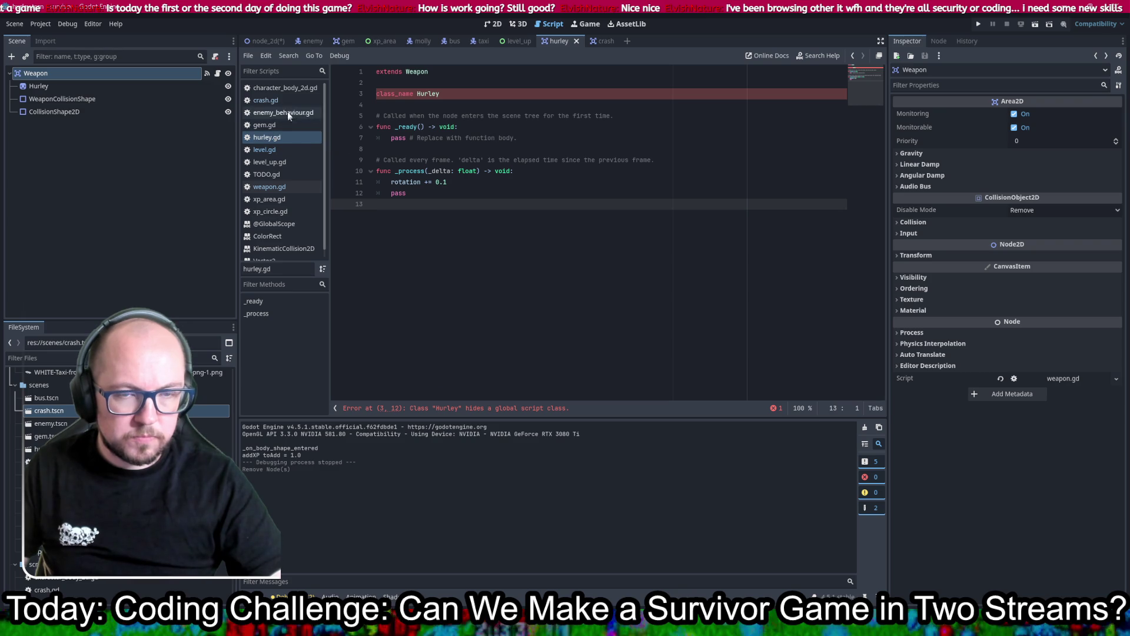
Step: Replace weapon.gd with hurley.gd on the hurley scene's Weapon root and save
left_click(266, 100)
left_click(662, 214)
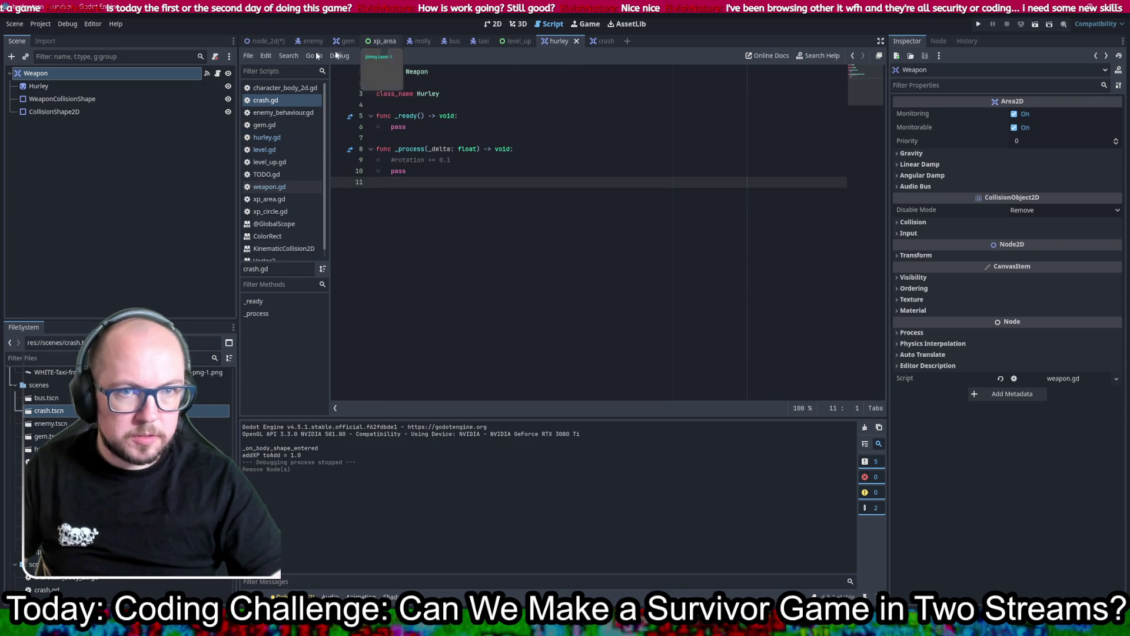
left_click(1001, 379)
left_click(1083, 380)
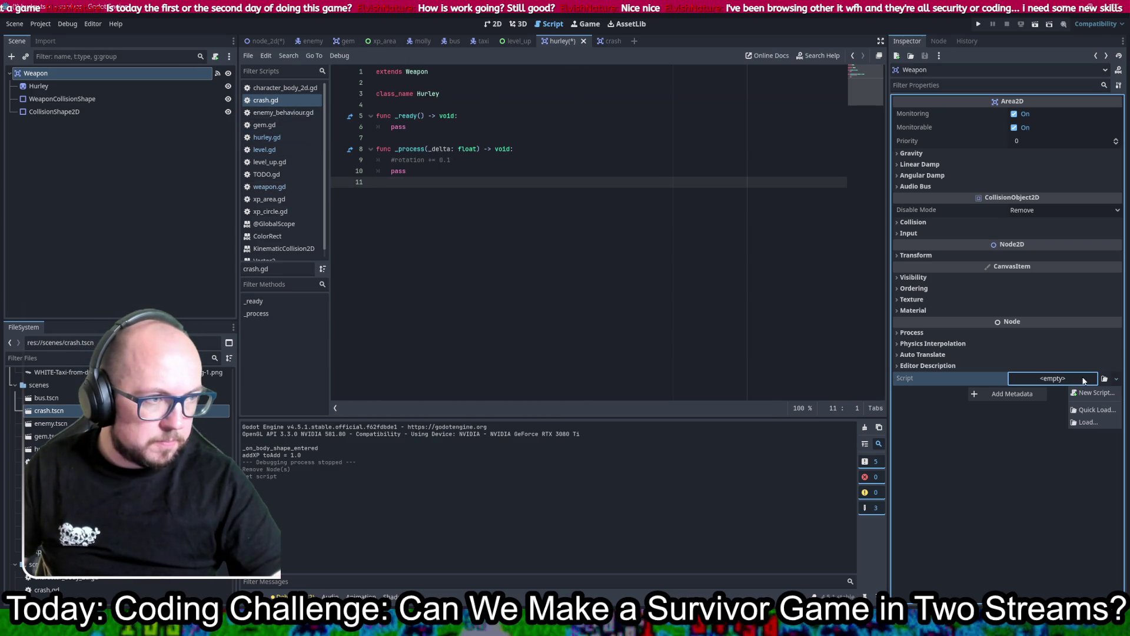
left_click(1092, 410)
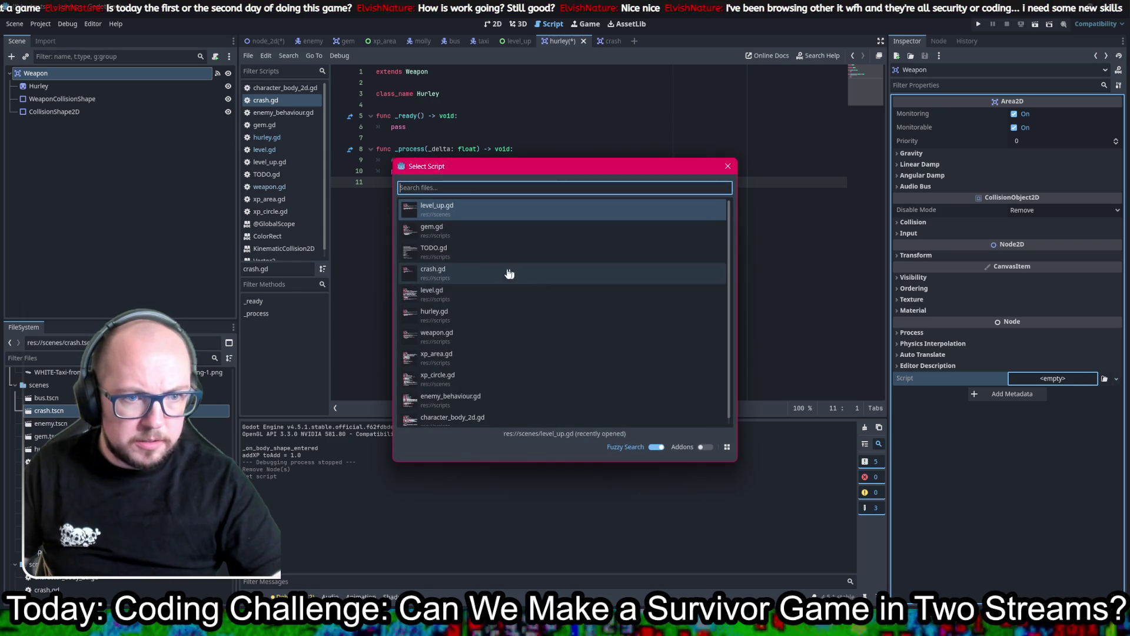
left_click(474, 312)
key("ctrl+s")
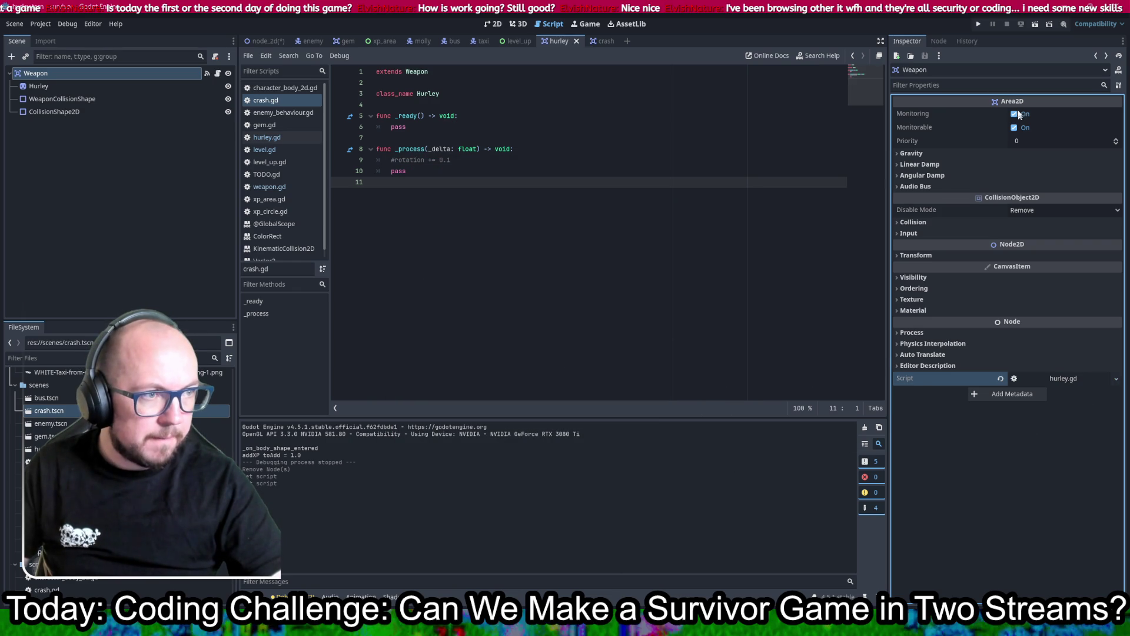
left_click(938, 41)
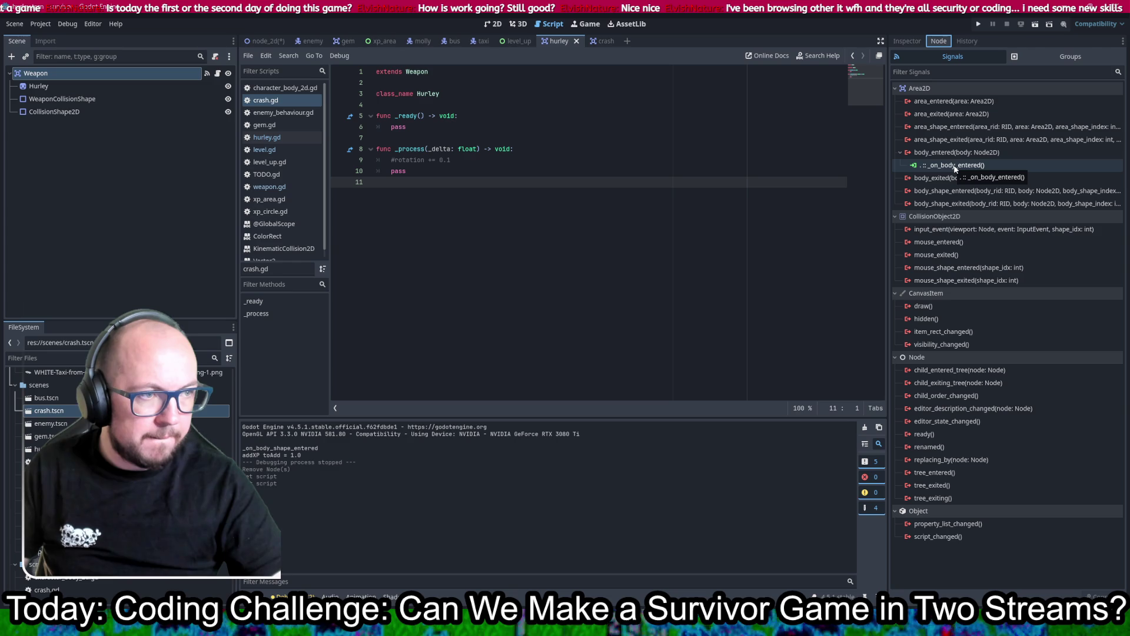
Step: In the crash scene, swap the Weapon root's script for crash.gd and run the game
left_click(607, 41)
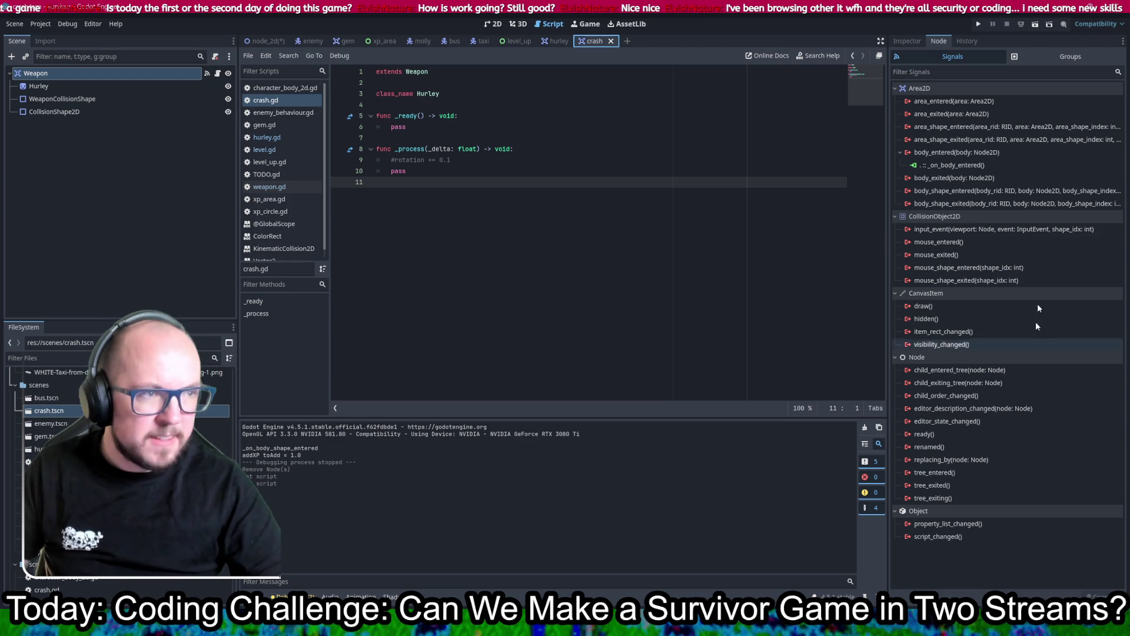
left_click(906, 41)
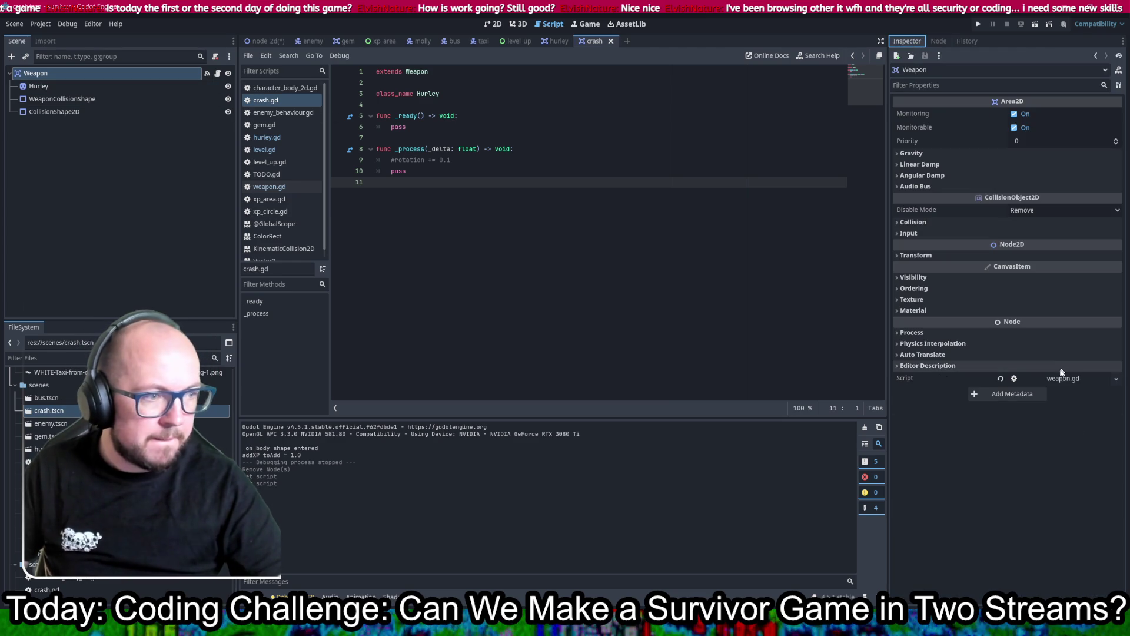
left_click(1000, 378)
left_click(1060, 382)
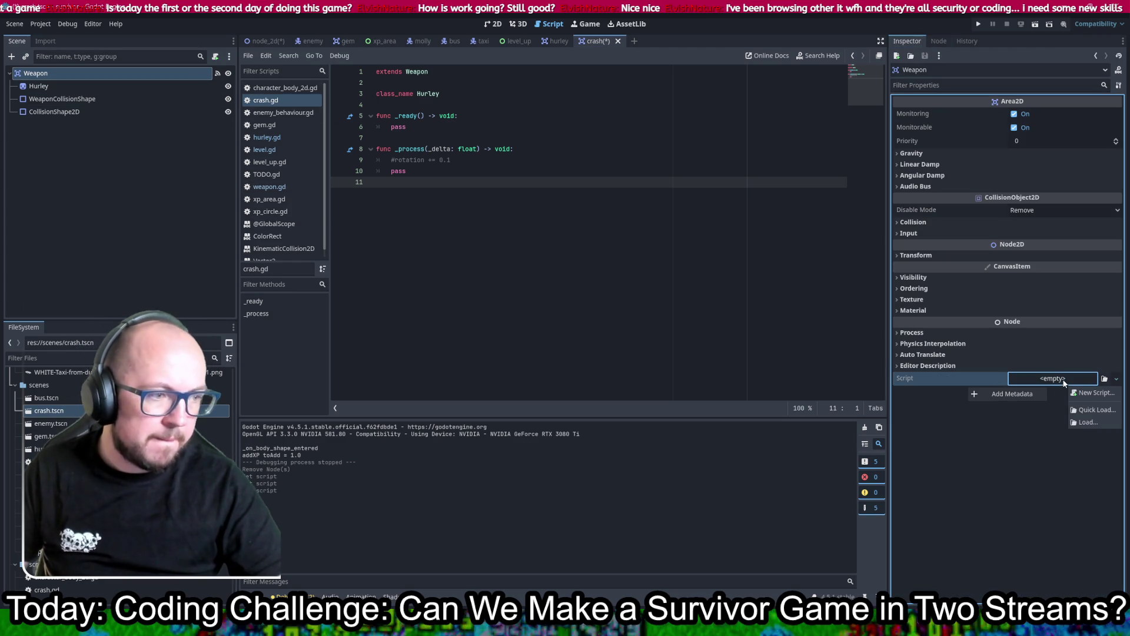
left_click(1087, 409)
type("ca")
double_click(463, 210)
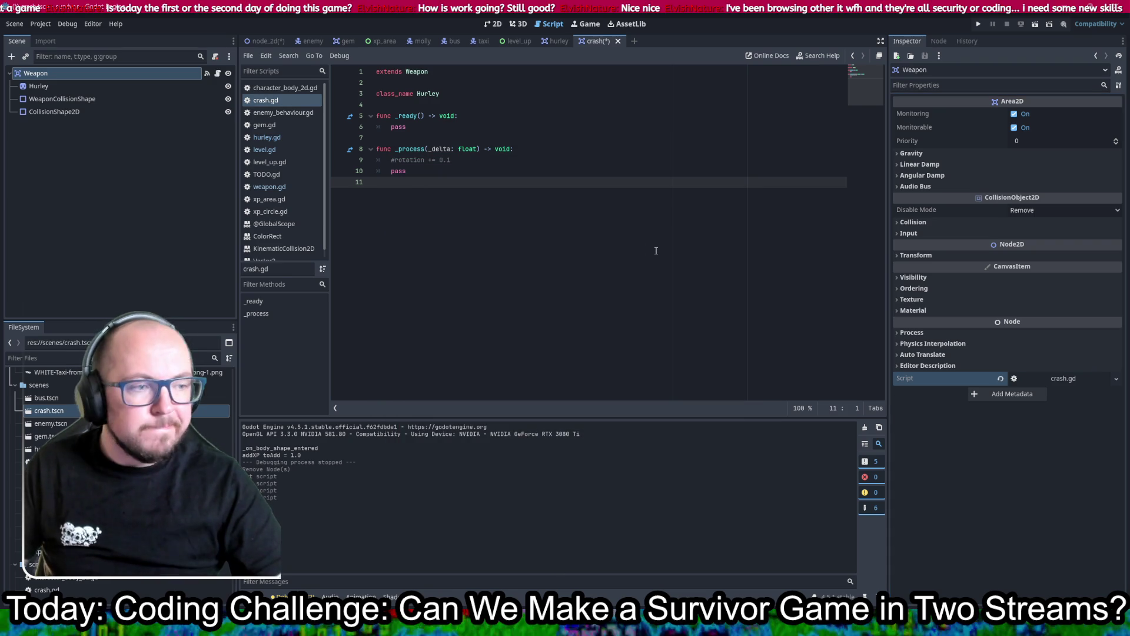
left_click(977, 24)
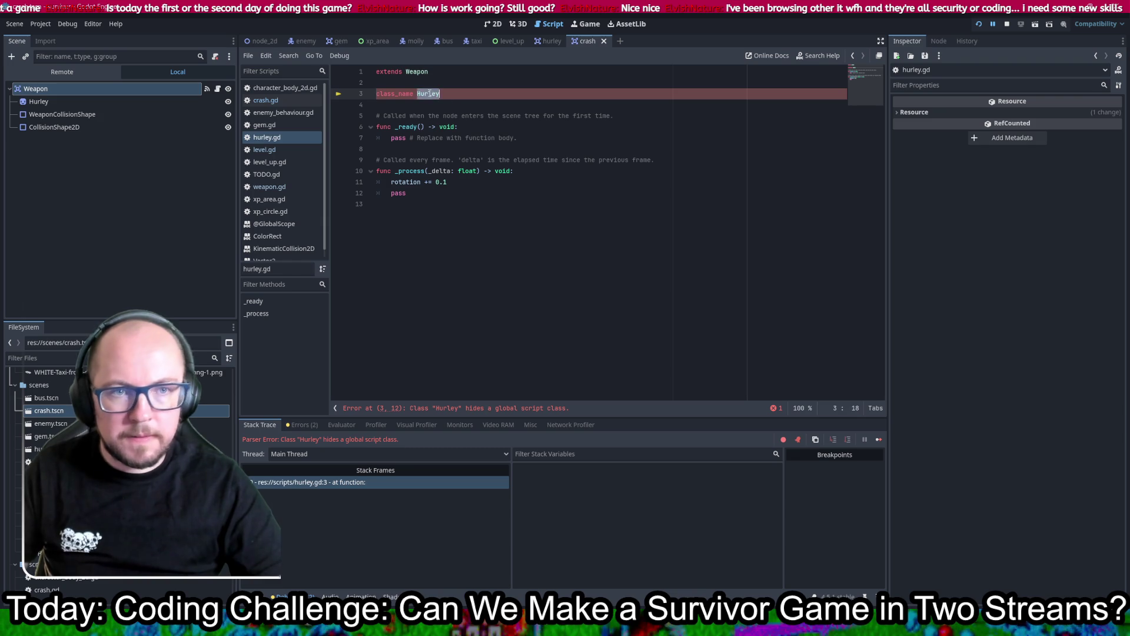
Step: Rename the class to Crash, save, then test-run the game briefly and stop it
type("Crash")
key("ctrl+s")
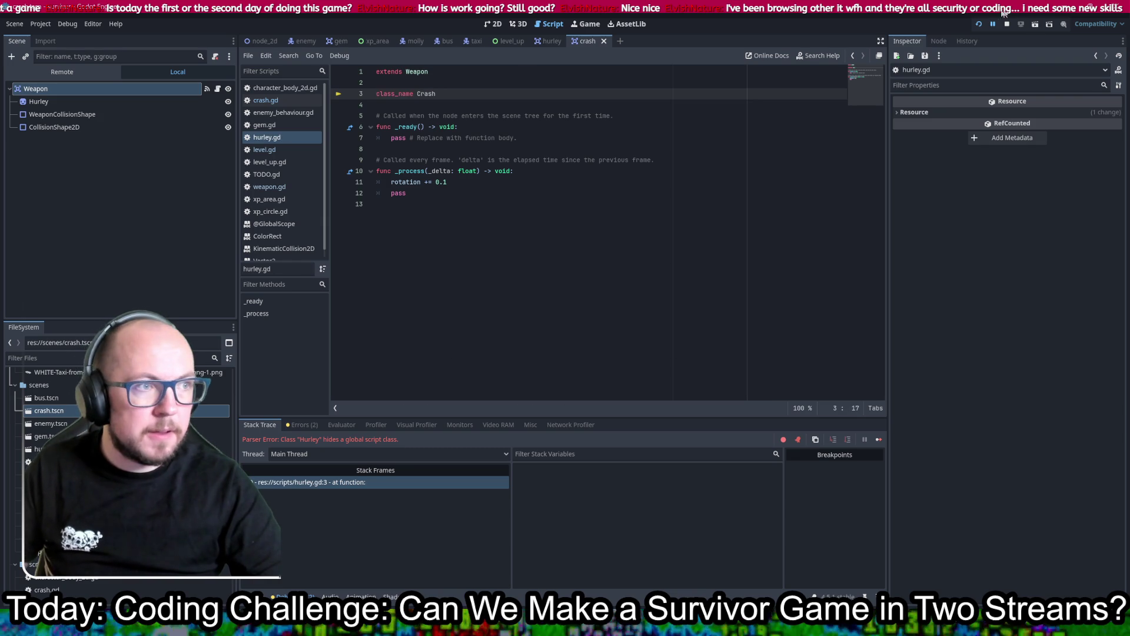
left_click(980, 24)
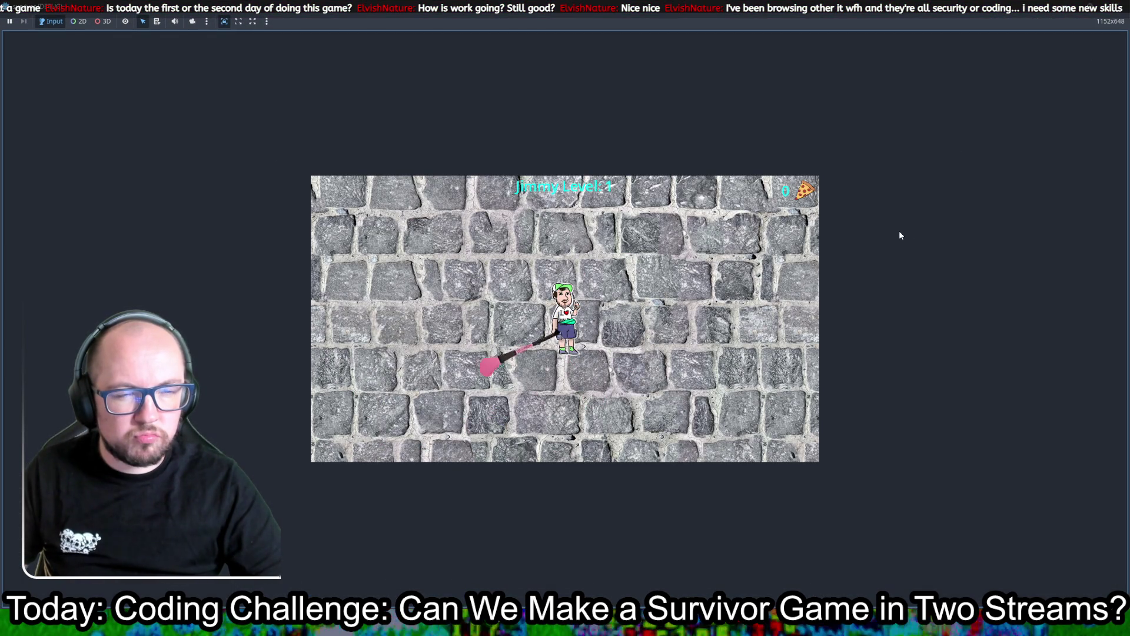
key("Left")
key("Down")
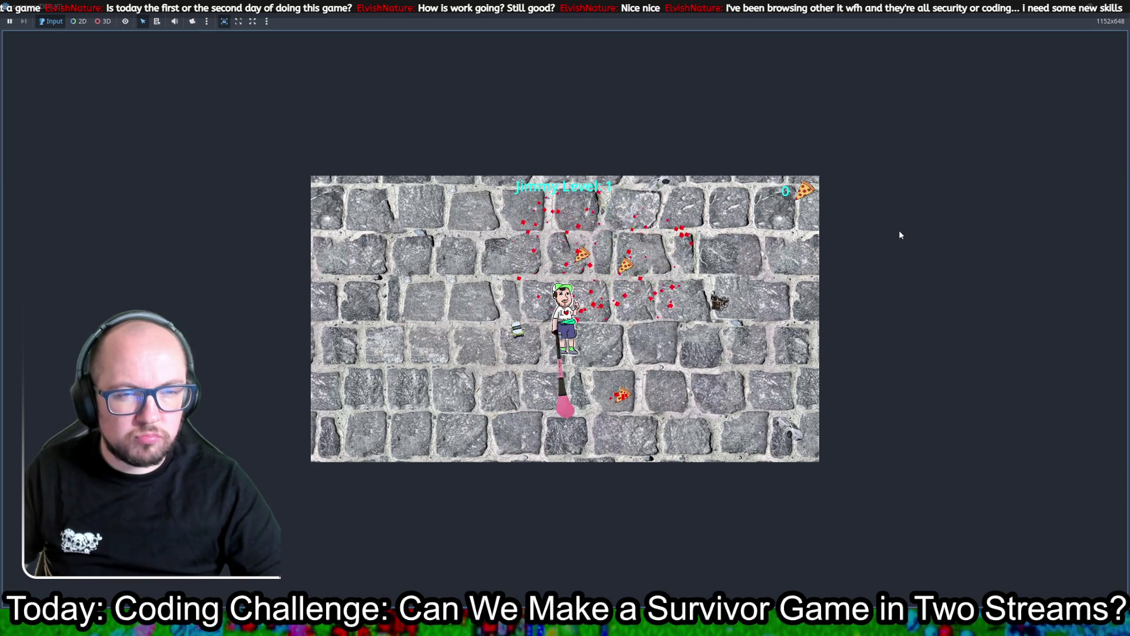
key("Down")
key("Left")
key("Left")
key("Right")
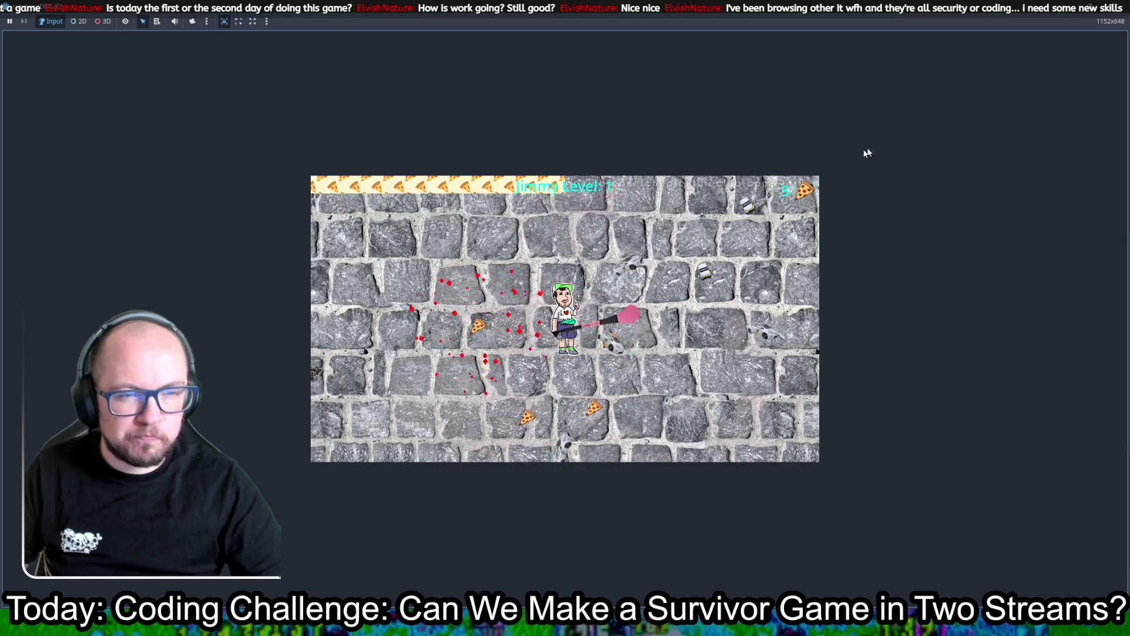
left_click(1119, 6)
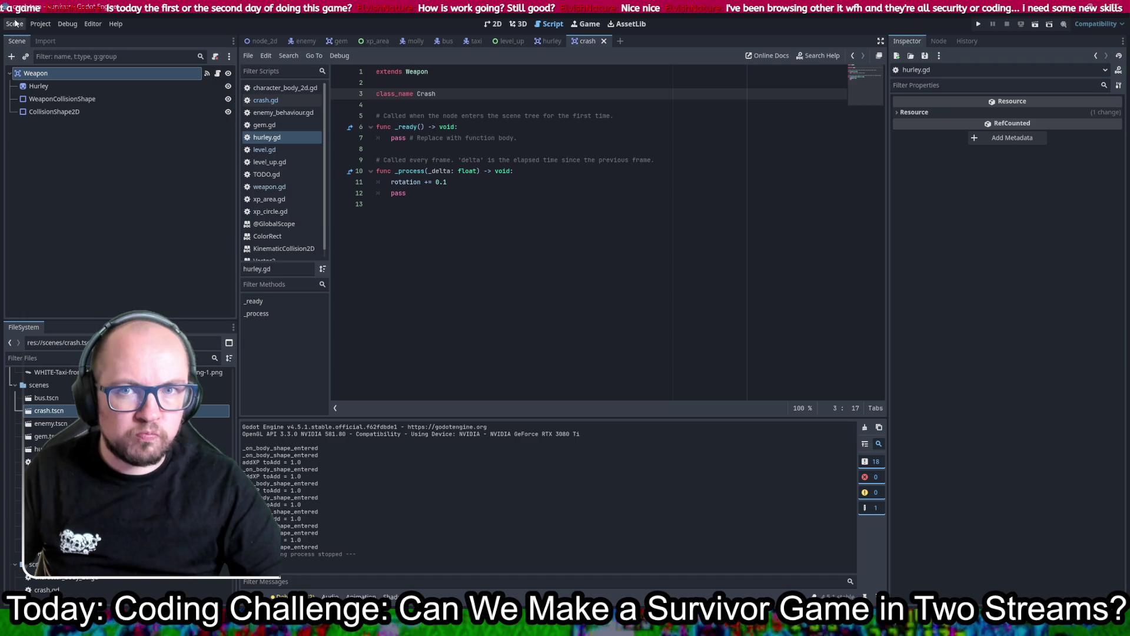
Step: In the node_2d level scene, instance crash.tscn as a child of Player and save
left_click(494, 23)
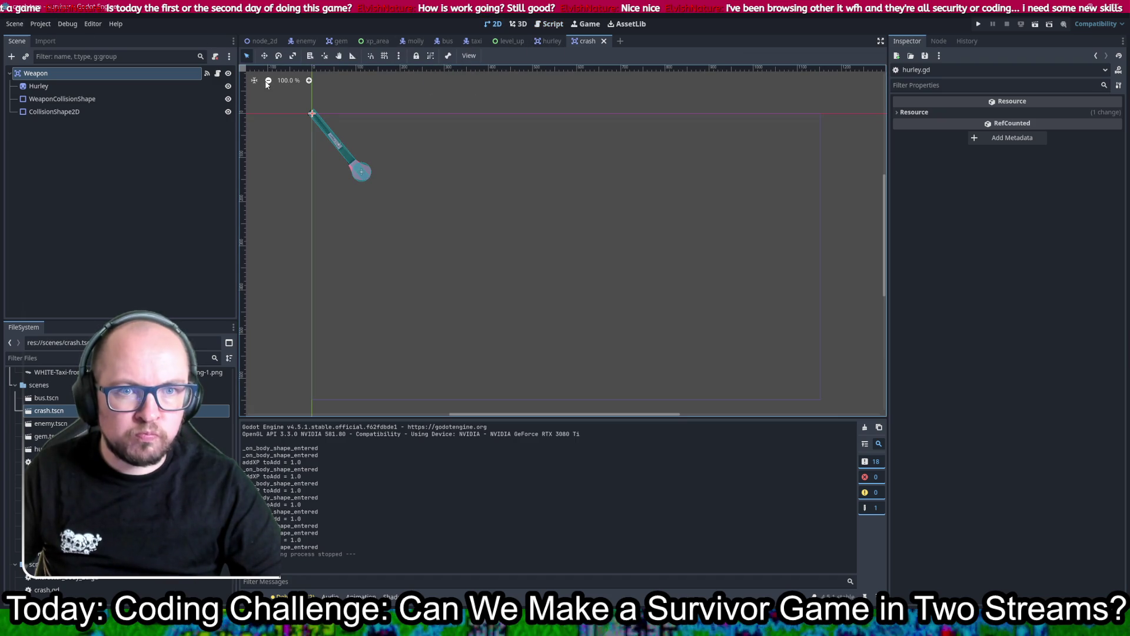
left_click(255, 42)
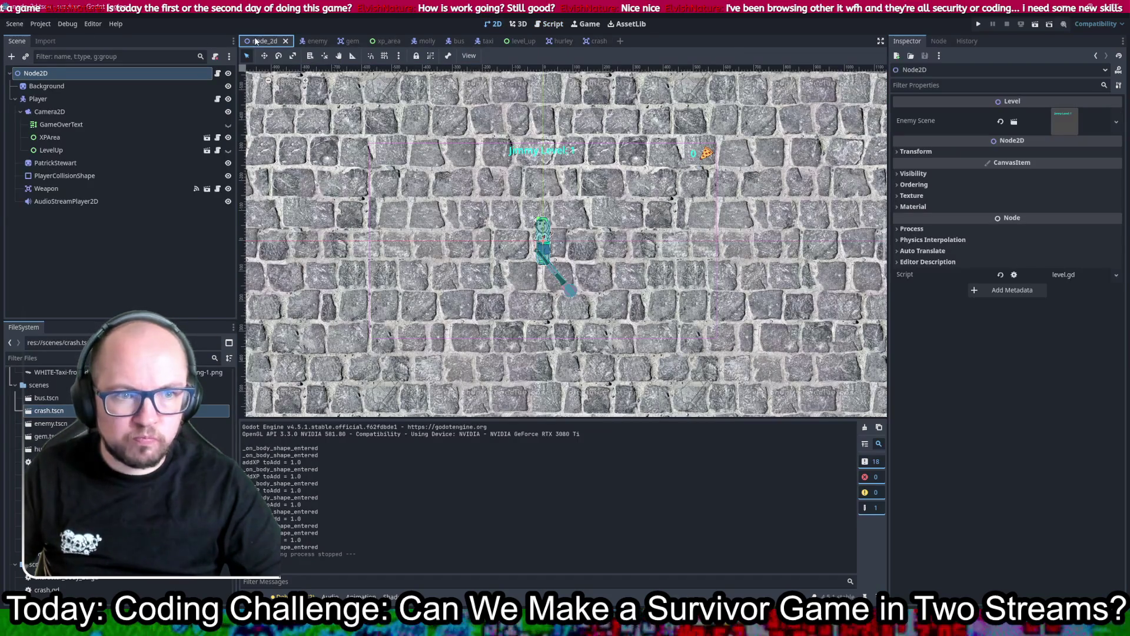
scroll(580, 256, "up", 5)
left_click(98, 202)
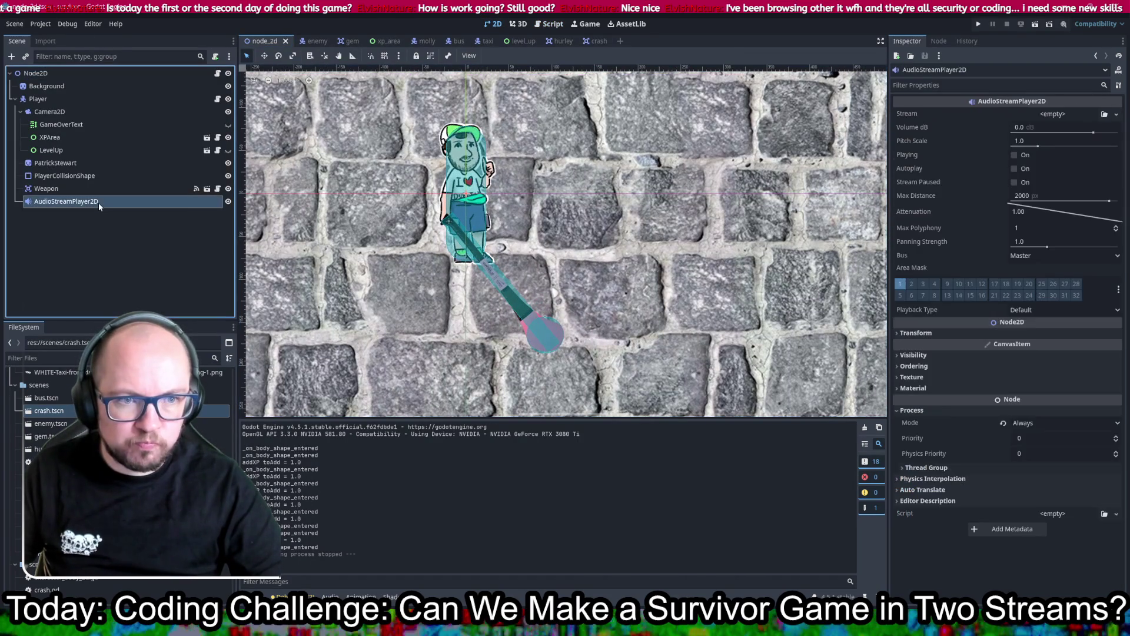
left_click(89, 195)
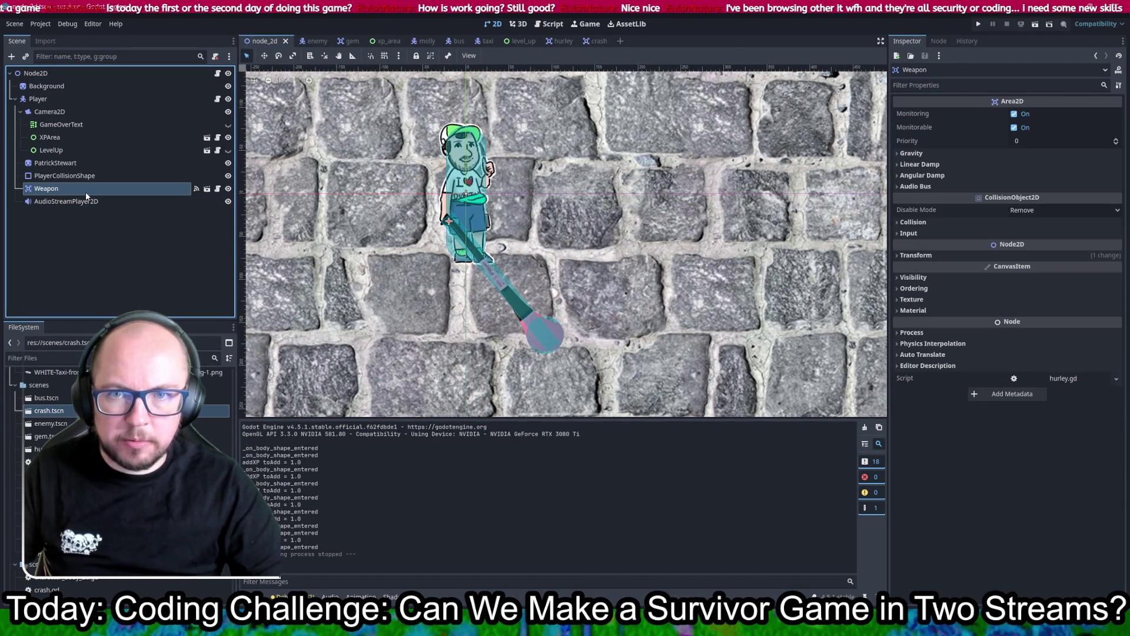
right_click(44, 98)
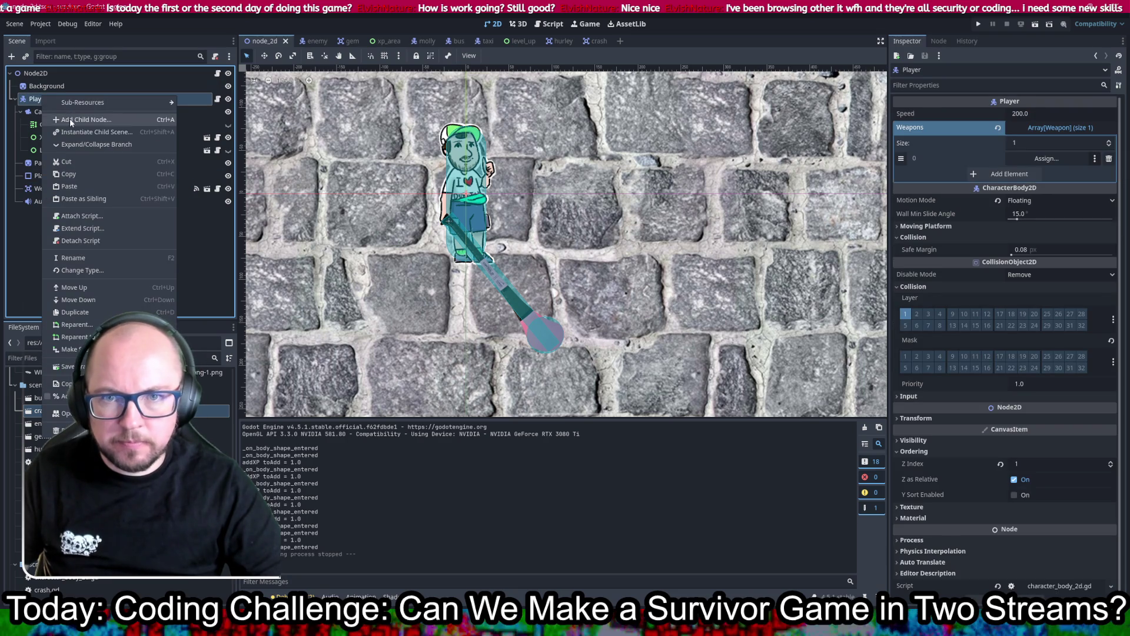
left_click(73, 131)
double_click(474, 313)
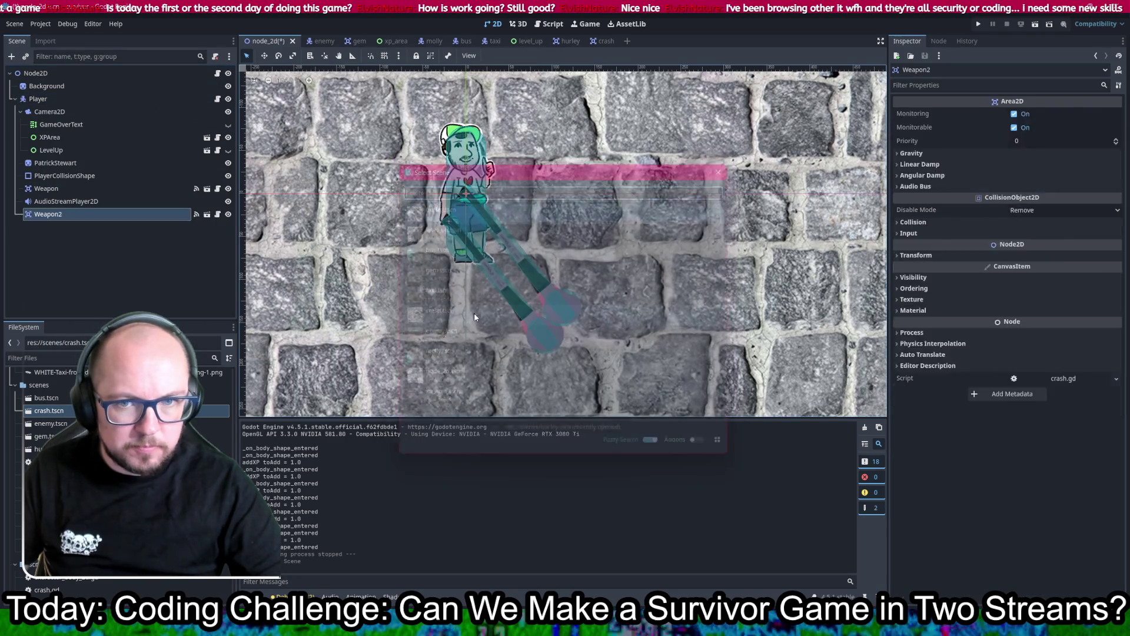
left_click(474, 312)
key("ctrl+s")
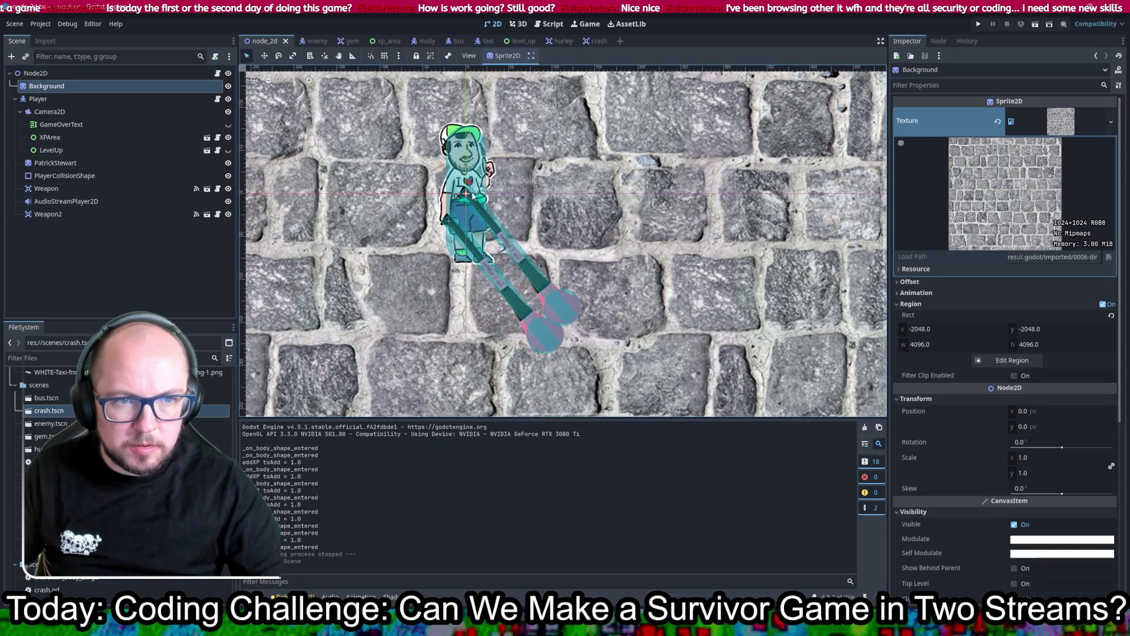
Step: Drag Weapon2 onto the player's hand at (-20, 32), aligned with Weapon, and save
left_click_drag(473, 196, 445, 222)
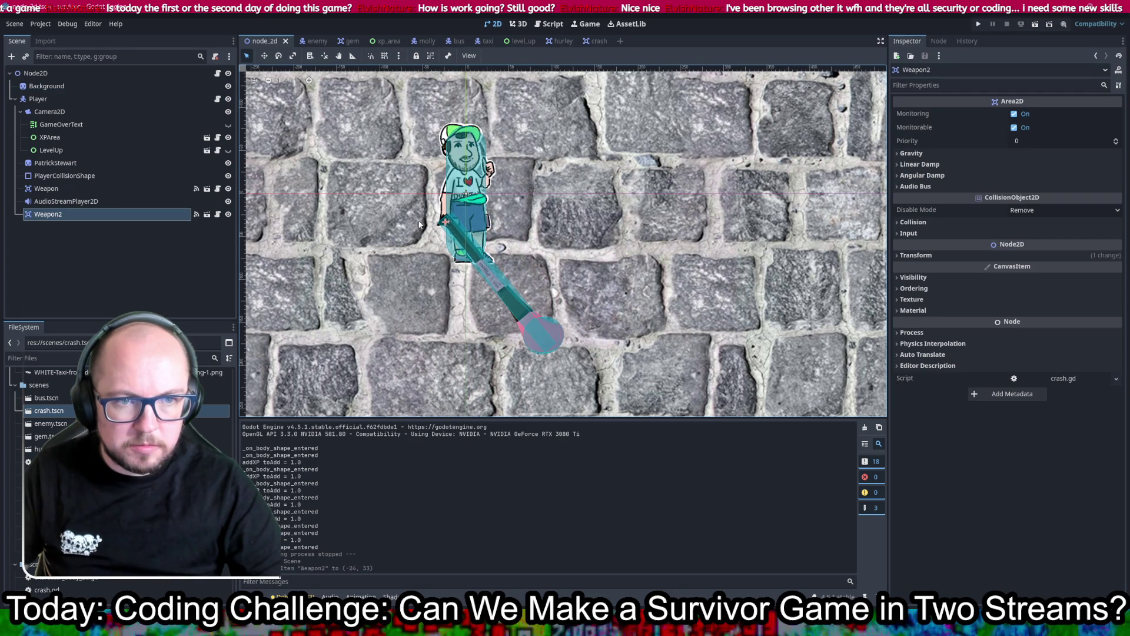
scroll(422, 227, "up", 2)
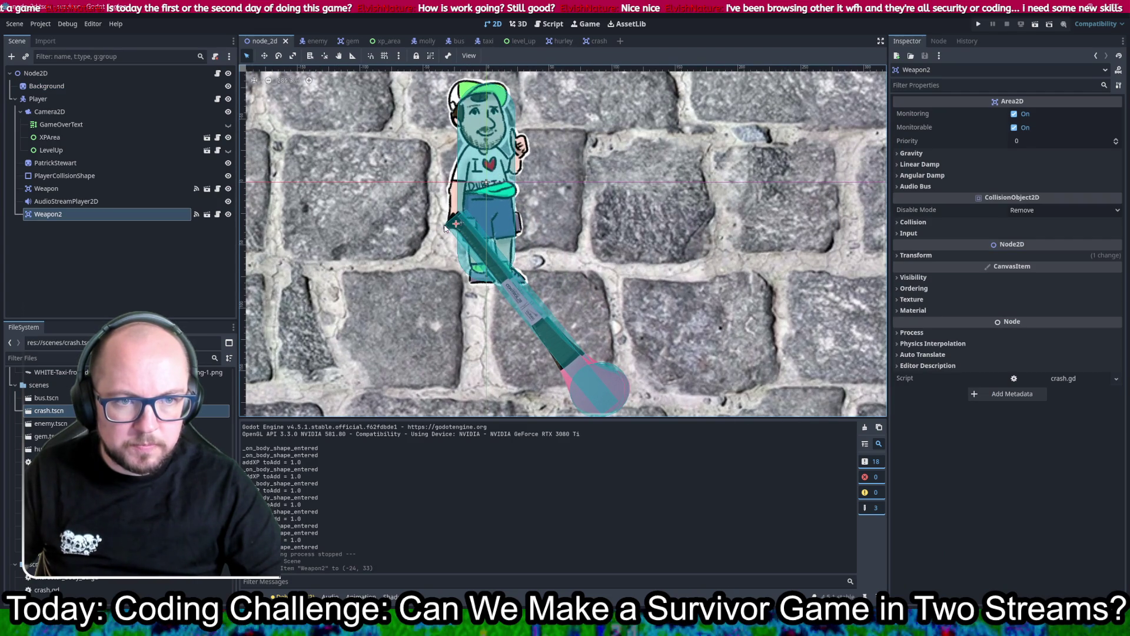
left_click_drag(456, 226, 463, 226)
key("ctrl+s")
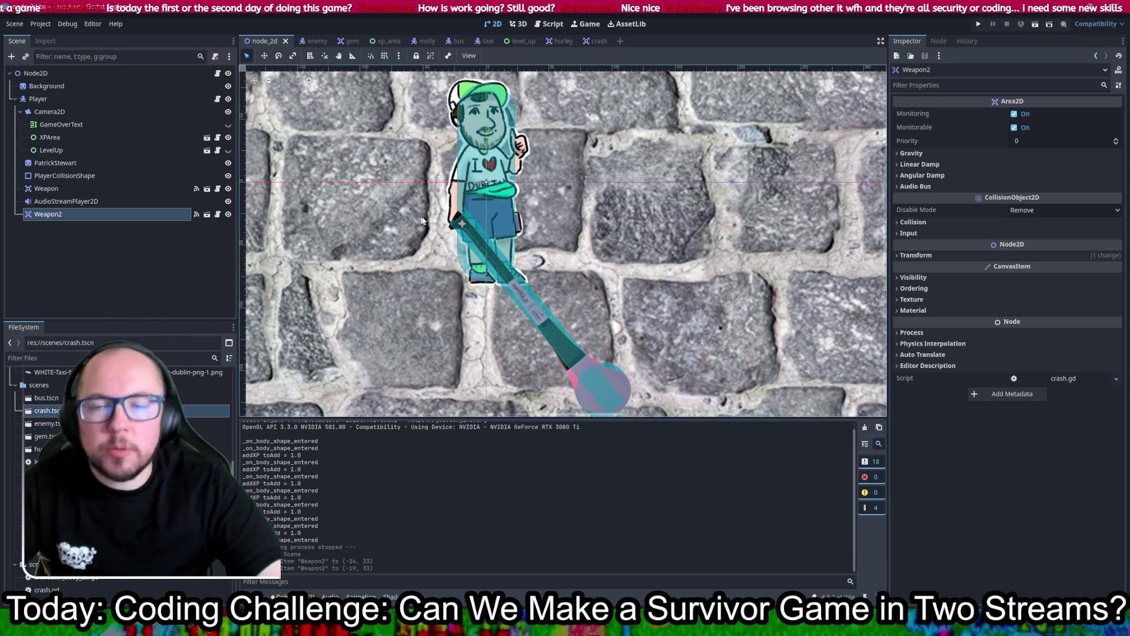
scroll(434, 208, "up", 3)
scroll(435, 207, "up", 4)
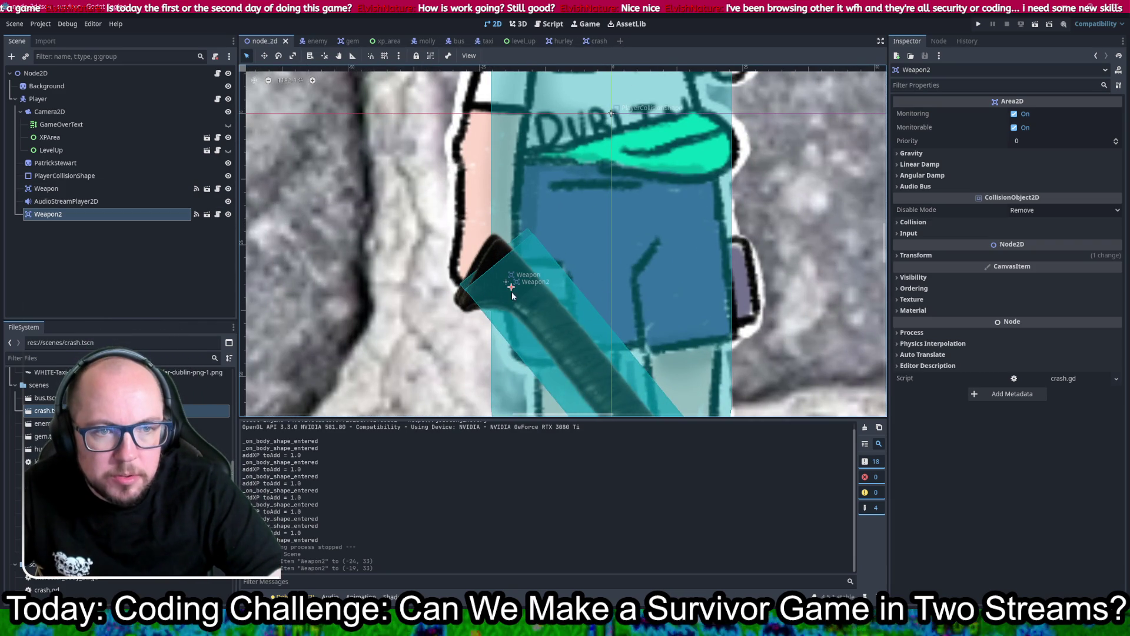
left_click_drag(509, 290, 504, 281)
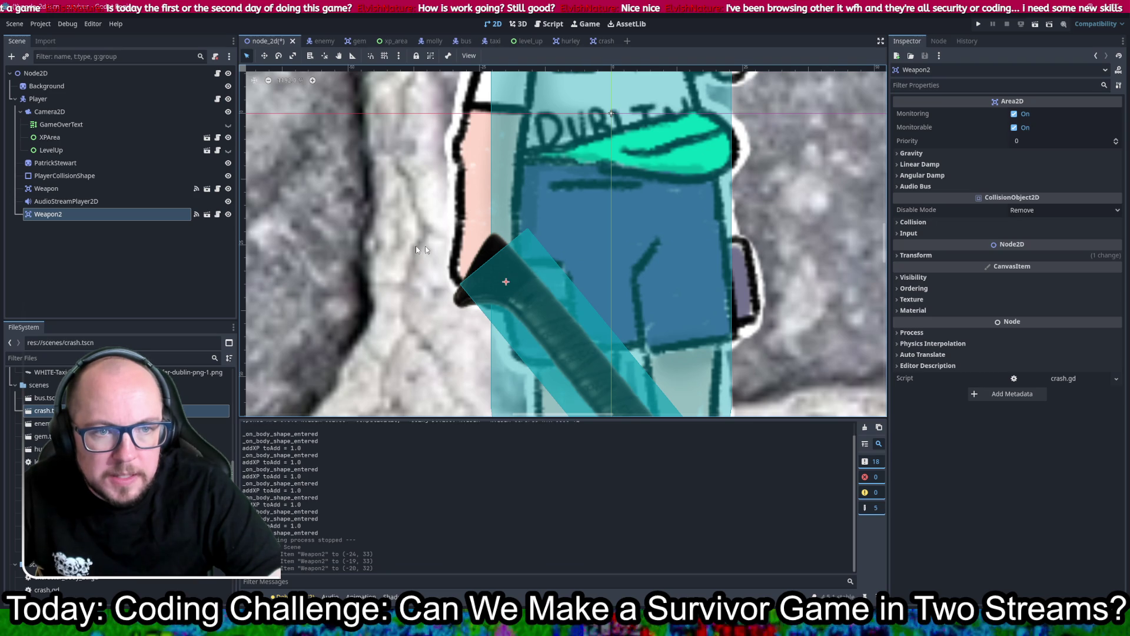
key("ctrl+s")
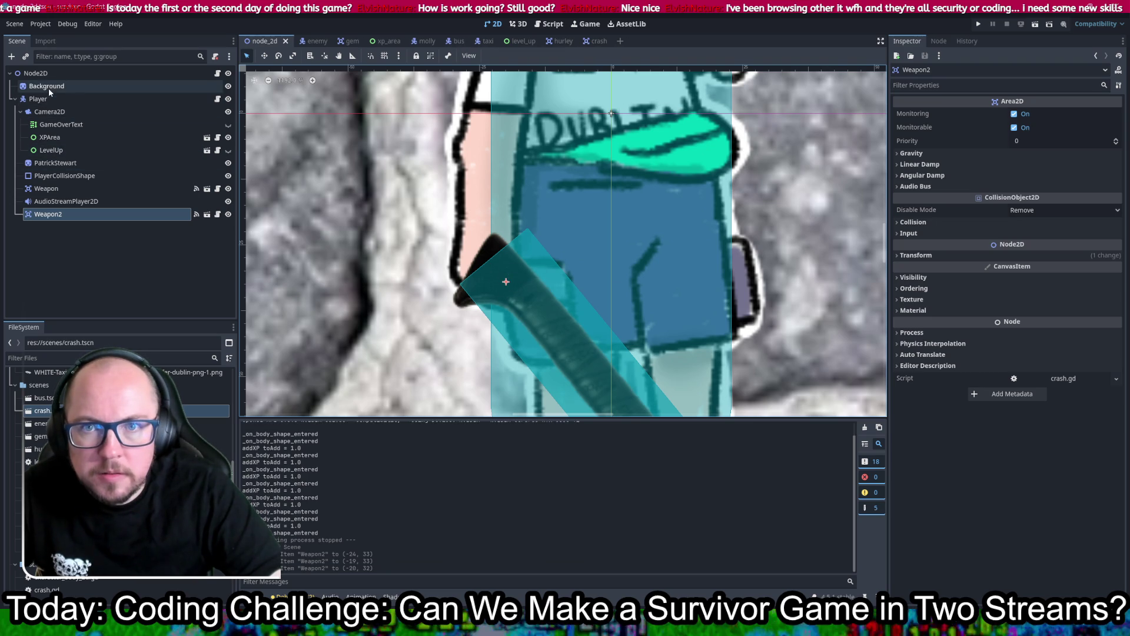
Step: Start adding a new Node2D child to Player
right_click(33, 98)
left_click(84, 124)
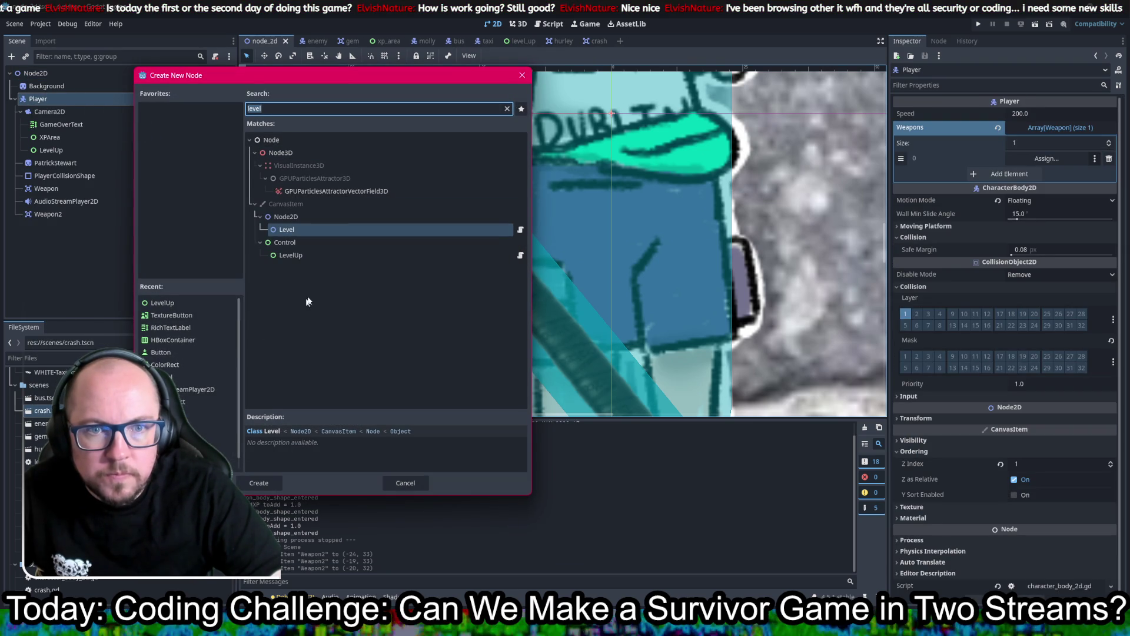
left_click(289, 216)
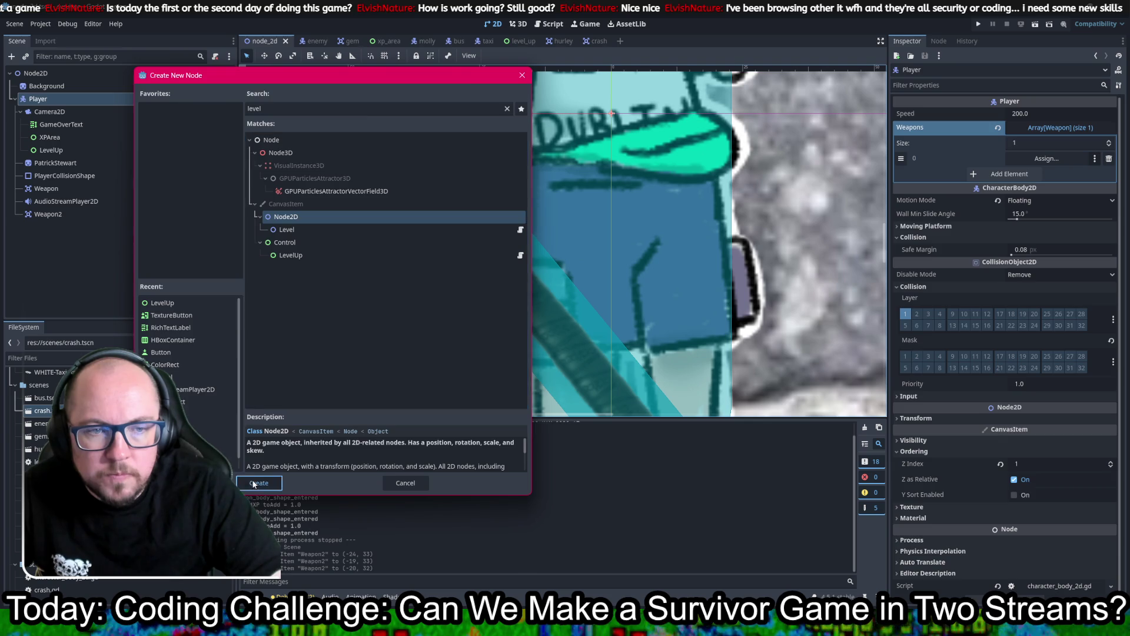
Step: Create the Node2D under Player, move it to (-20, 32) on the weapon grip, and save
left_click(259, 483)
scroll(503, 249, "down", 6)
scroll(568, 292, "up", 6)
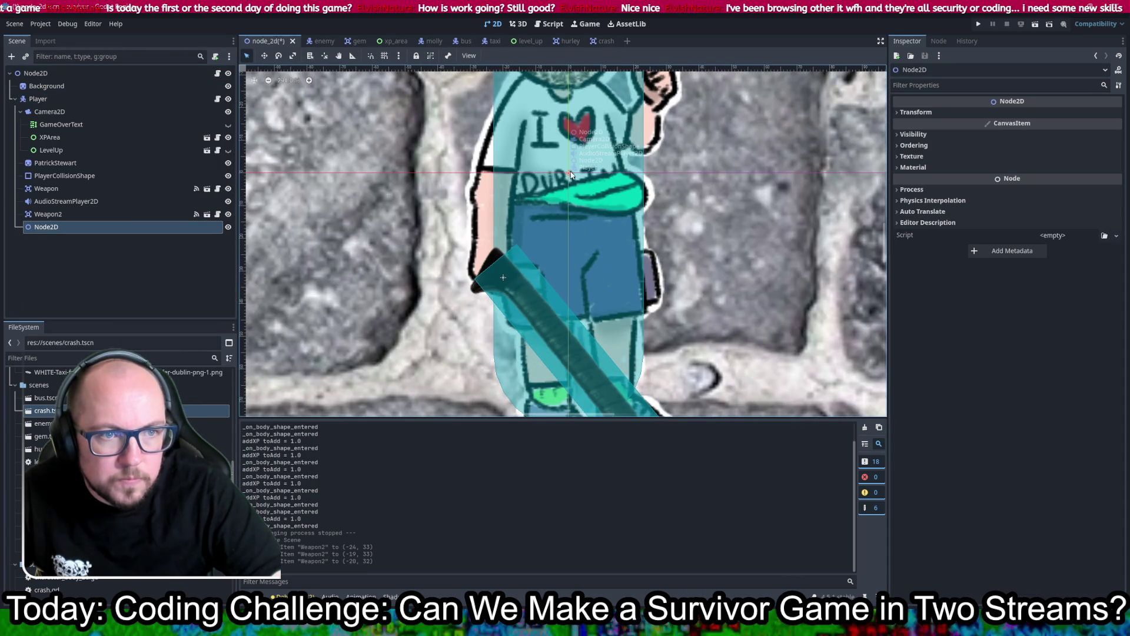
left_click(266, 56)
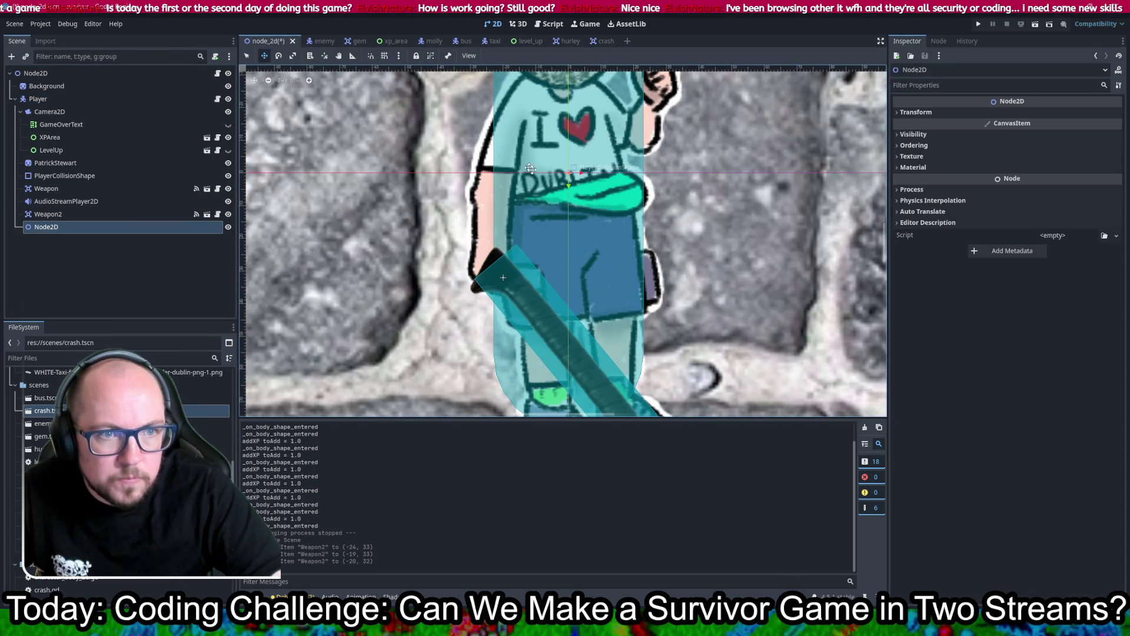
scroll(581, 211, "up", 2)
left_click_drag(564, 152, 461, 289)
scroll(471, 297, "up", 7)
scroll(478, 269, "up", 4)
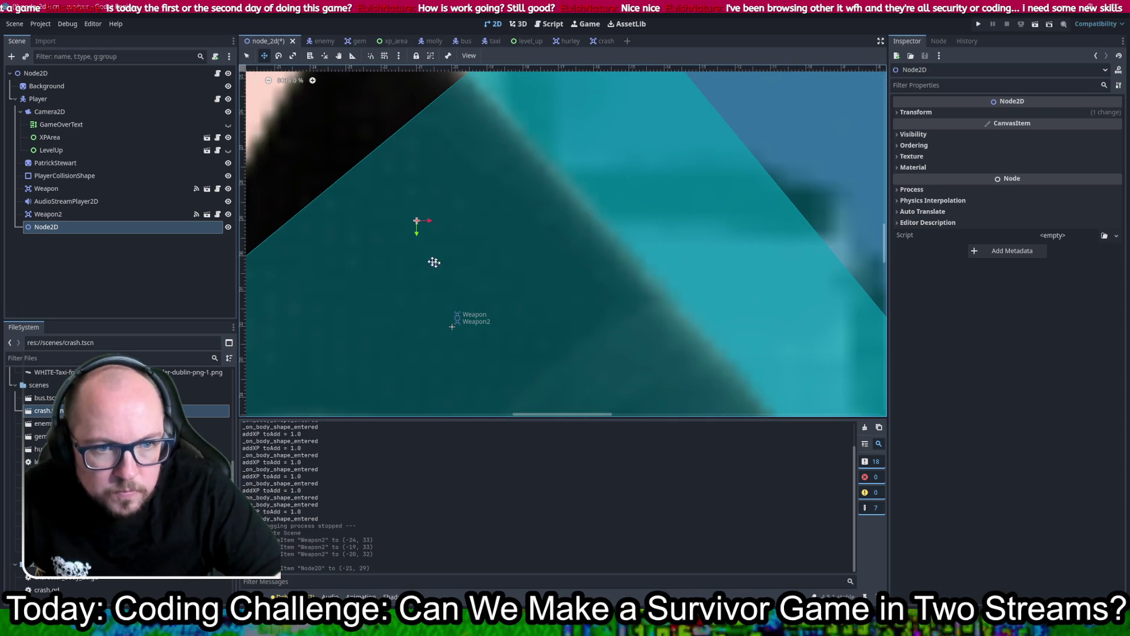
left_click_drag(420, 223, 420, 225)
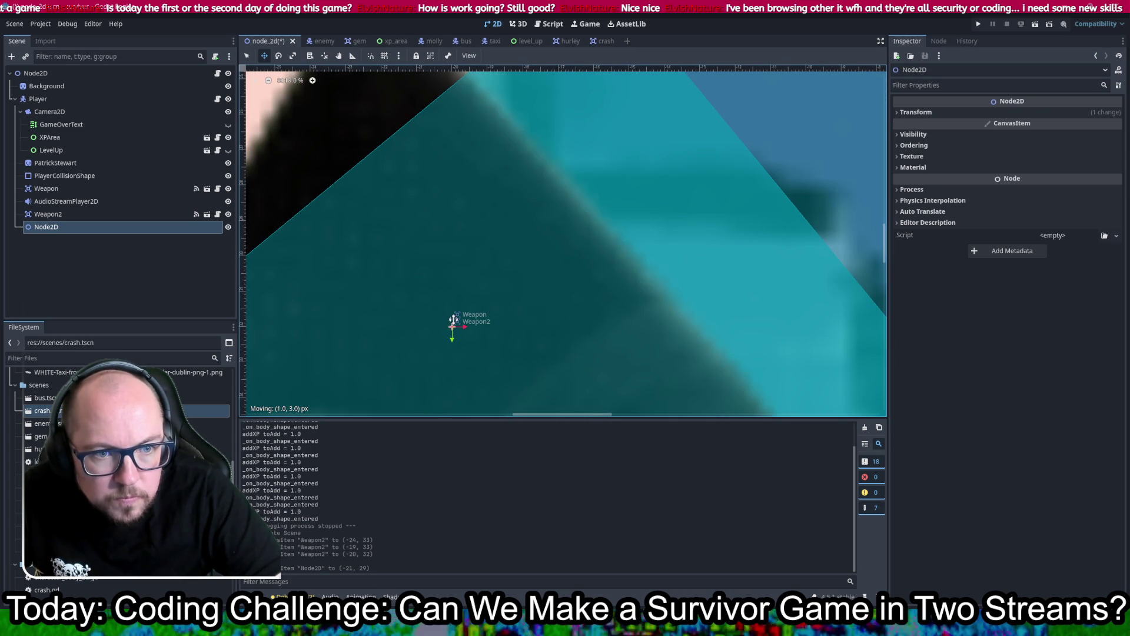
left_click_drag(453, 317, 453, 318)
key("ctrl+s")
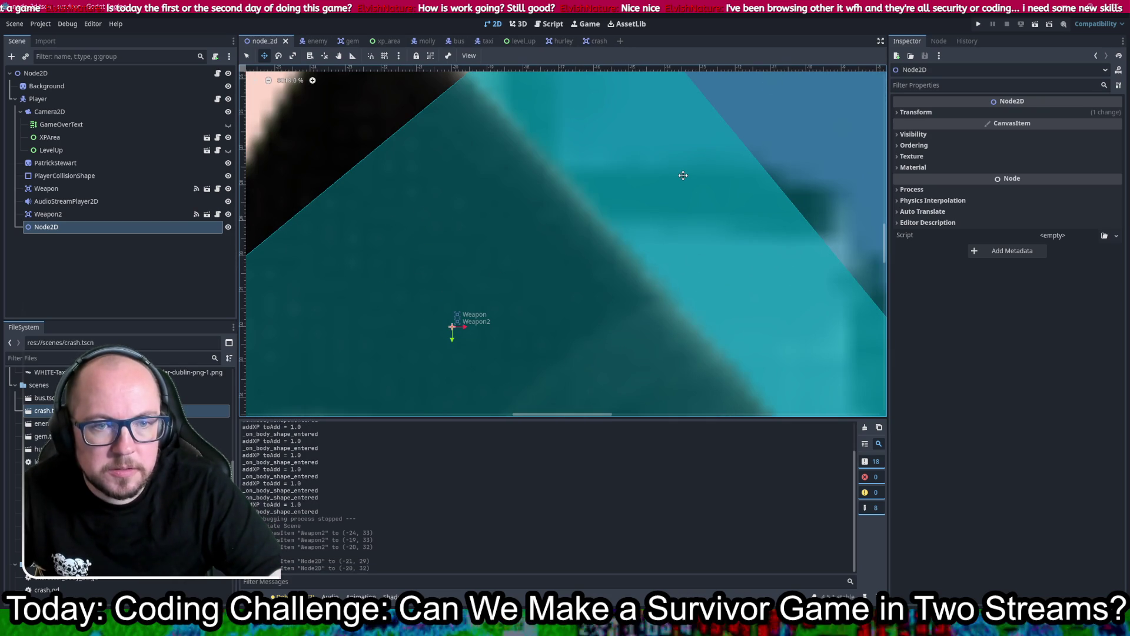
Step: Rename the new Node2D to Hand
double_click(56, 228)
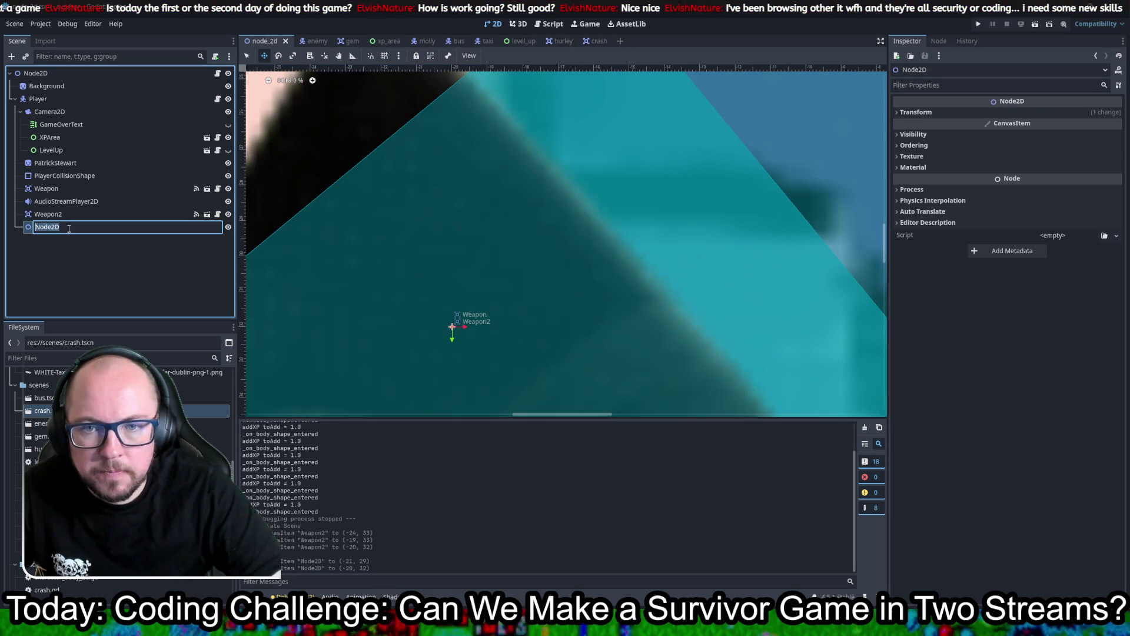
type("Hand")
key("Return")
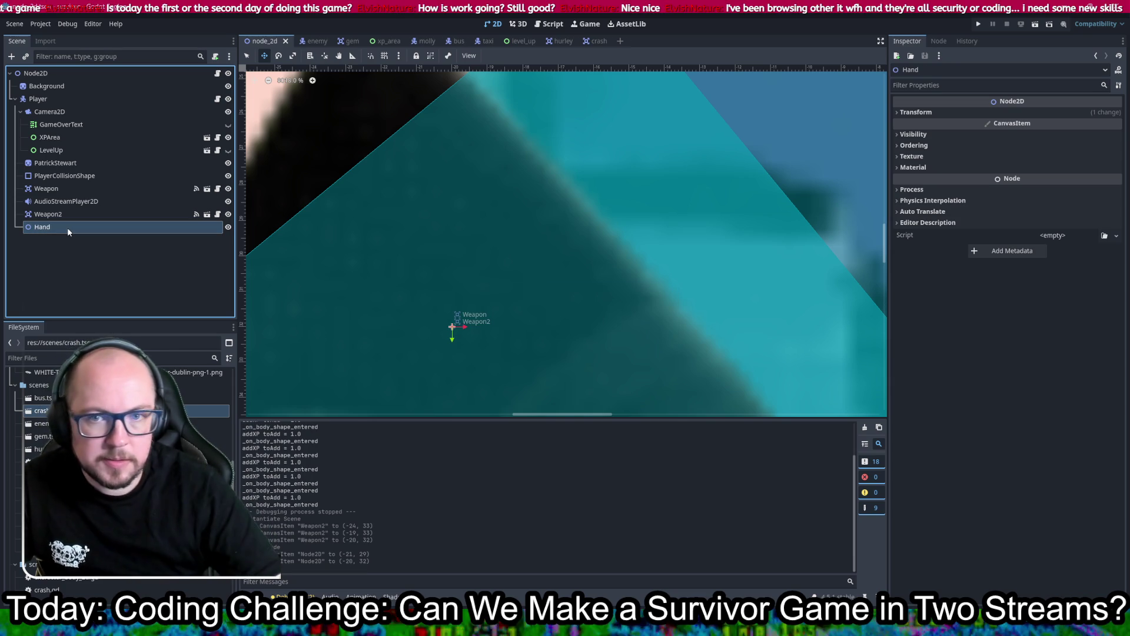
scroll(562, 311, "down", 15)
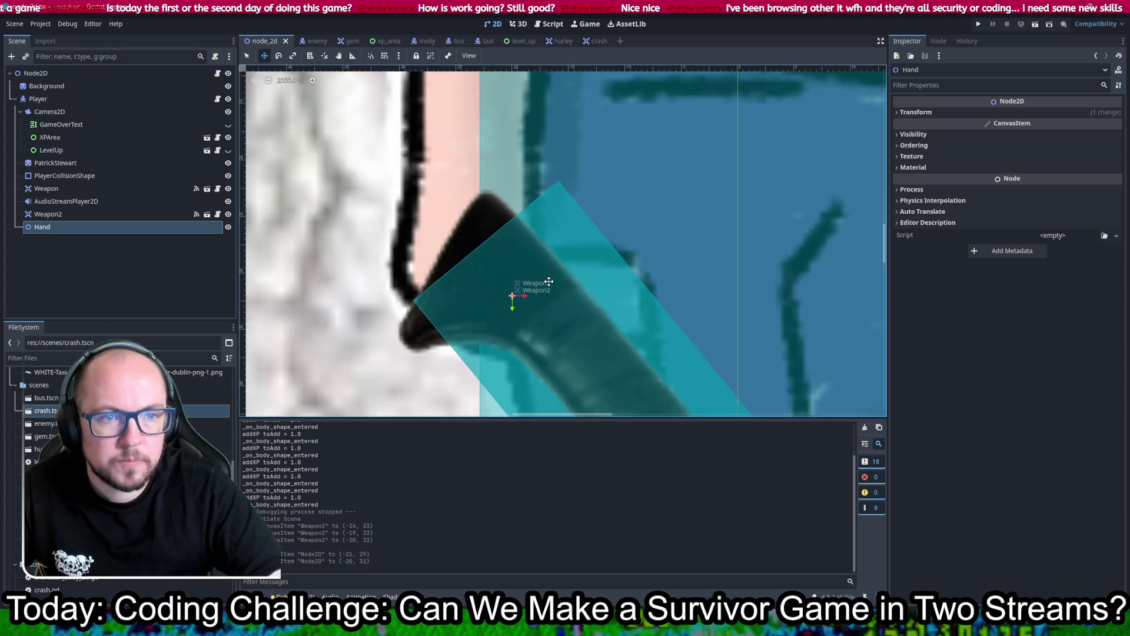
scroll(562, 310, "down", 1)
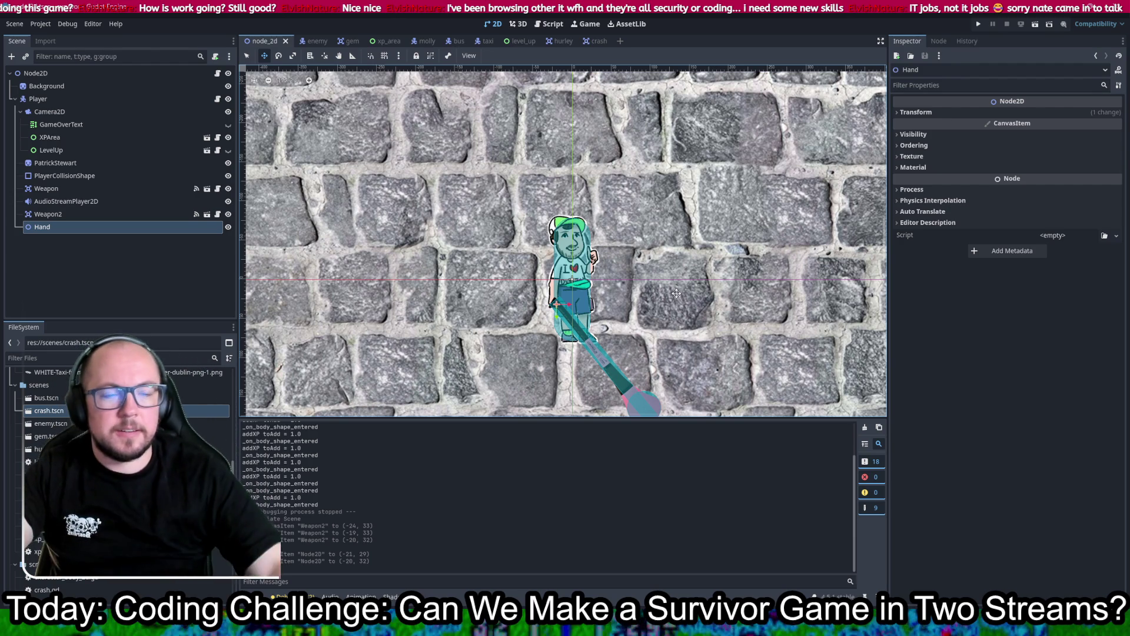
mouse_move(652, 278)
left_mouse_down()
mouse_move(753, 274)
mouse_move(618, 148)
mouse_move(632, 192)
left_mouse_up()
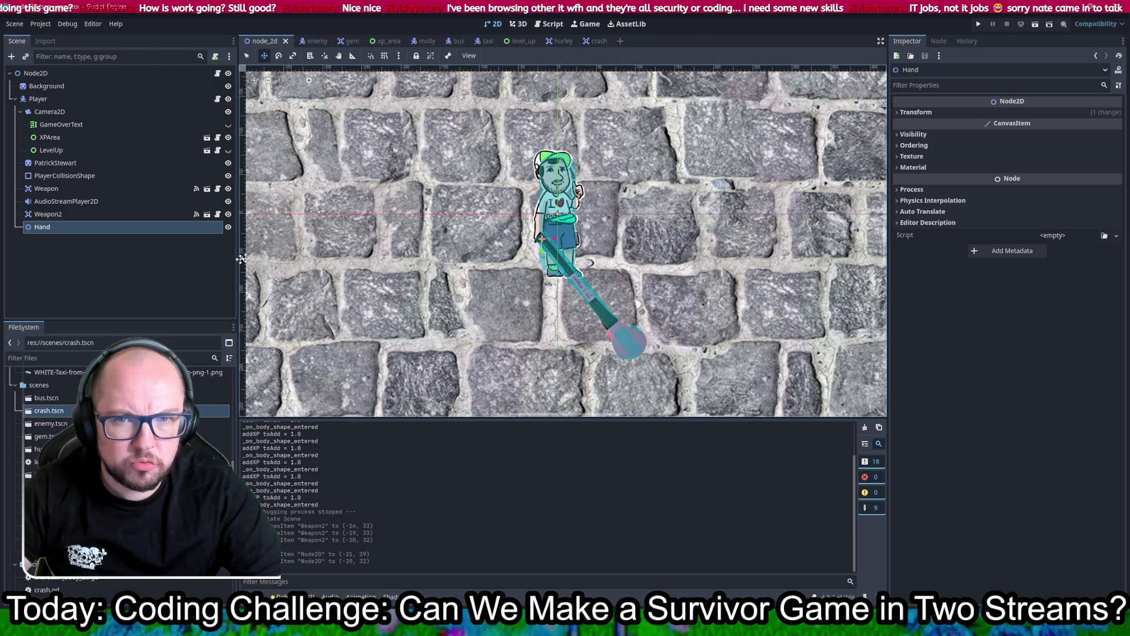
Step: Run the game, move the player with W and D until the level-up screen appears, then stop
left_click(977, 23)
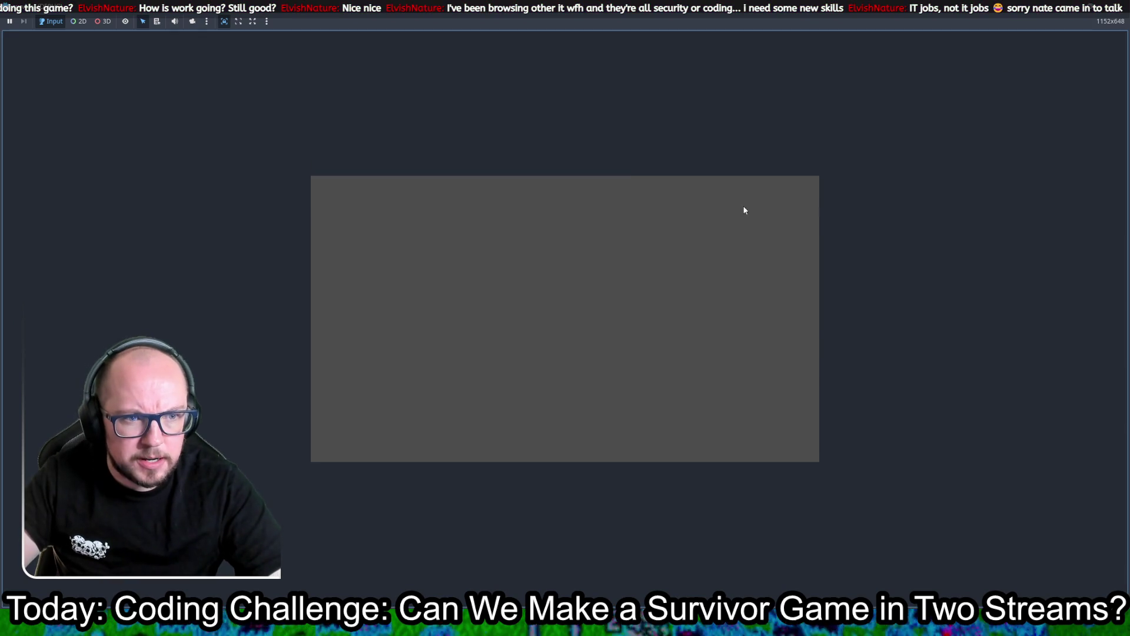
key("w")
key("d")
key("w")
key("d")
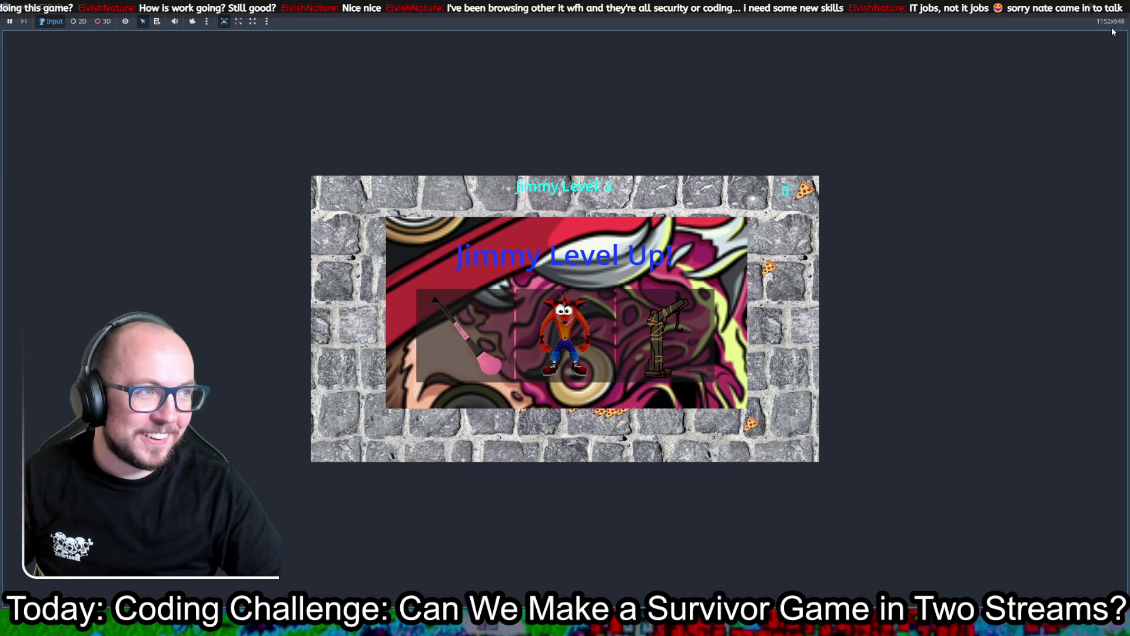
left_click(1122, 6)
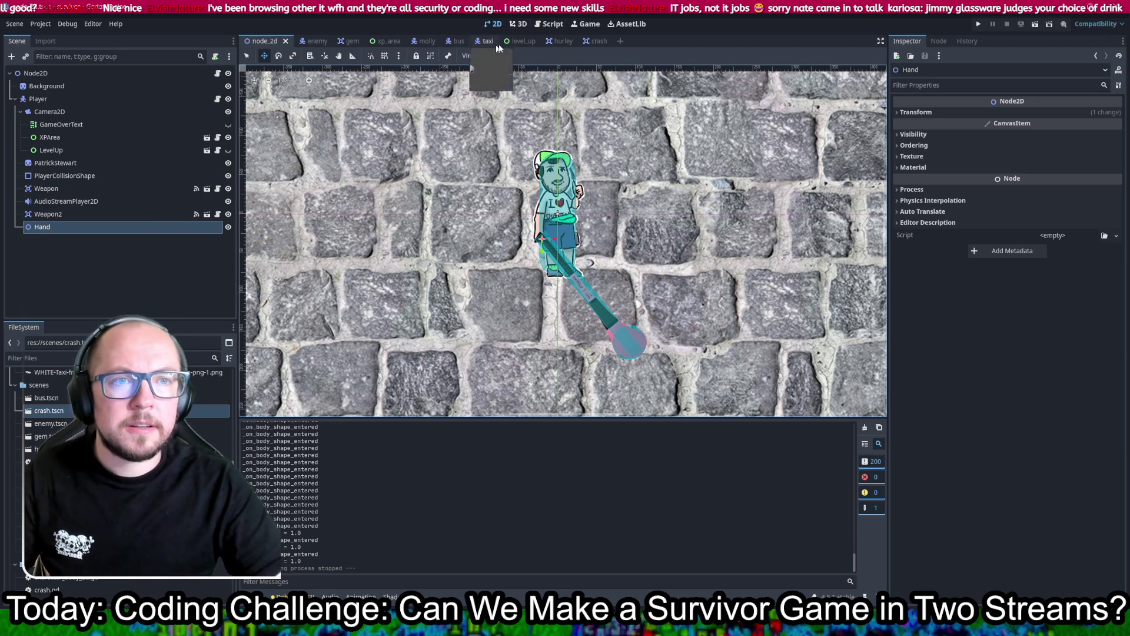
Step: In the crash weapon scene, add the Crash Bandicoot image to the canvas as a sprite
left_click(596, 41)
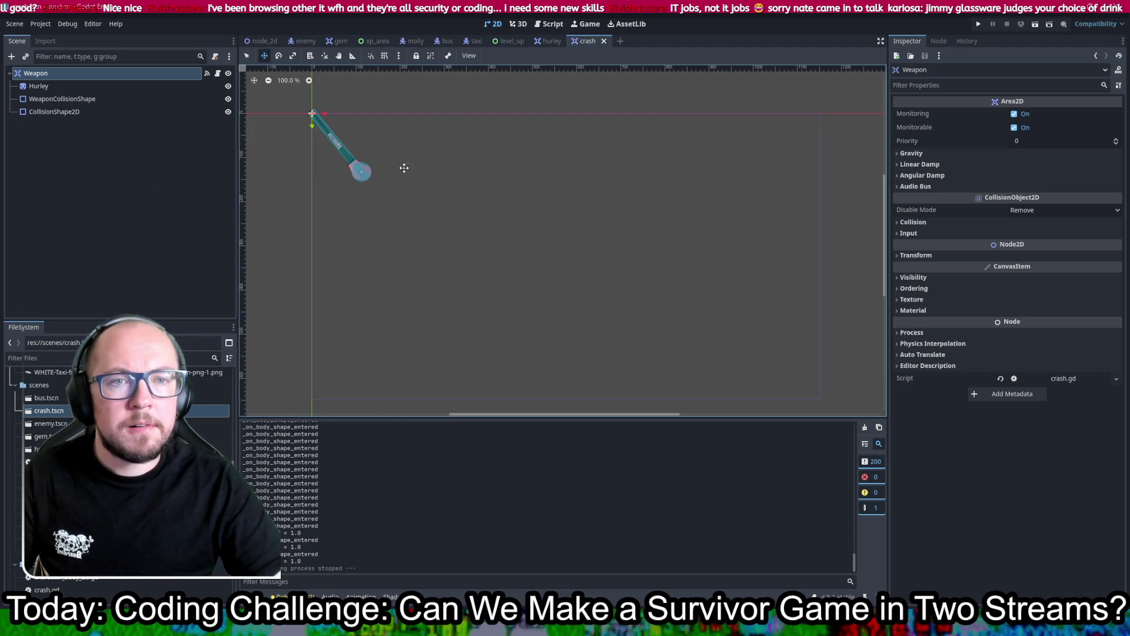
left_click_drag(408, 168, 469, 202)
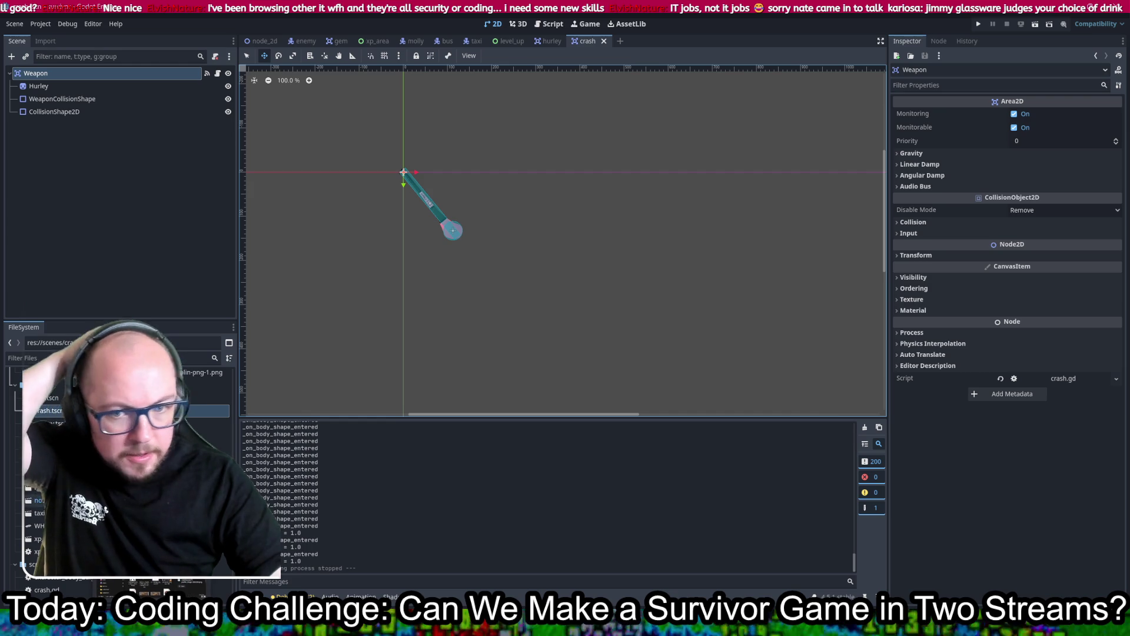
scroll(118, 459, "up", 5)
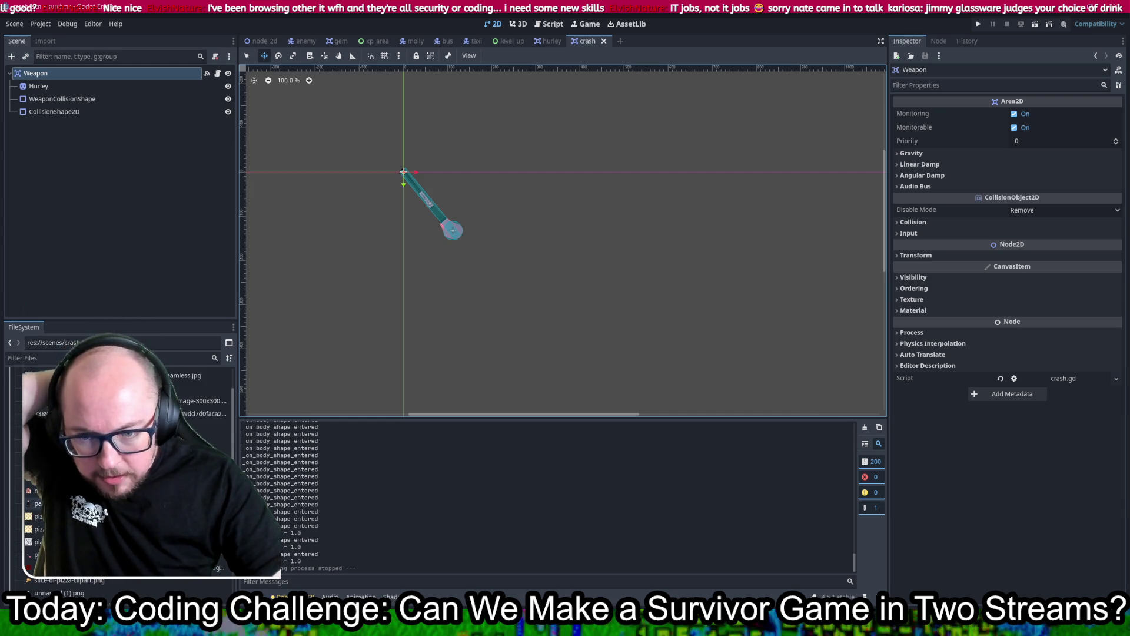
mouse_move(200, 440)
left_mouse_down()
mouse_move(356, 302)
mouse_move(391, 164)
mouse_move(408, 185)
left_mouse_up()
scroll(411, 172, "up", 5)
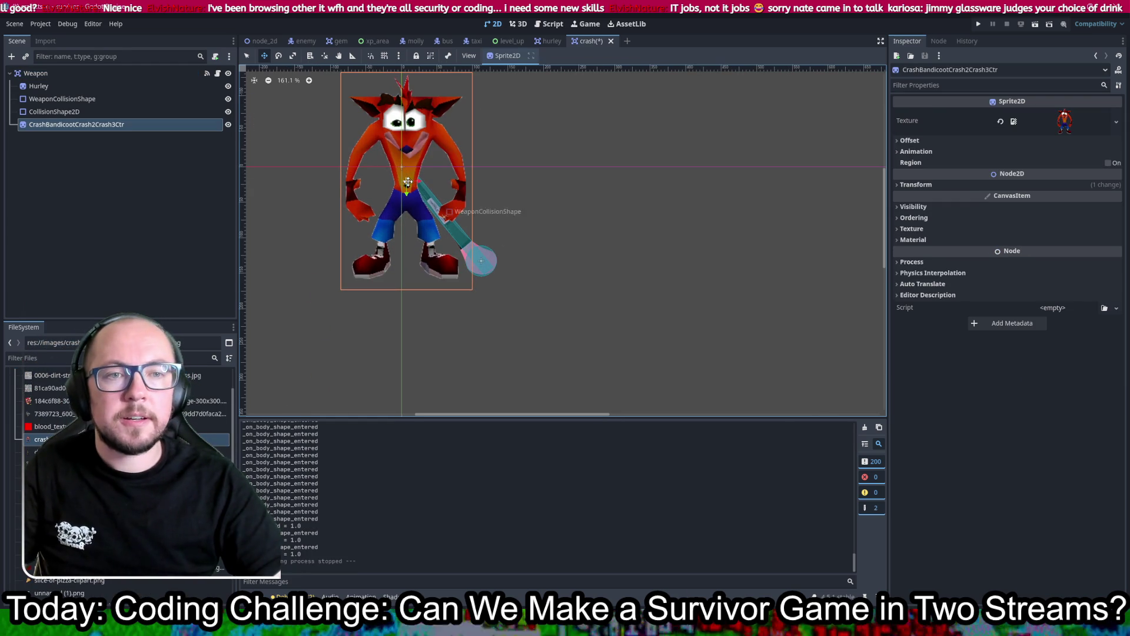
left_click_drag(427, 145, 492, 192)
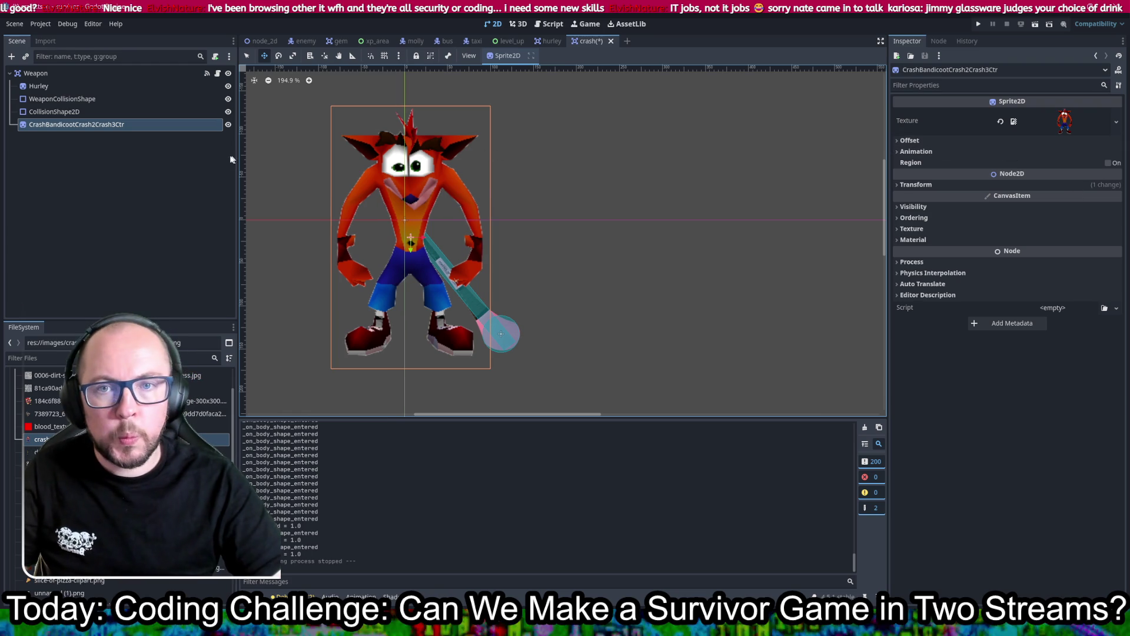
Step: Delete the Hurley bat node and move the Crash sprite to the top of Weapon's children
left_click(65, 87)
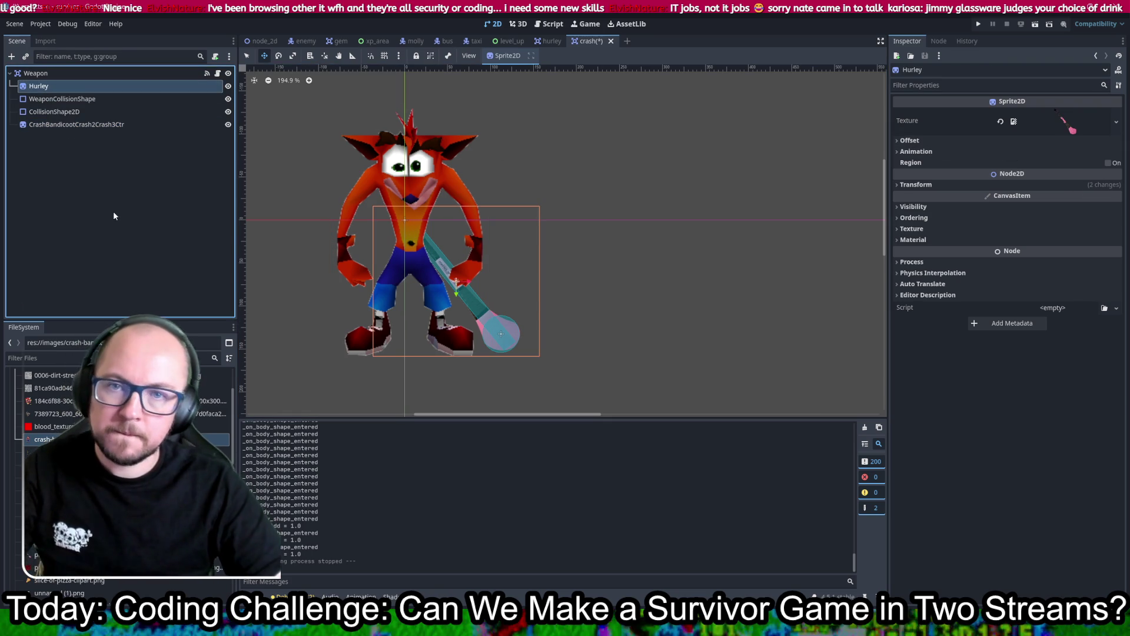
key("Delete")
key("Return")
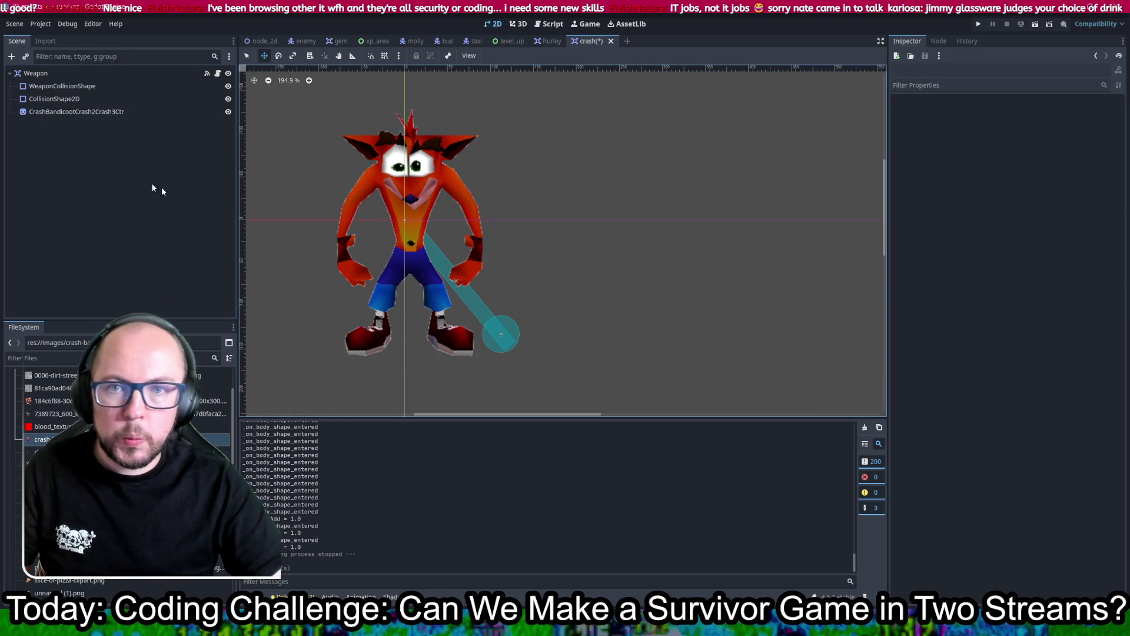
left_click_drag(97, 111, 90, 82)
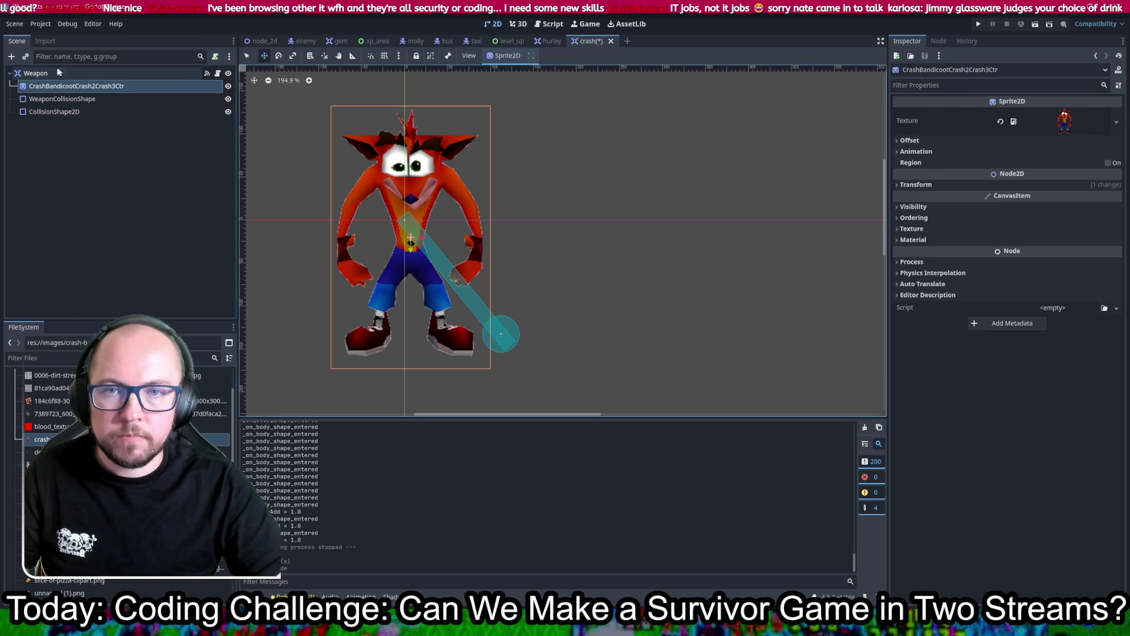
left_click(62, 98)
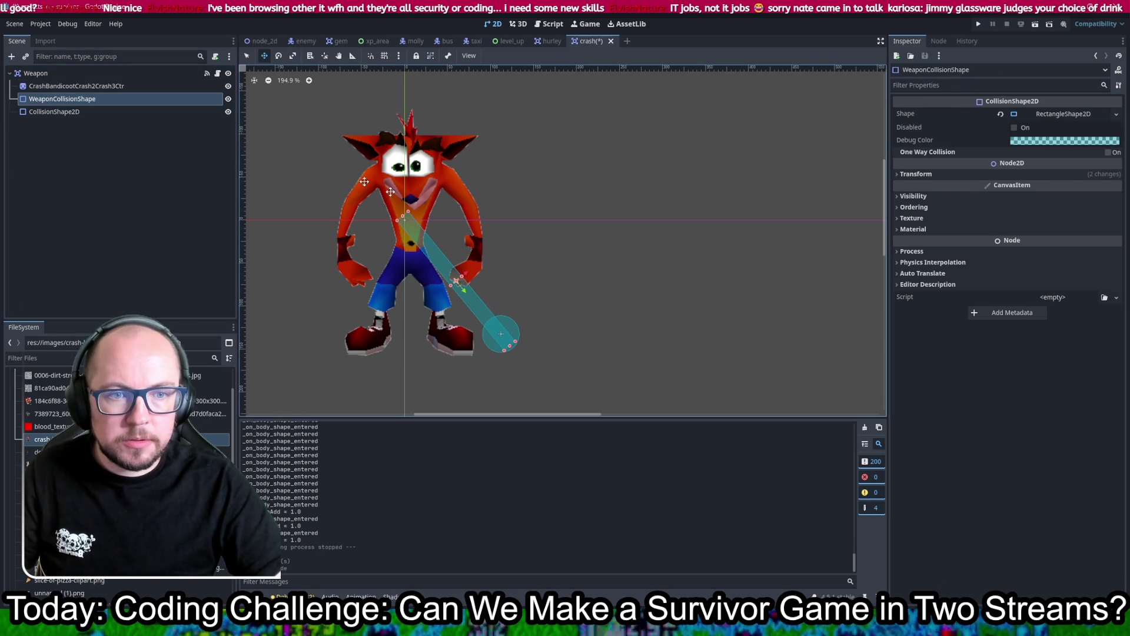
left_click(35, 73)
right_click(33, 76)
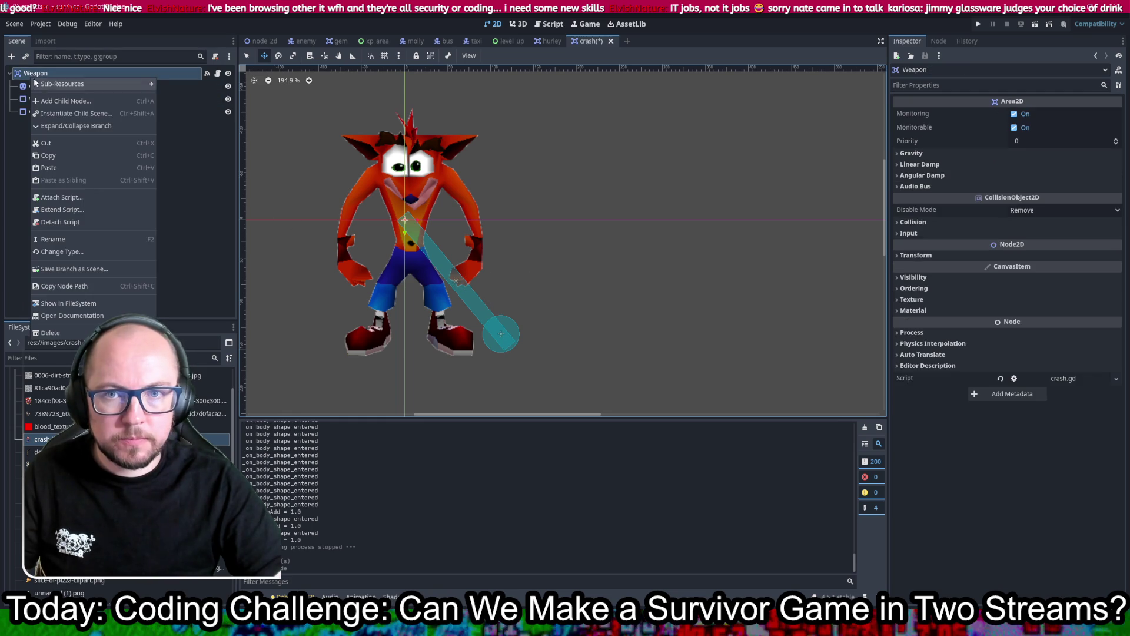
Step: Add a CollisionShape2D with a capsule shape (radius 69.98, height 277.08) over Crash's body and save
left_click(64, 101)
type("collis")
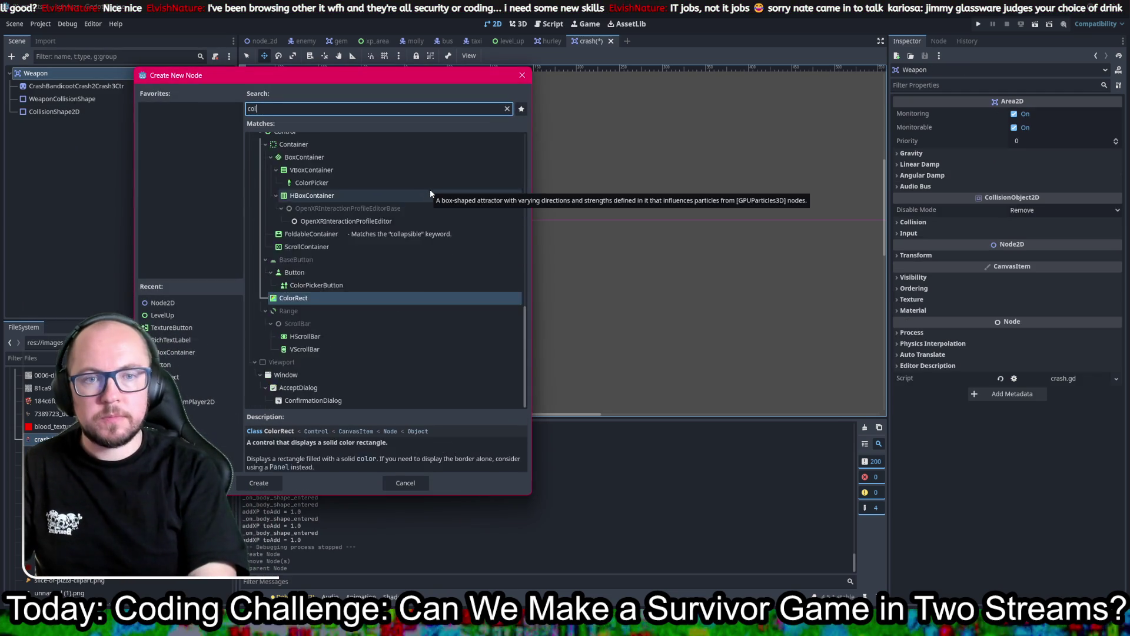
double_click(430, 189)
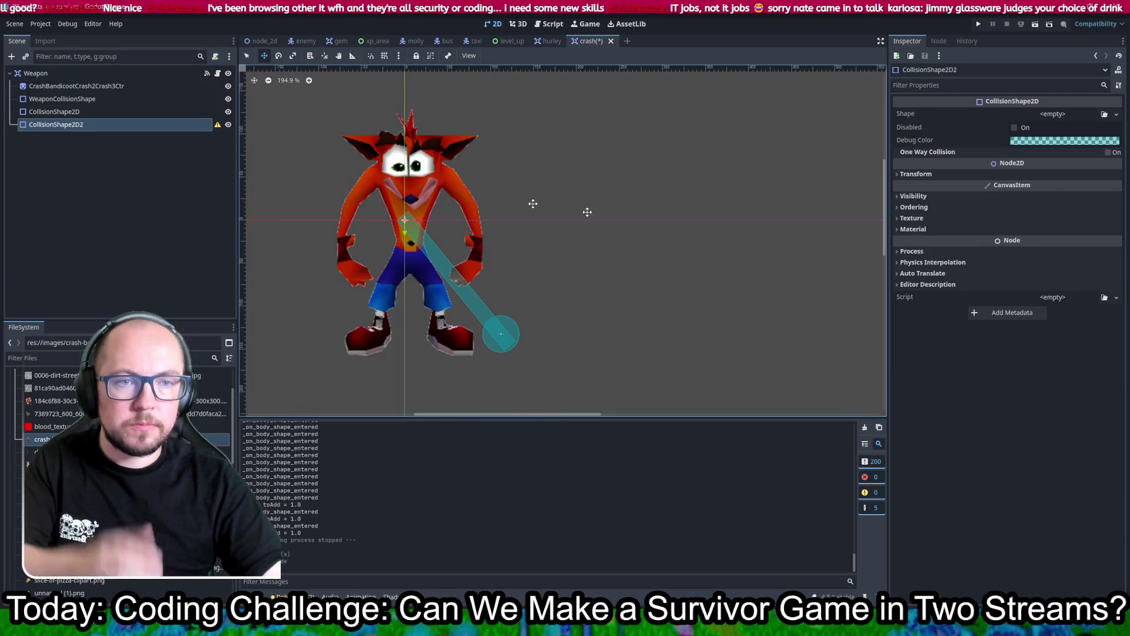
left_click(1053, 114)
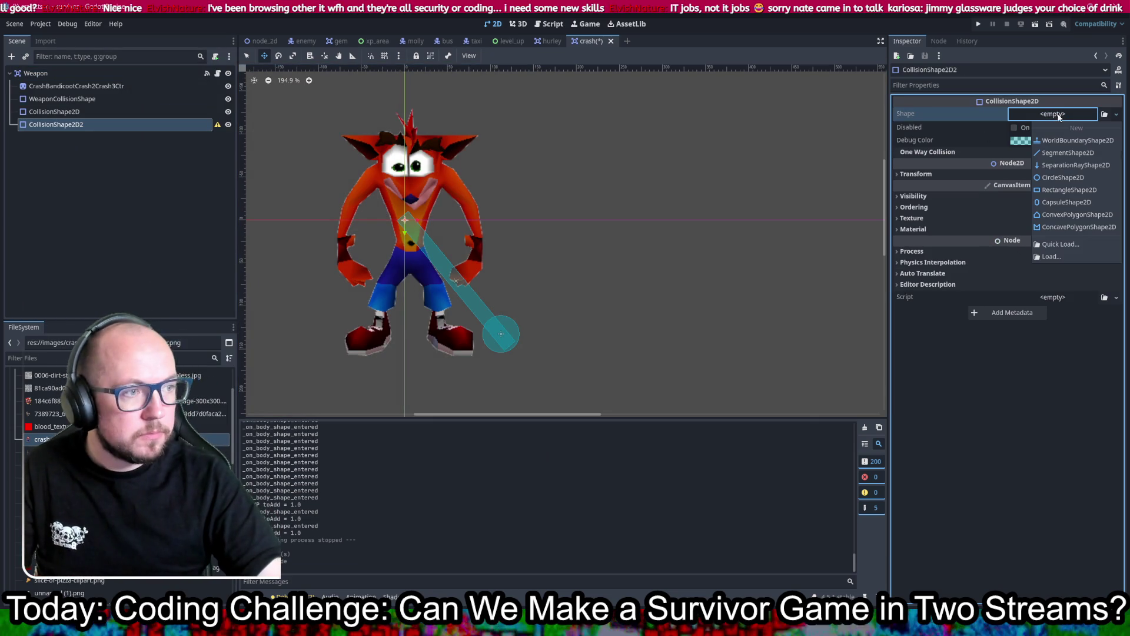
left_click(1067, 202)
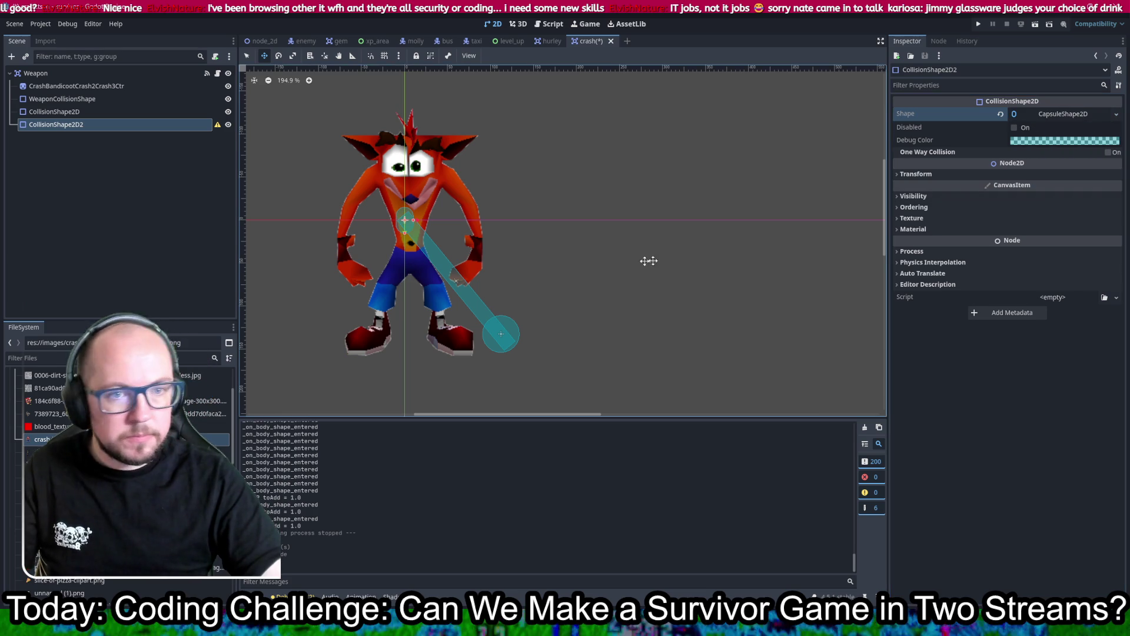
left_click(1073, 111)
left_click_drag(1012, 134, 1020, 135)
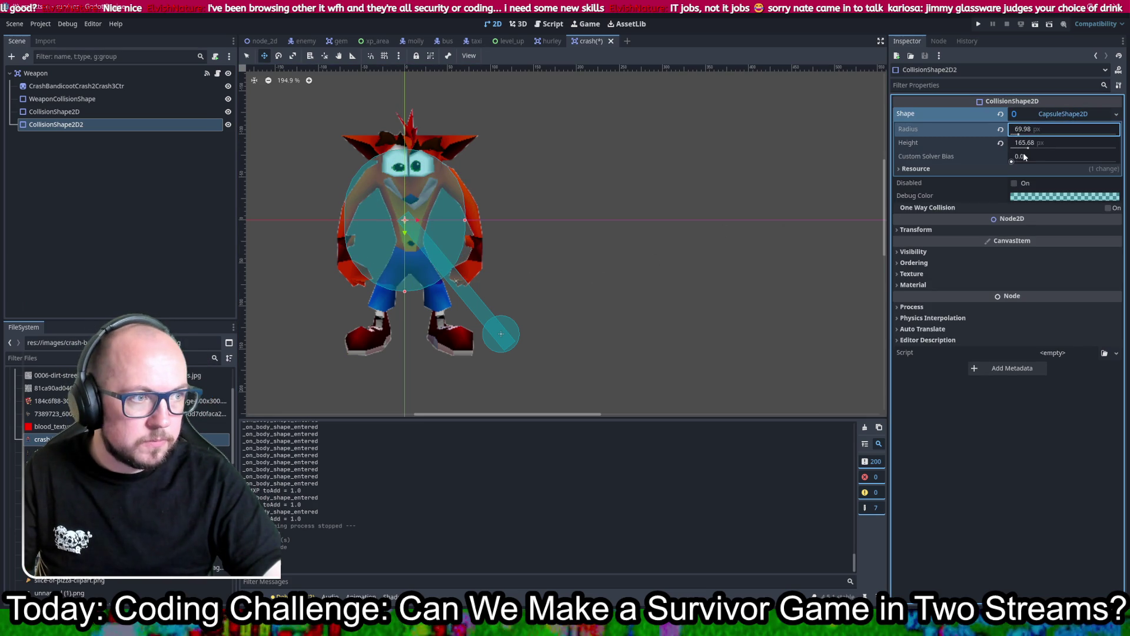
left_click_drag(1029, 149, 1041, 149)
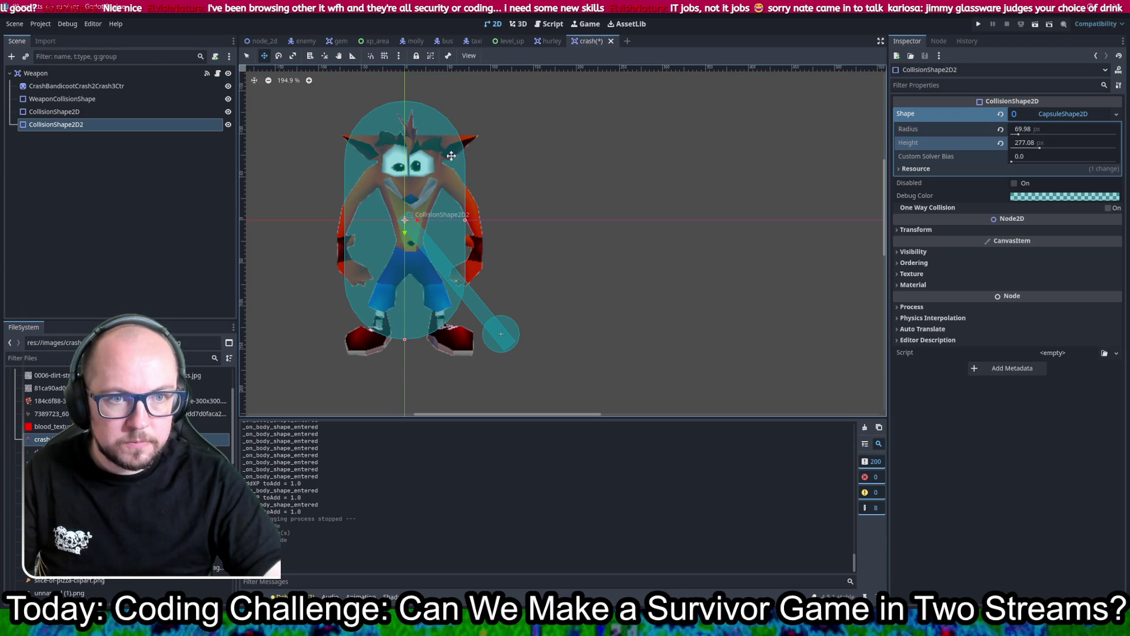
left_click_drag(436, 118, 440, 139)
key("ctrl+s")
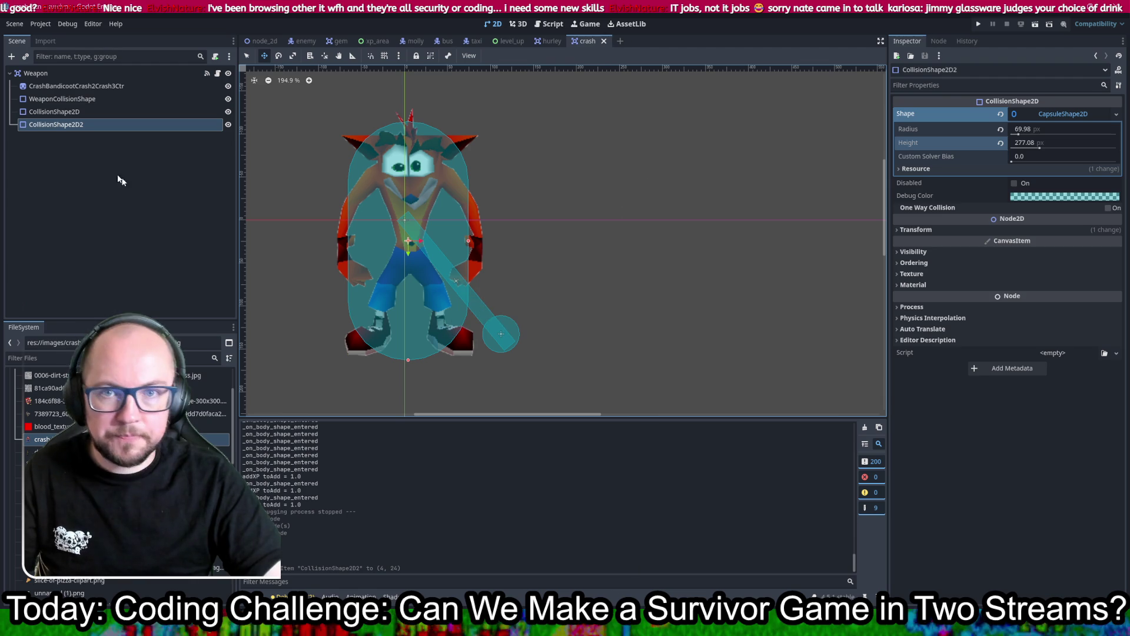
Step: Delete the old WeaponCollisionShape and circular CollisionShape2D nodes and save the crash scene
left_click(51, 99)
key("Delete")
key("Return")
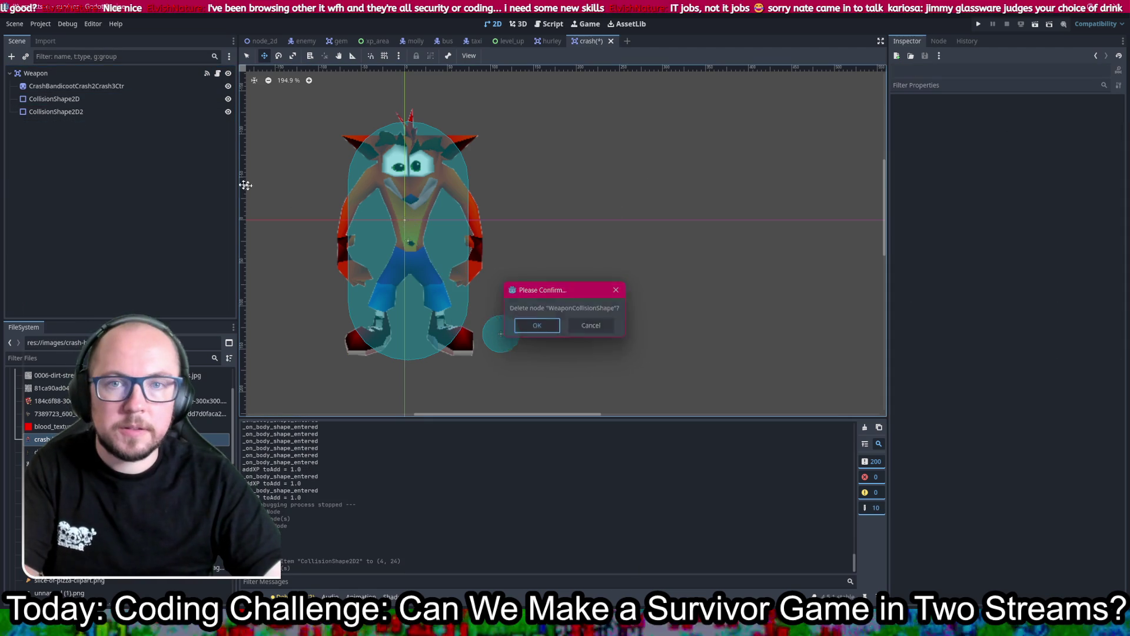
left_click(68, 102)
key("Delete")
key("Return")
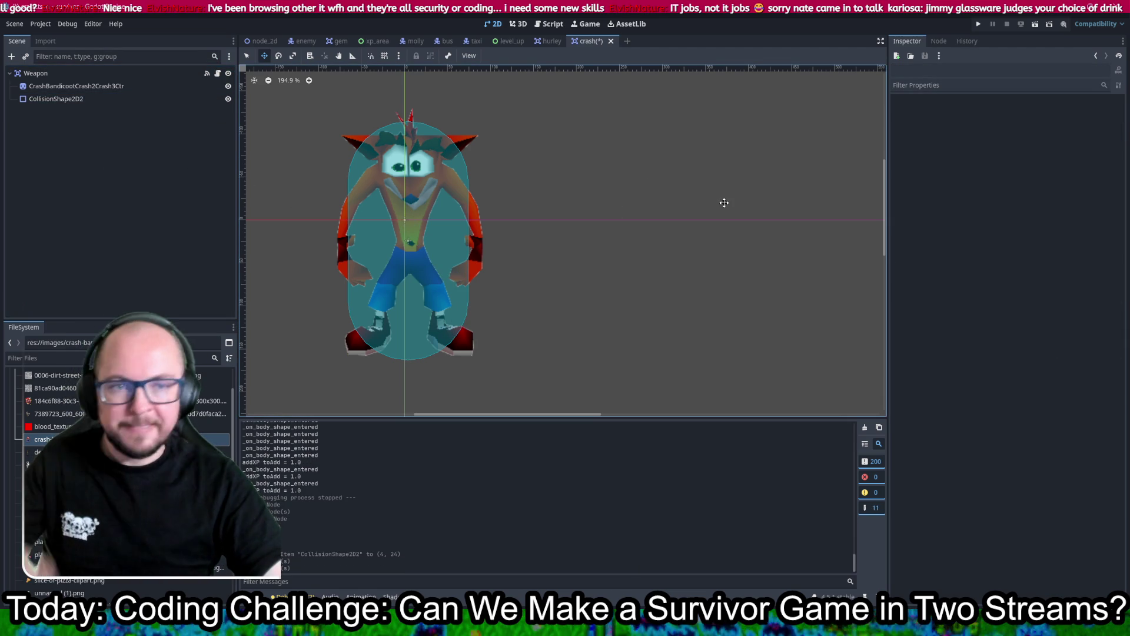
key("ctrl+s")
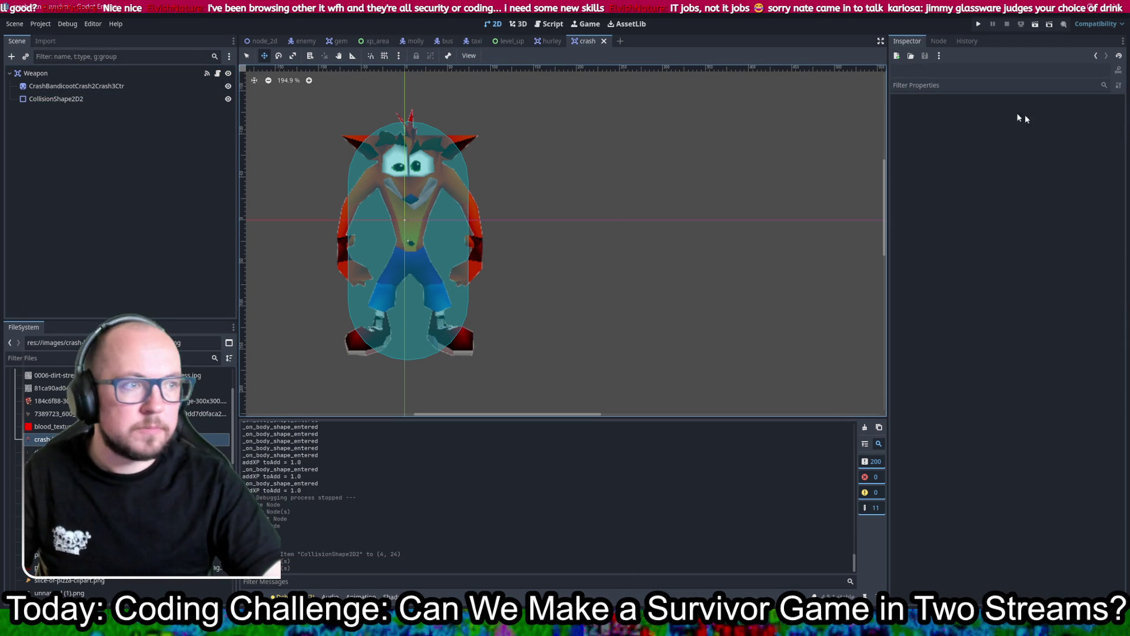
key("ctrl+F3")
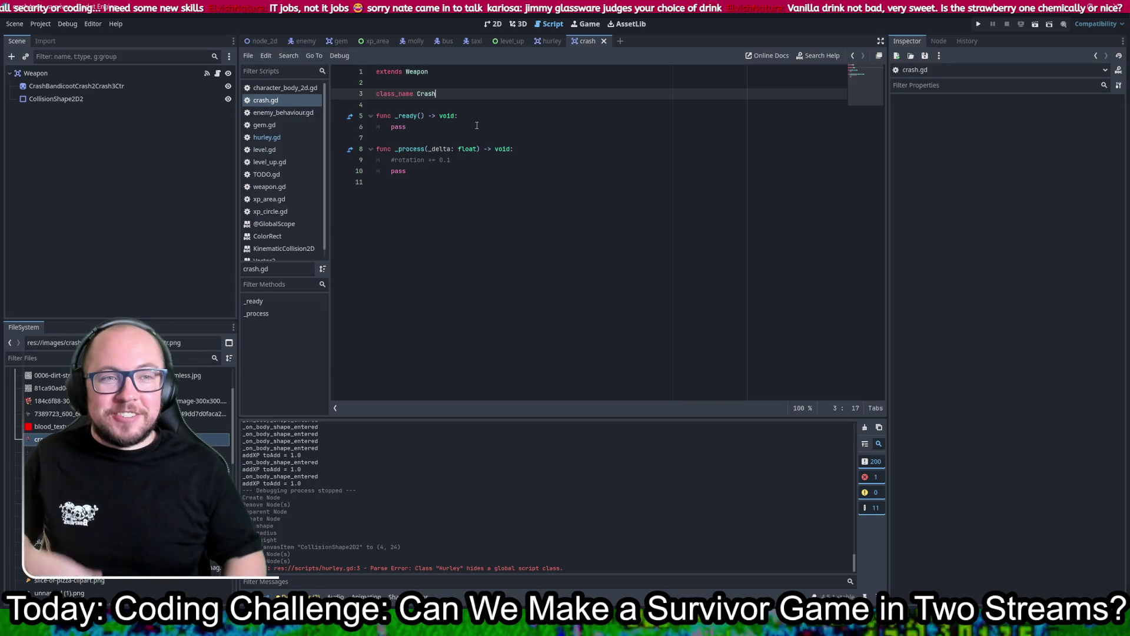
Step: Copy the window-size and XP-bar code from xp_area.gd over crash.gd's commented-out rotation line
key("ctrl+s")
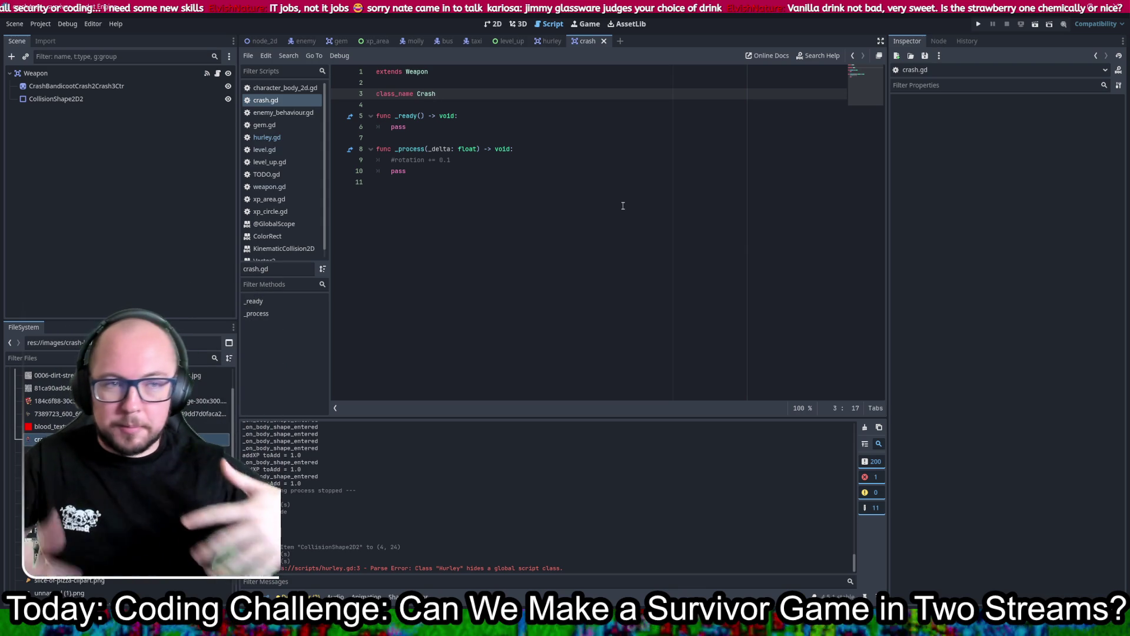
key("ctrl+s")
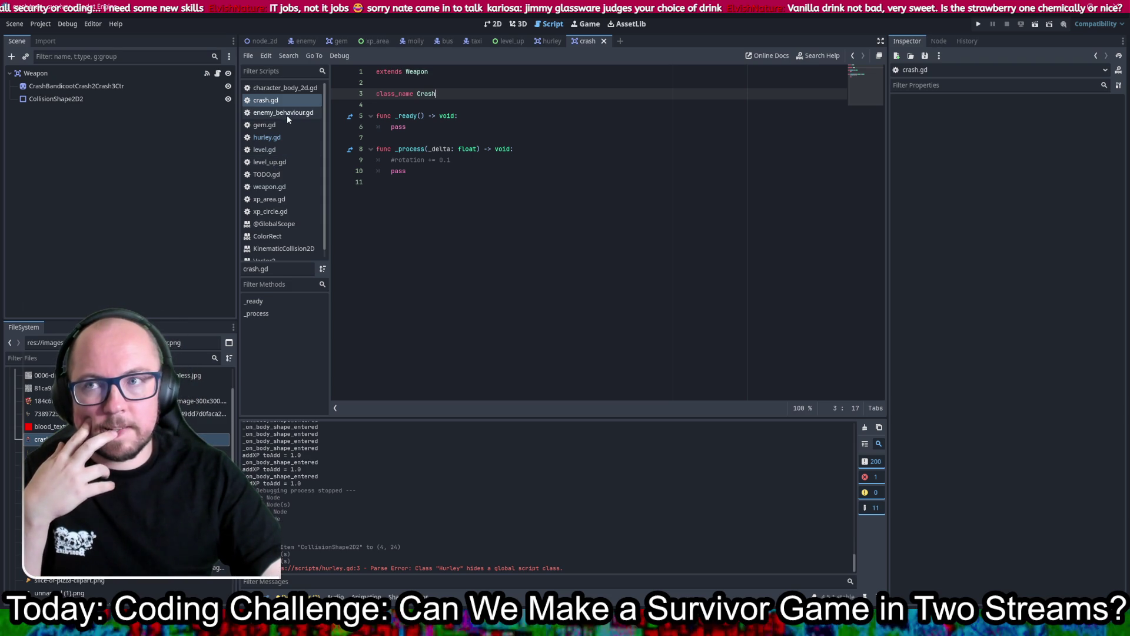
left_click(285, 200)
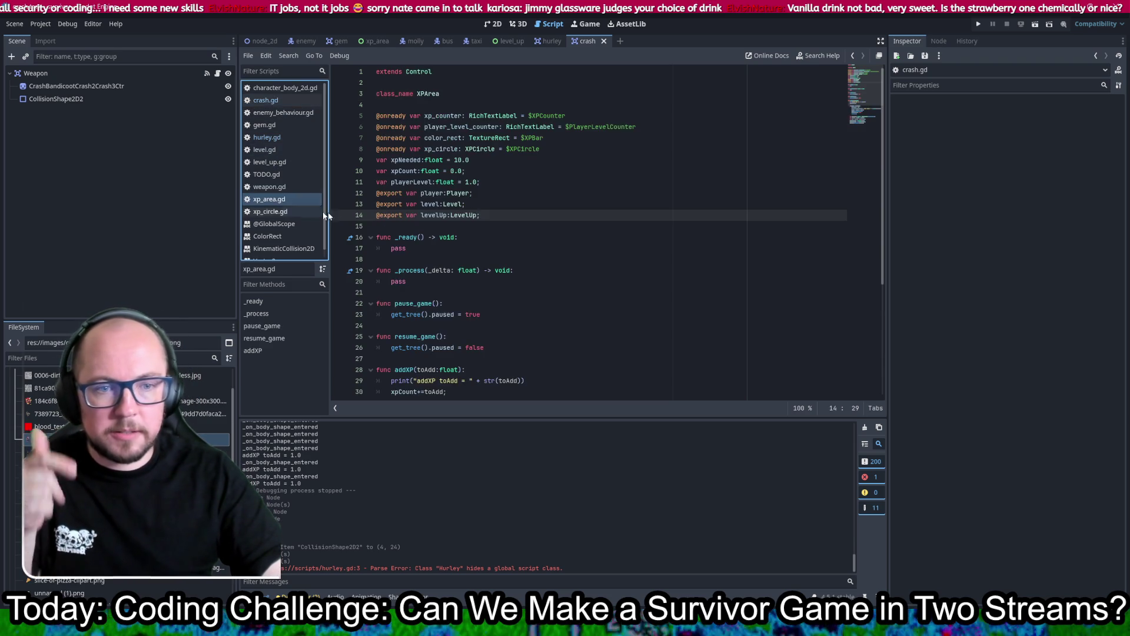
scroll(600, 238, "down", 5)
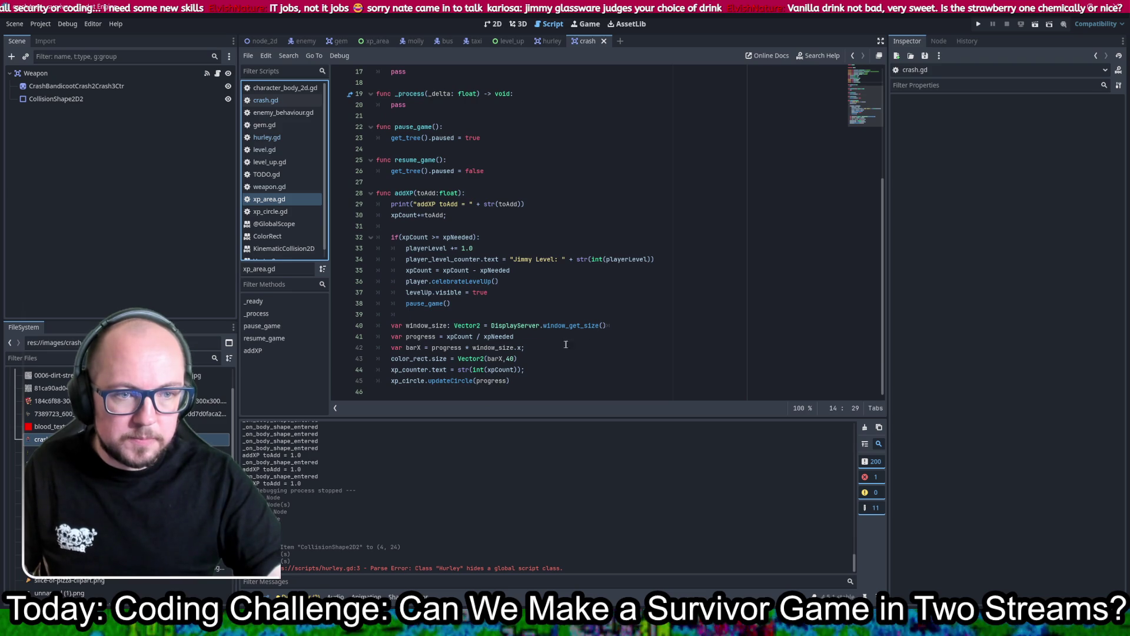
left_click_drag(488, 306, 552, 377)
key("ctrl+c")
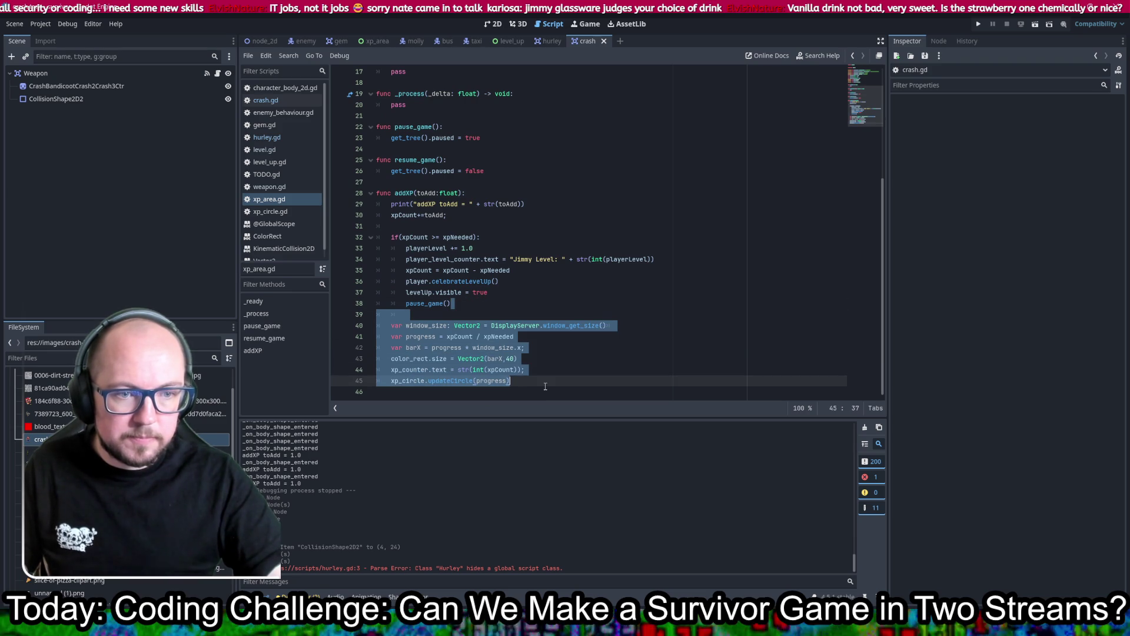
scroll(579, 288, "up", 5)
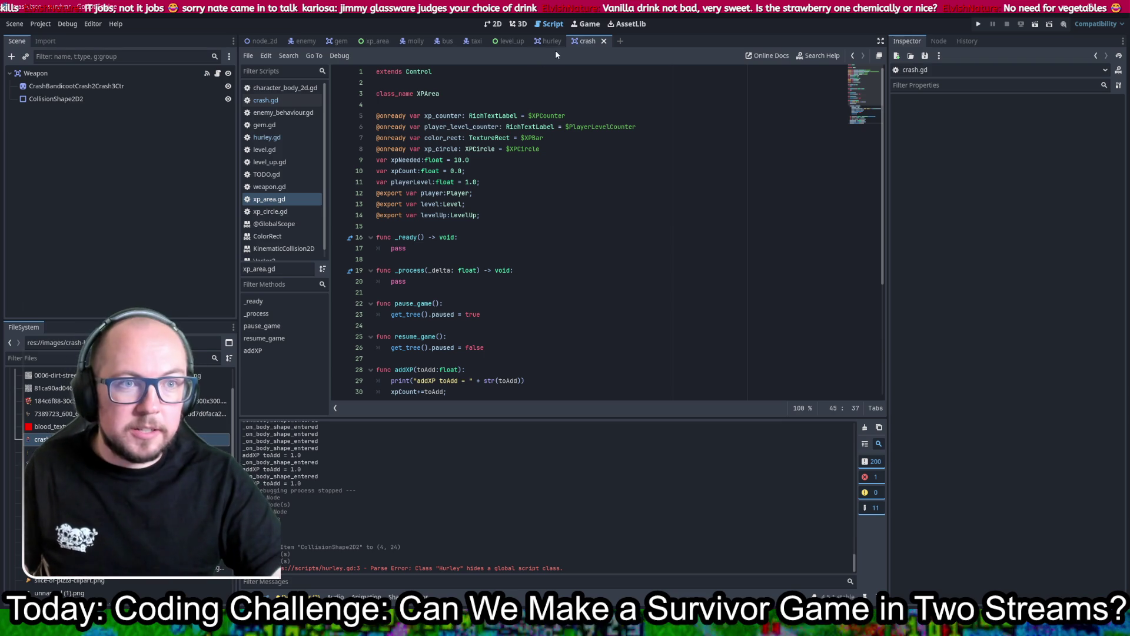
left_click(288, 106)
triple_click(387, 160)
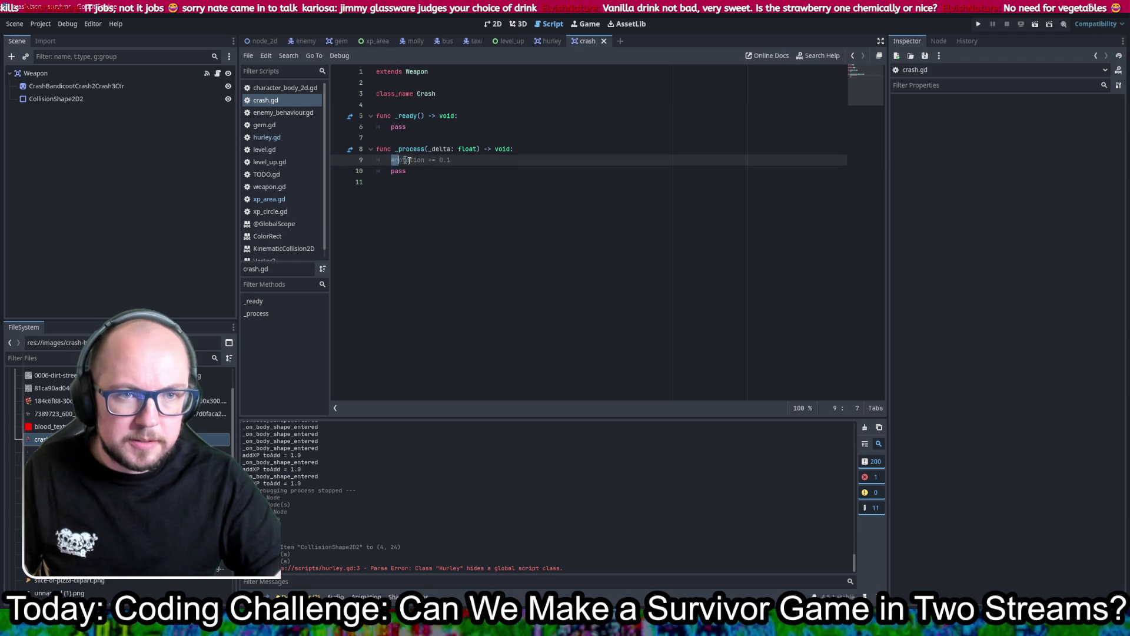
key("ctrl+v")
key("ctrl+s")
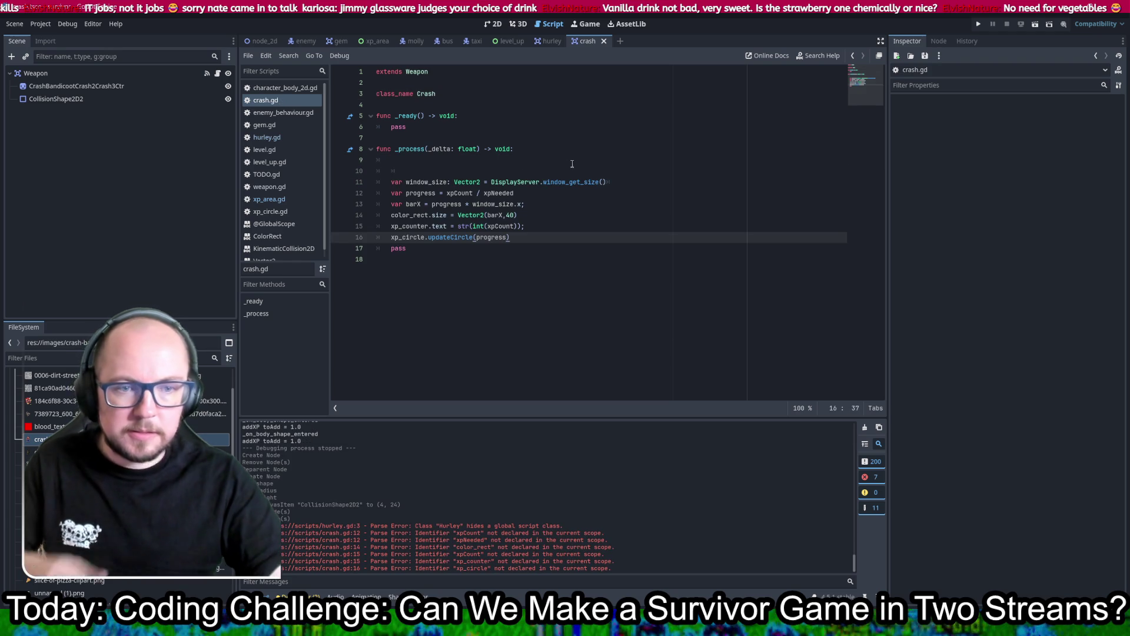
Step: Delete the 'var progress = xpCount / xpNeeded' line, save, and add blank lines in _process
left_click(554, 149)
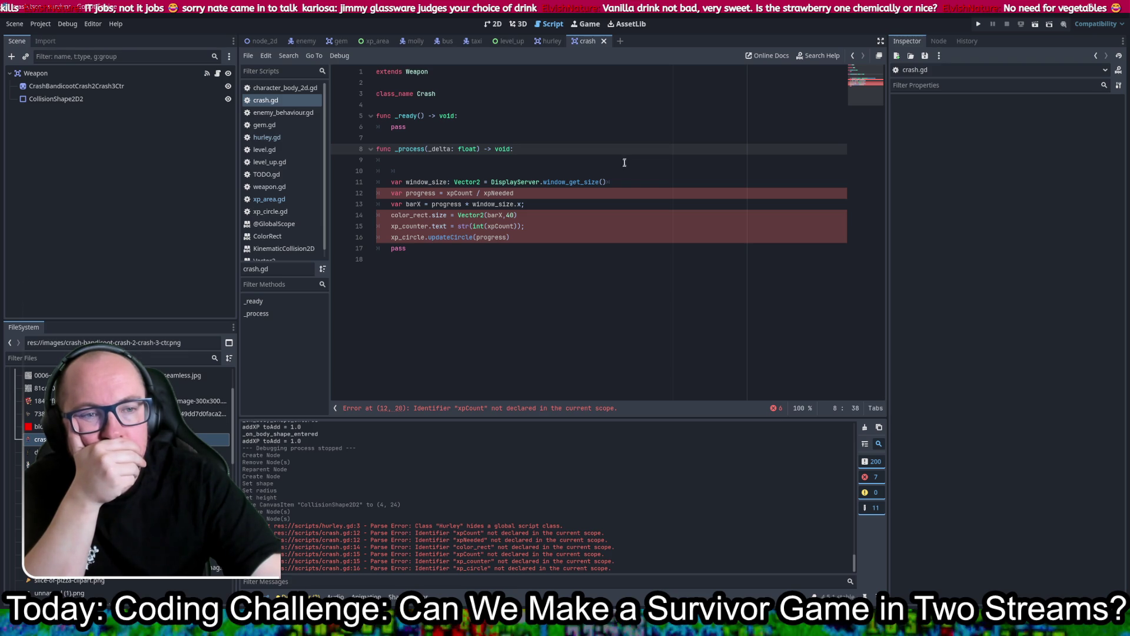
left_click_drag(624, 182, 653, 199)
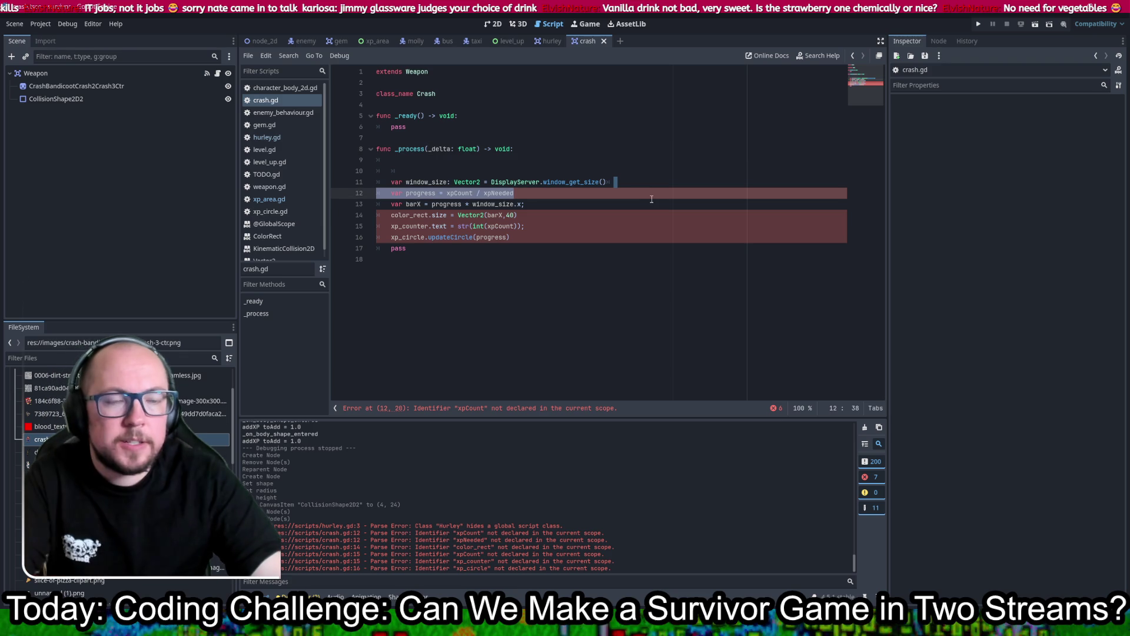
key("BackSpace")
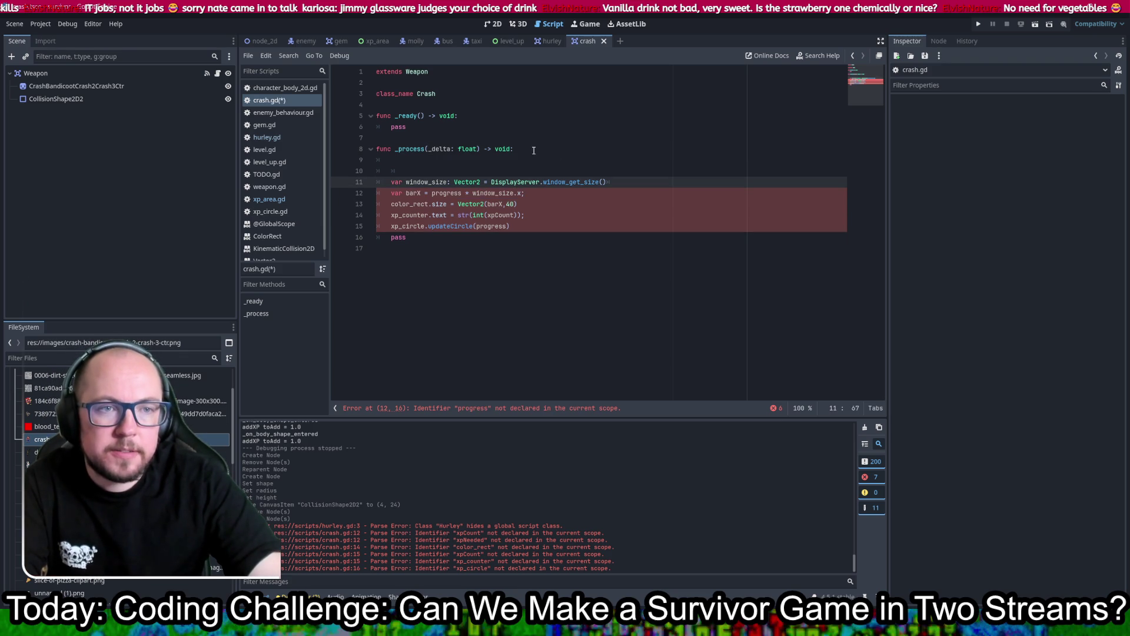
left_click(537, 149)
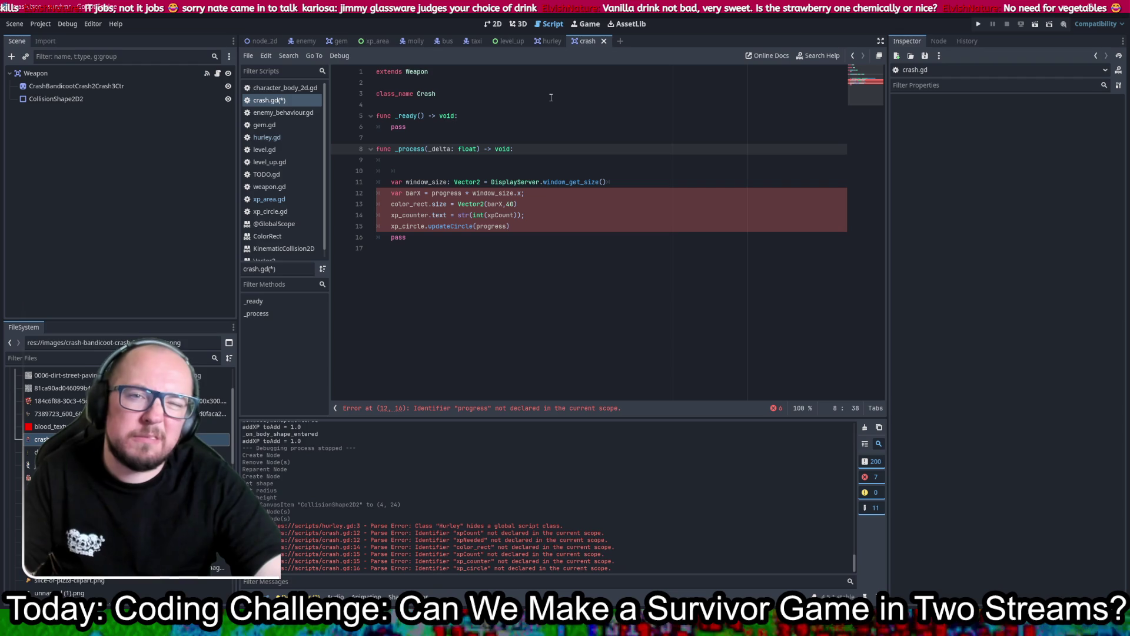
key("ctrl+s")
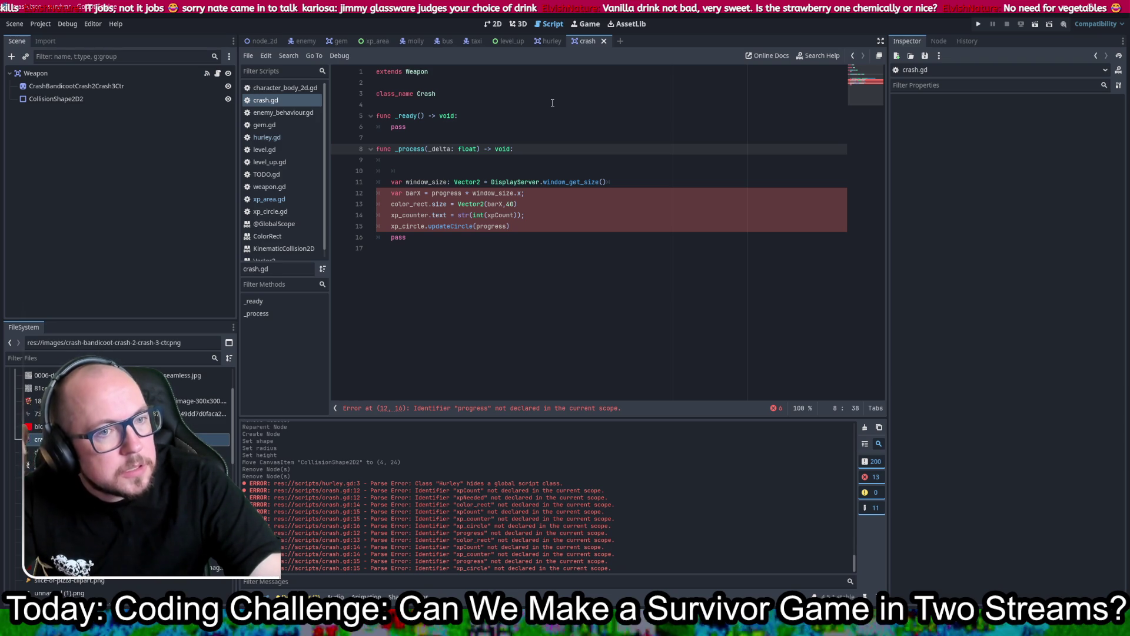
key("Return")
key("Return")
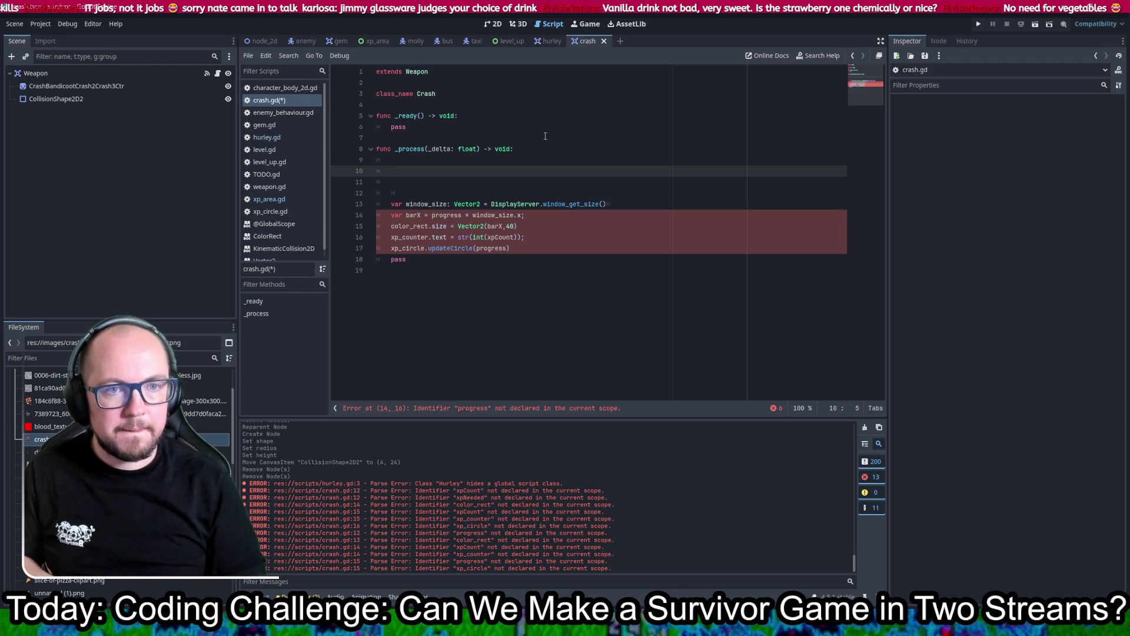
Step: Declare 'var velocity = Vector2.ZERO' below the class_name line
left_click(449, 92)
key("Return")
key("Return")
type("var vel")
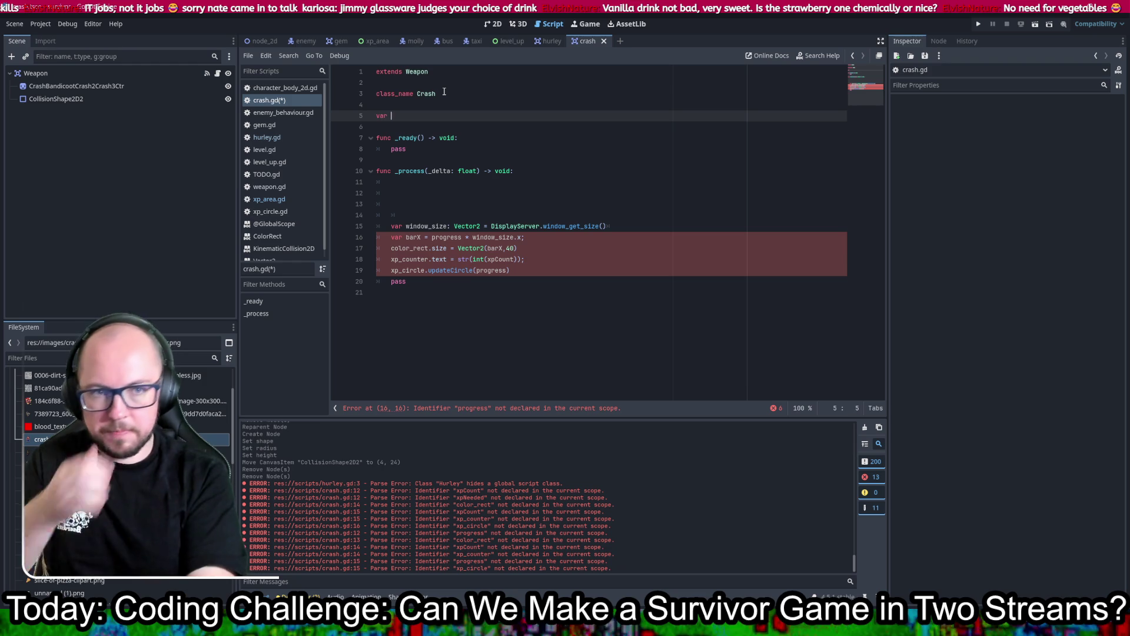
type("ocitry")
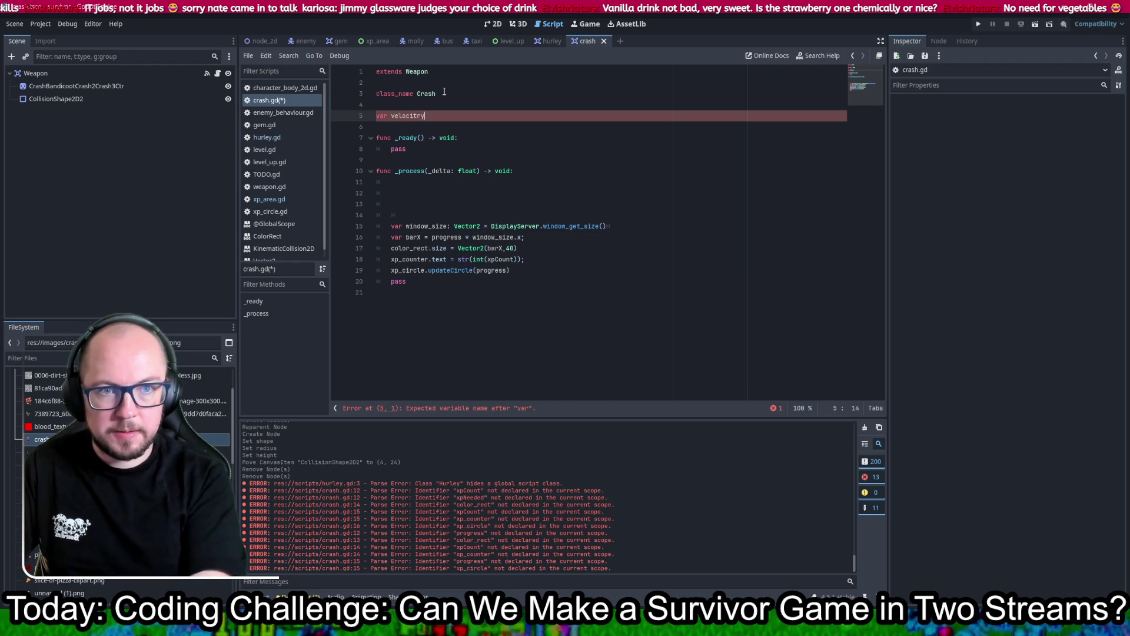
key("BackSpace")
type("y")
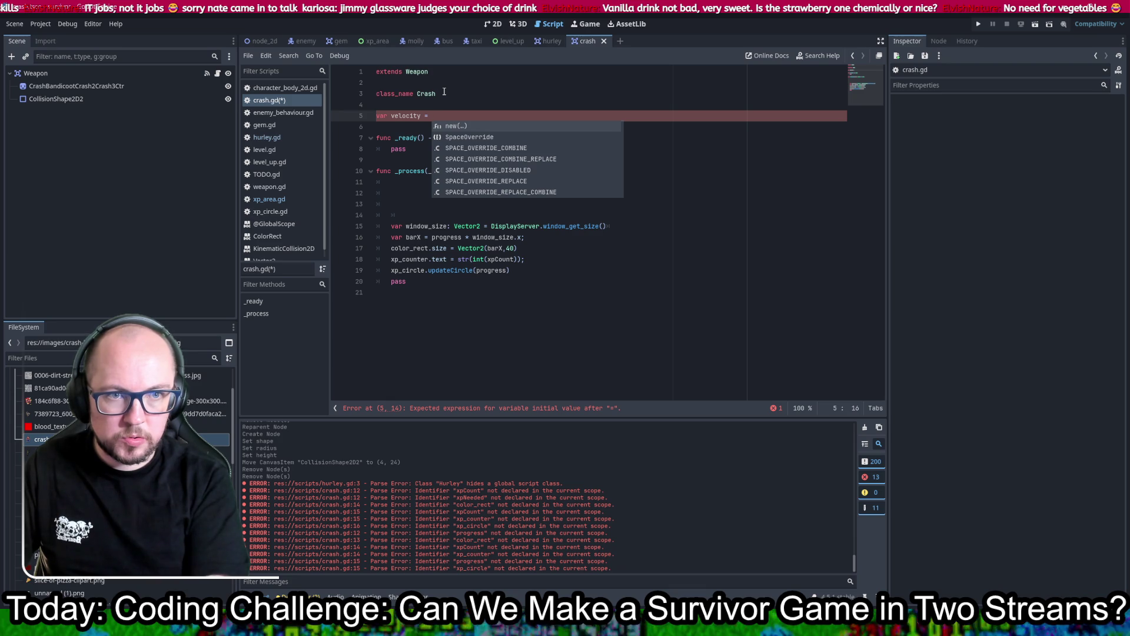
type("Vector2.ZERO")
left_click(428, 183)
left_click(433, 194)
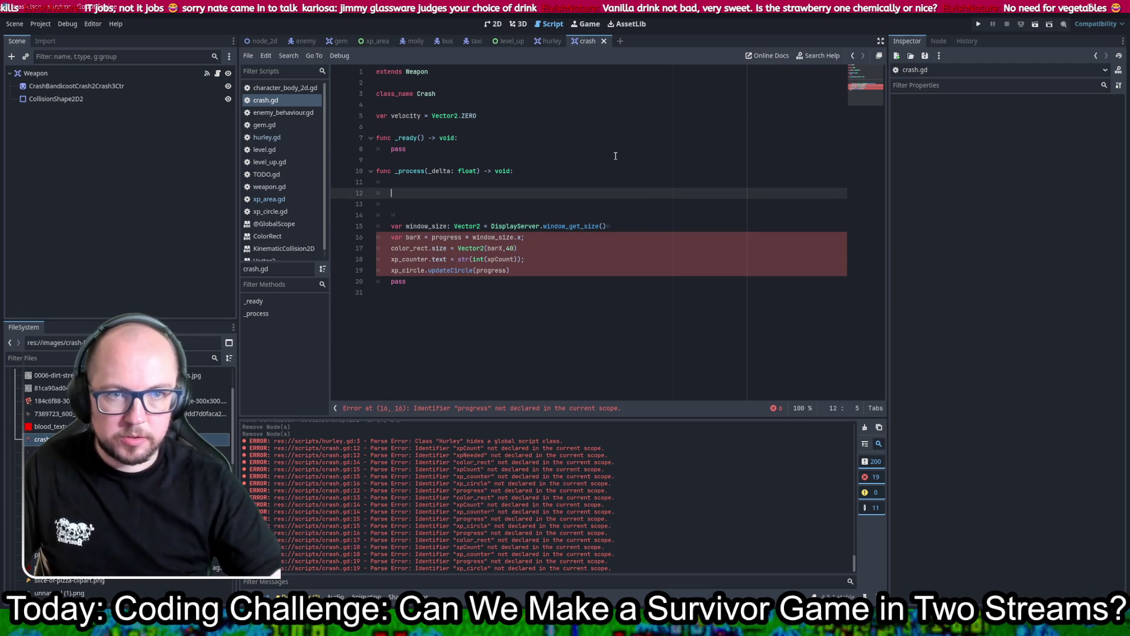
type("velco")
key("BackSpace")
key("BackSpace")
key("BackSpace")
key("BackSpace")
key("BackSpace")
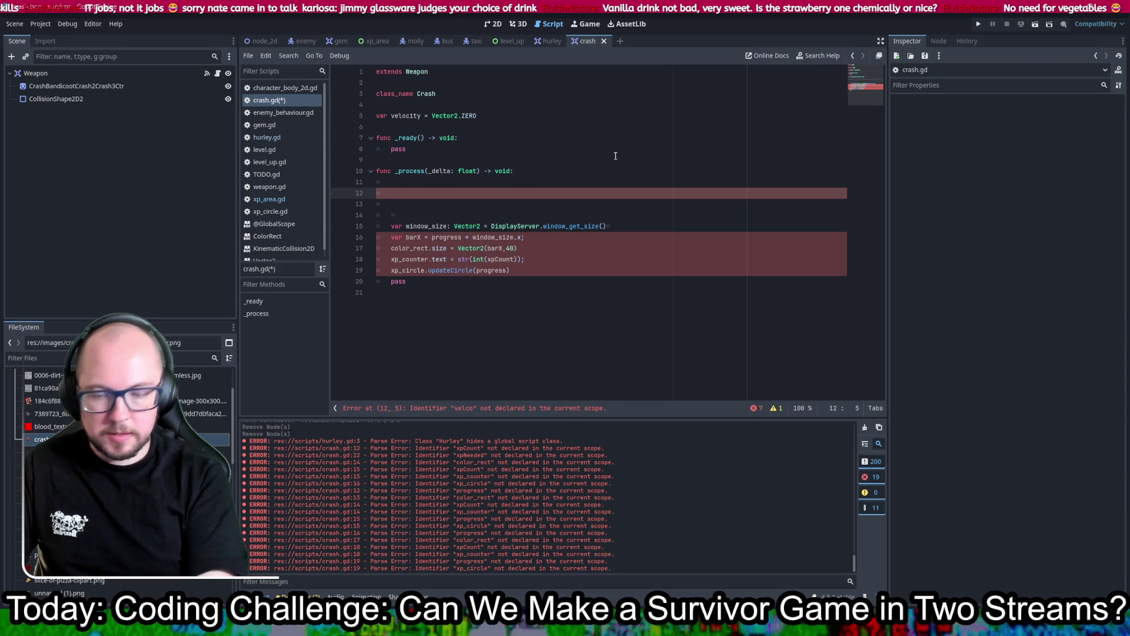
type("ve")
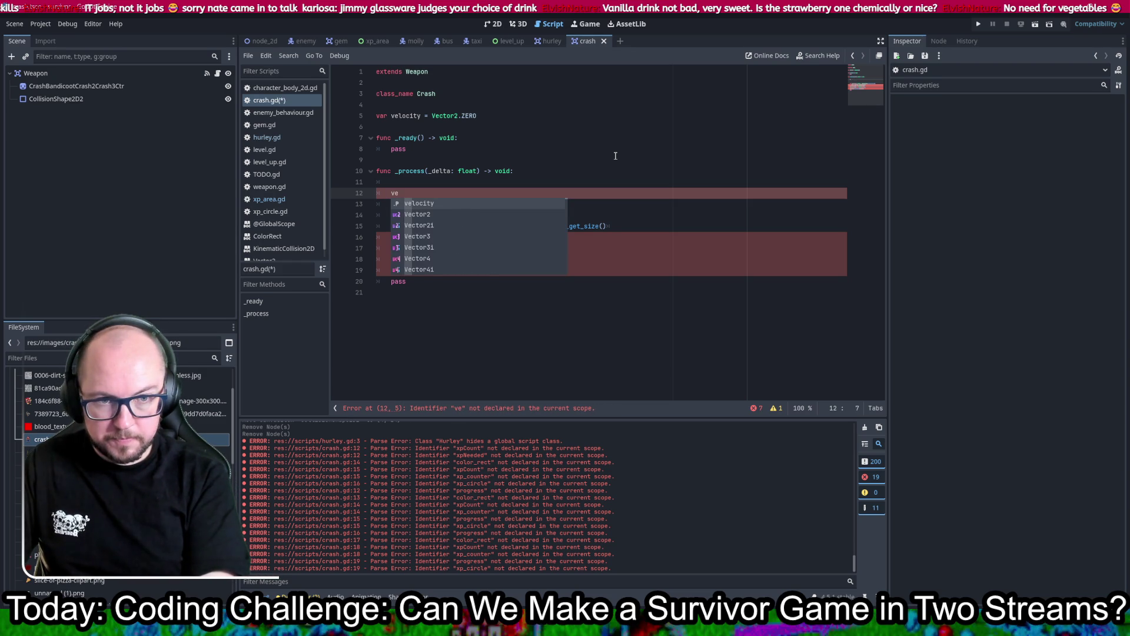
key("BackSpace")
Step: In _ready, set velocity = Vector2(randf(), randf()).normalized() and save
left_click(544, 137)
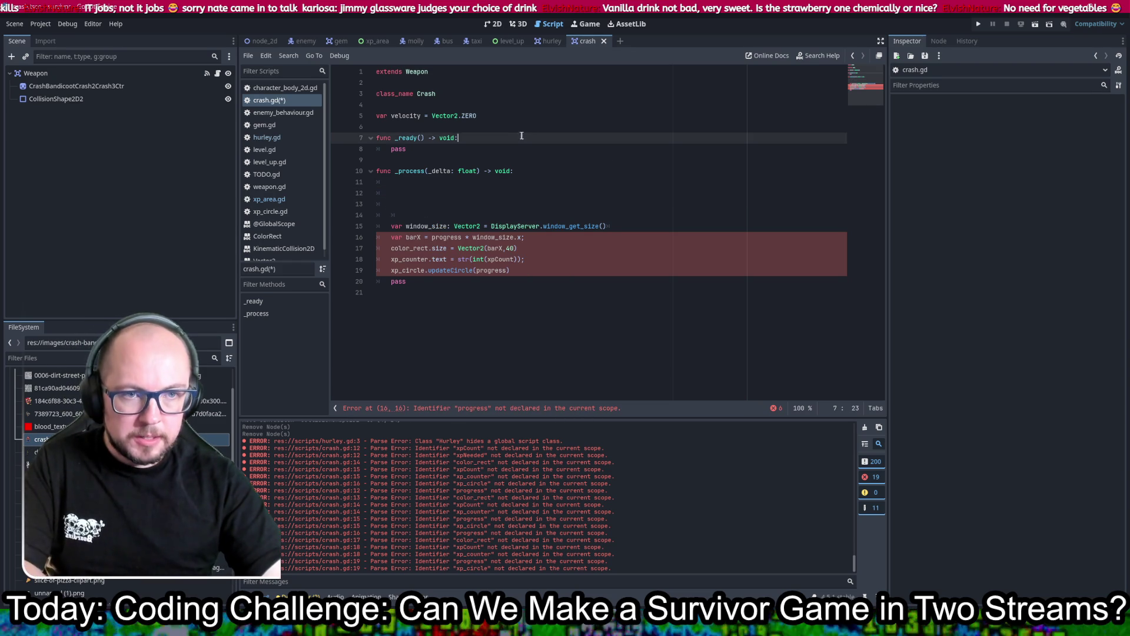
key("Return")
type("velocity =")
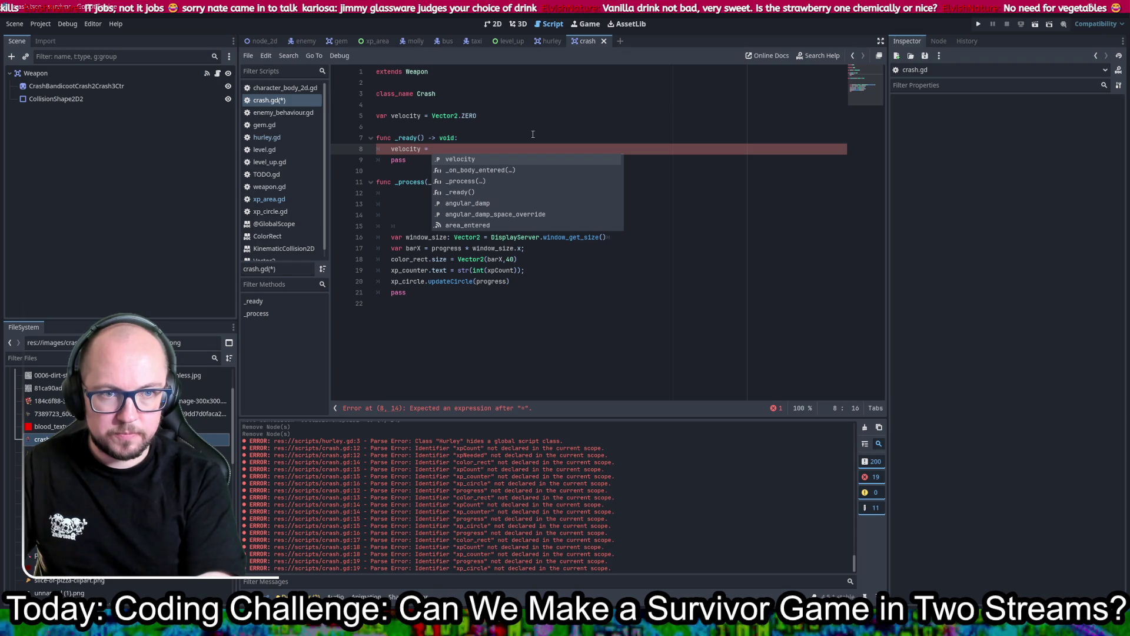
type("Vector2(")
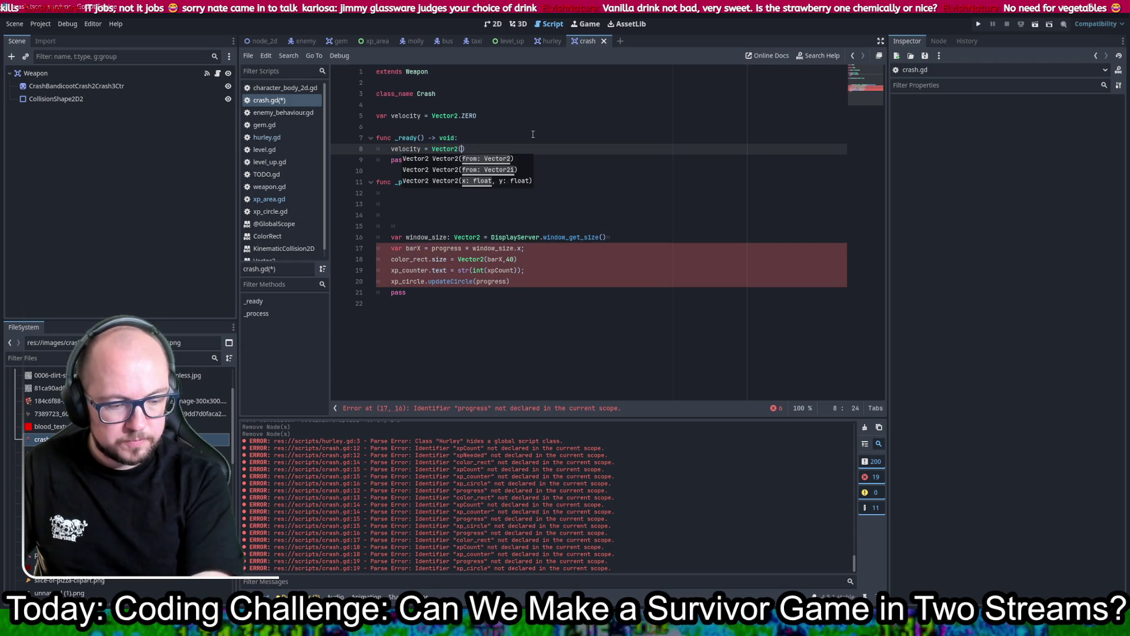
type(").")
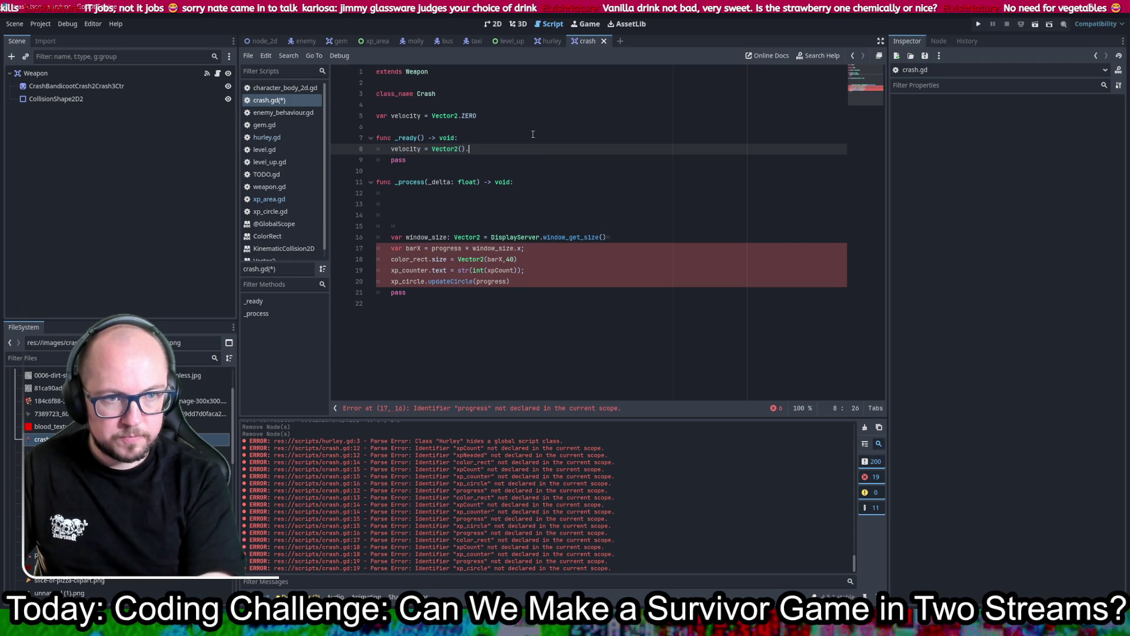
type("nor")
key("Return")
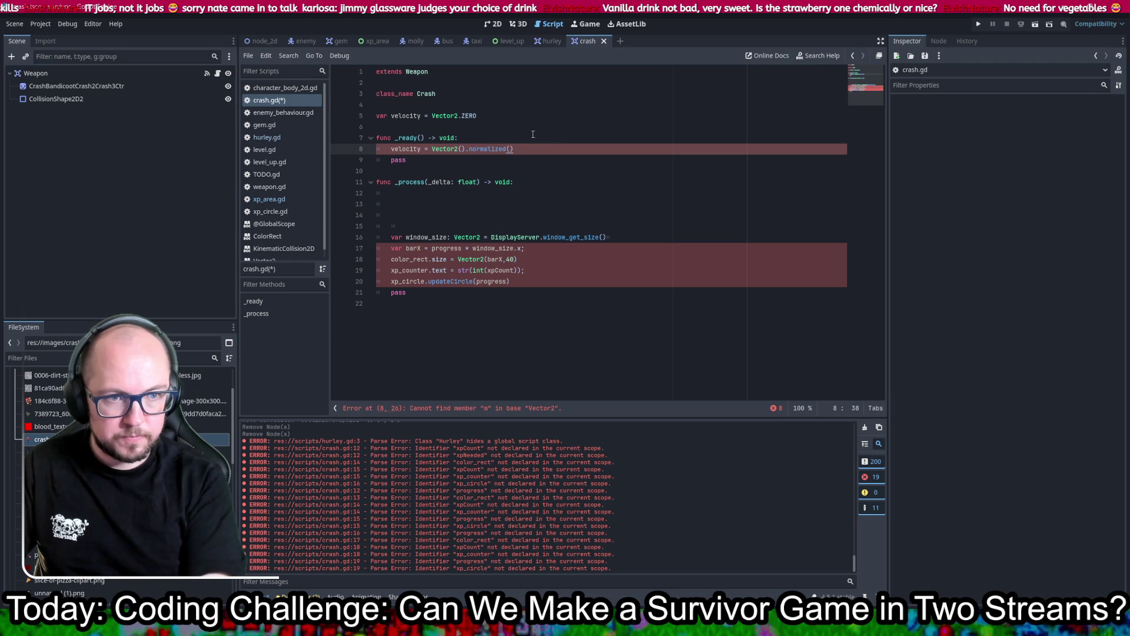
key("Left")
key("Left")
key("Left")
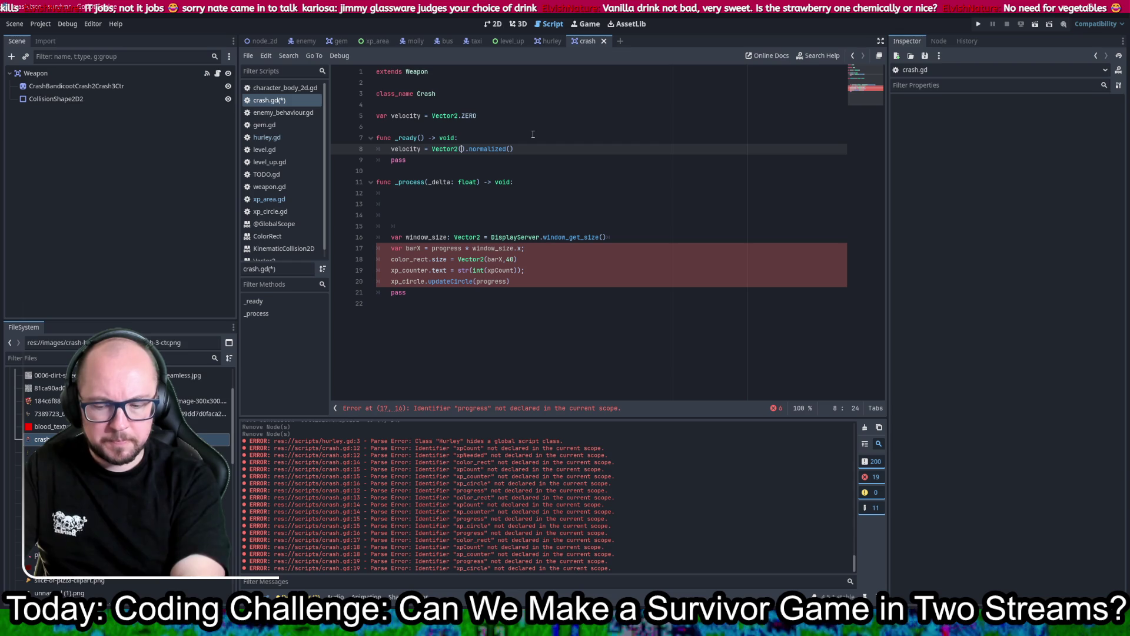
type("ran")
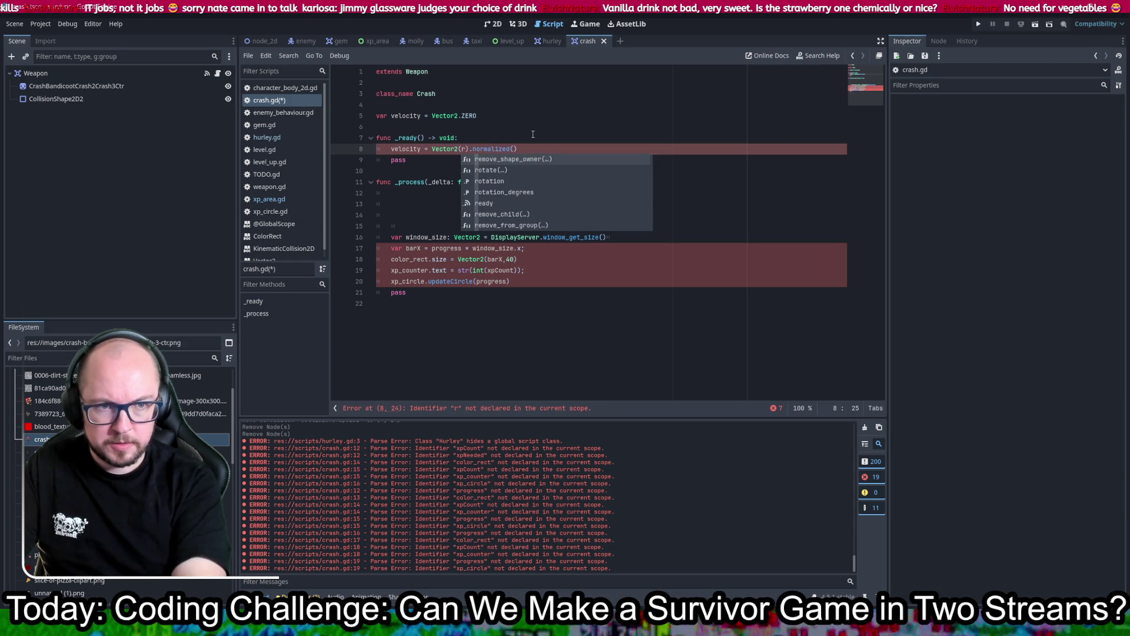
key("Return")
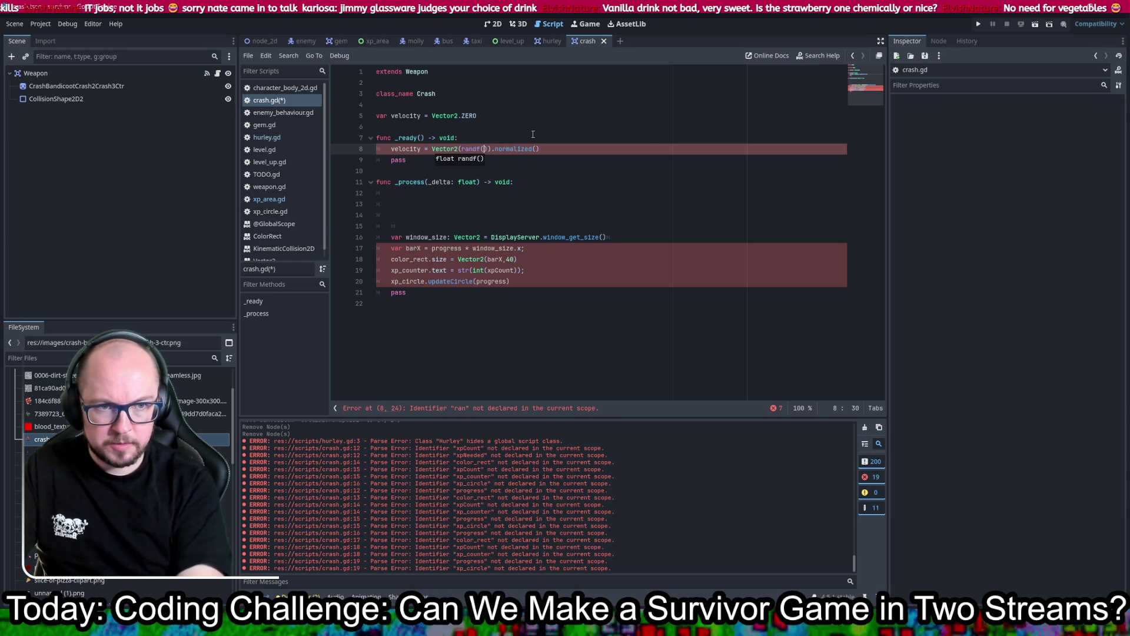
key("ctrl+s")
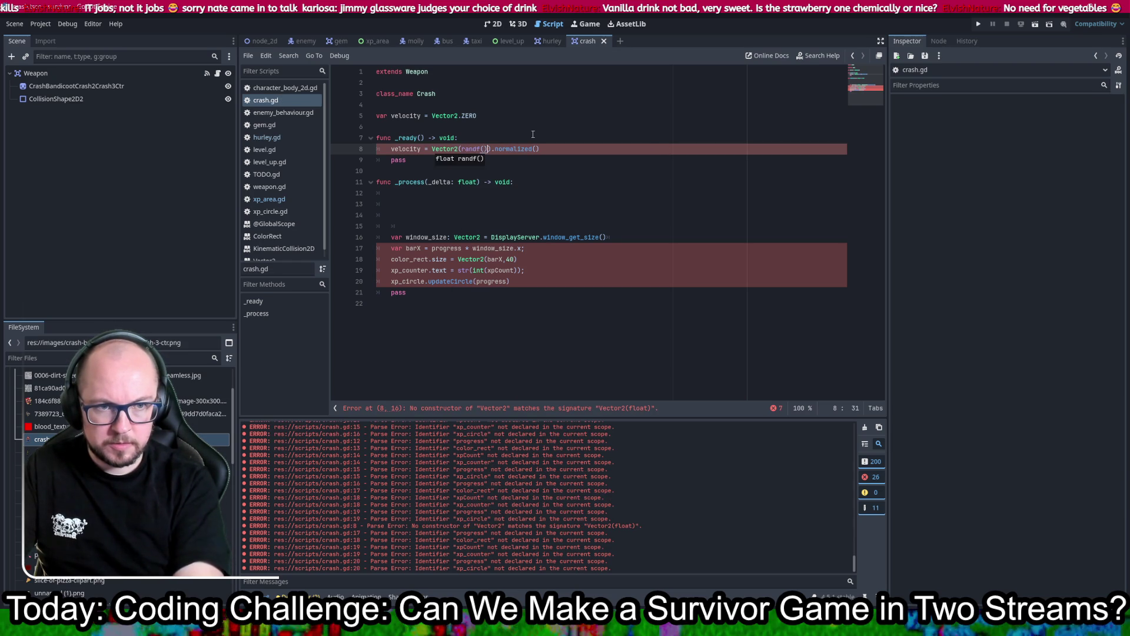
type(", rnad")
key("BackSpace")
key("BackSpace")
key("BackSpace")
type("andf")
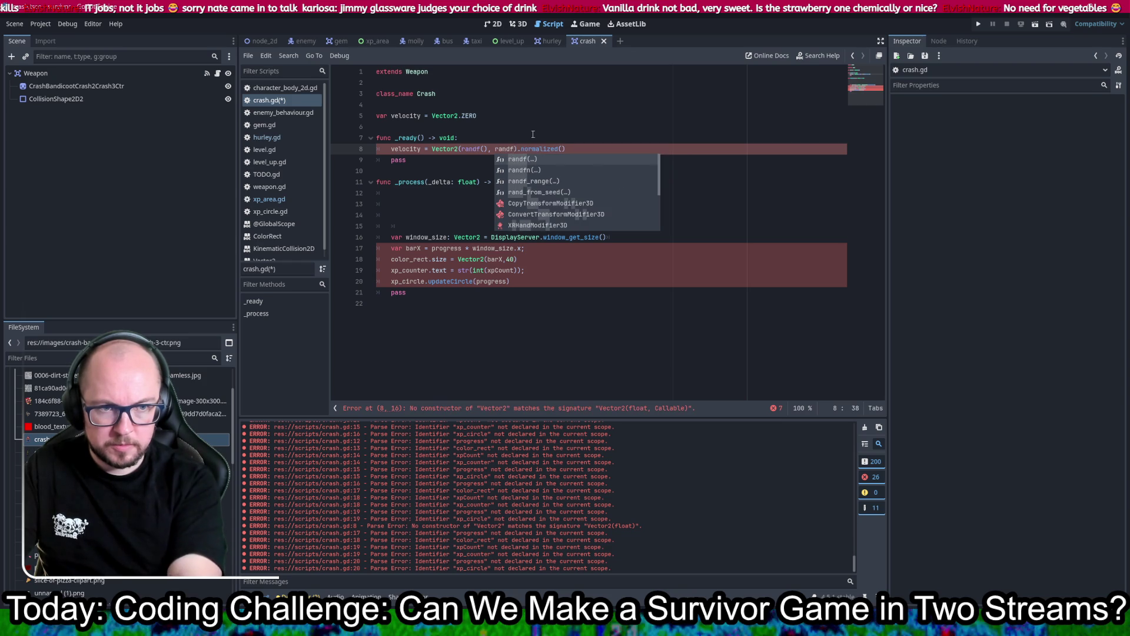
key("Return")
key("ctrl+s")
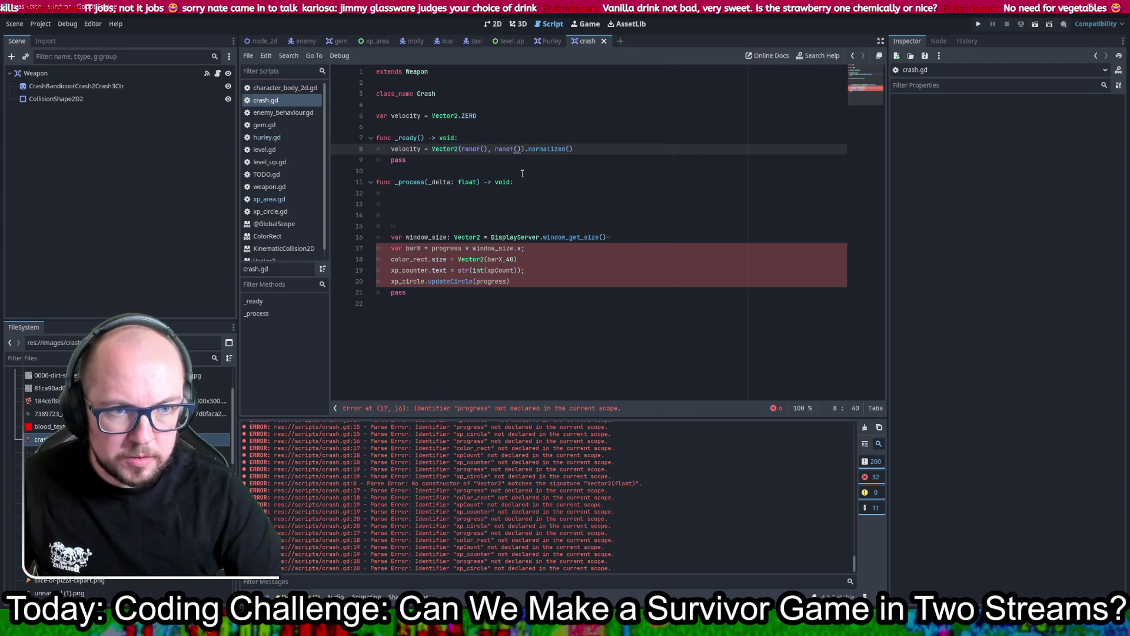
left_click(453, 206)
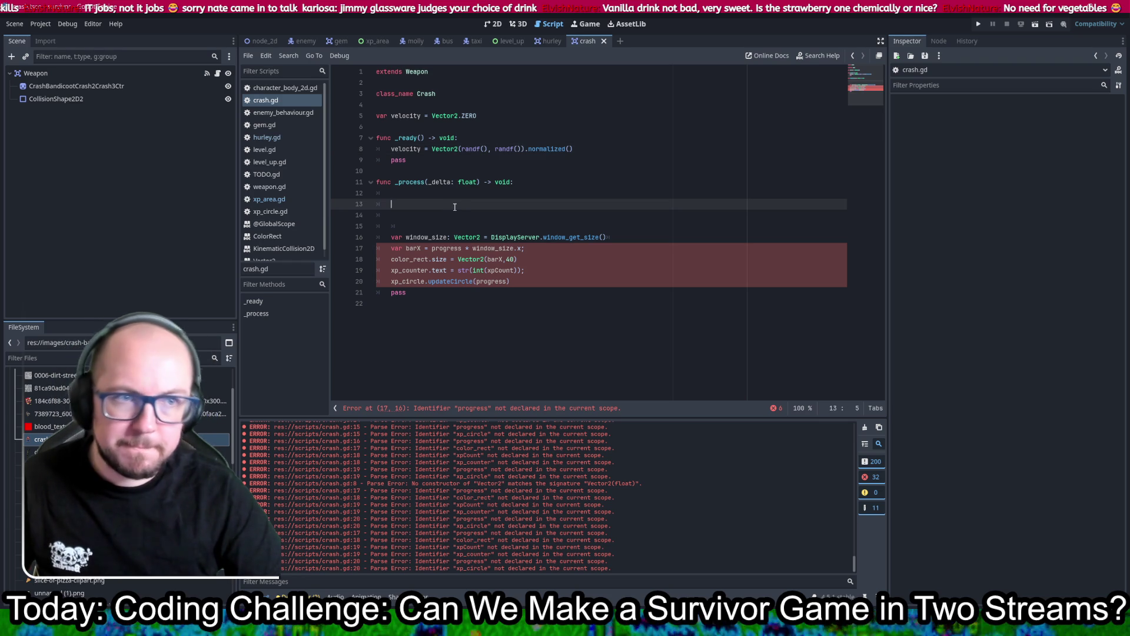
Step: Add 'position += velocity' to _process, delete pass and the leftover XP-bar lines, save, and run
type("position +=")
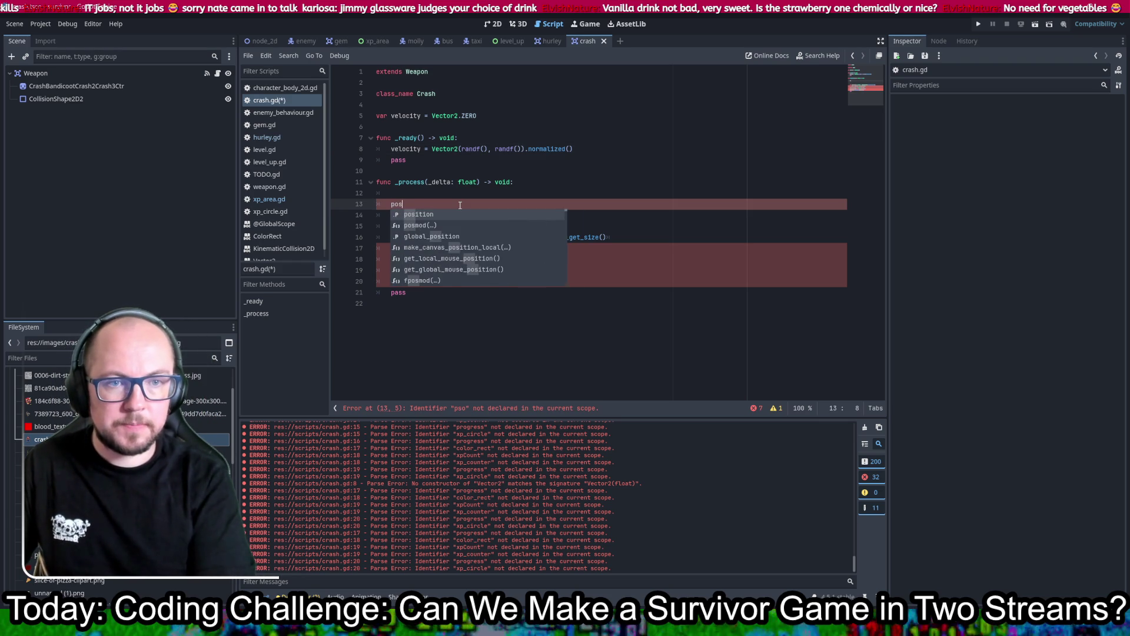
type(" velocity")
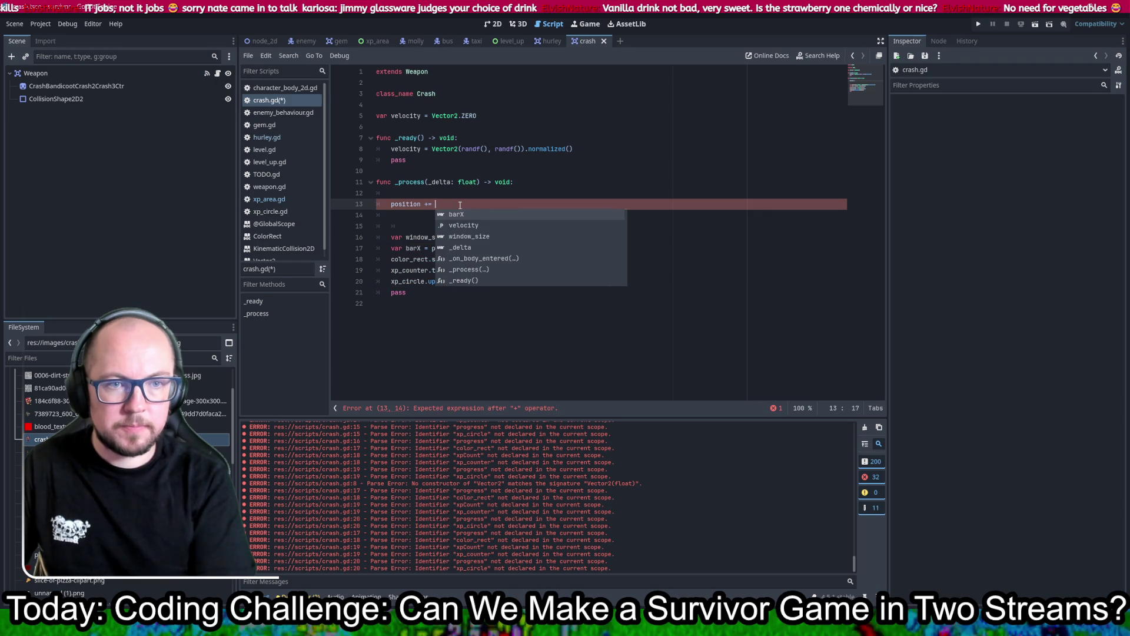
key("ctrl+s")
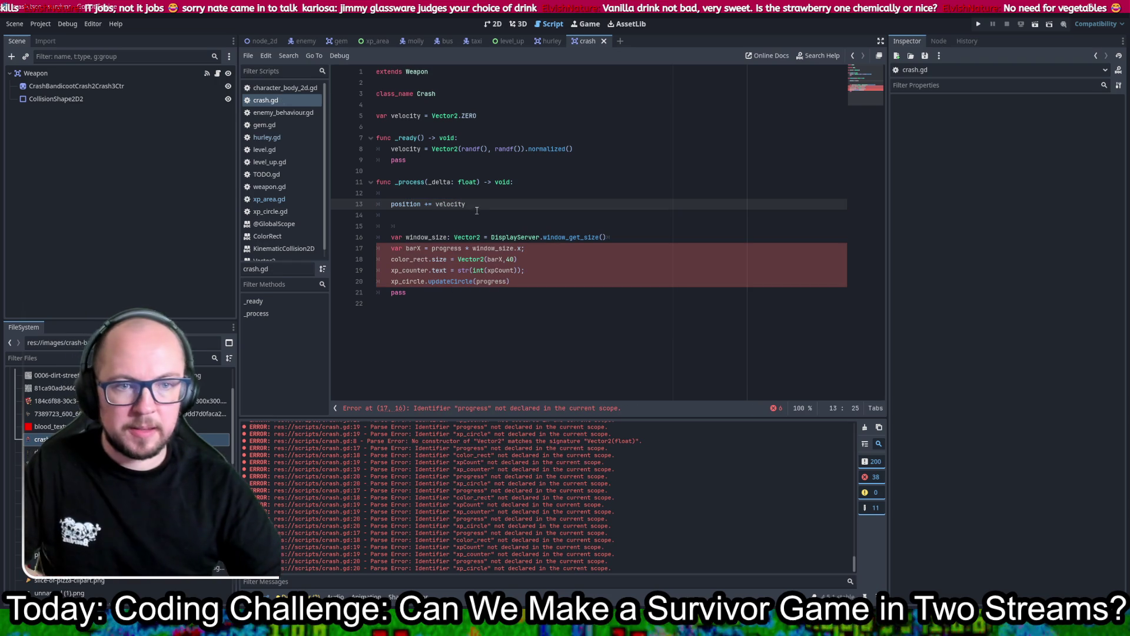
left_click(527, 283)
key("shift+Down")
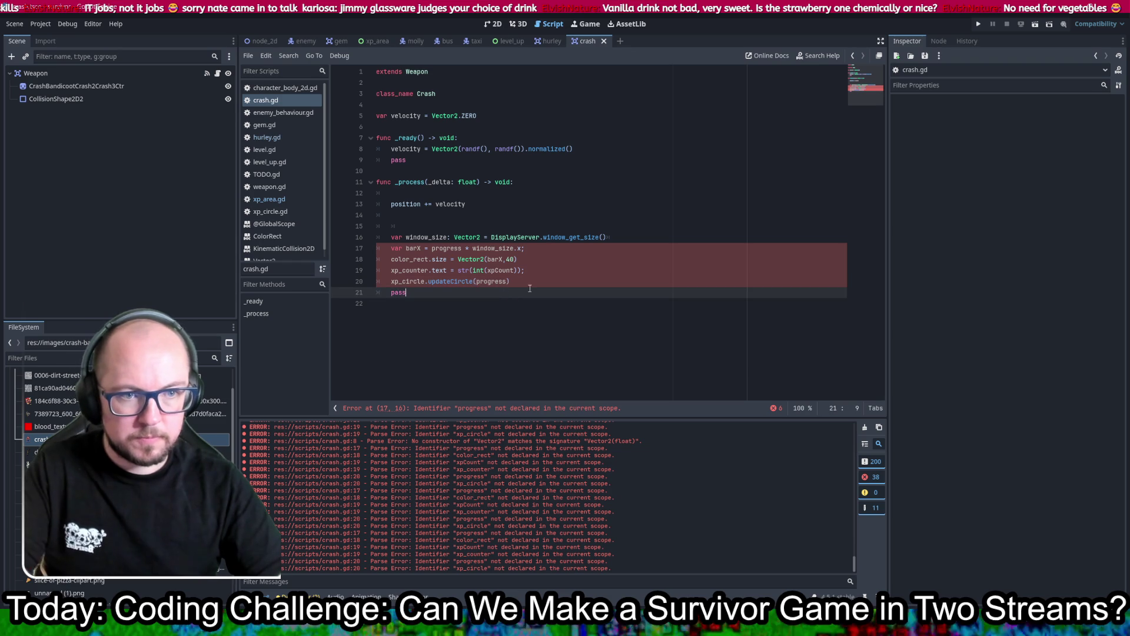
key("Delete")
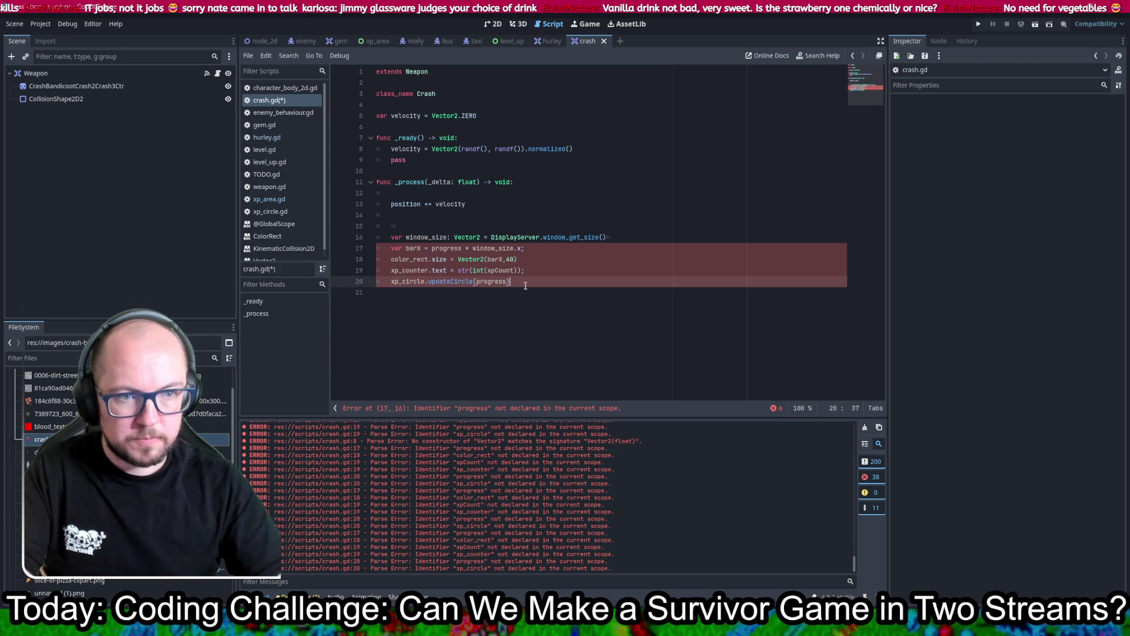
left_click_drag(536, 275, 630, 241)
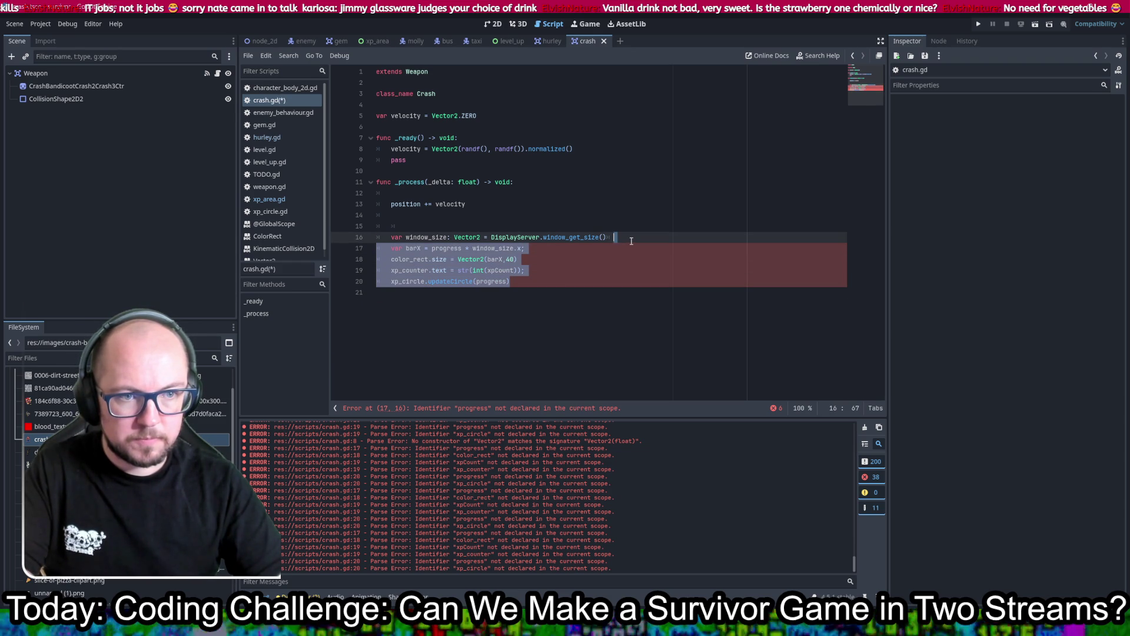
key("Delete")
key("ctrl+s")
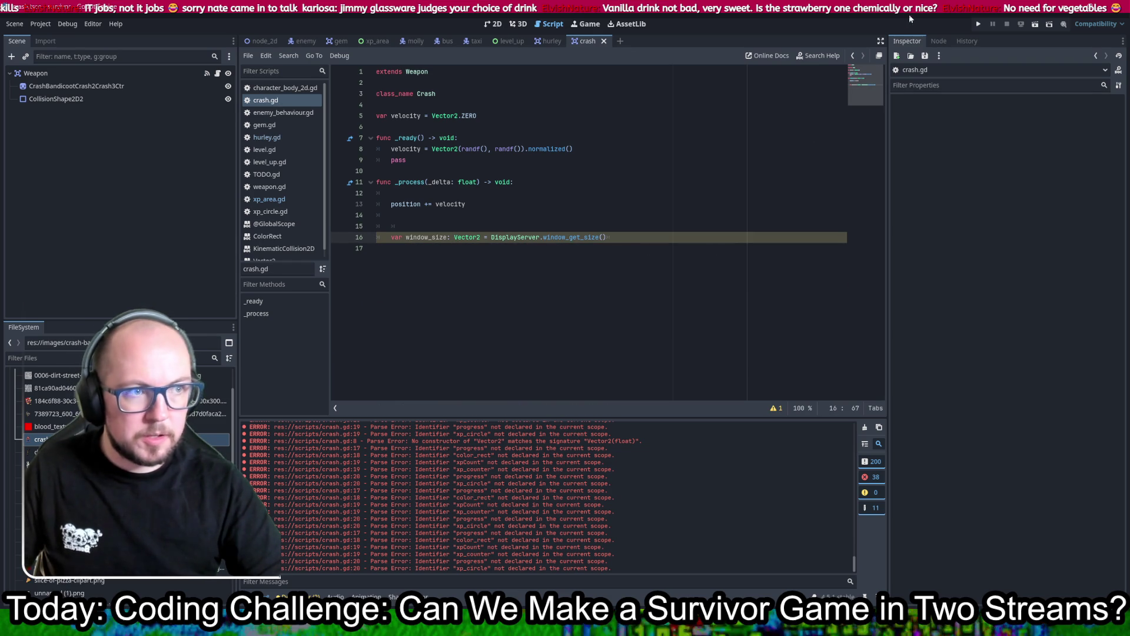
left_click(975, 23)
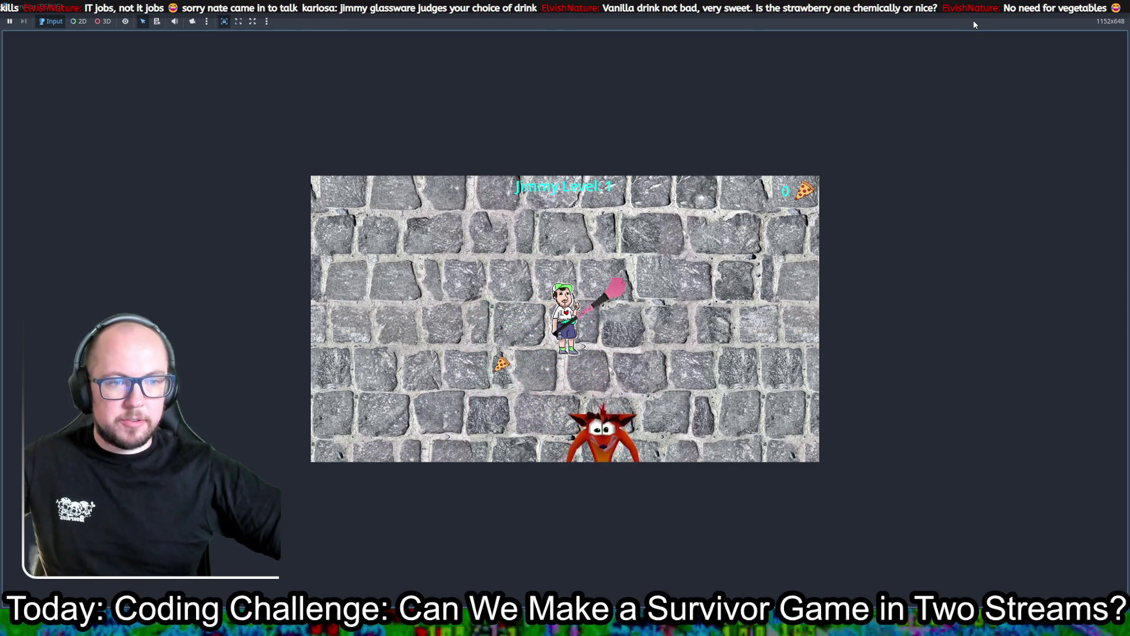
Step: Close the running game window to end the test run
left_click(1113, 4)
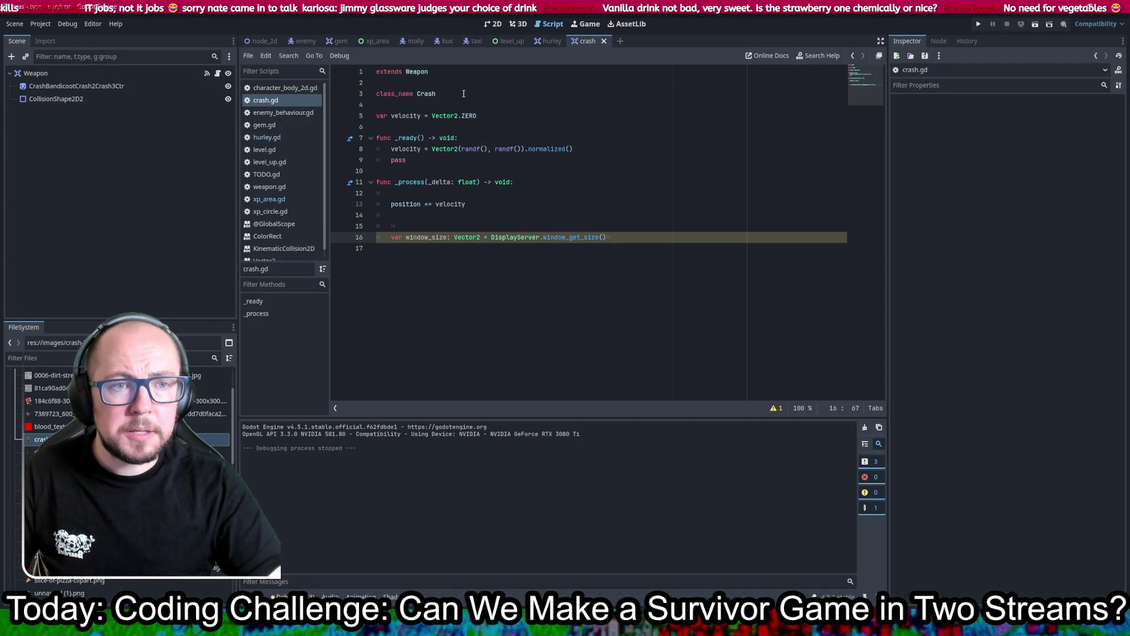
Step: Declare 'var speed = 100.0' below the velocity declaration in crash.gd and save
left_click(500, 115)
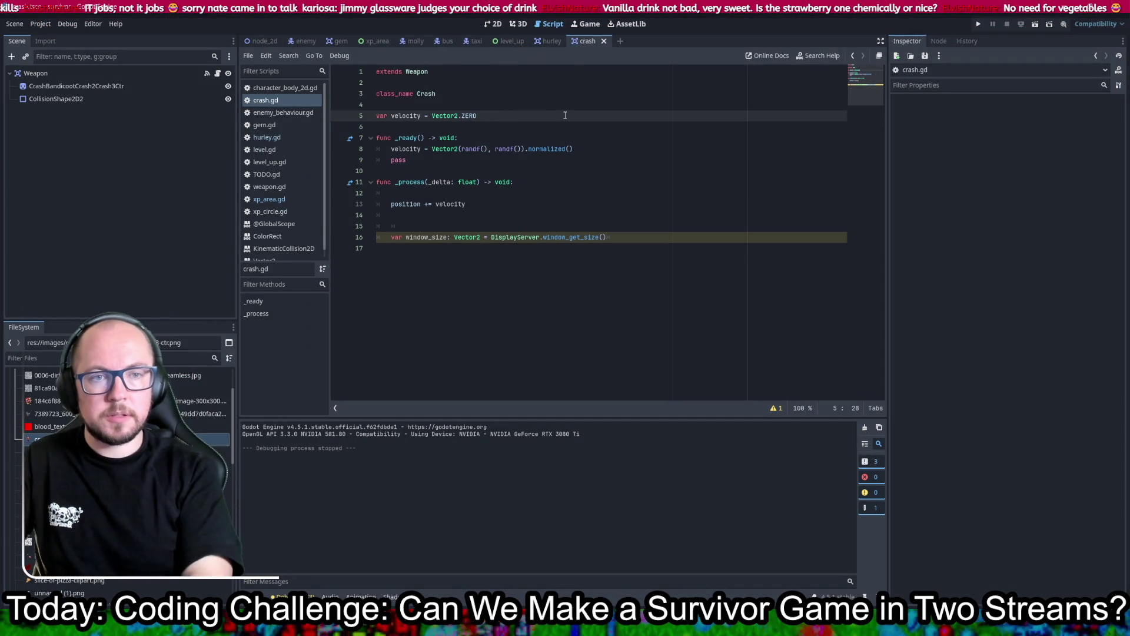
key("Return")
key("Return")
type("var spee")
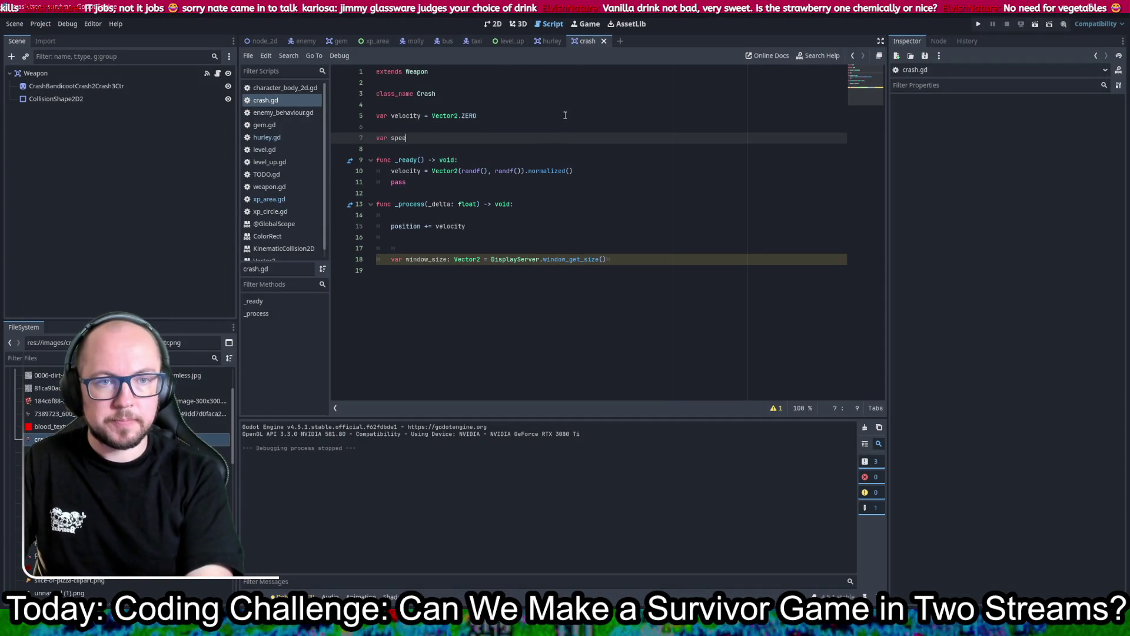
type("100")
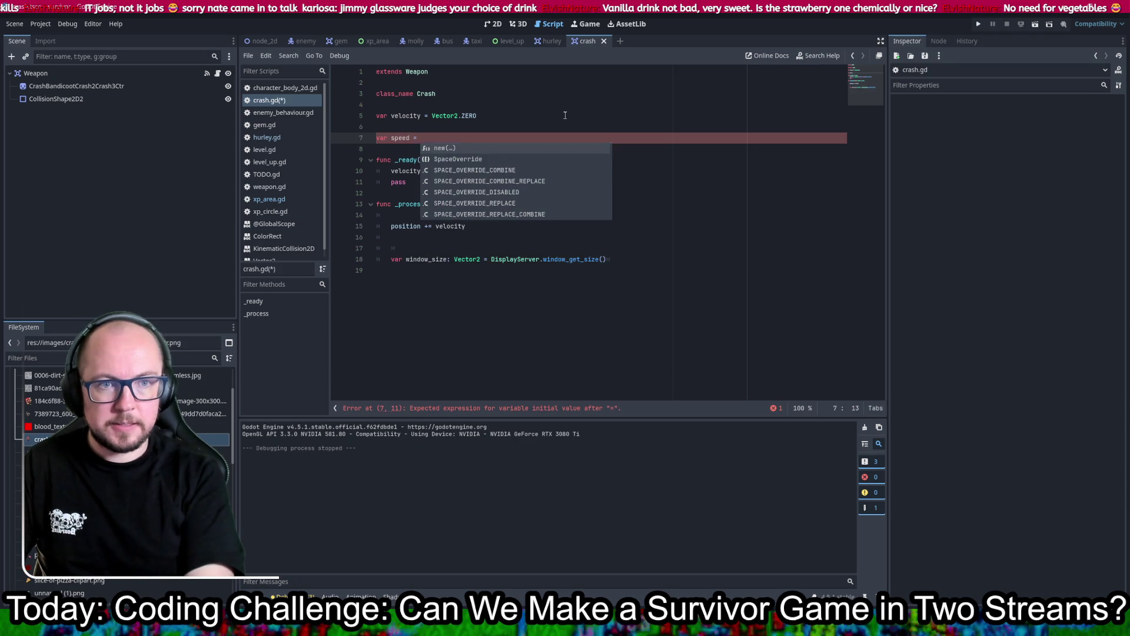
key("ctrl+s")
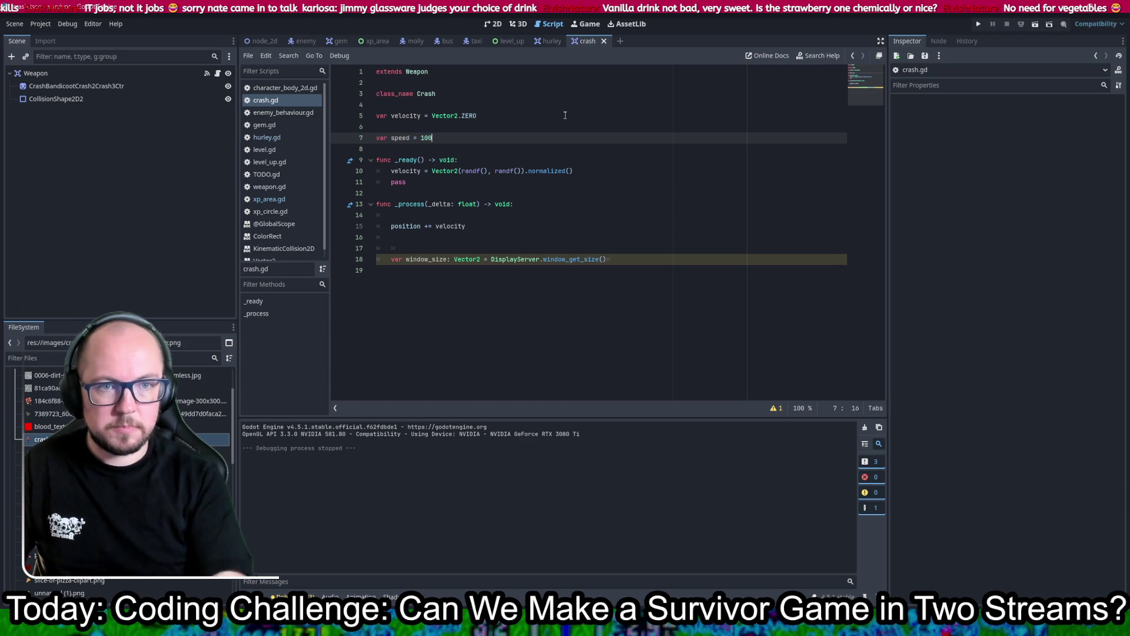
type(".0")
double_click(396, 138)
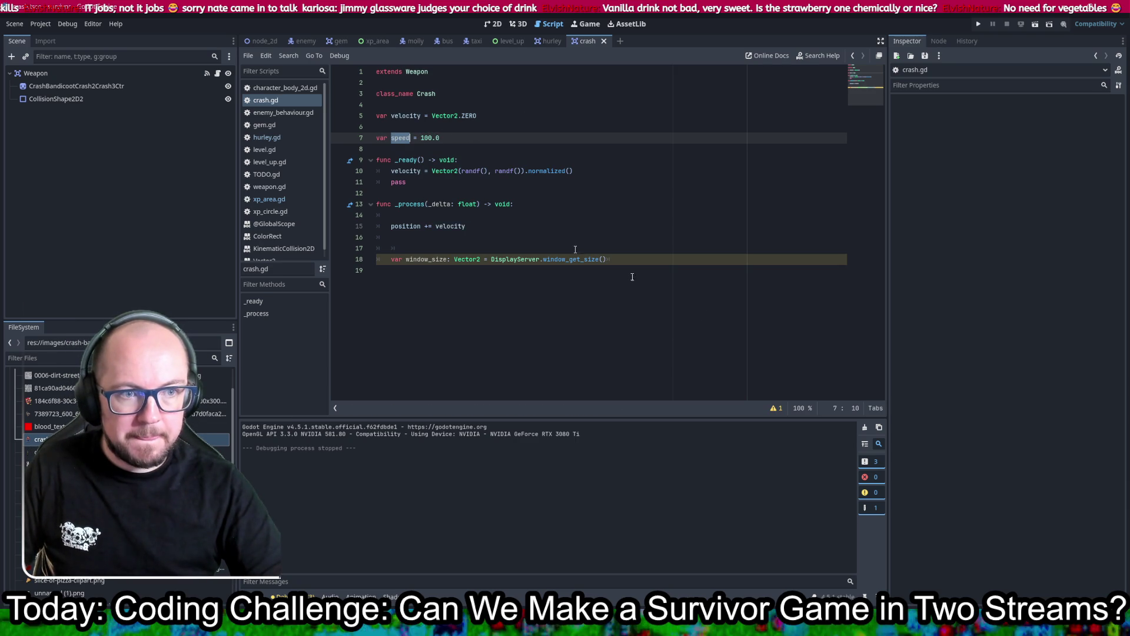
Step: Multiply the position update by speed so it adds velocity*speed each frame
left_click(607, 259)
type("*speed")
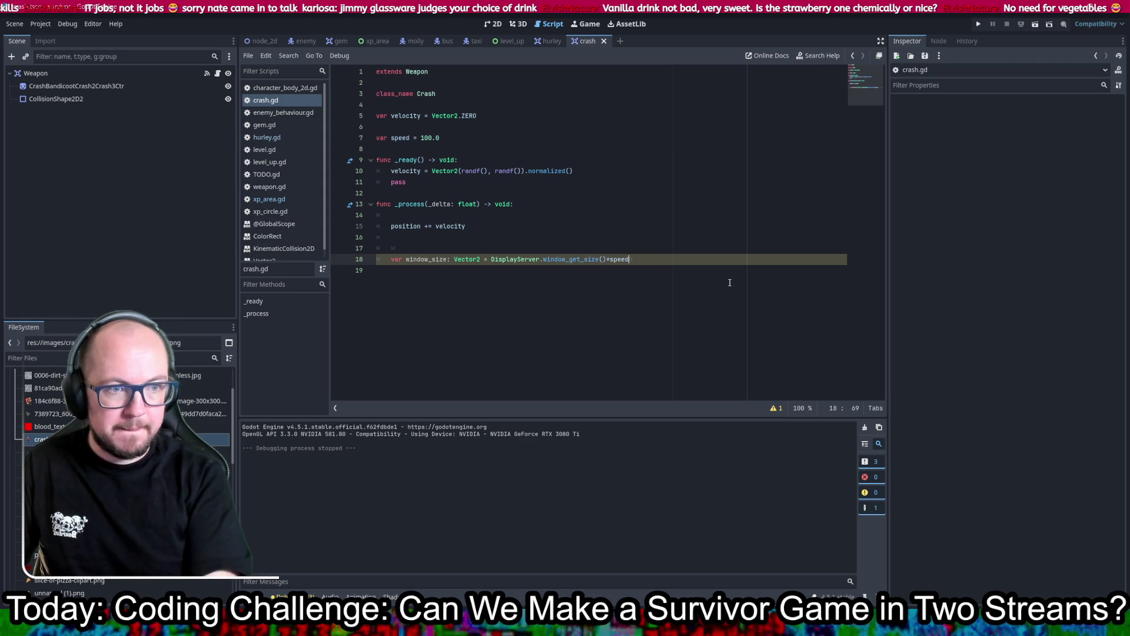
left_click(729, 229)
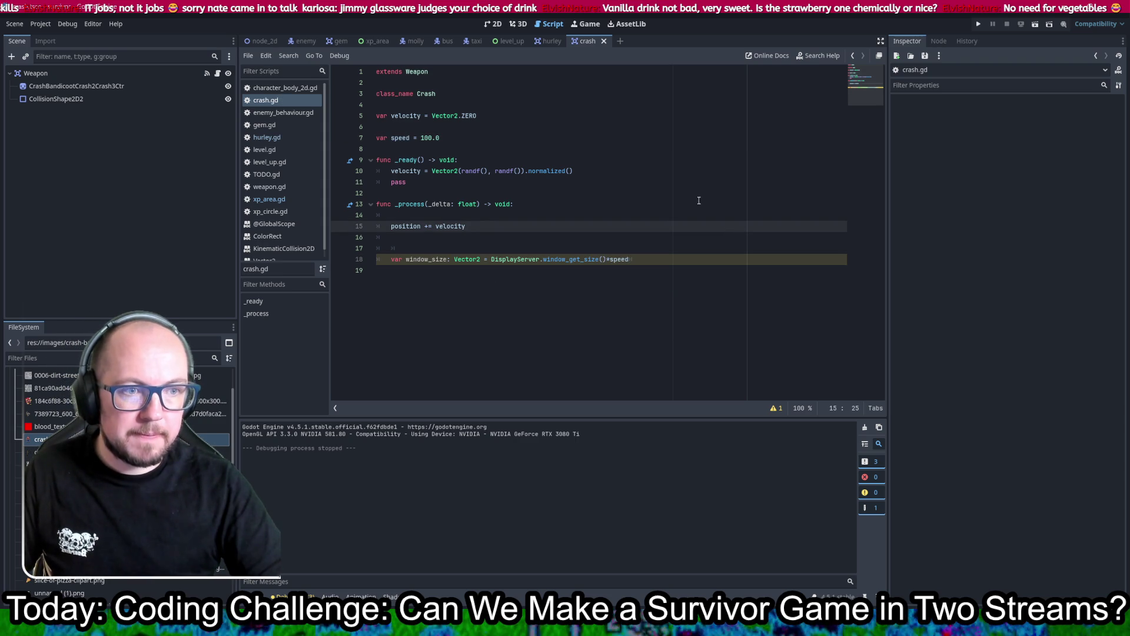
left_click(724, 268)
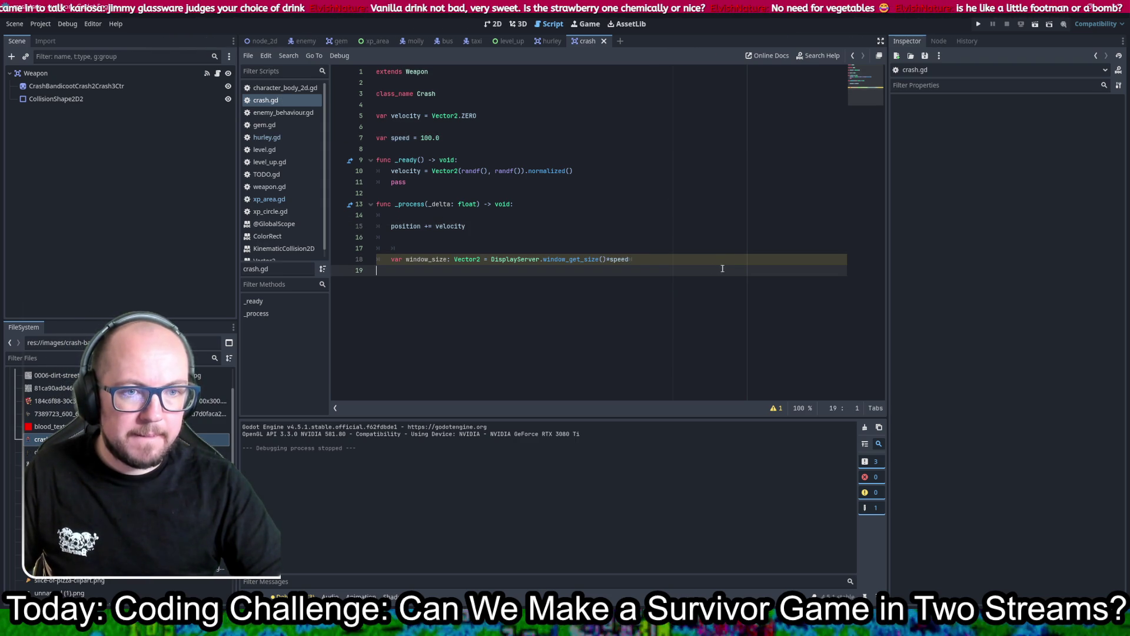
left_click(686, 262)
key("ctrl+BackSpace")
key("BackSpace")
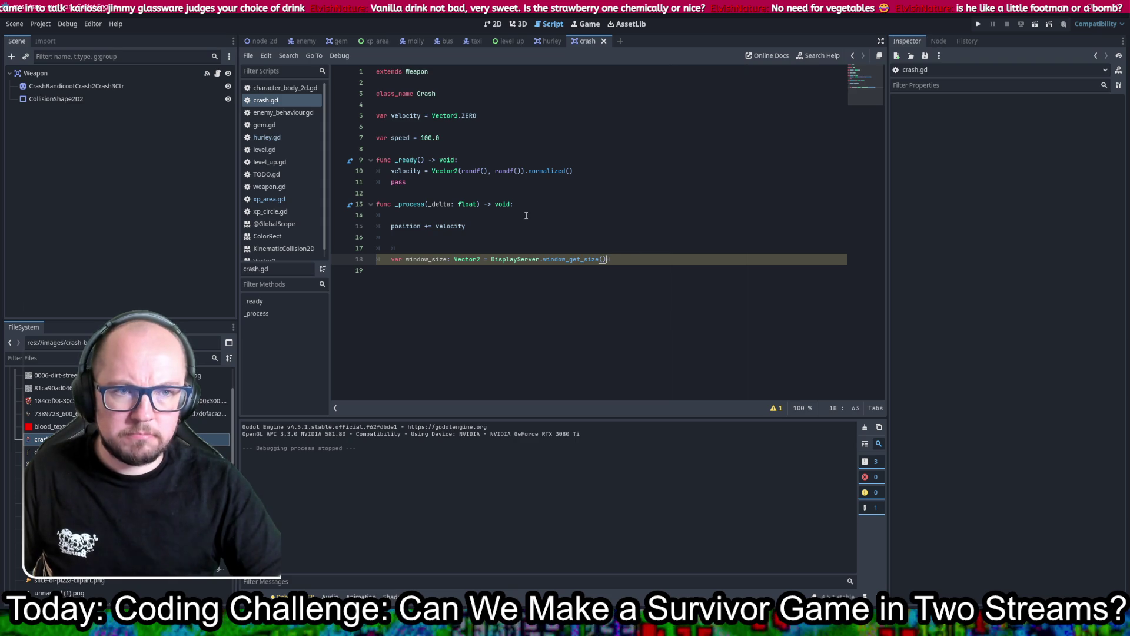
left_click(580, 227)
type("speed")
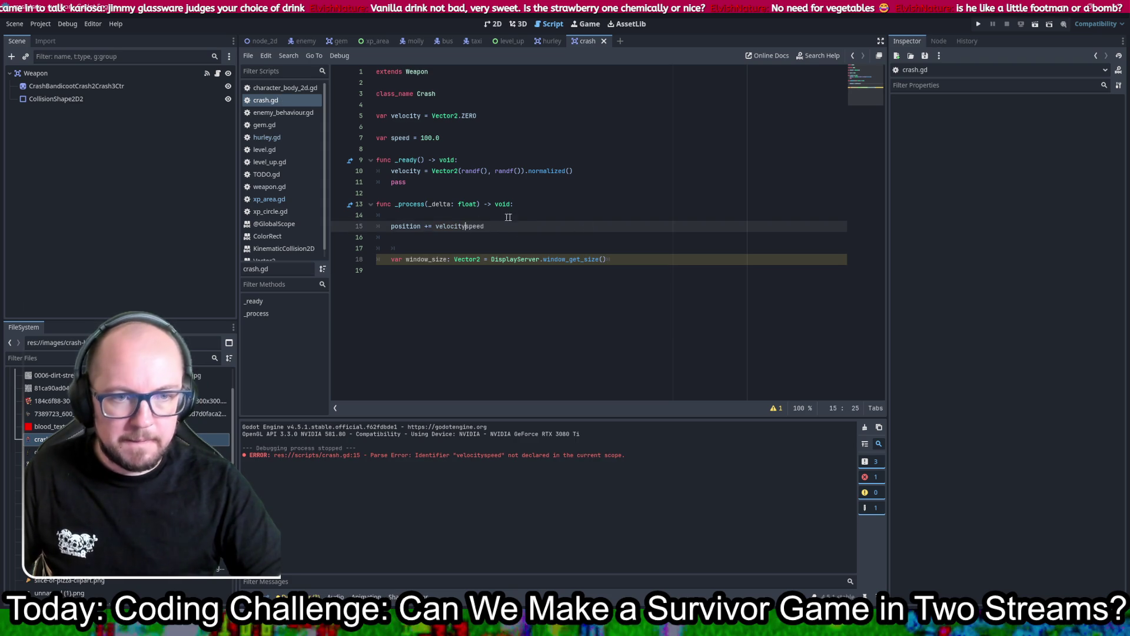
type("*")
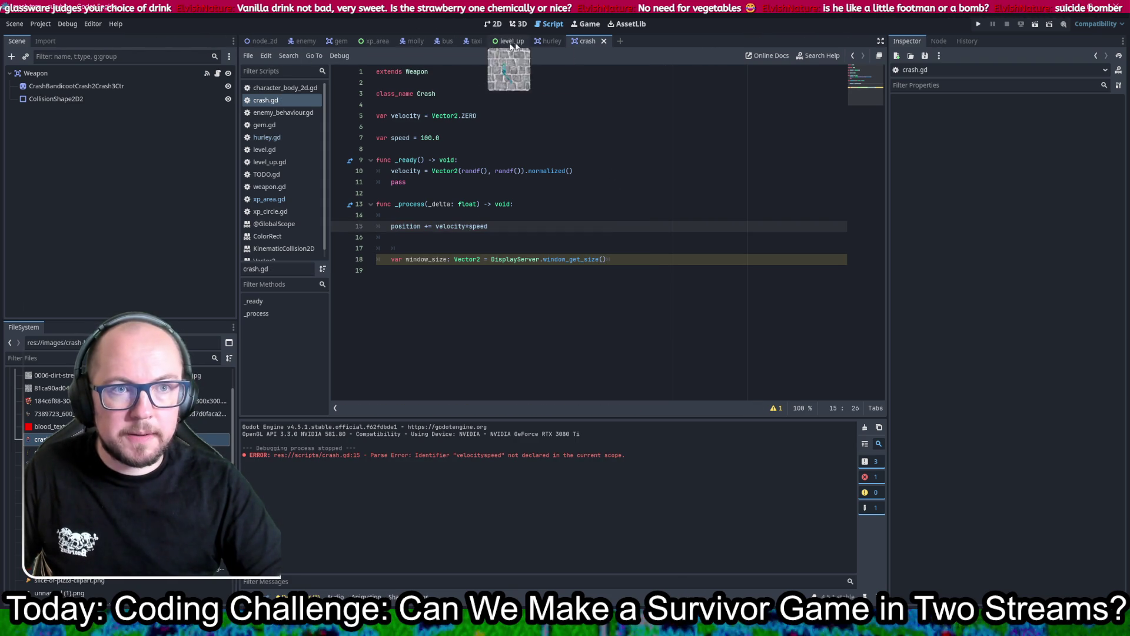
left_click(493, 23)
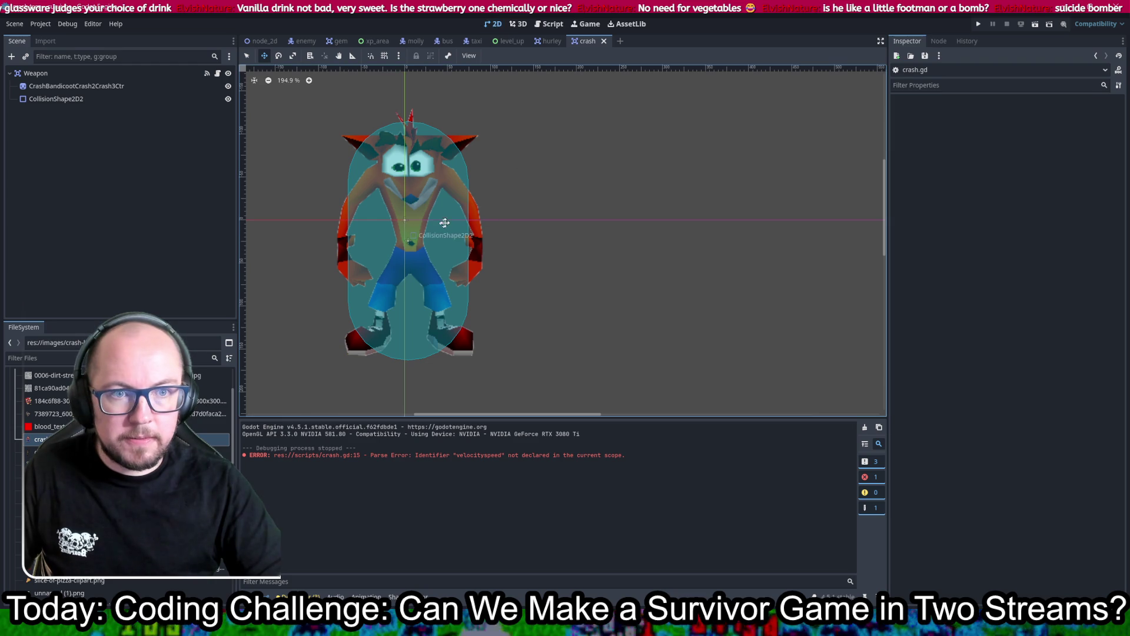
Step: Shrink the Crash sprite's scale to 0.355 and move it back to the scene origin
left_click(129, 85)
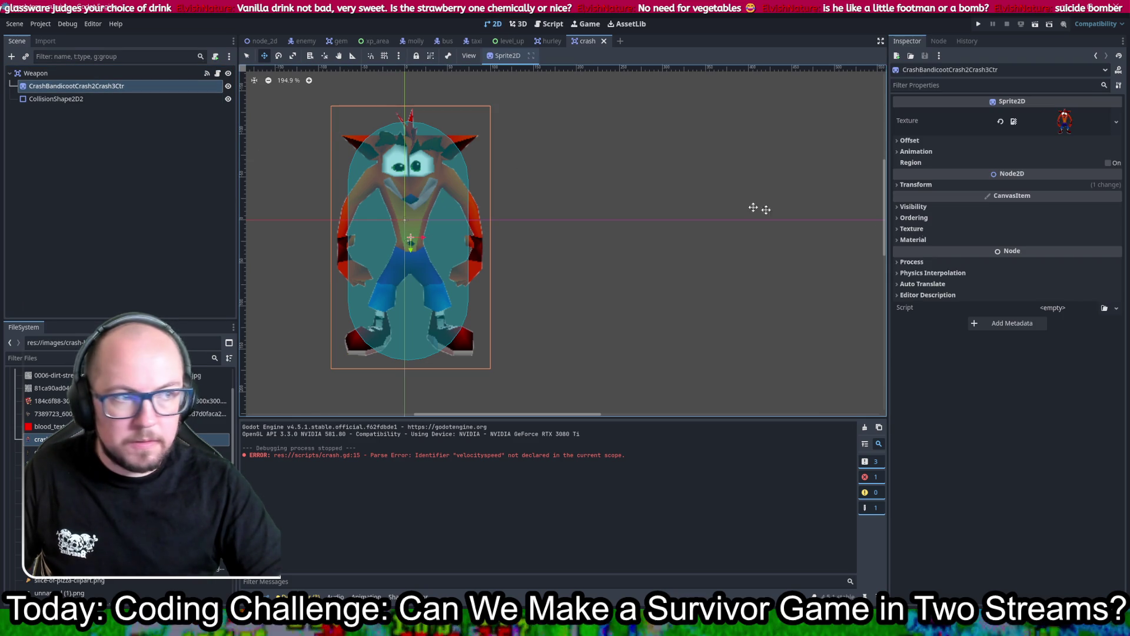
left_click(1079, 125)
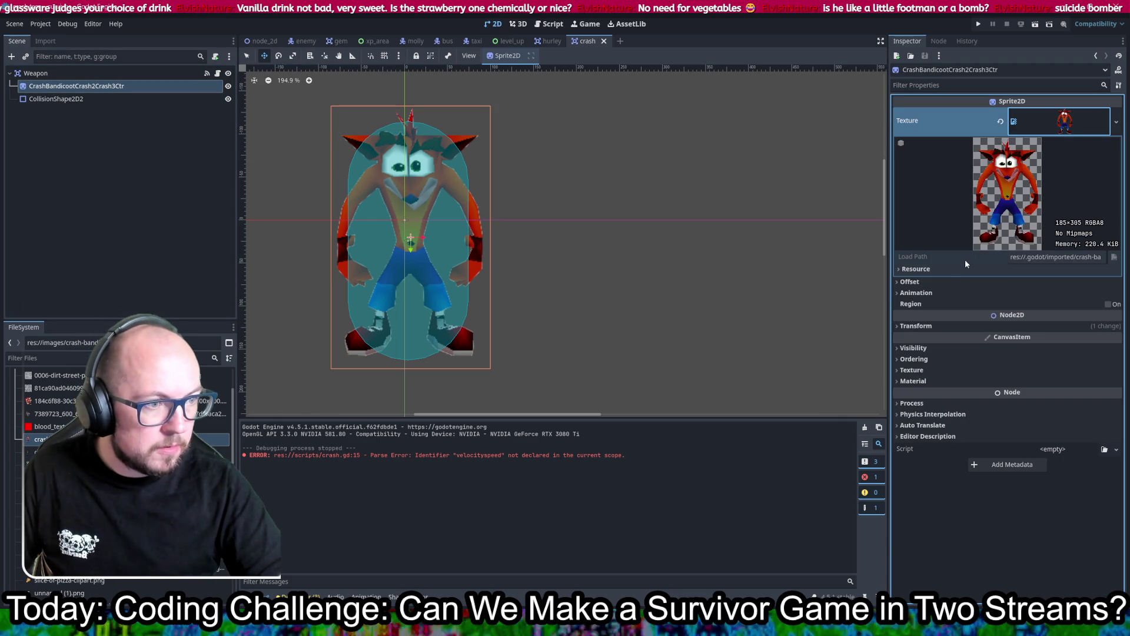
left_click(930, 328)
left_click_drag(1065, 387, 1017, 387)
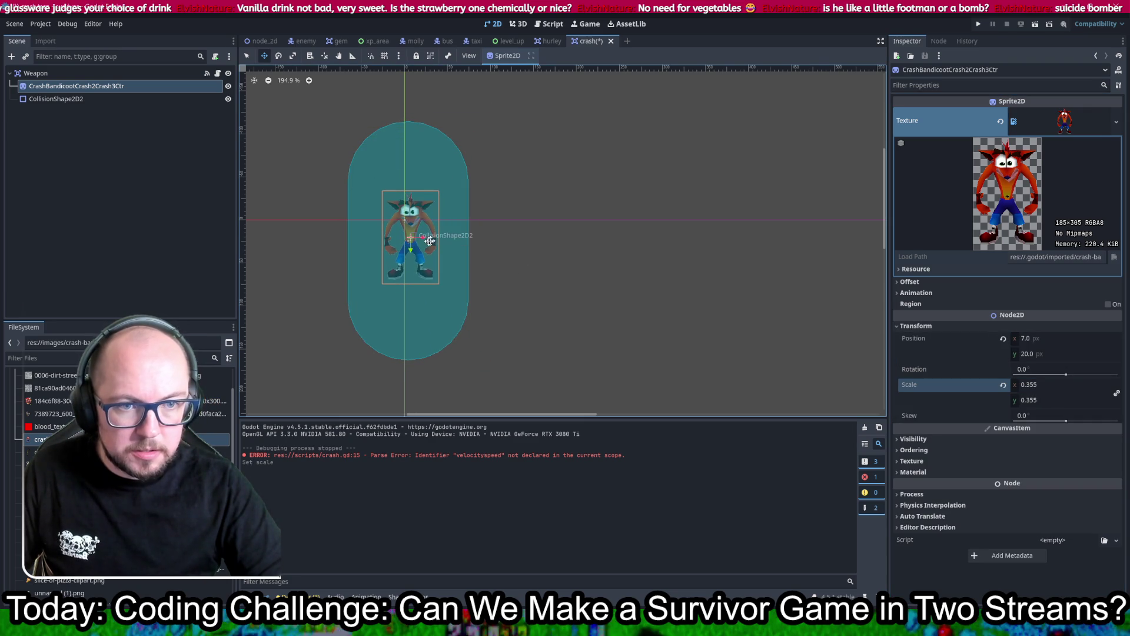
scroll(431, 239, "up", 8)
left_click_drag(429, 242, 414, 195)
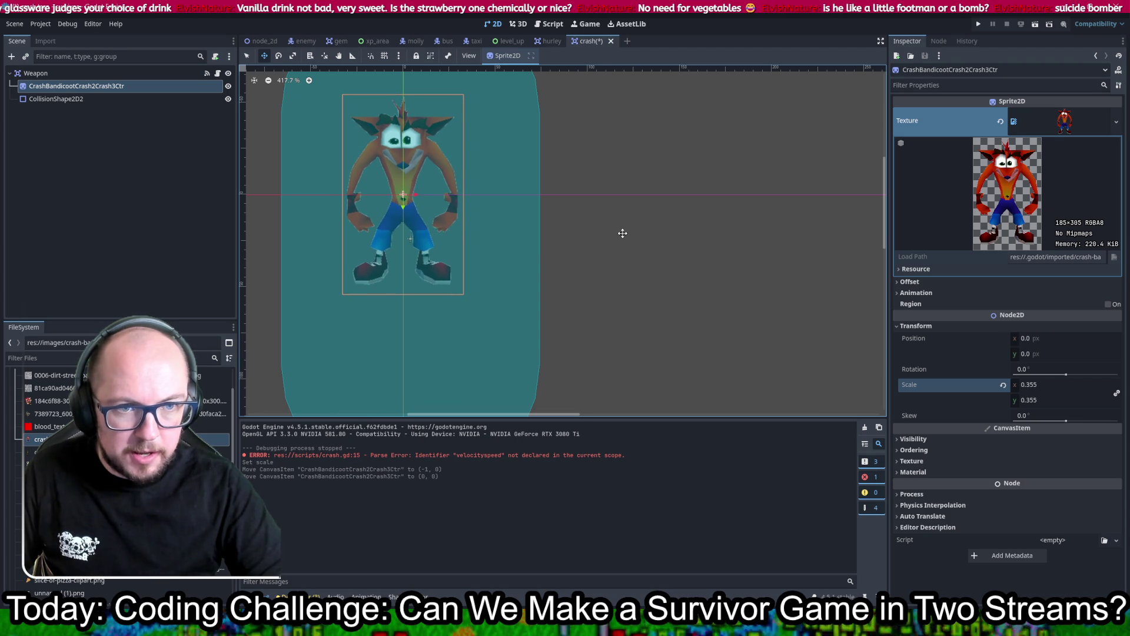
scroll(623, 233, "down", 5)
Step: Recentre the capsule collision shape and narrow it to radius 31.42, height 97.13, then save
left_click(56, 98)
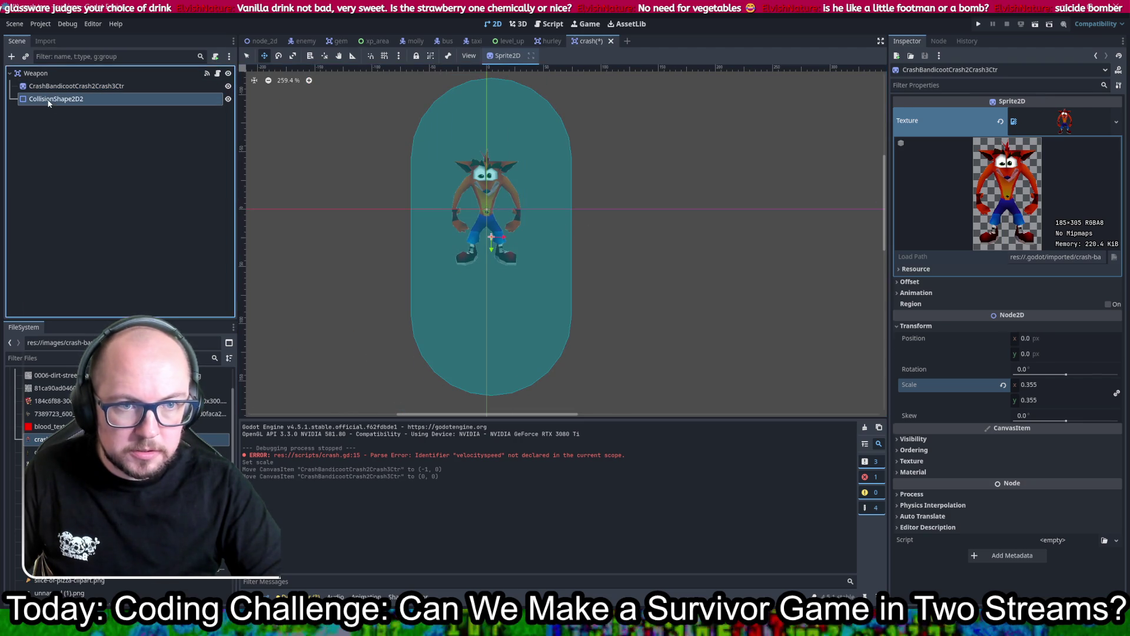
left_click_drag(496, 233, 489, 205)
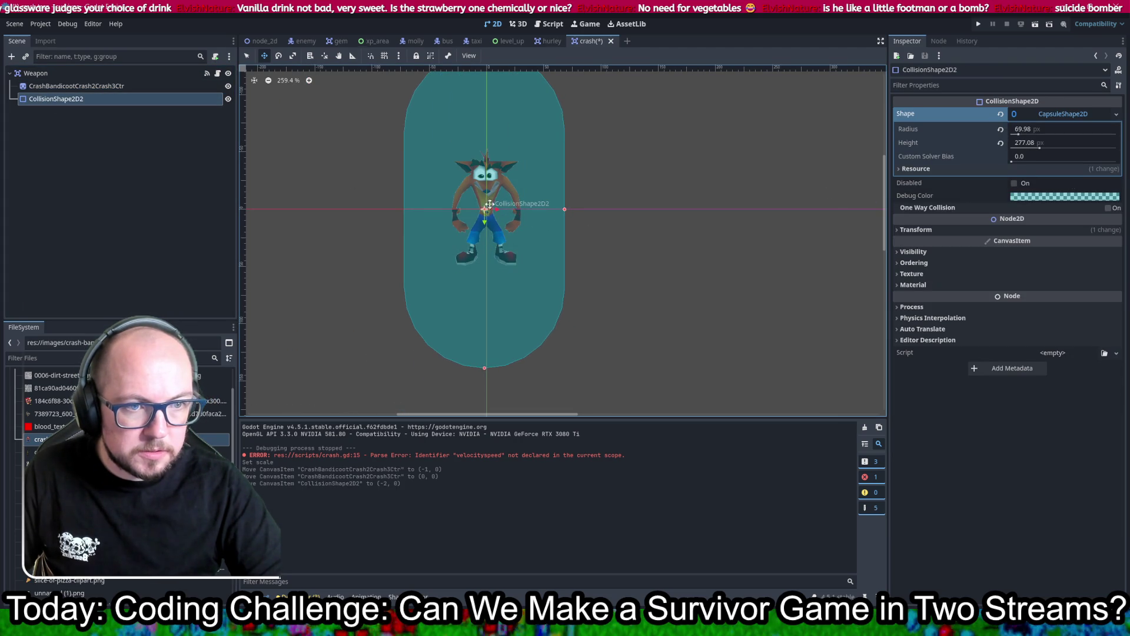
scroll(476, 234, "up", 5)
left_click_drag(597, 272, 618, 273)
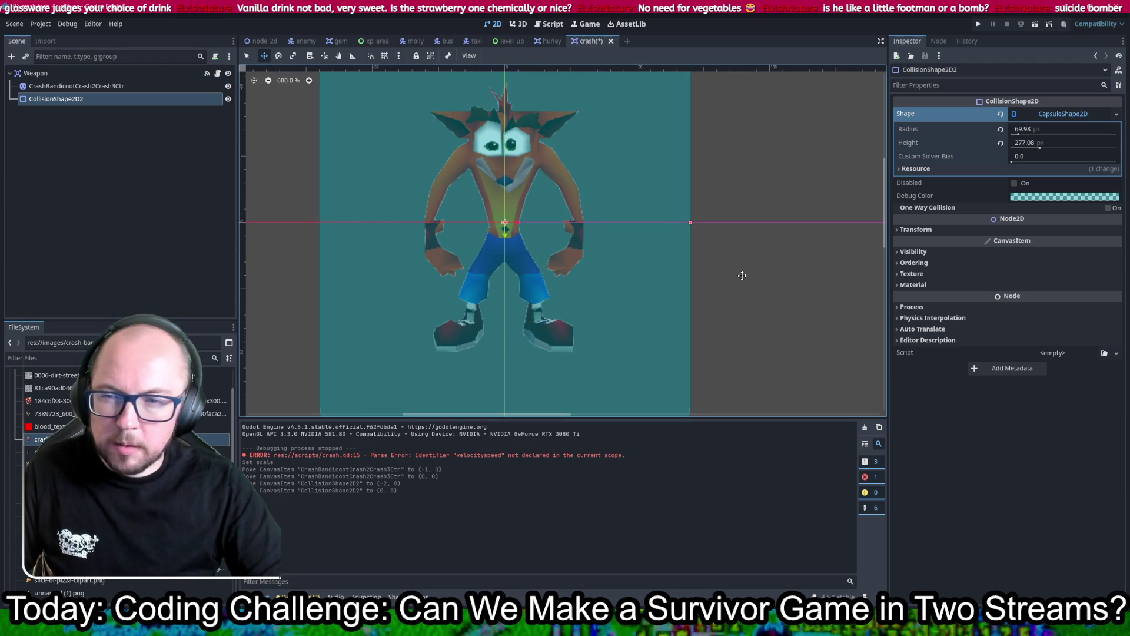
key("ctrl+s")
scroll(742, 275, "down", 5)
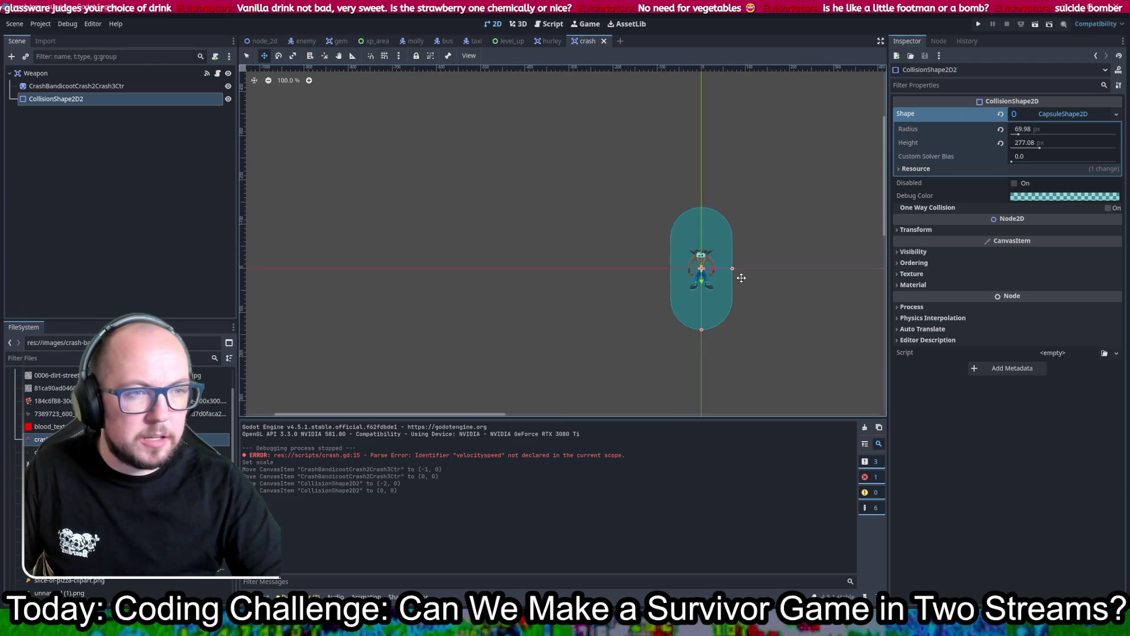
scroll(741, 278, "up", 4)
scroll(735, 280, "down", 3)
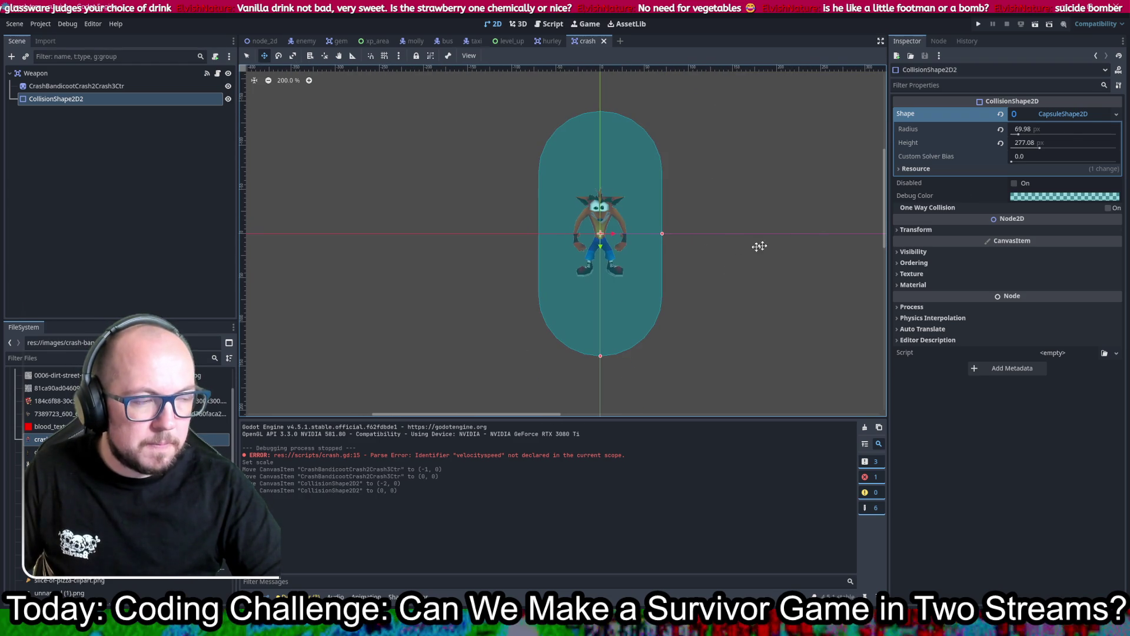
left_click_drag(1018, 134, 1021, 154)
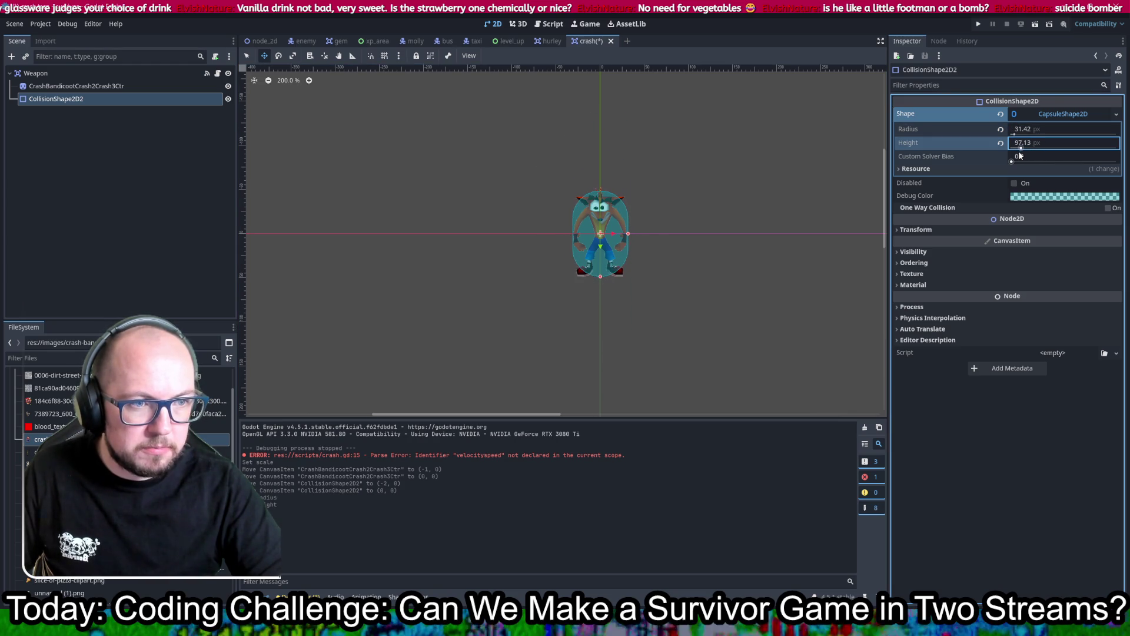
scroll(607, 236, "up", 3)
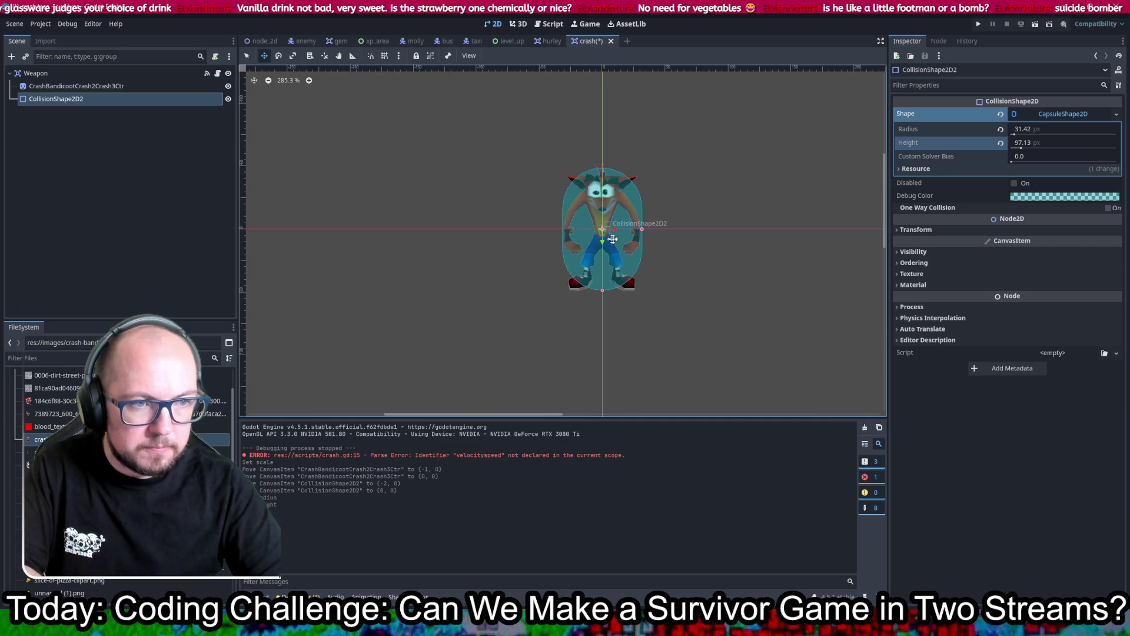
key("ctrl+s")
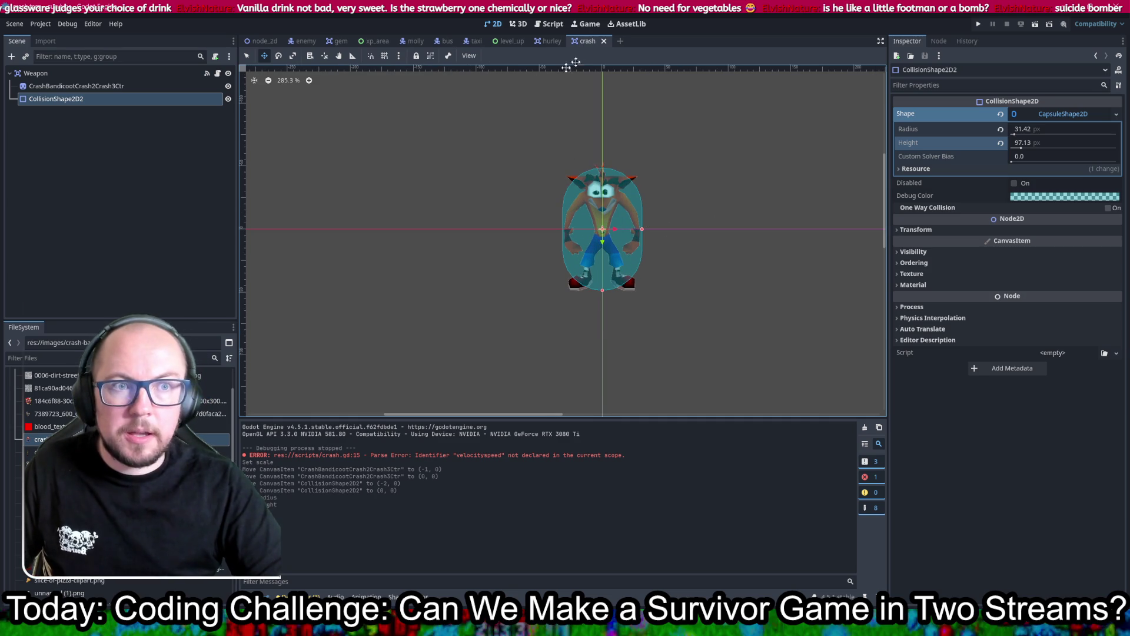
Step: Test-run the smaller Crash, lower crash.gd's speed from 100.0 to 10.0, and rerun
left_click(978, 23)
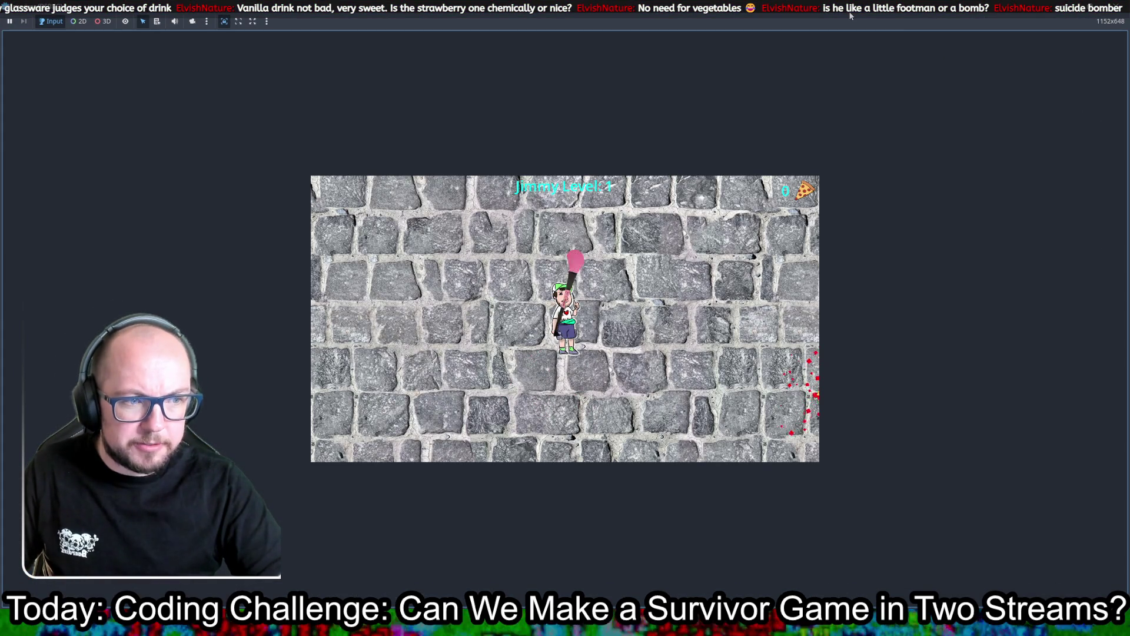
key("F8")
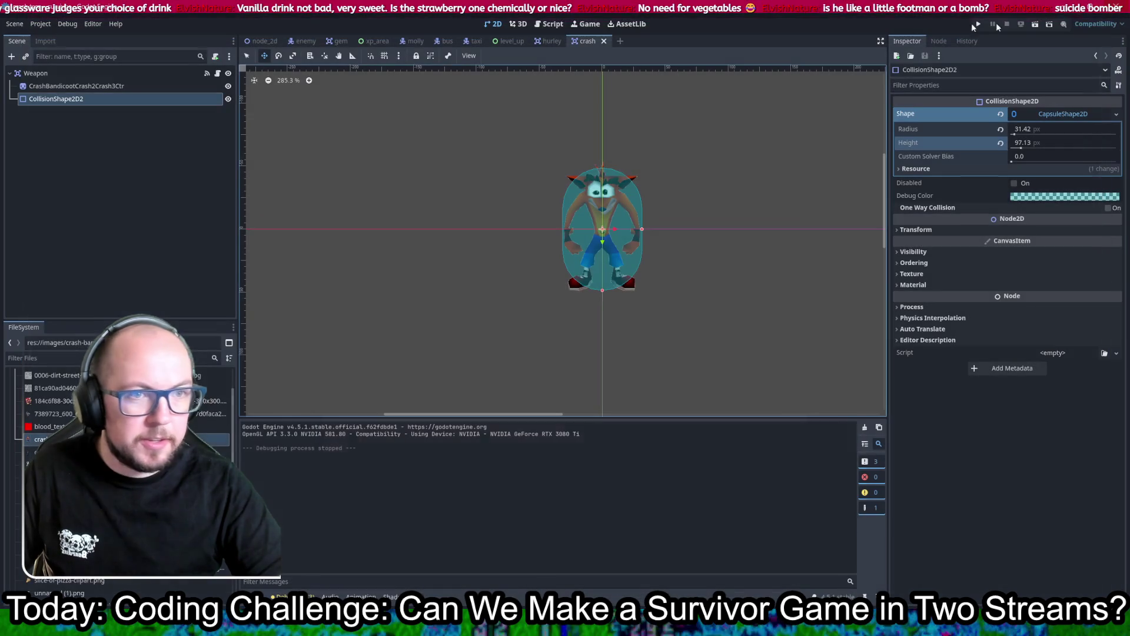
left_click(547, 24)
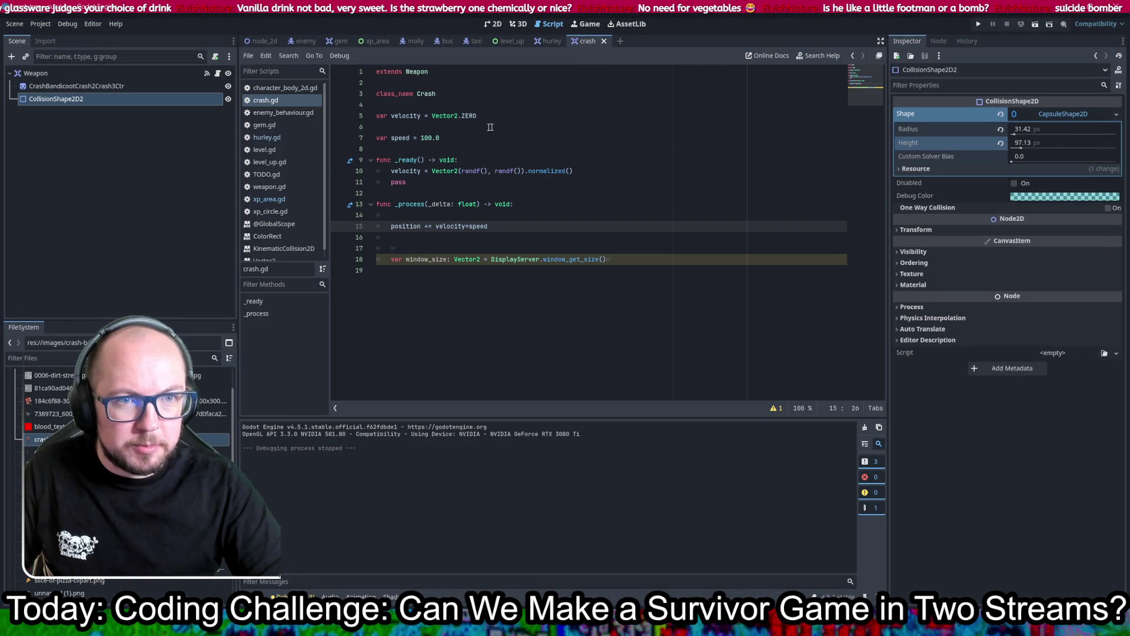
left_click(424, 137)
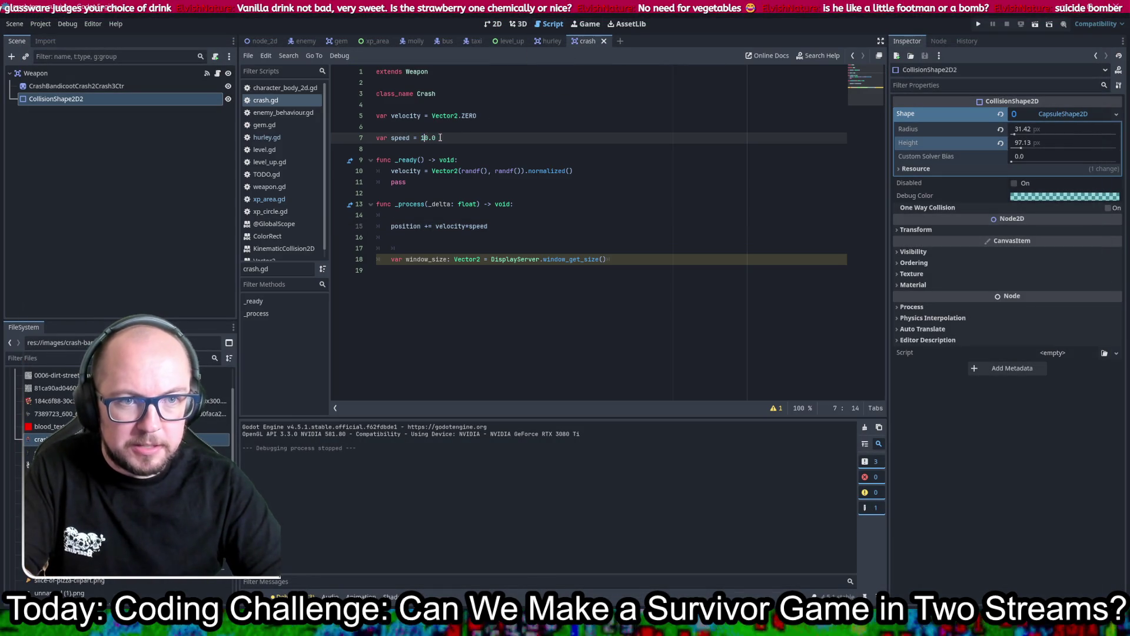
left_click(980, 24)
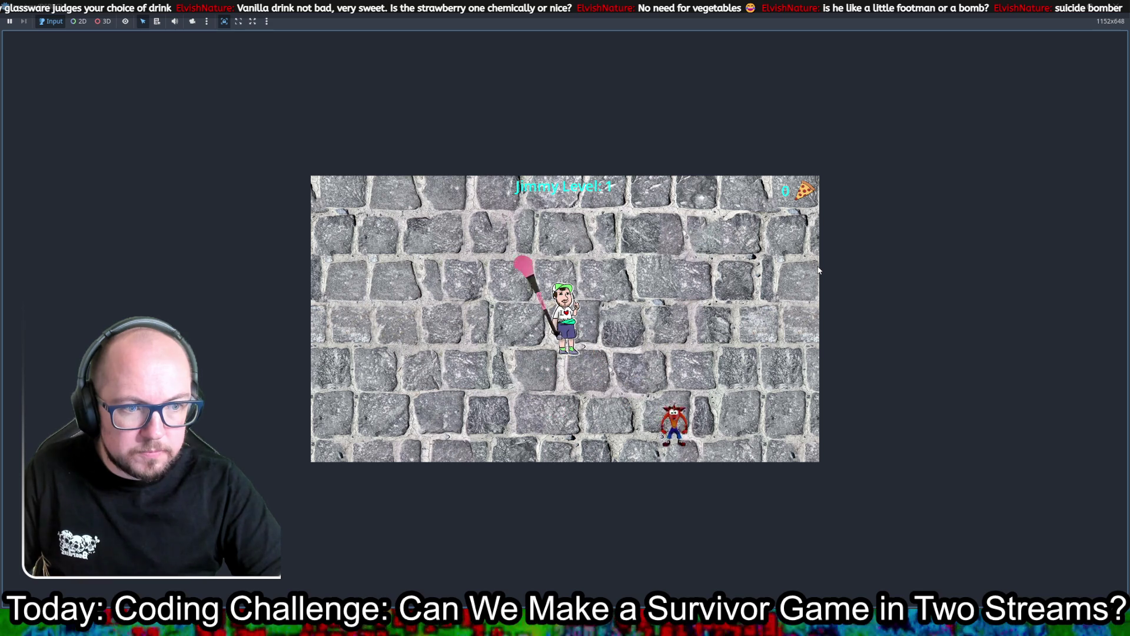
key("F8")
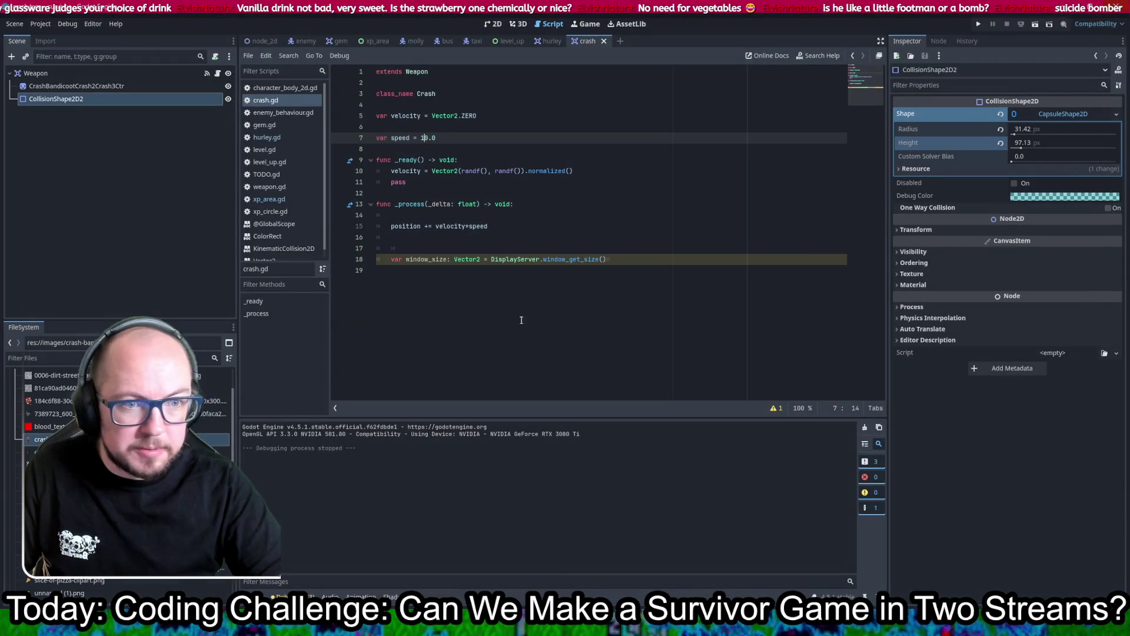
left_click(590, 281)
left_click(529, 226)
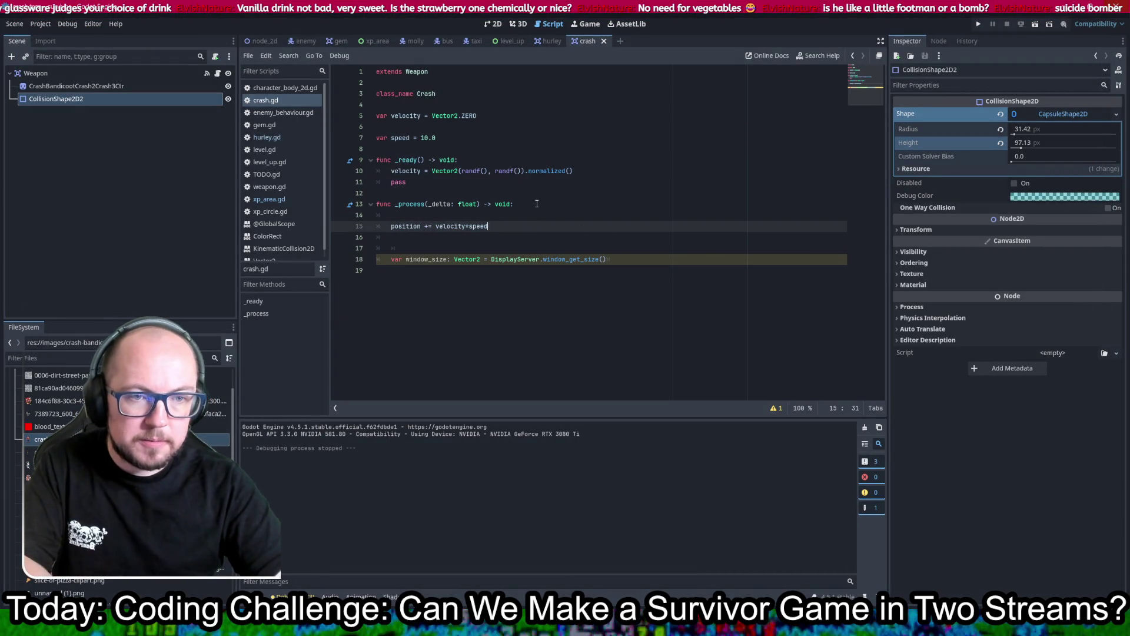
Step: Multiply the movement line by delta and rename the _delta parameter to delta
key("Delete")
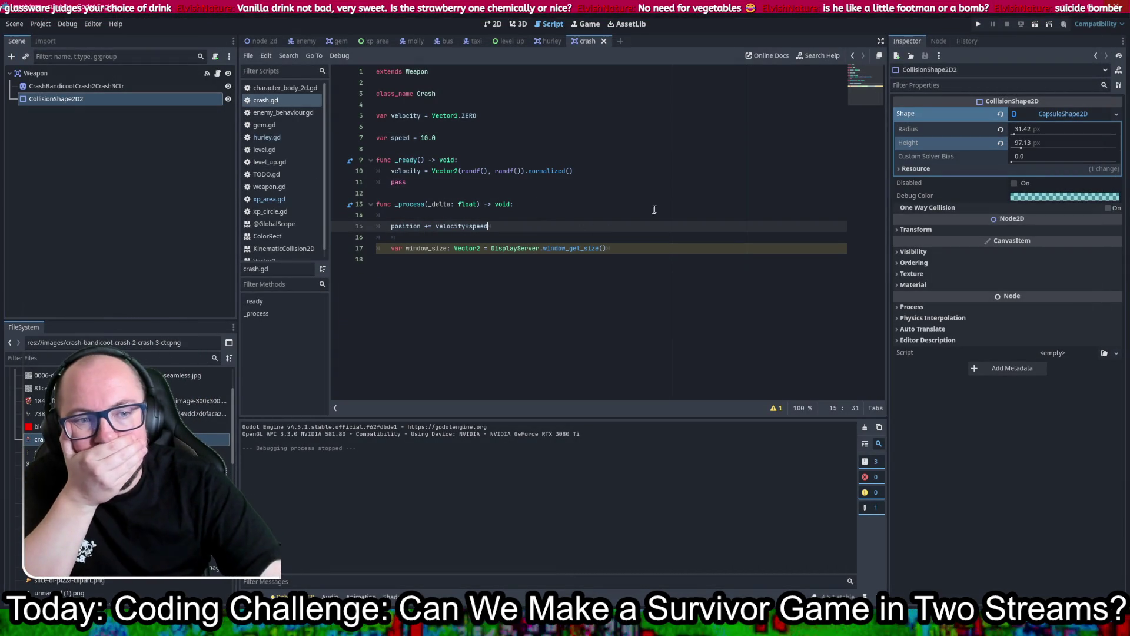
left_click(631, 247)
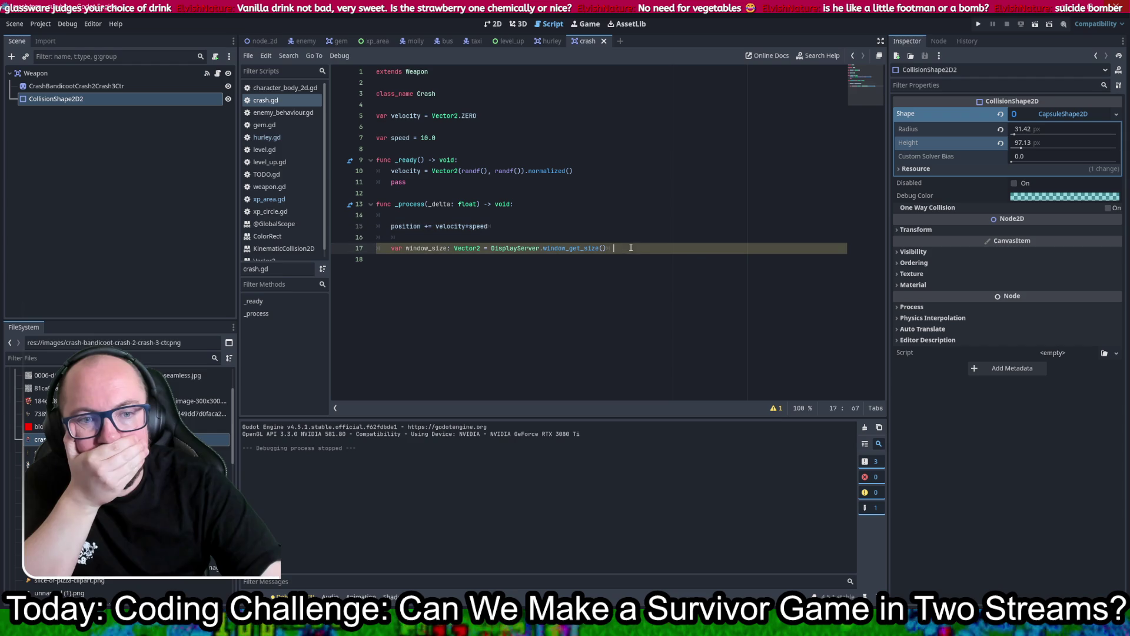
key("Return")
key("Return")
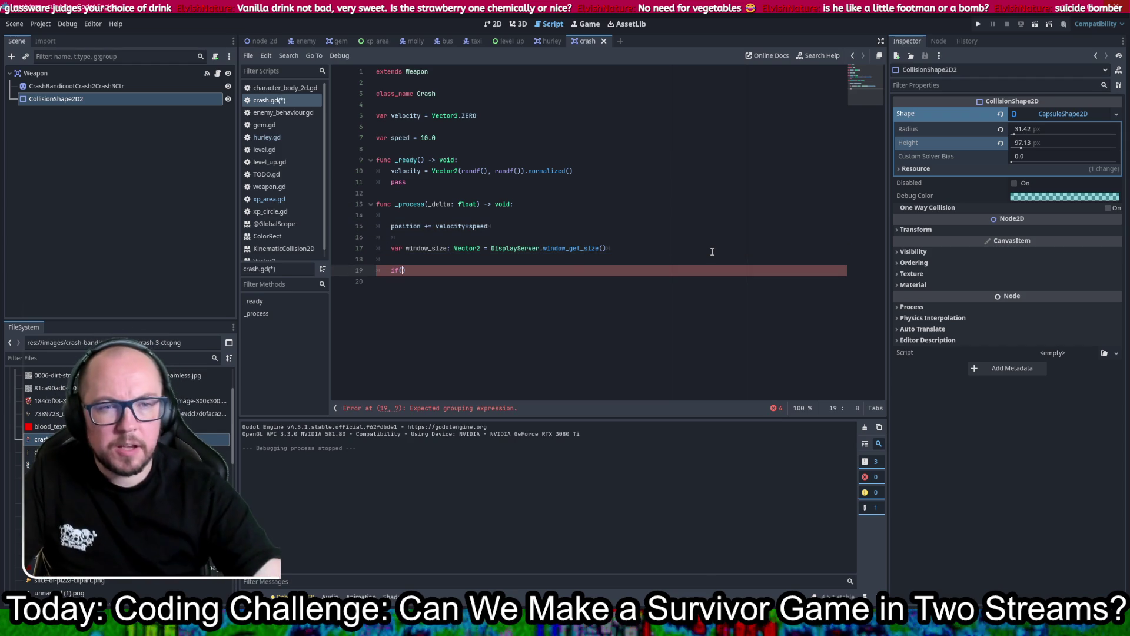
left_click(549, 230)
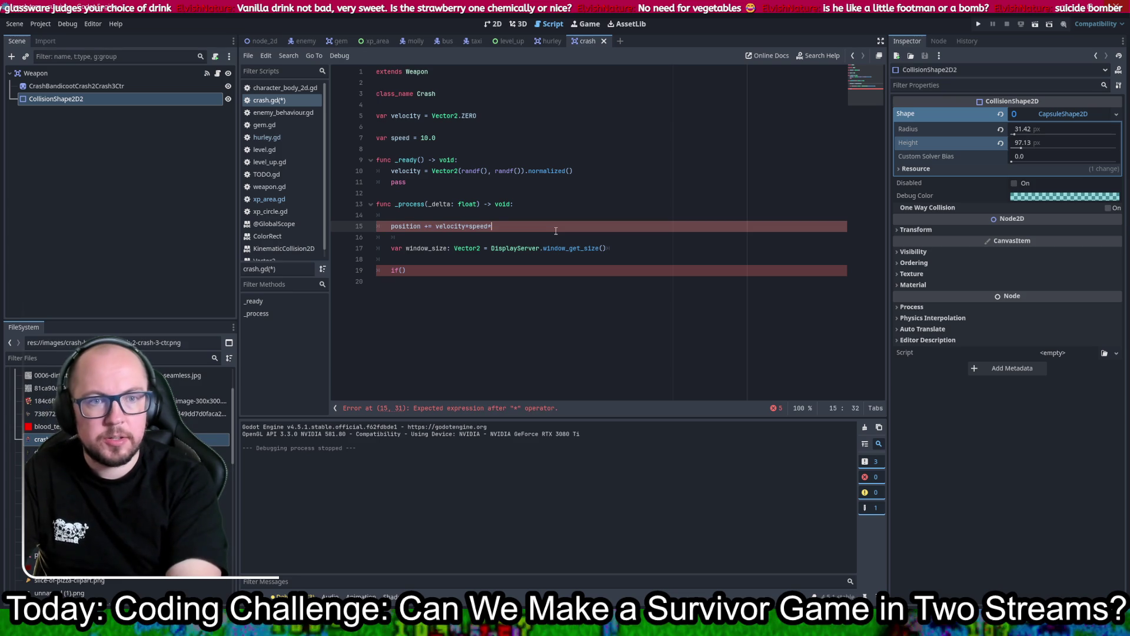
type("delt")
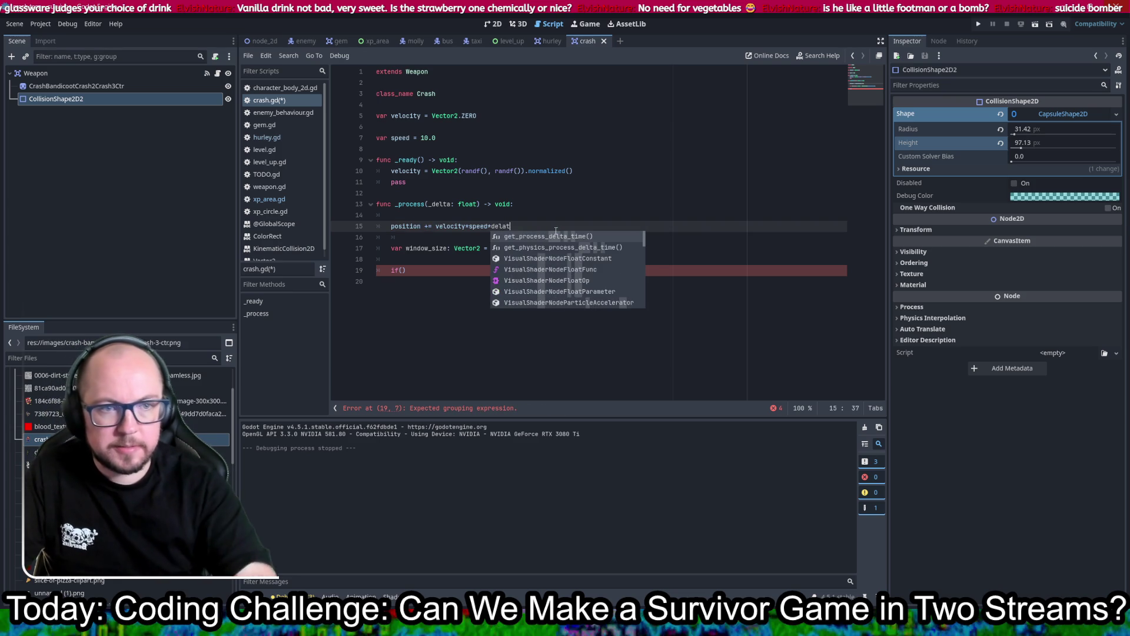
type("a")
key("ctrl+s")
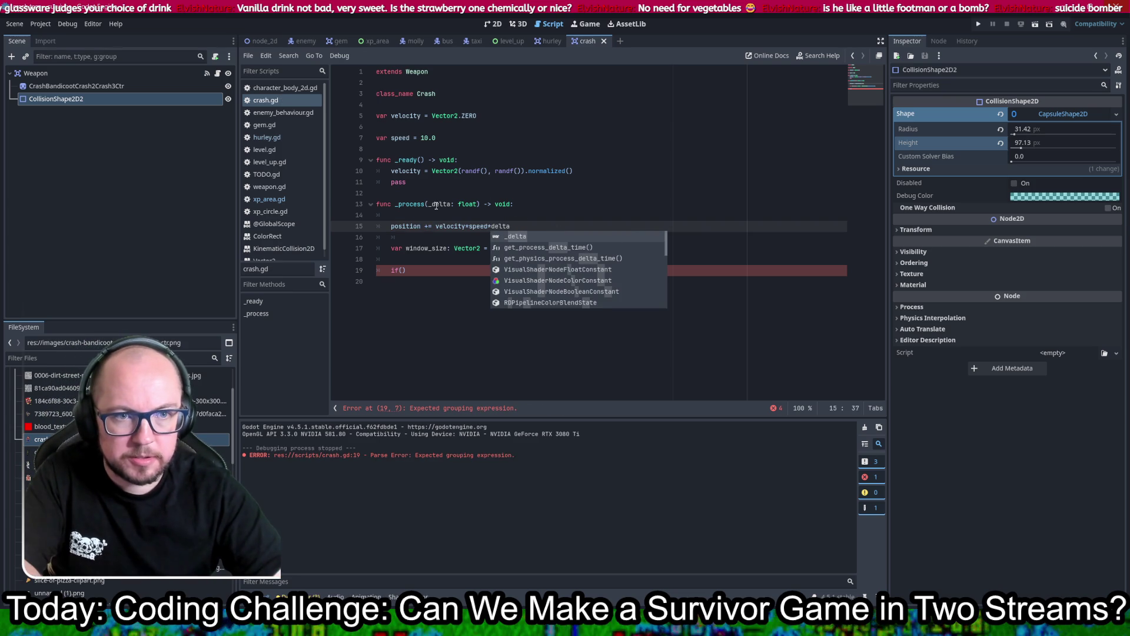
left_click(430, 205)
key("ctrl+s")
Step: Add an if-block setting velocity.x = -velocity.x when position.x exceeds window_size.x
left_click(401, 271)
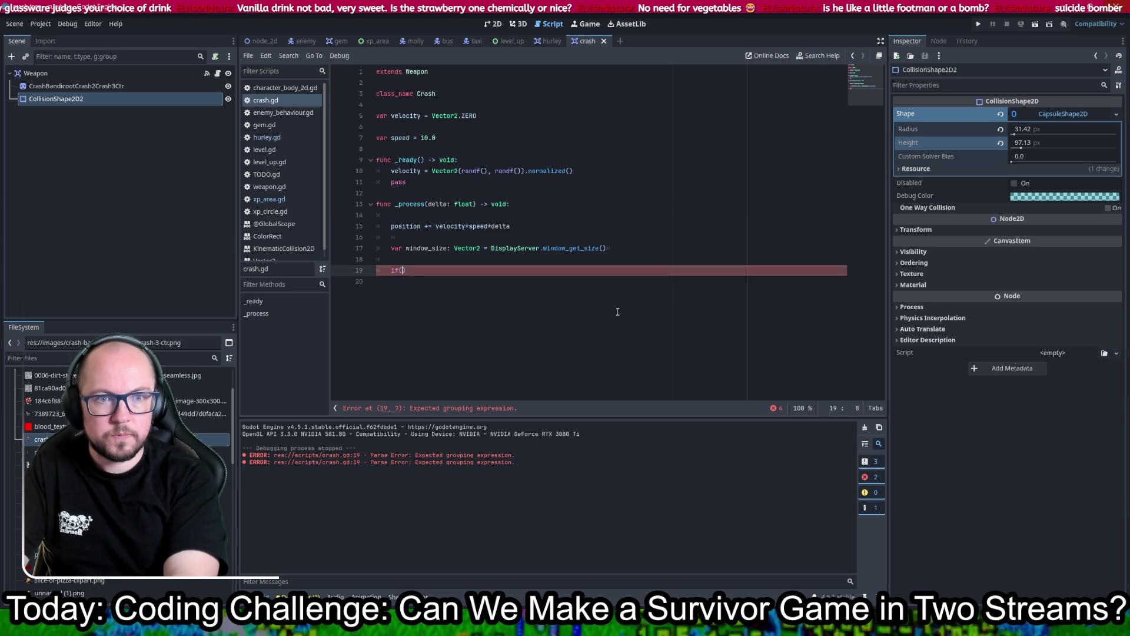
type("ition.")
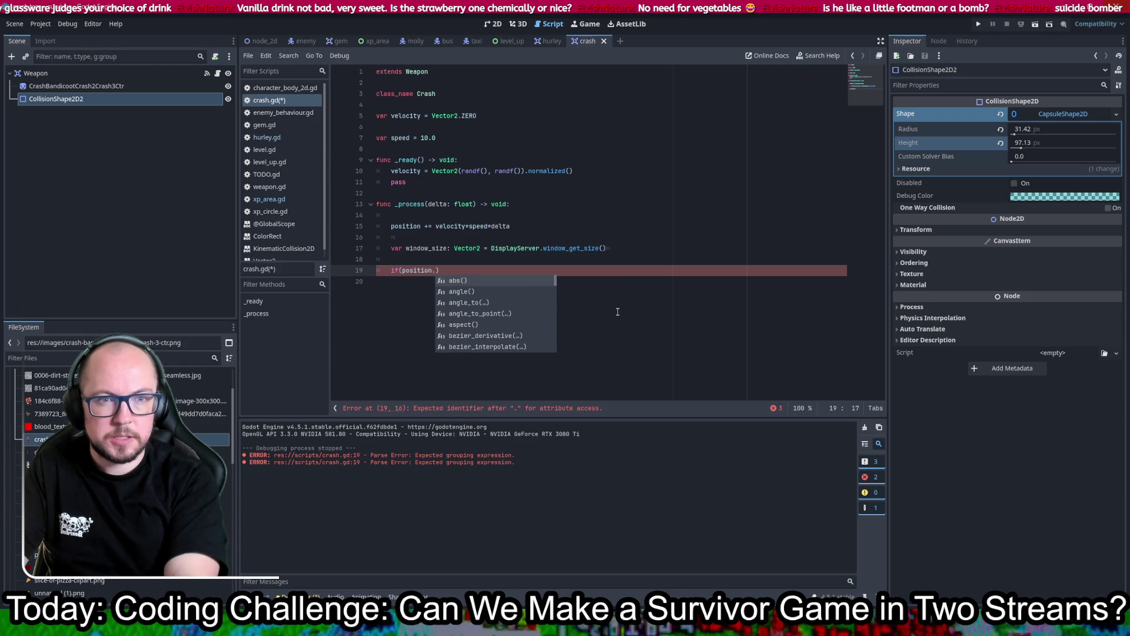
type("x > wi")
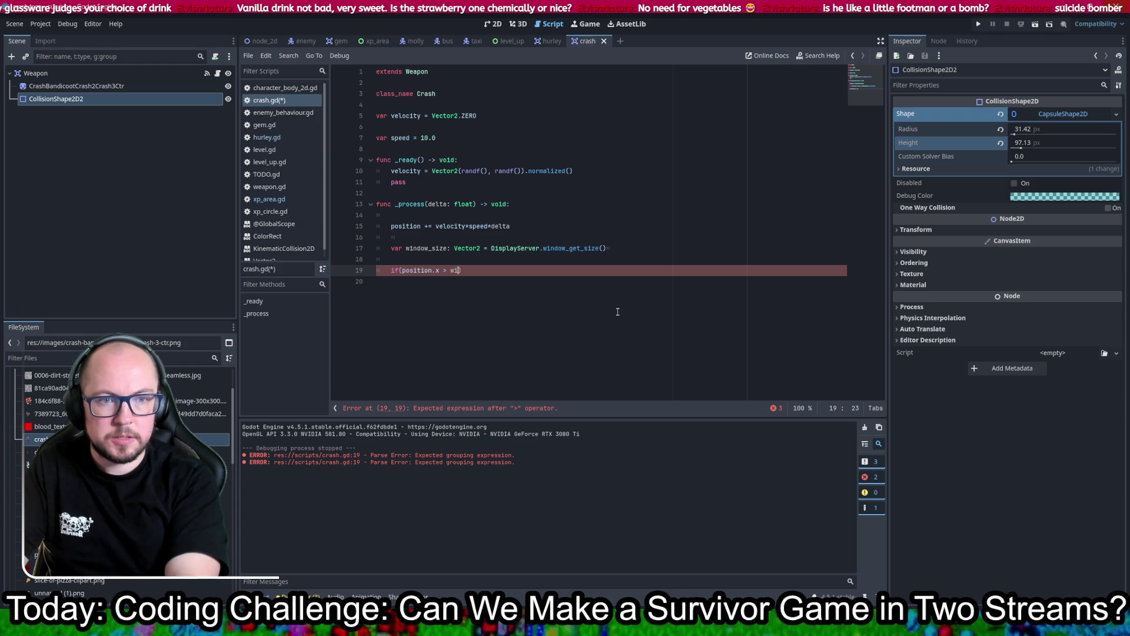
type("nd")
key("Return")
type(".x")
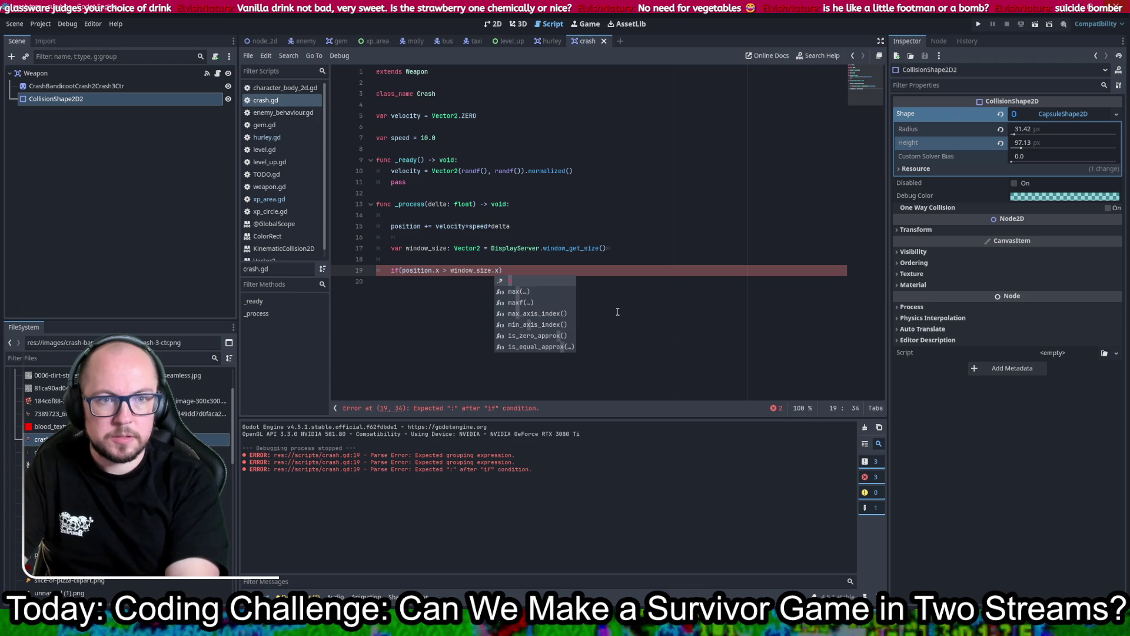
type(")")
key("ctrl+s")
key("Return")
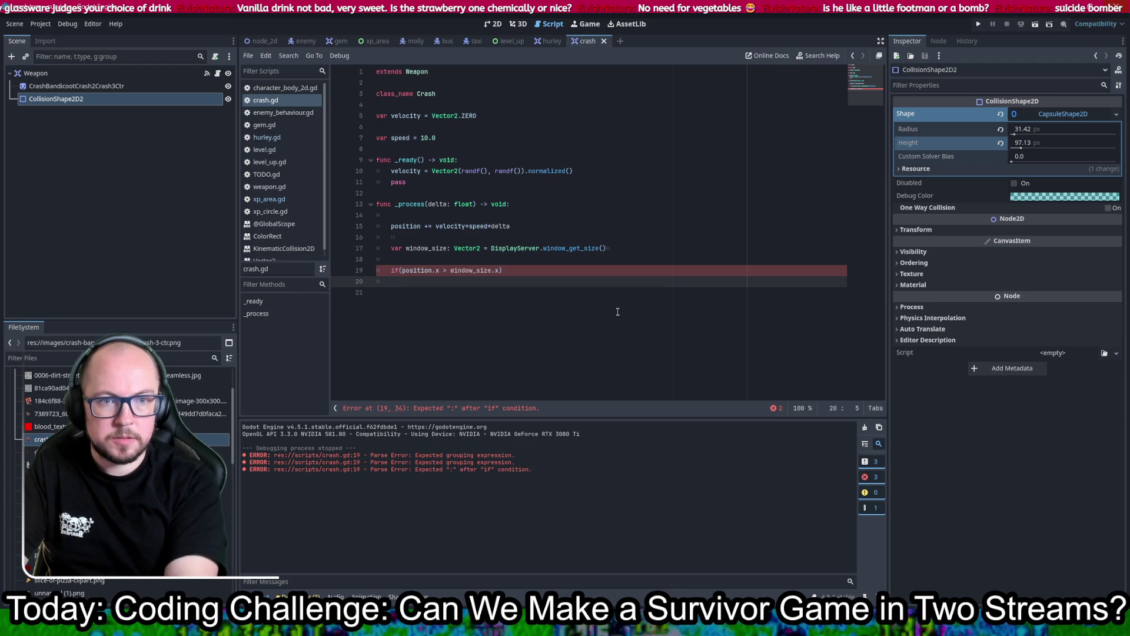
type("el")
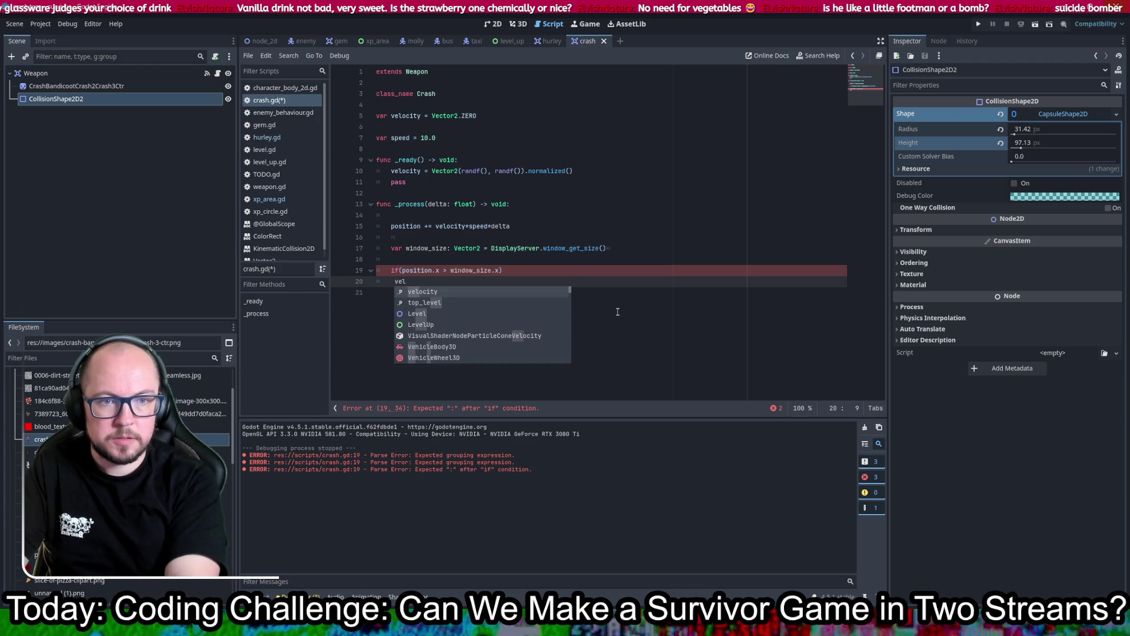
key("Return")
type(".x")
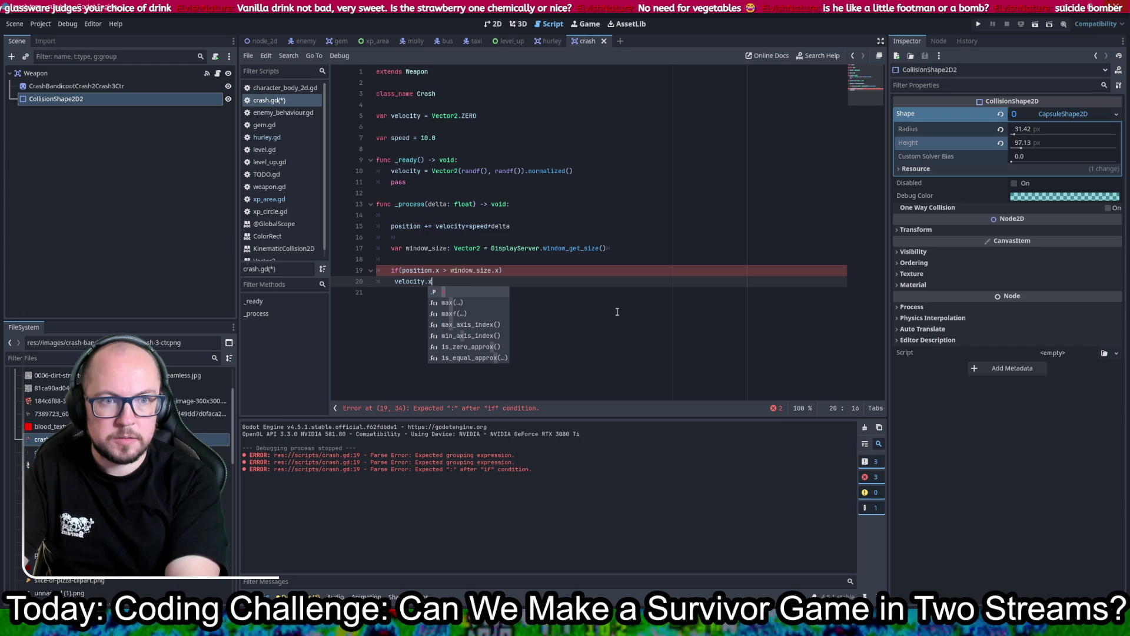
type(" = ")
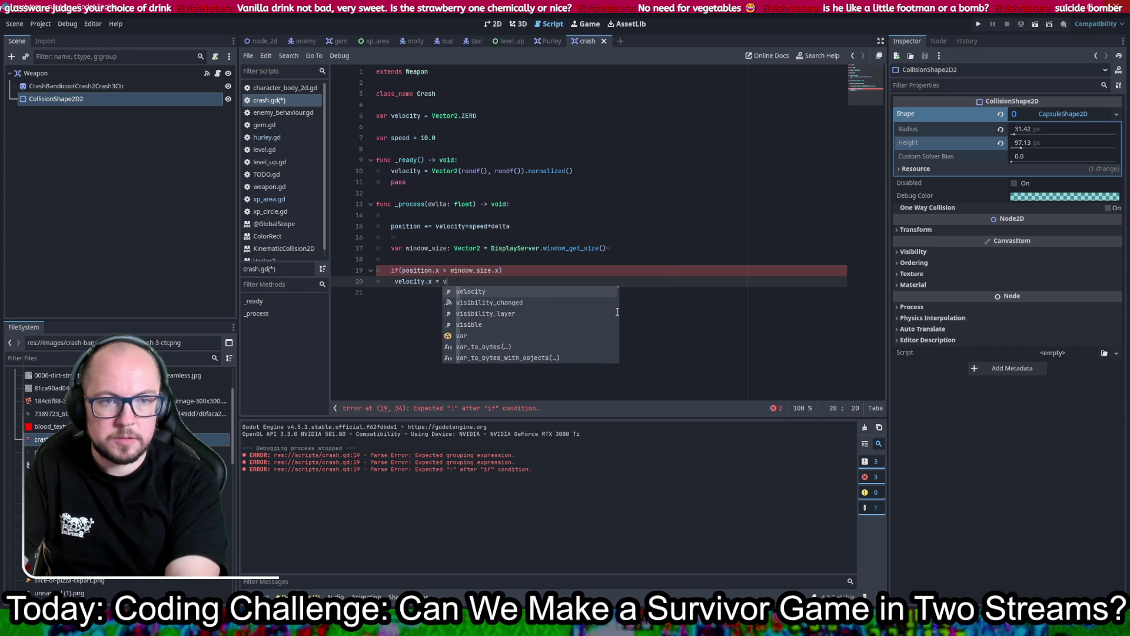
type("-vel")
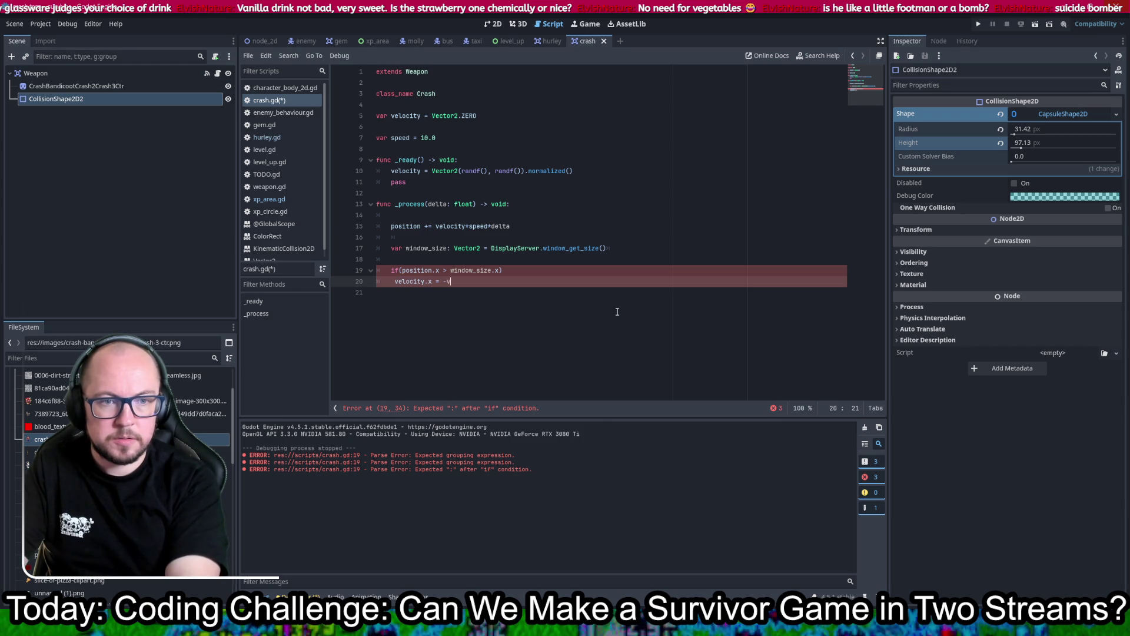
type("ocity")
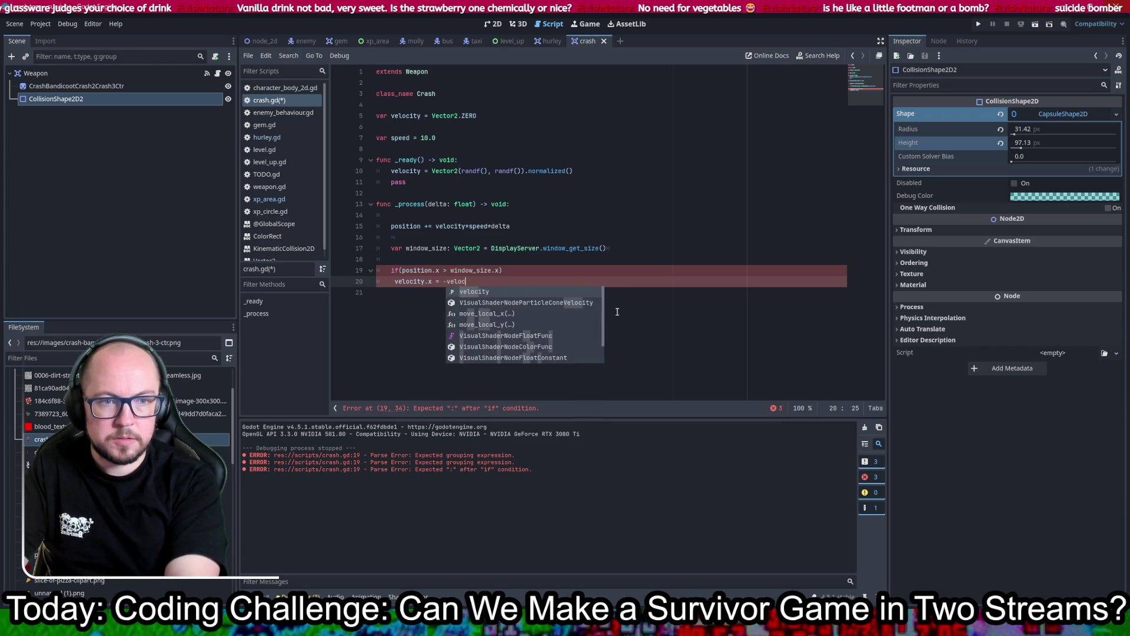
type(".x")
key("ctrl+s")
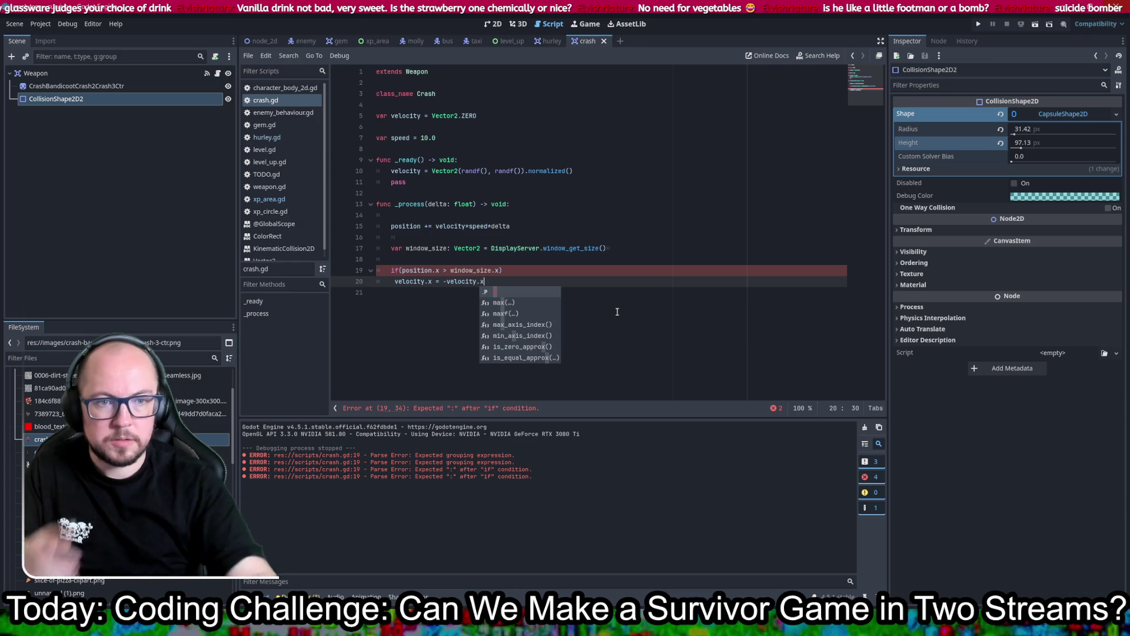
left_click(393, 282)
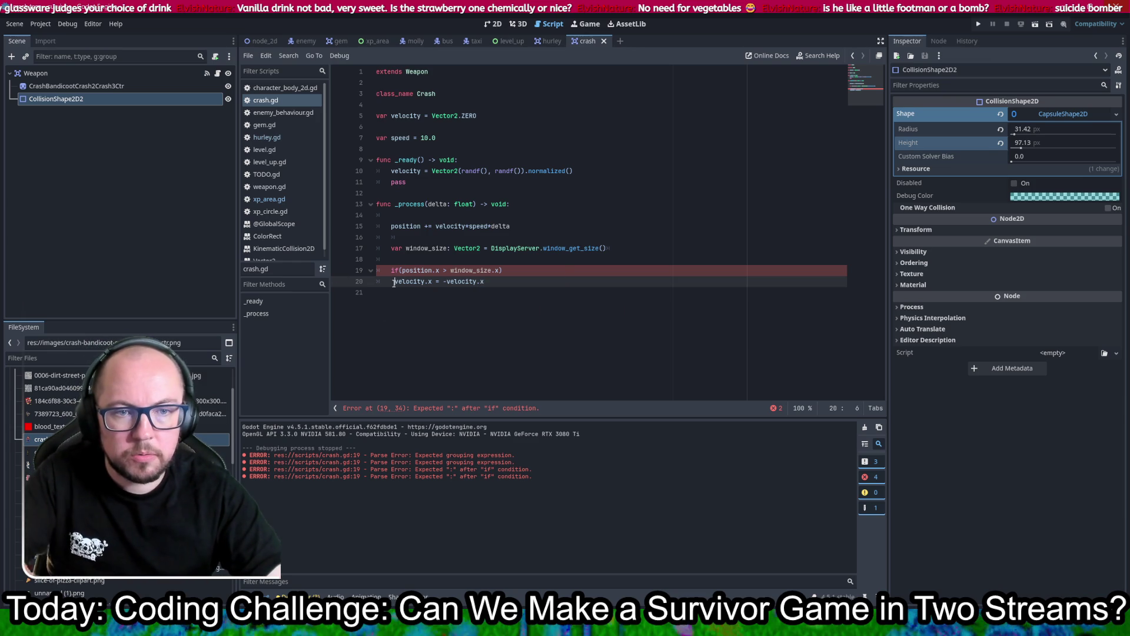
key("Tab")
key("Tab")
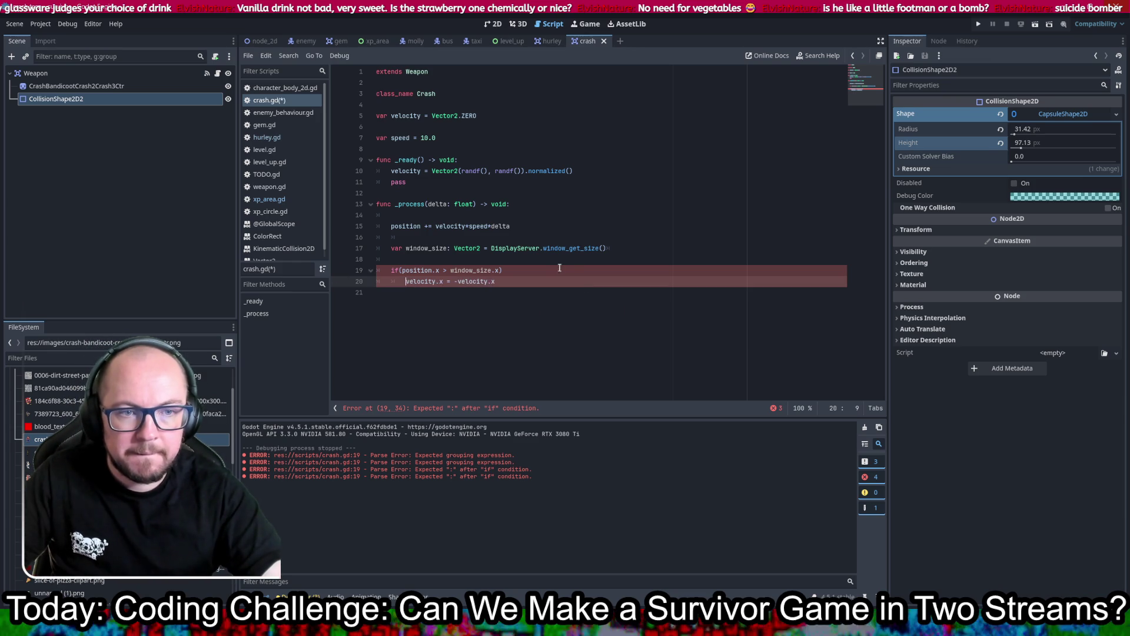
Step: Extend the horizontal bounce condition to also trigger when position.x < 0, and save
left_click(545, 273)
key("Left")
key("Left")
type("p")
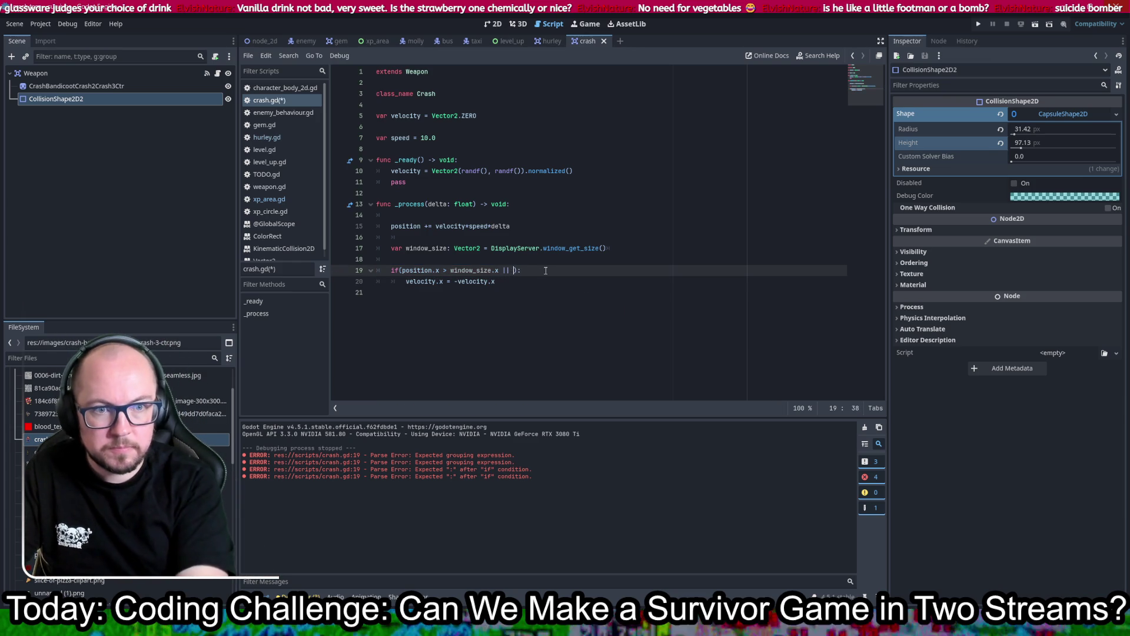
type("osition.x<0-")
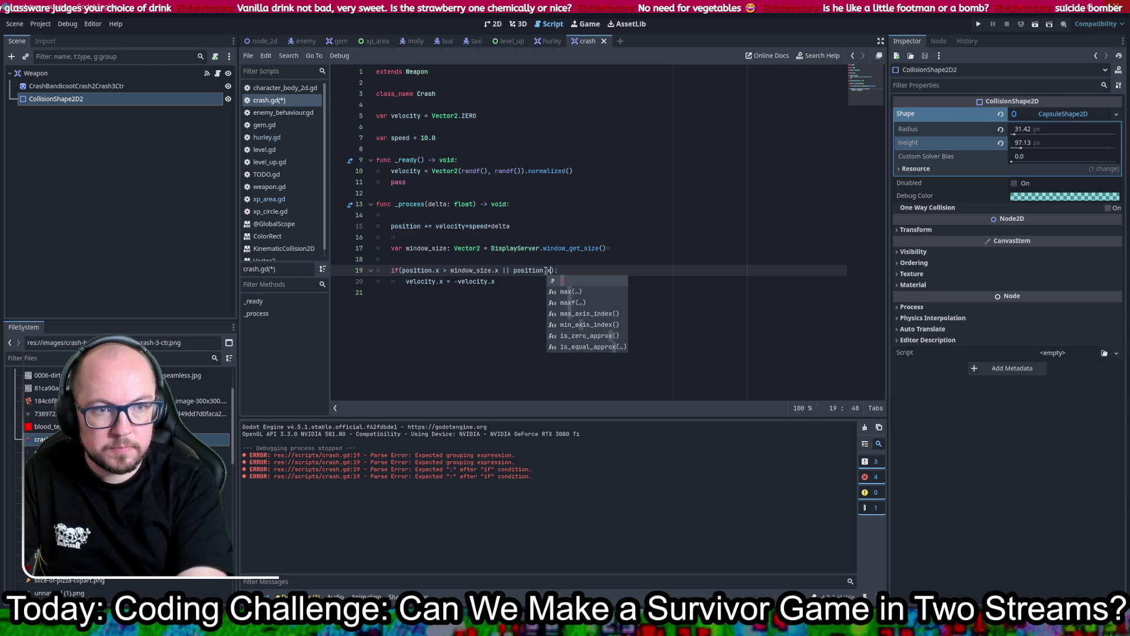
key("BackSpace")
key("ctrl+s")
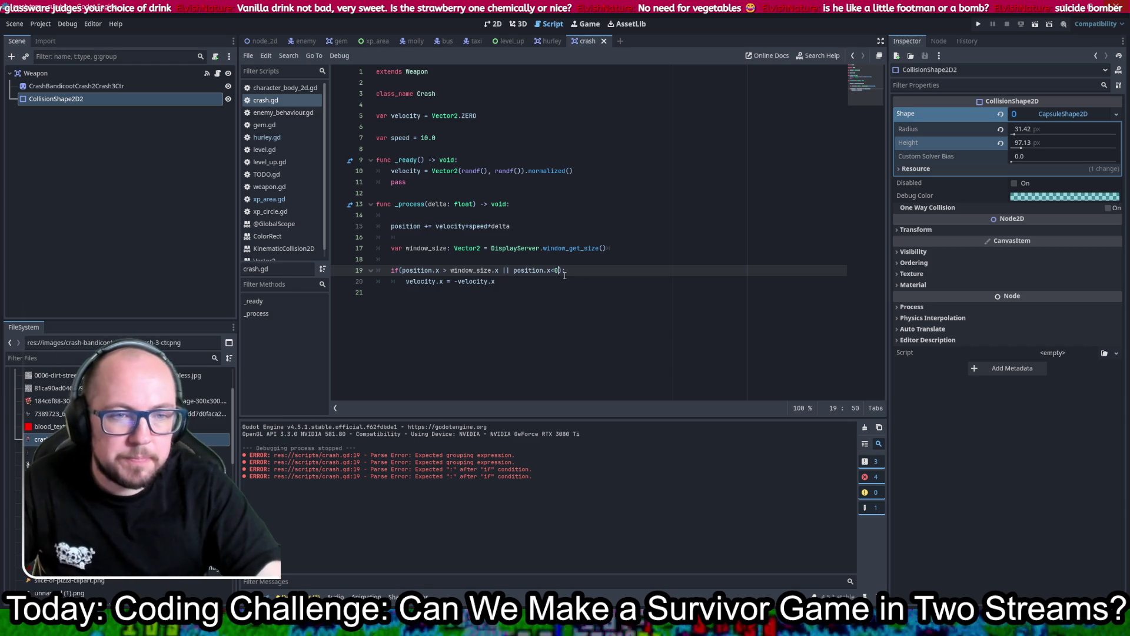
Step: Duplicate the horizontal bounce block and change its position checks to position.y
left_click_drag(565, 275, 576, 283)
key("ctrl+alt+Down")
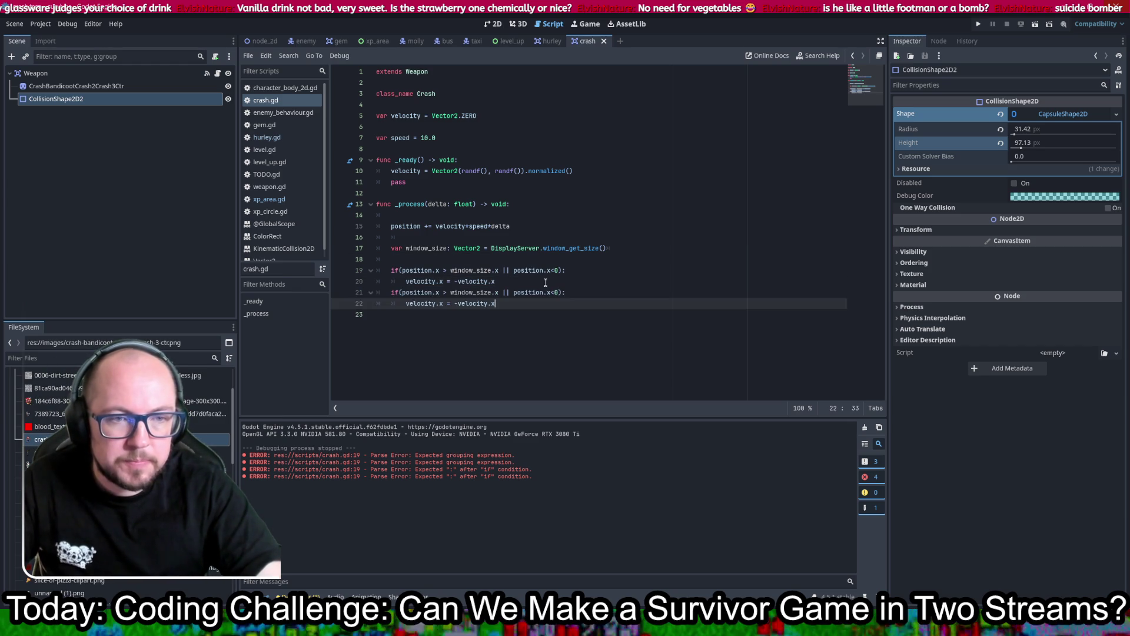
left_click(547, 282)
key("Return")
key("BackSpace")
type("y")
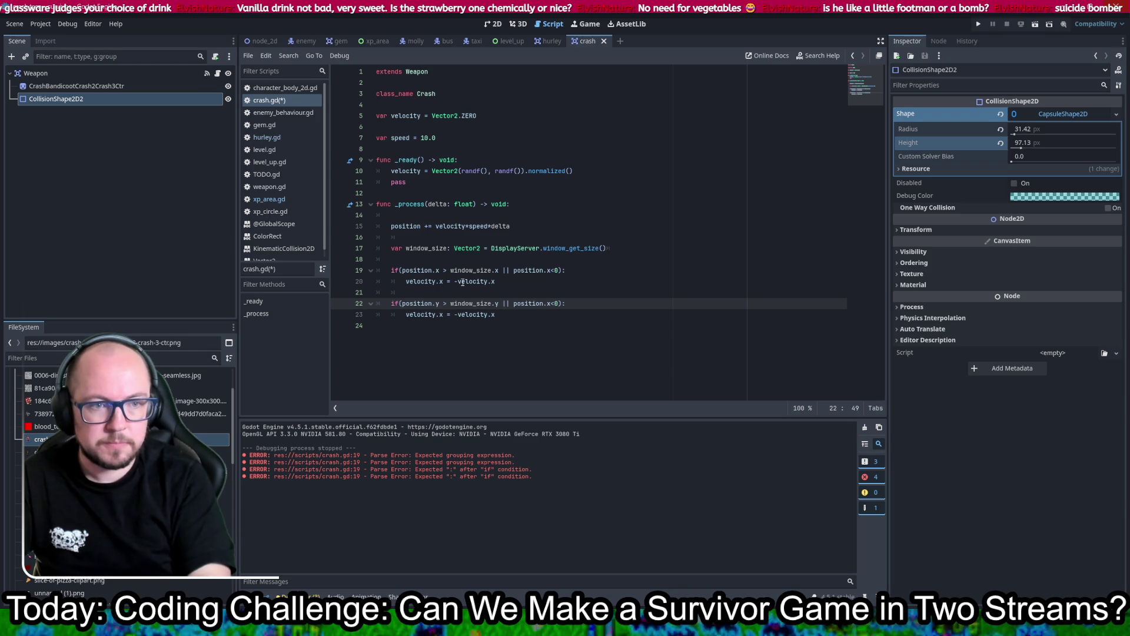
key("BackSpace")
type("y")
Step: Change the copied line to velocity.y = -velocity.y and save the script
key("Escape")
key("Down")
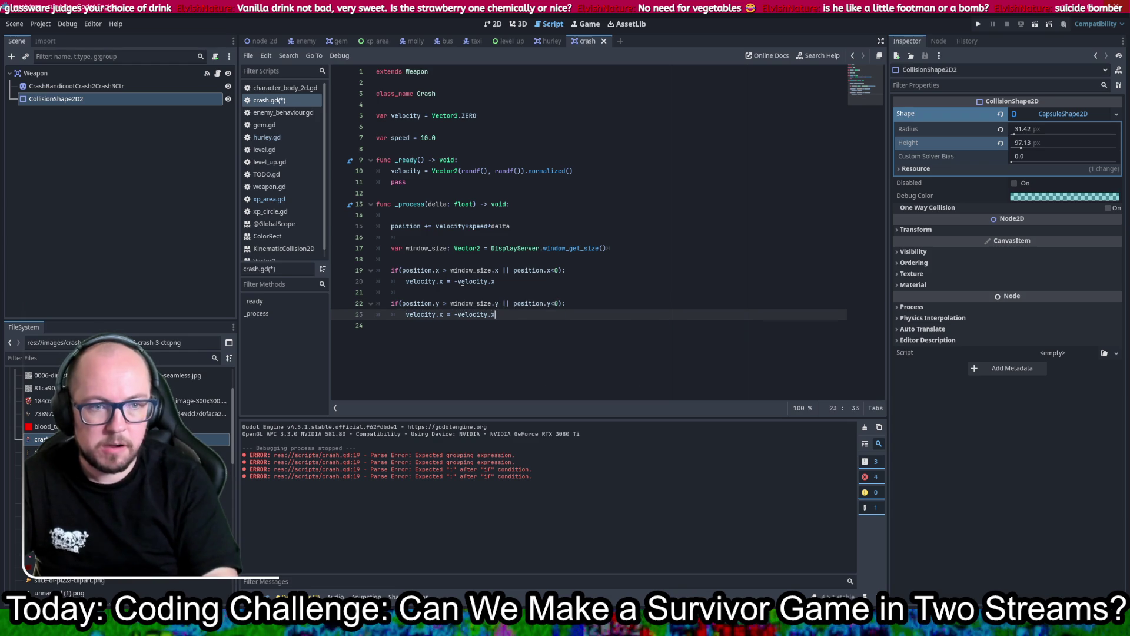
key("BackSpace")
type("y")
key("Left")
key("Left")
key("Left")
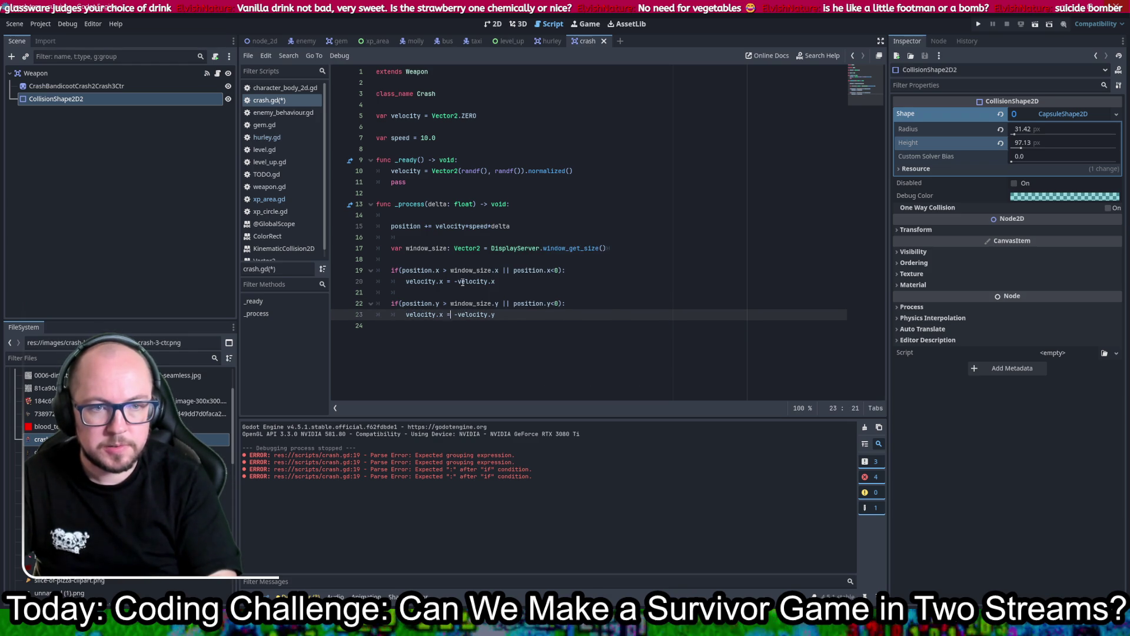
key("BackSpace")
type("y")
key("Escape")
key("ctrl+s")
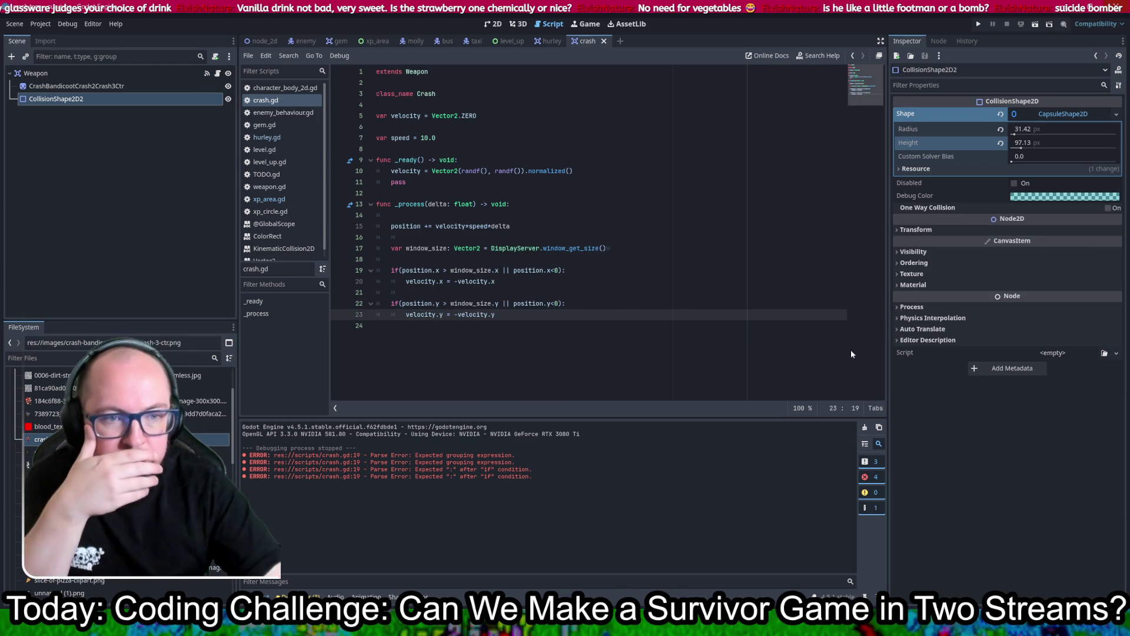
left_click(602, 272)
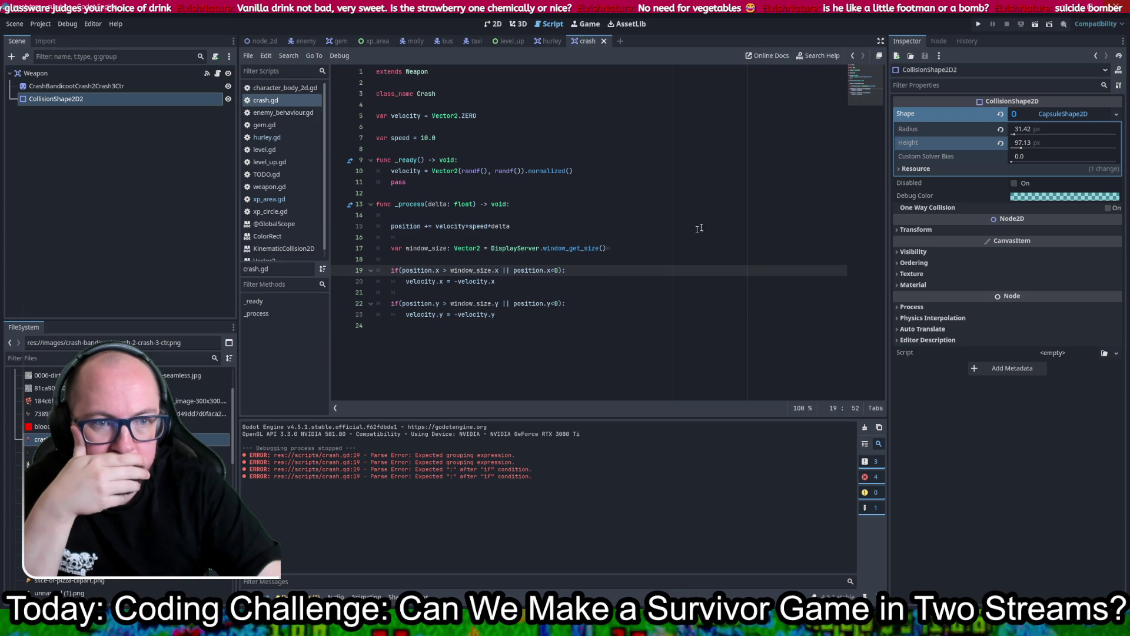
left_click(979, 24)
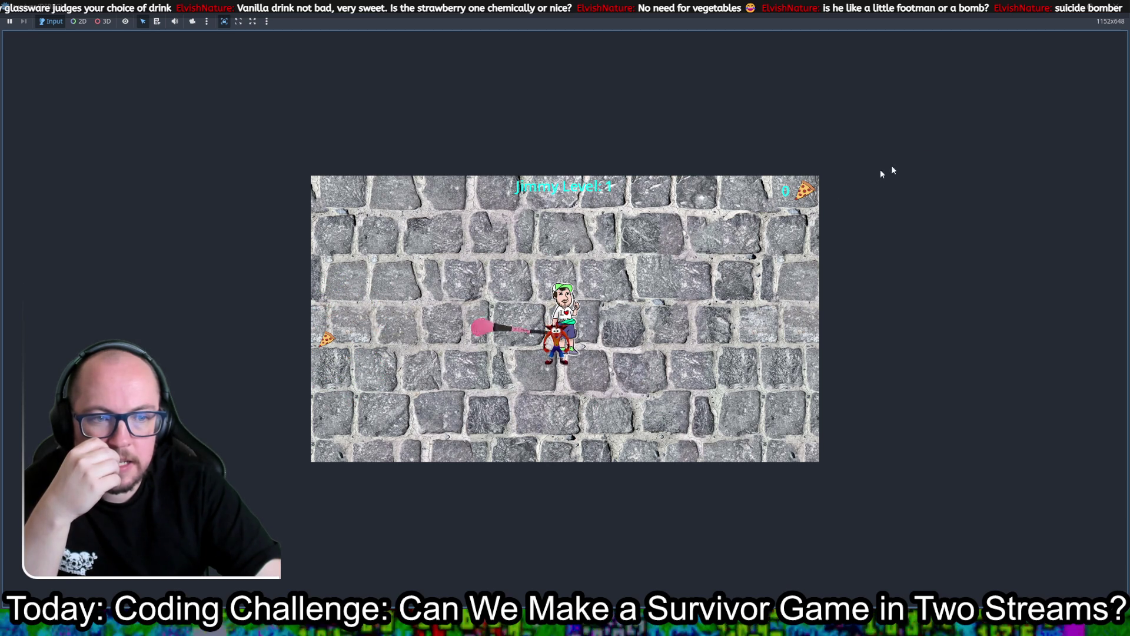
Step: Raise Crash's speed from 10.0 to 900.0 and test-run the bouncing again
key("F8")
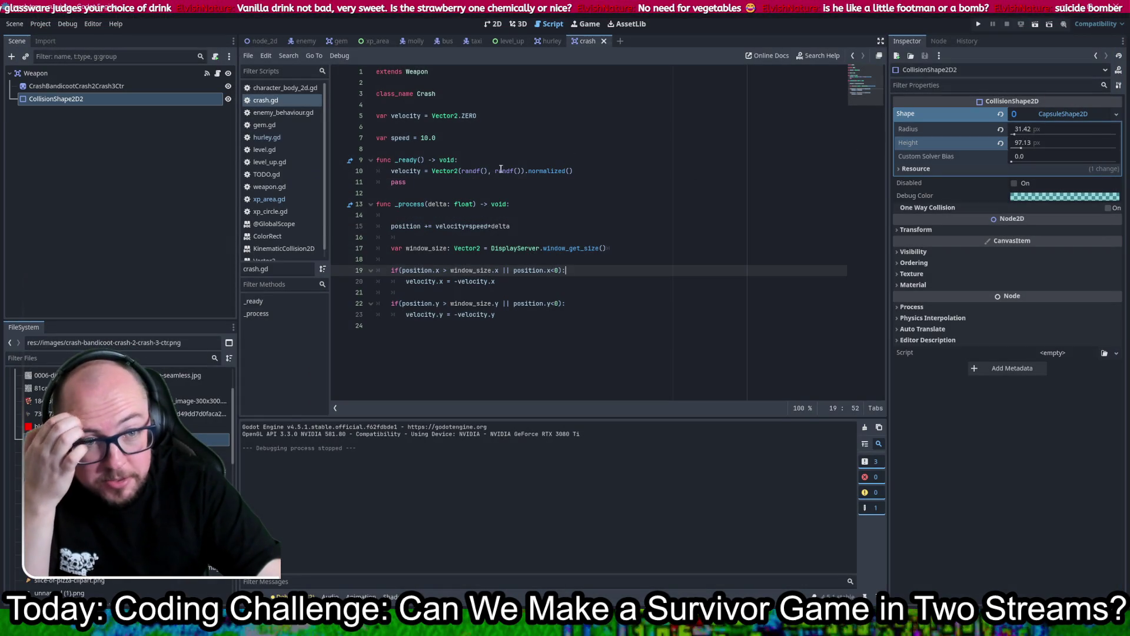
left_click(424, 138)
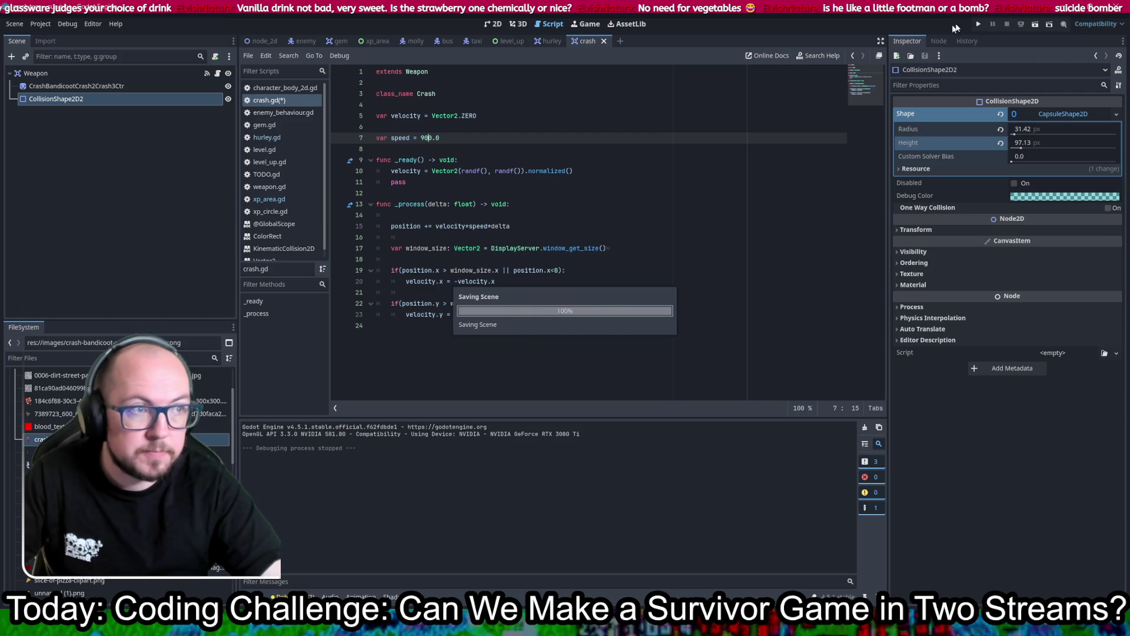
key("F5")
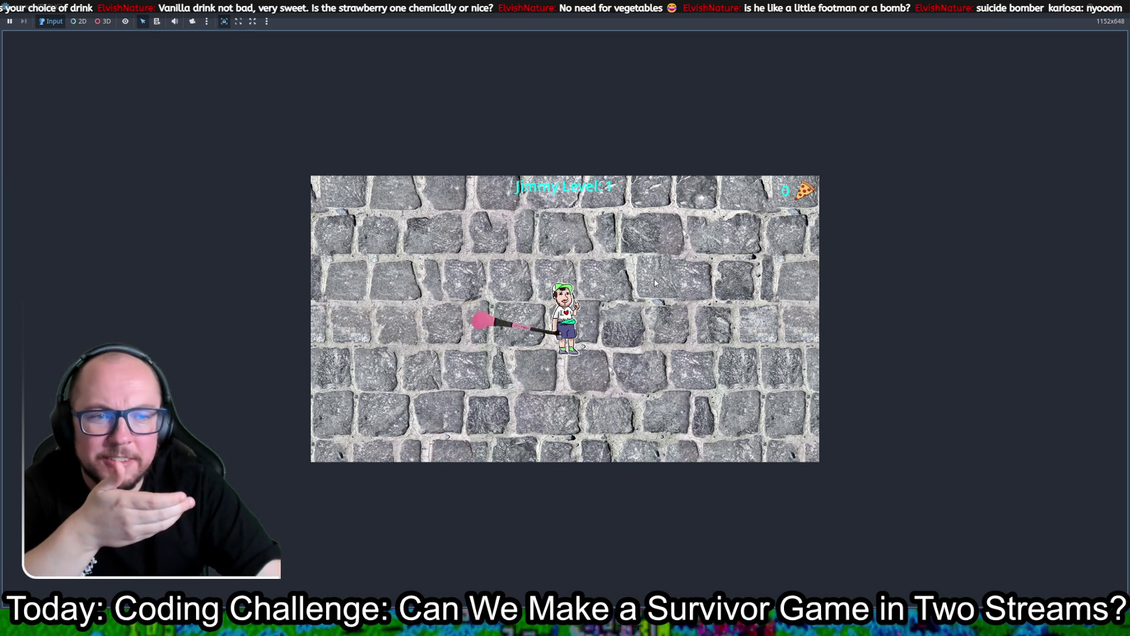
left_click(1126, 10)
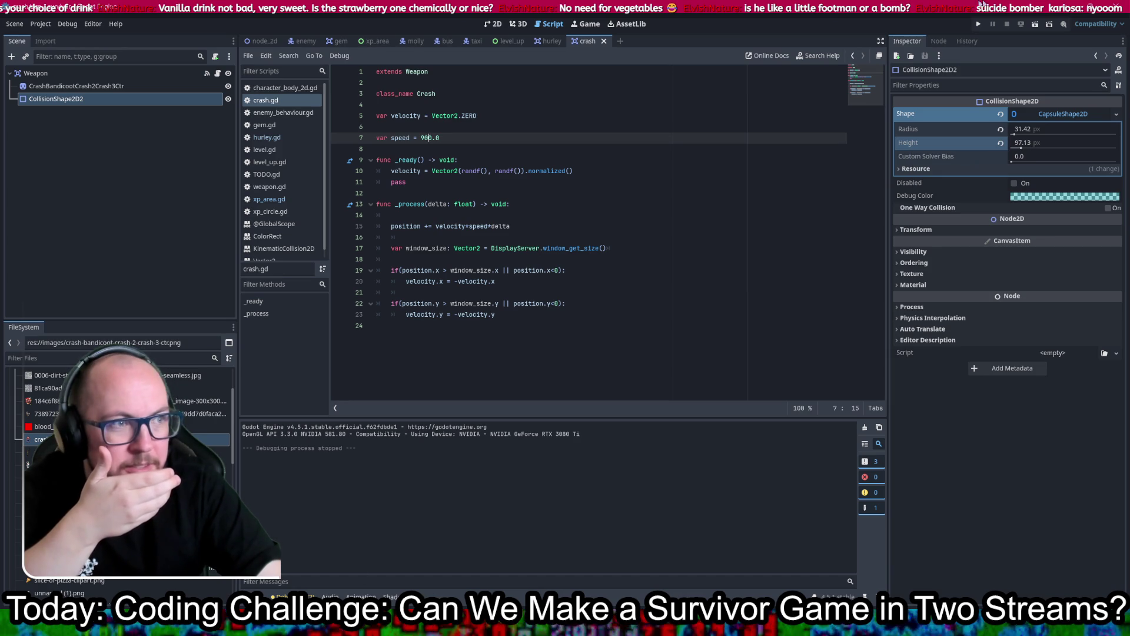
left_click(980, 24)
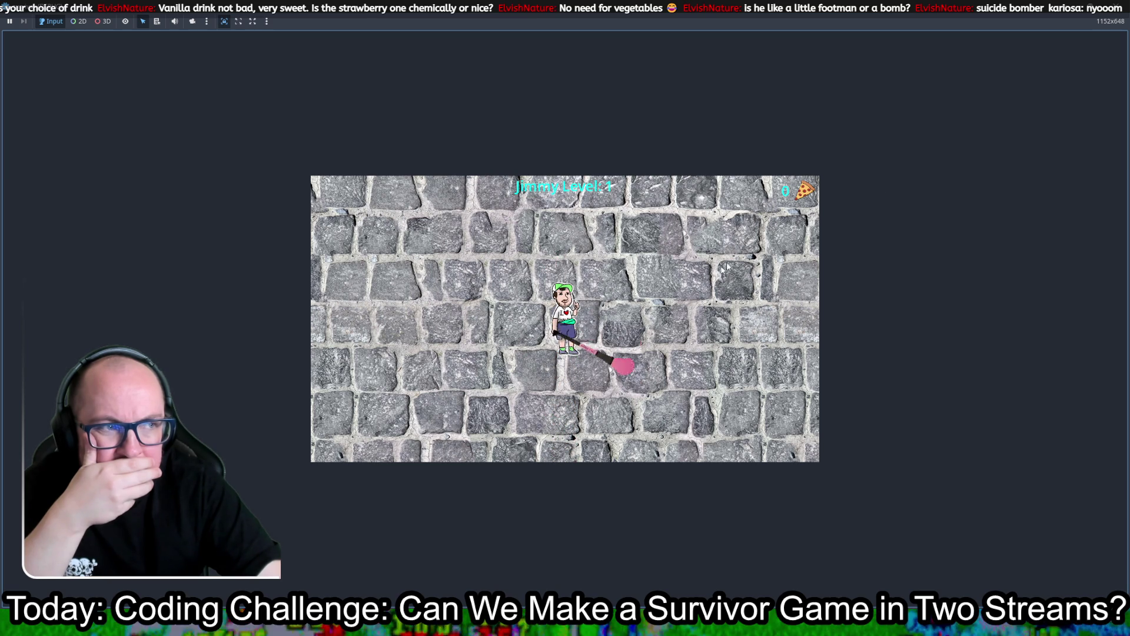
Step: Stop the game and inspect the Weapon and its collision shape transforms in the crash scene
left_click(1119, 6)
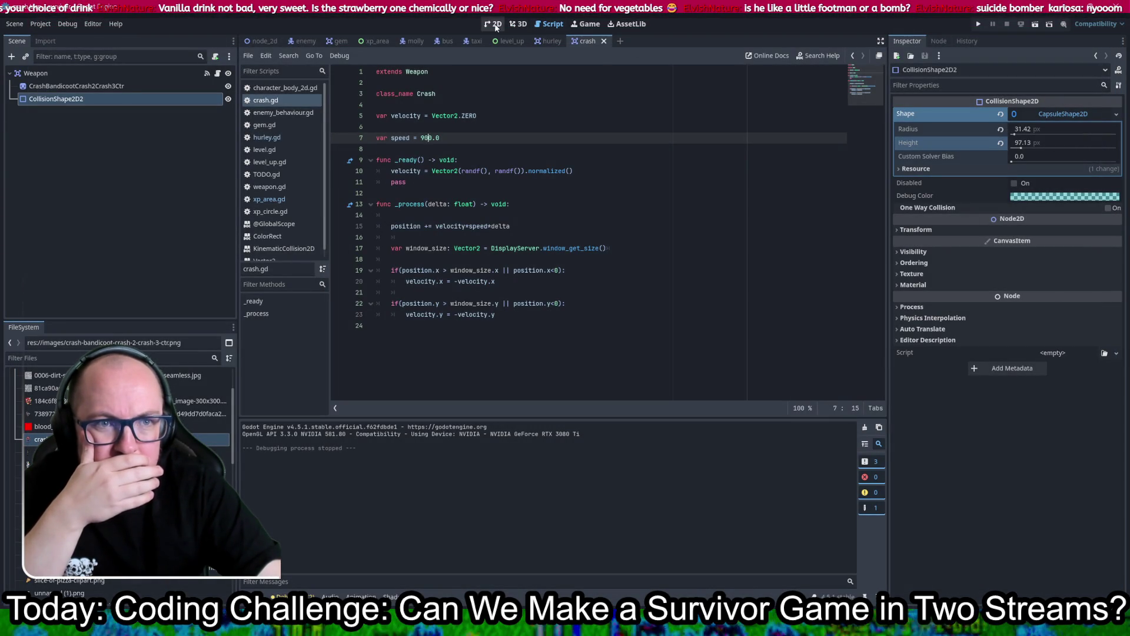
left_click(496, 27)
scroll(612, 135, "down", 5)
scroll(636, 194, "up", 10)
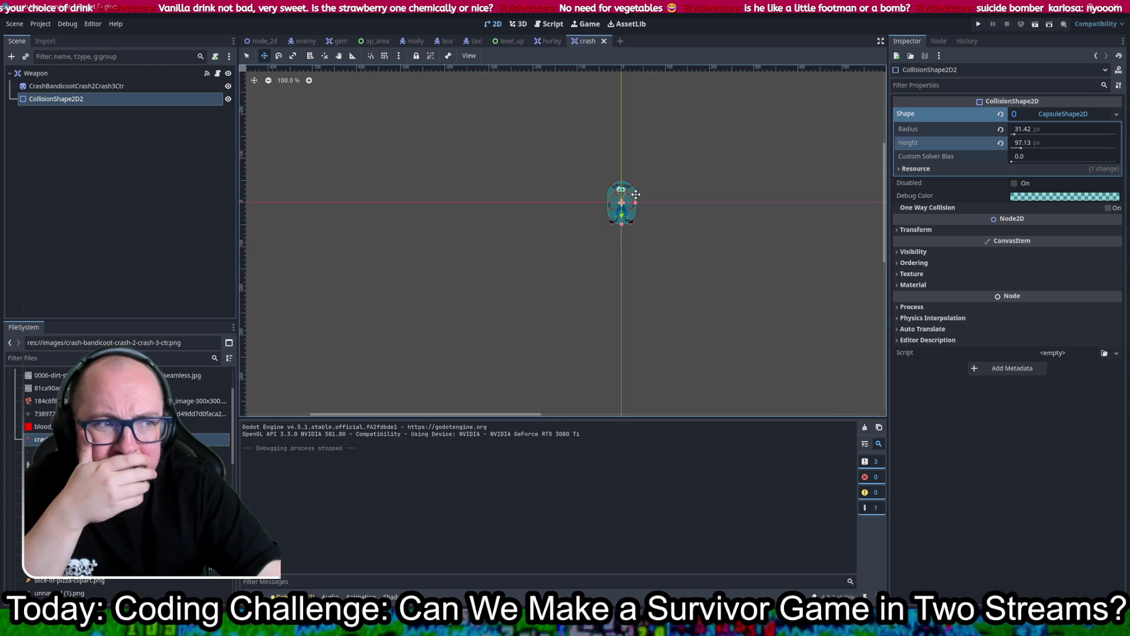
left_click(103, 73)
left_click(928, 253)
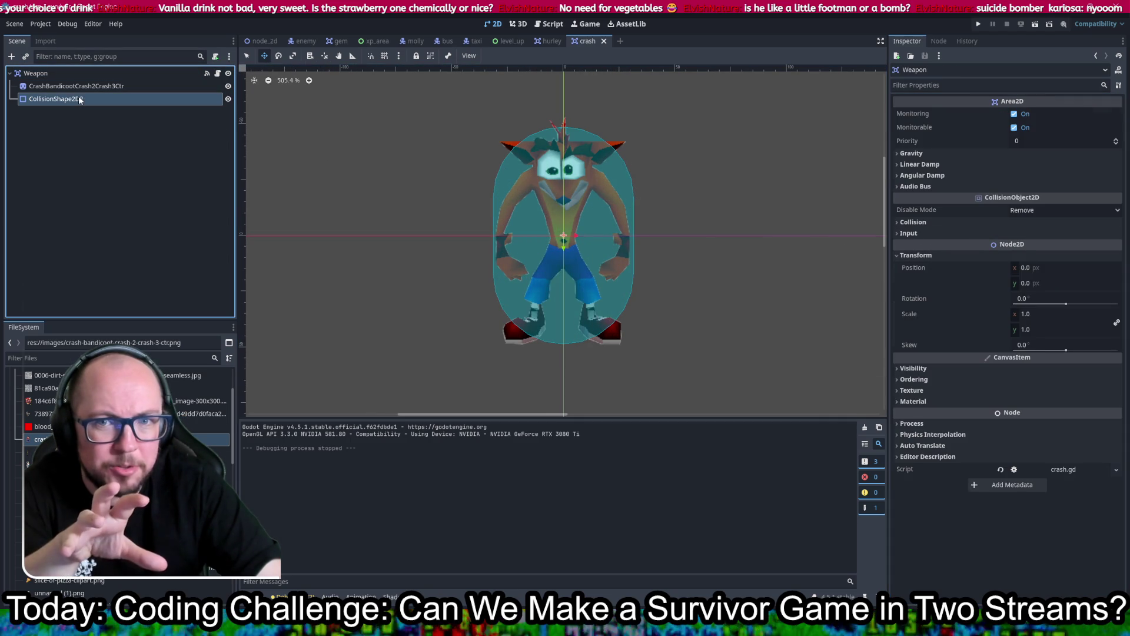
left_click(56, 98)
left_click(917, 230)
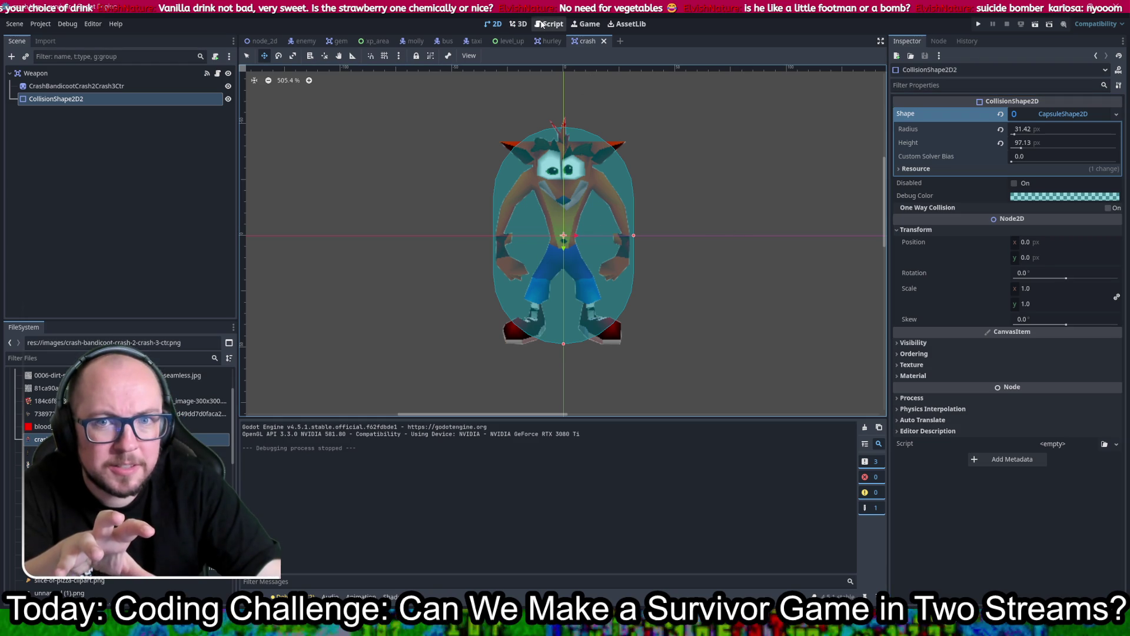
Step: In the node_2d level, inspect the transforms of Weapon2, Player and the root Node2D
left_click(262, 41)
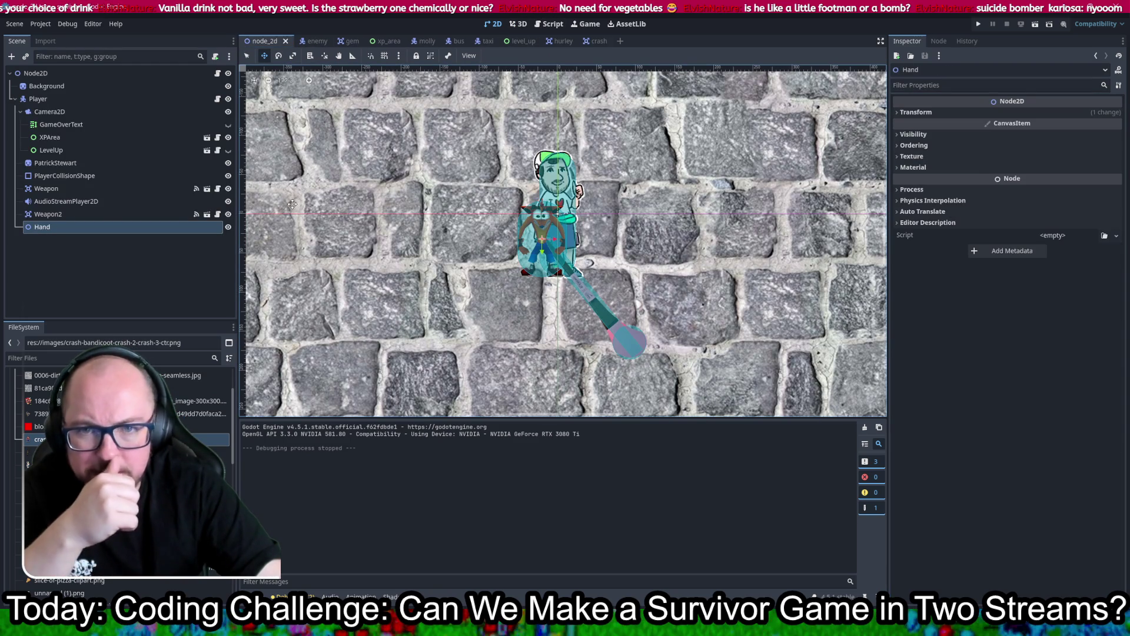
left_click(59, 214)
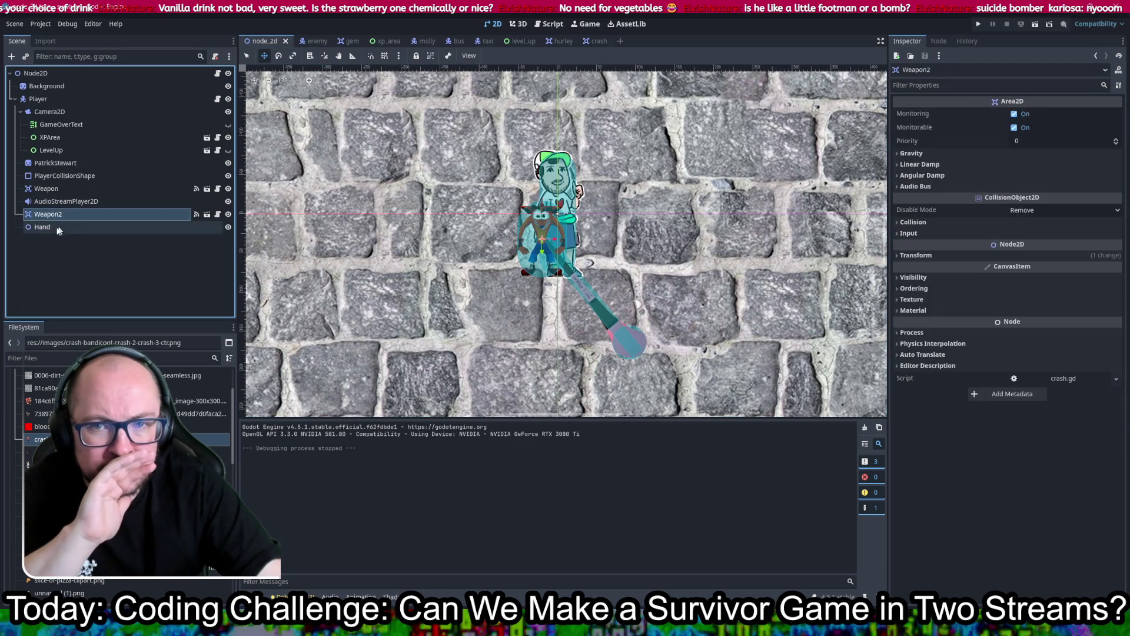
left_click(59, 226)
left_click(104, 216)
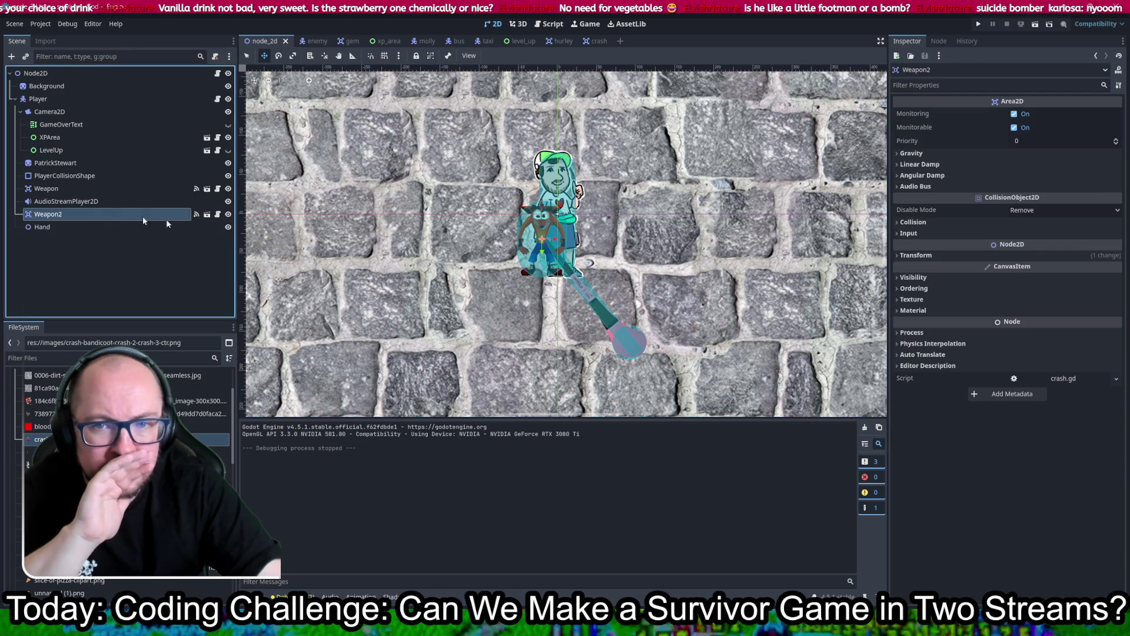
left_click(943, 256)
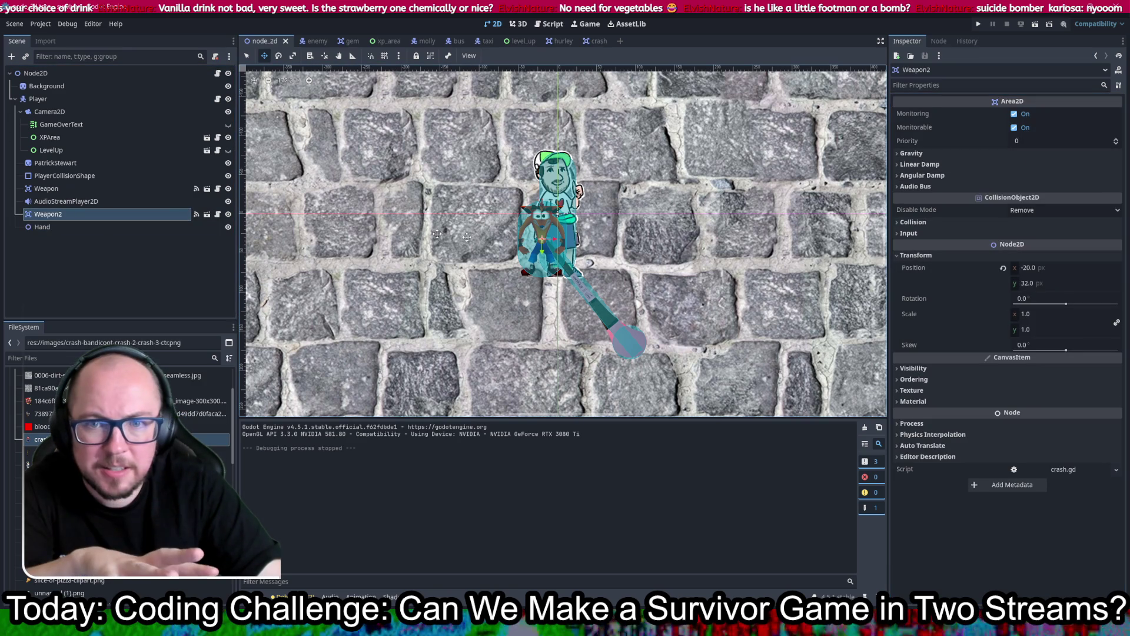
left_click(65, 99)
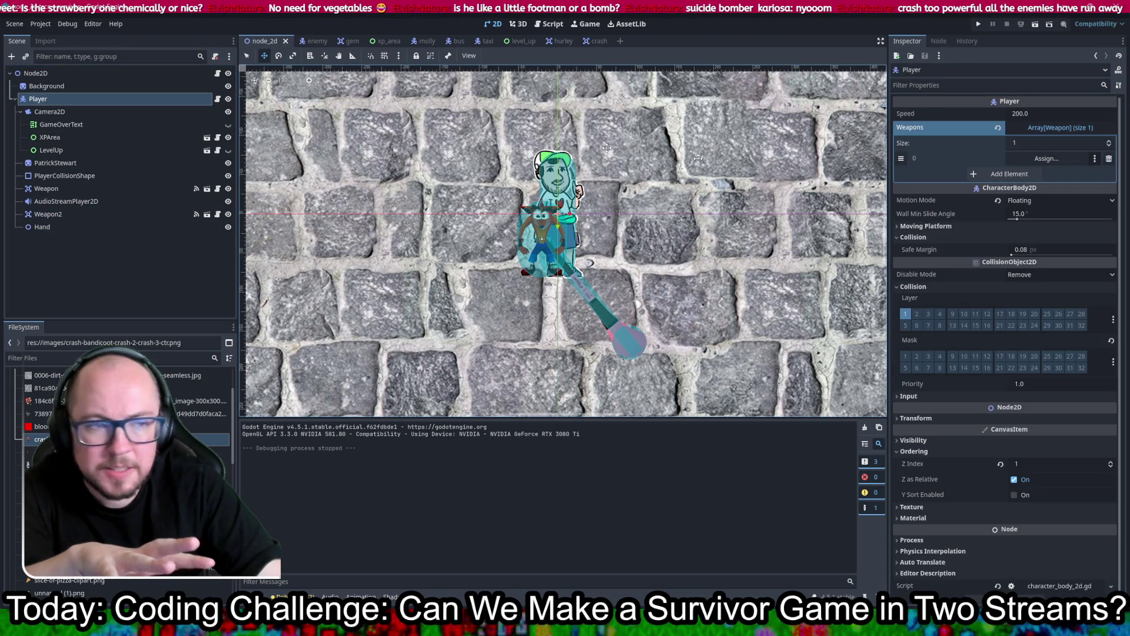
scroll(991, 276, "down", 1)
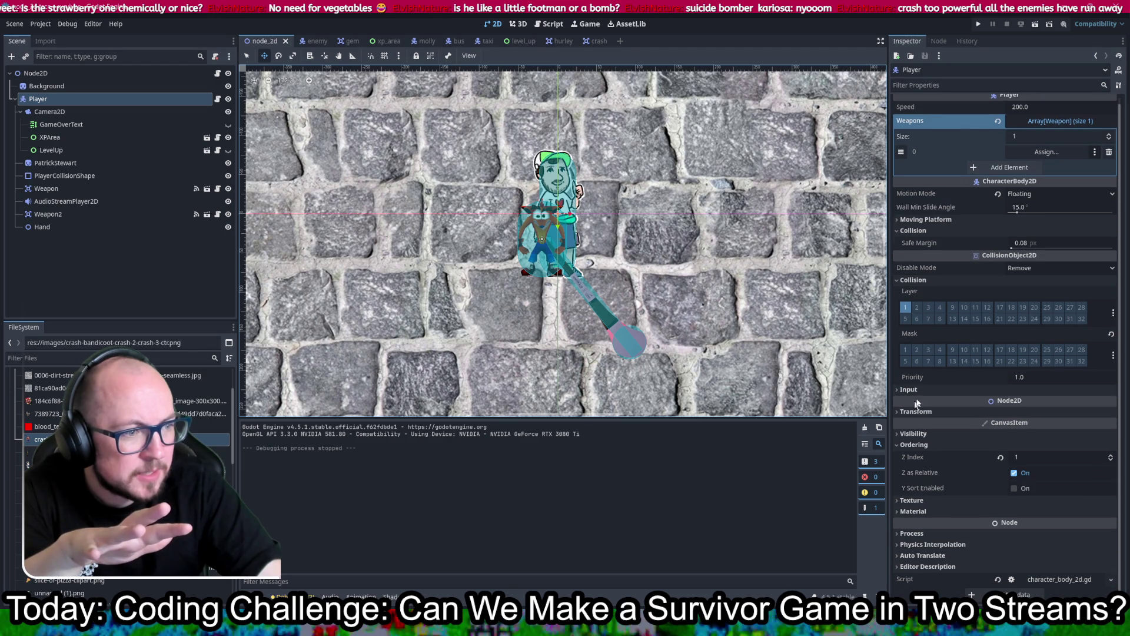
left_click(927, 411)
scroll(940, 381, "down", 3)
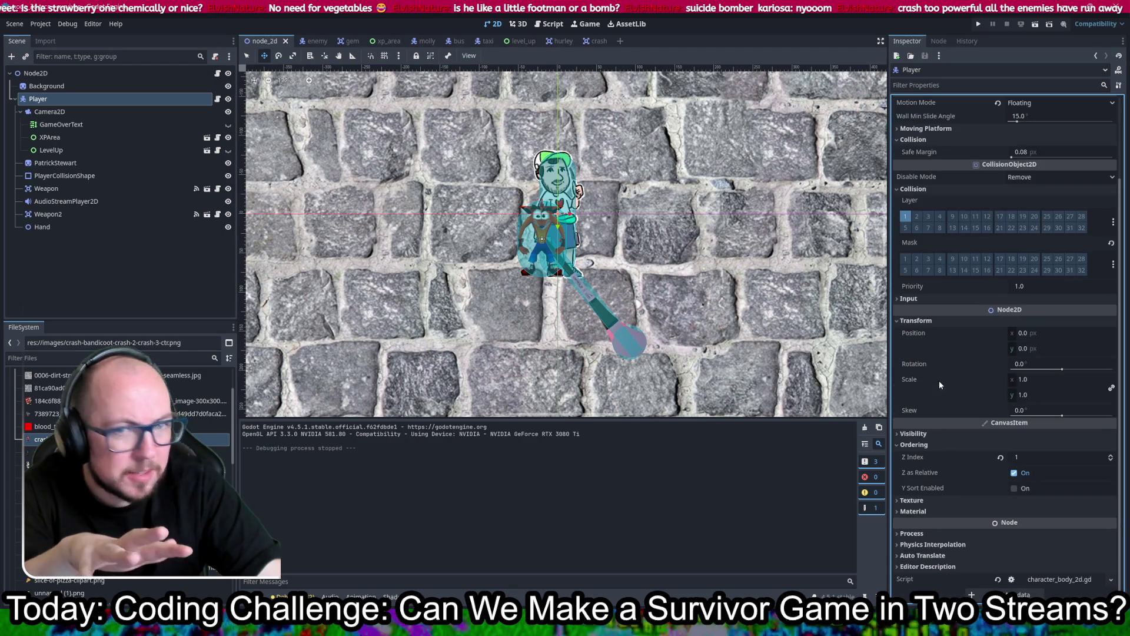
left_click(74, 73)
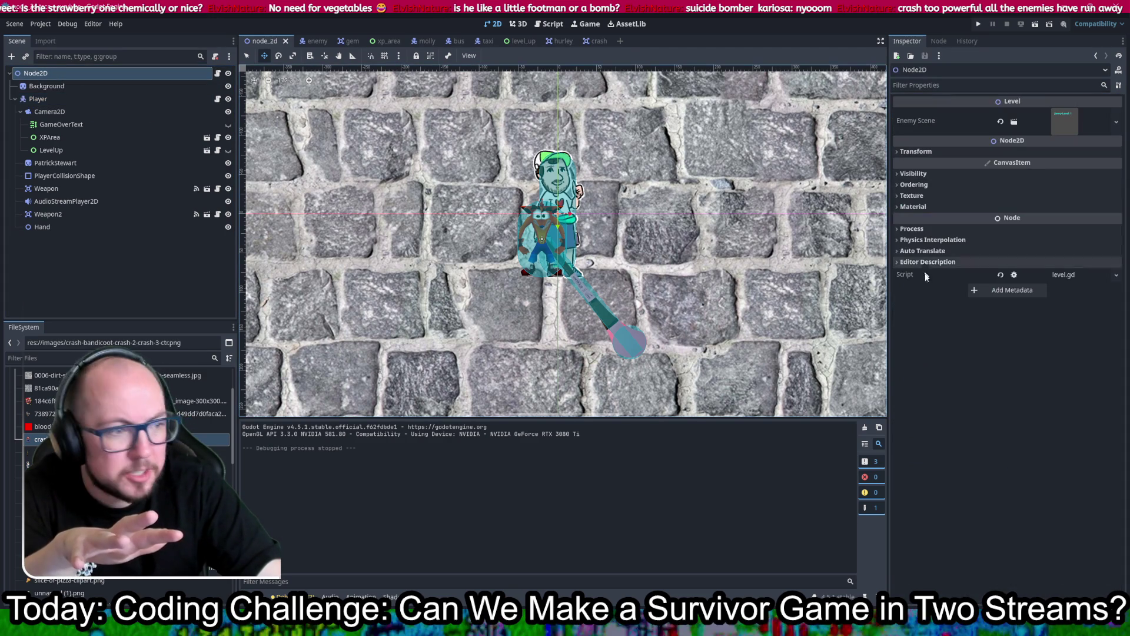
left_click(923, 152)
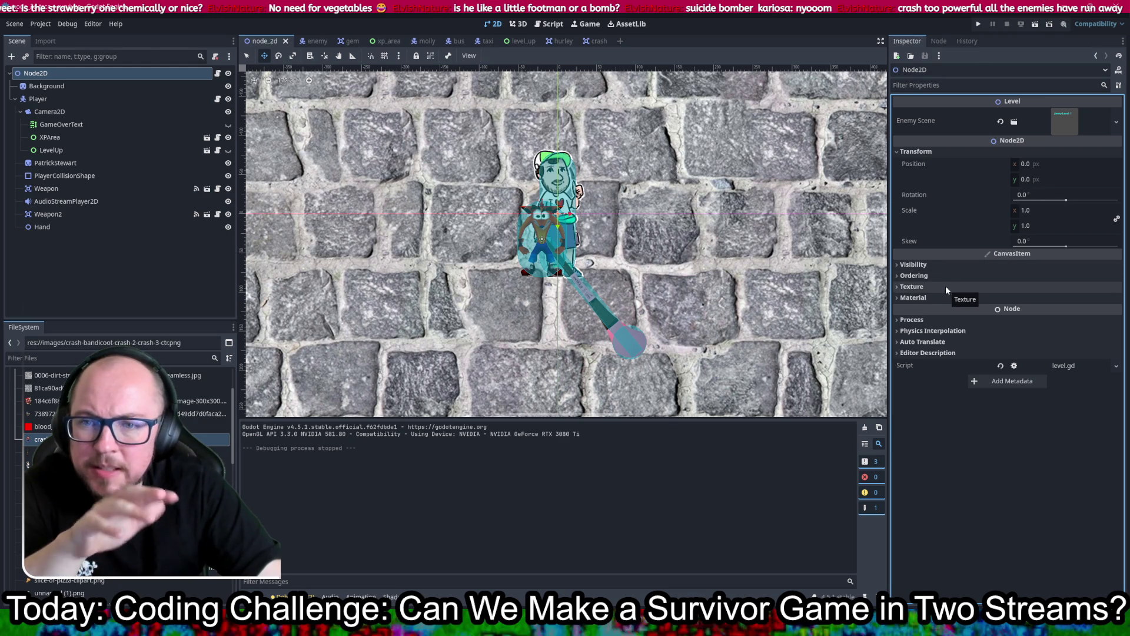
Step: Glance at the enemy scene, return to node_2d, and bring up crash.gd
mouse_move(534, 46)
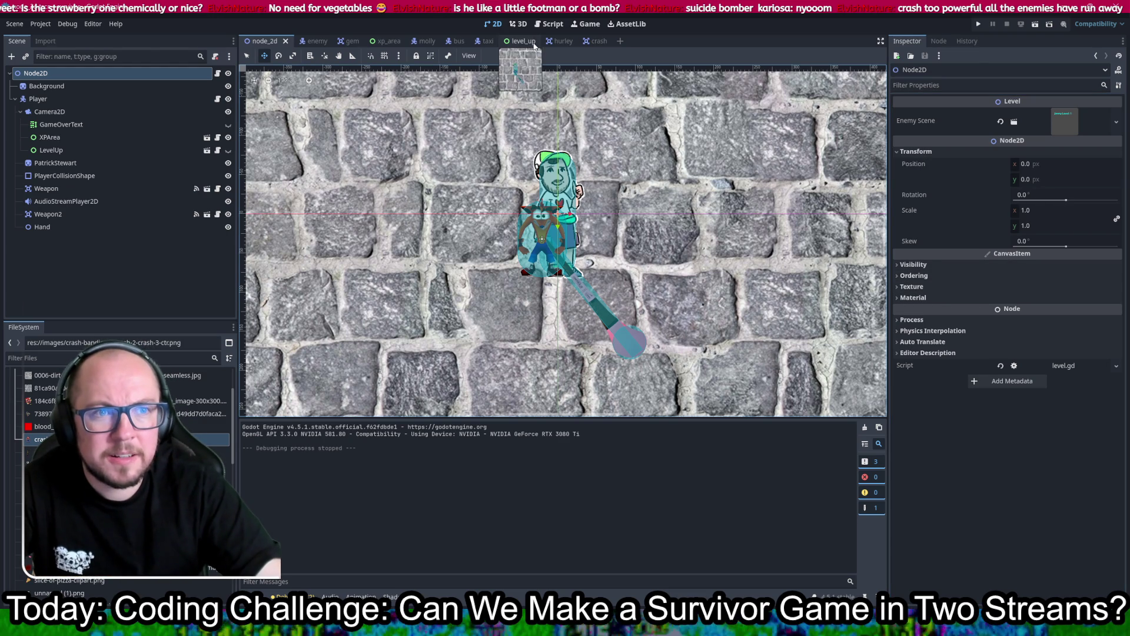
left_click(306, 41)
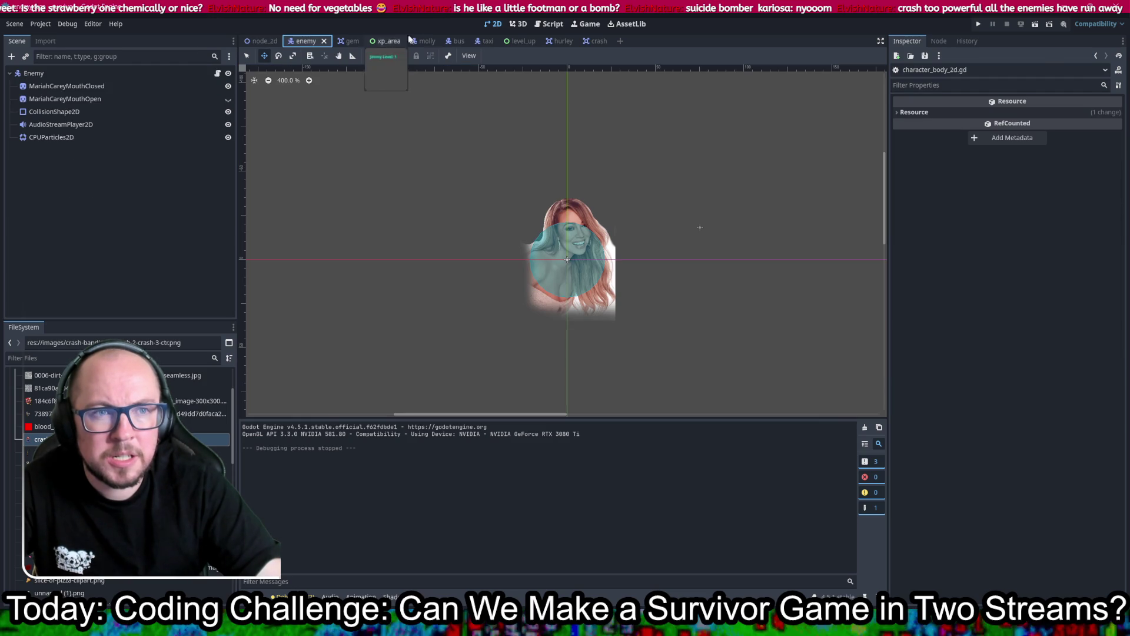
left_click(262, 41)
mouse_move(457, 47)
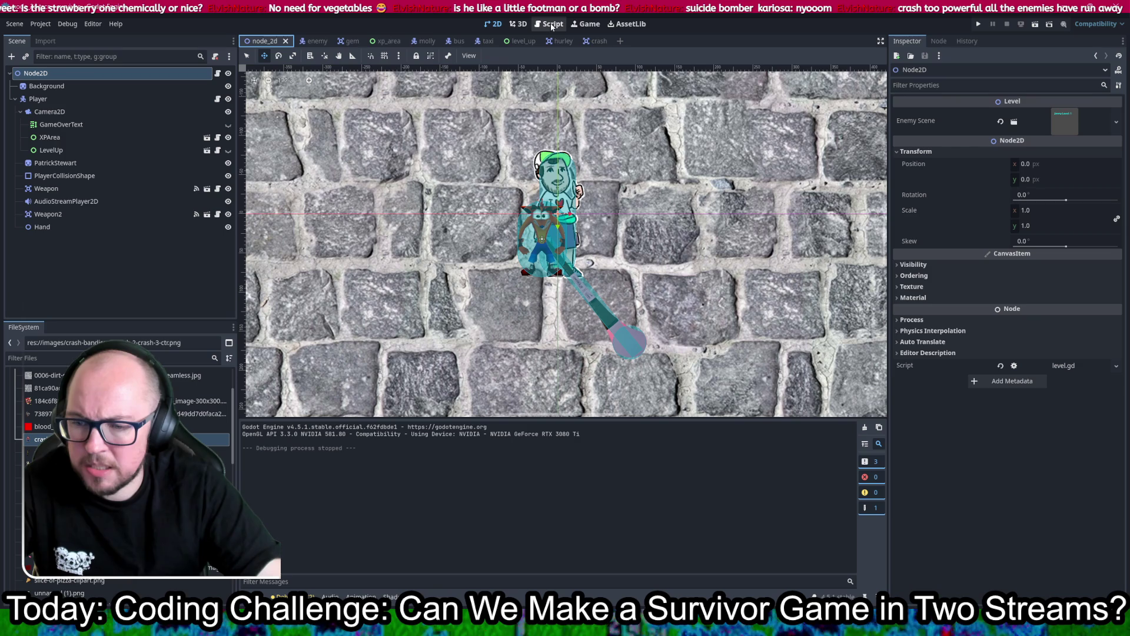
left_click(552, 26)
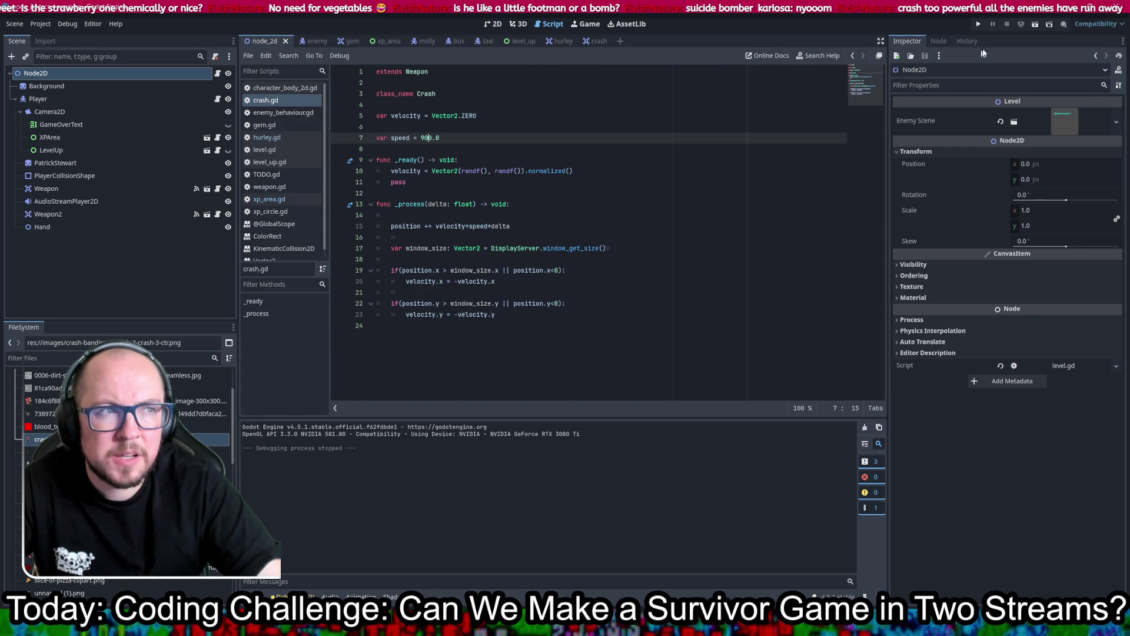
left_click(62, 26)
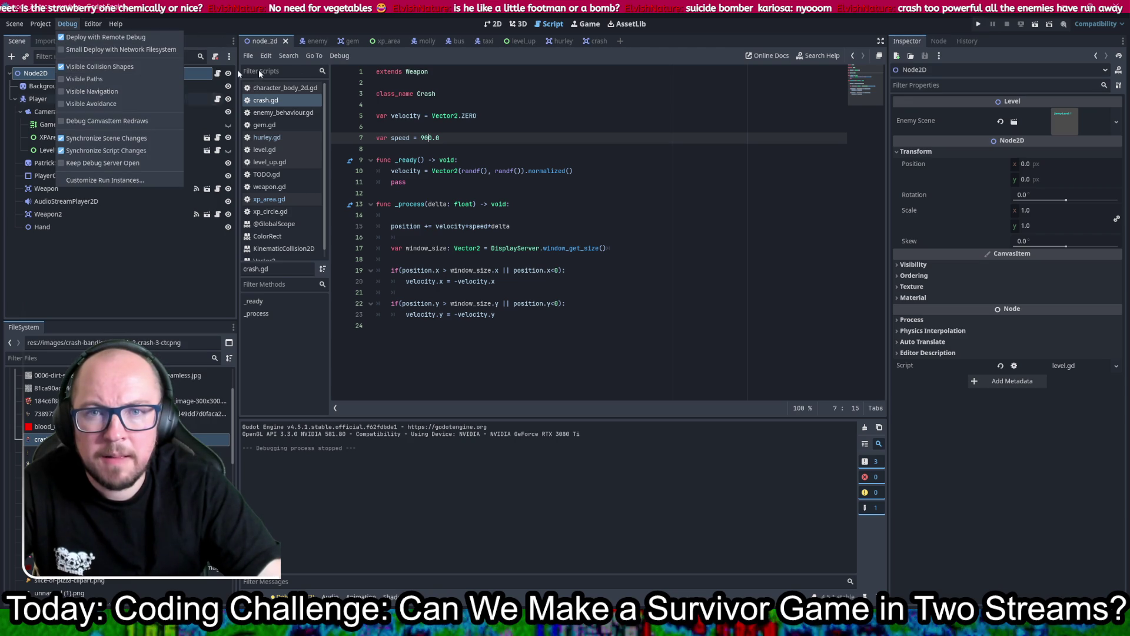
key("Escape")
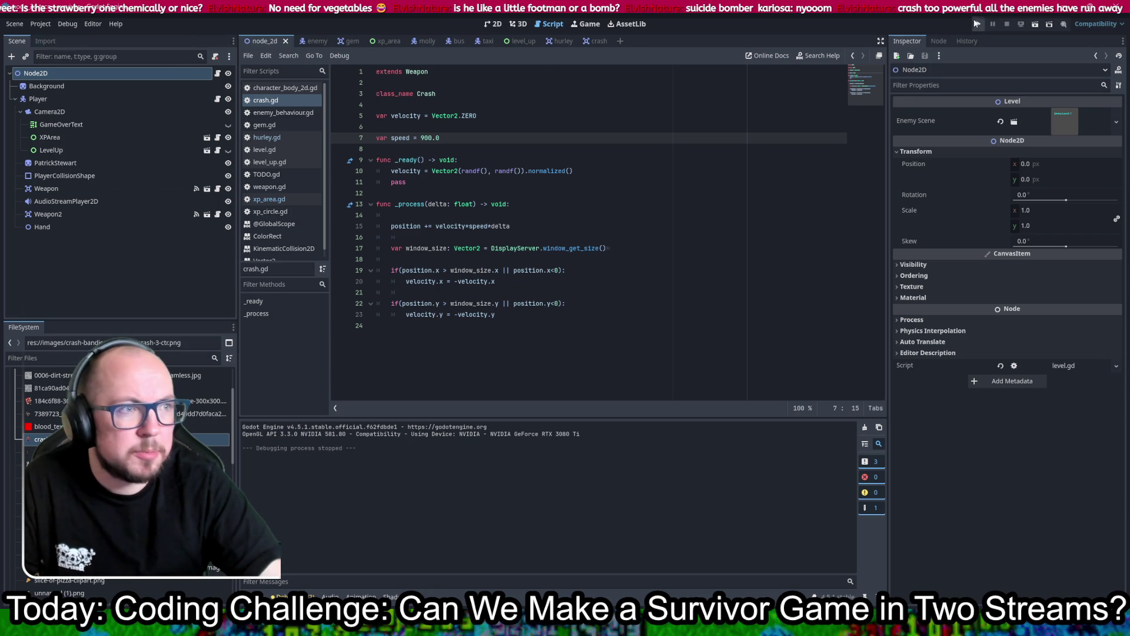
left_click(974, 23)
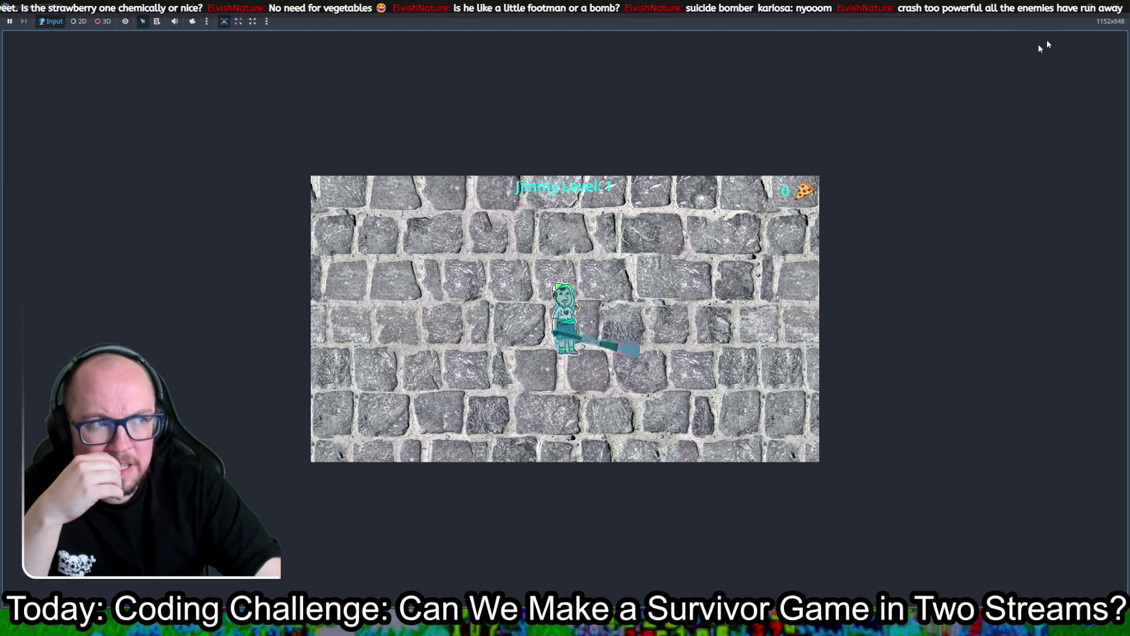
key("F8")
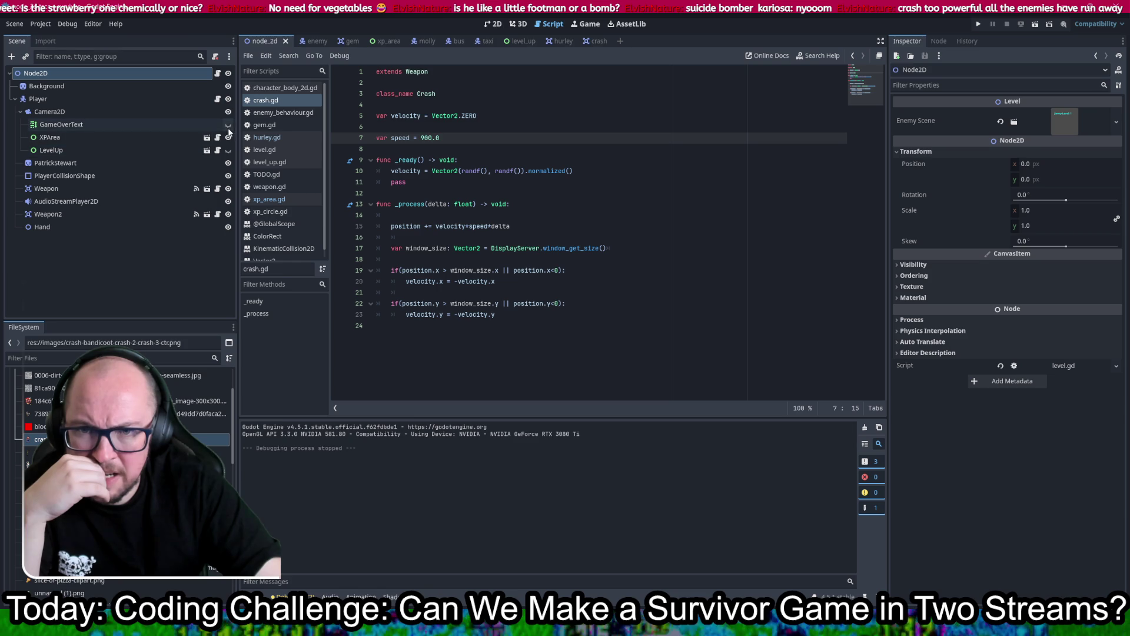
left_click(87, 213)
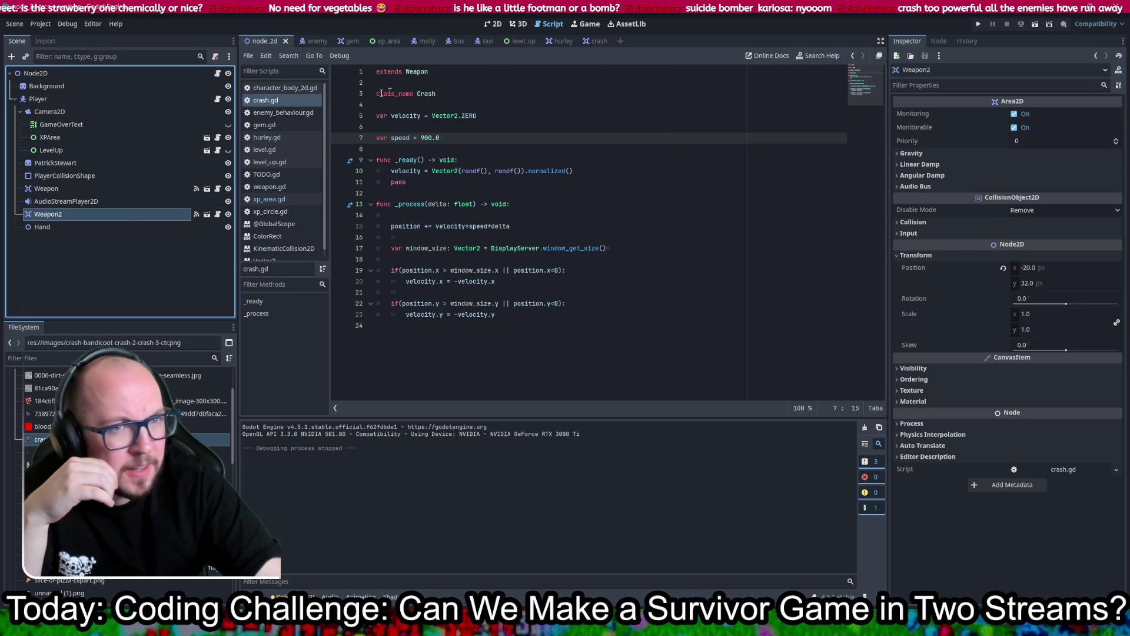
Step: Disable the crash weapon's CollisionShape2D2 in the crash scene and save it
left_click(596, 41)
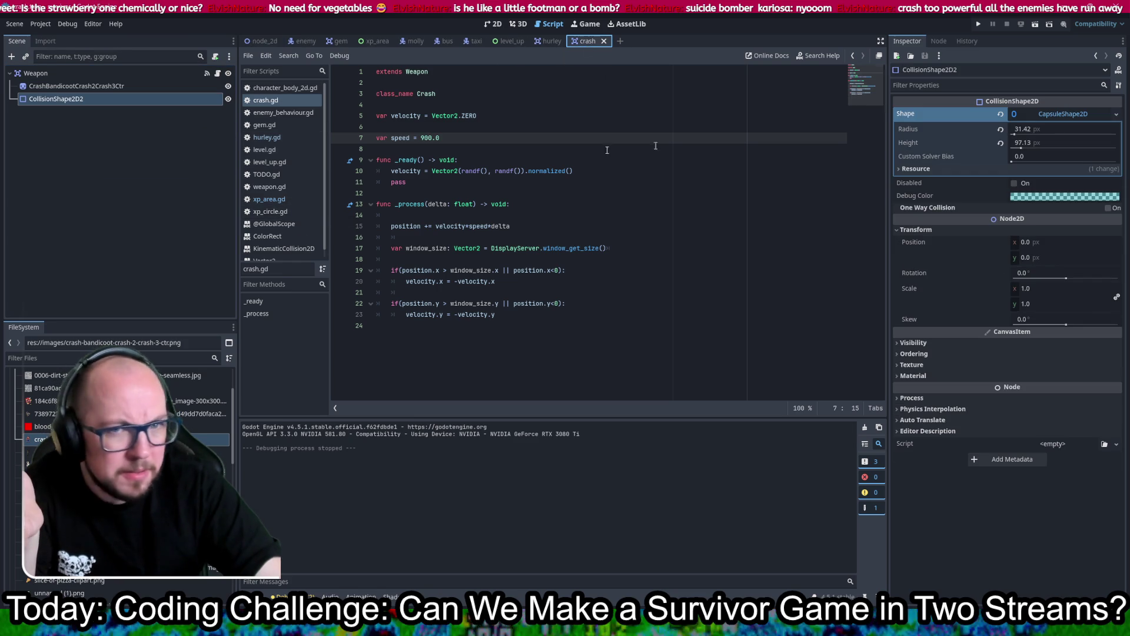
left_click(1013, 184)
key("ctrl+s")
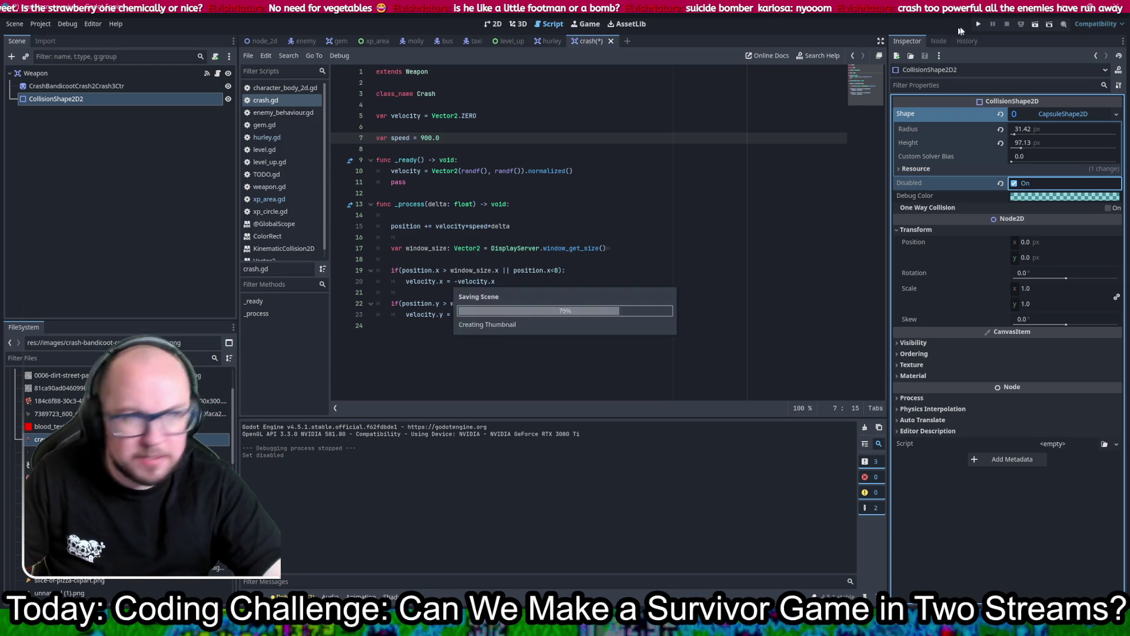
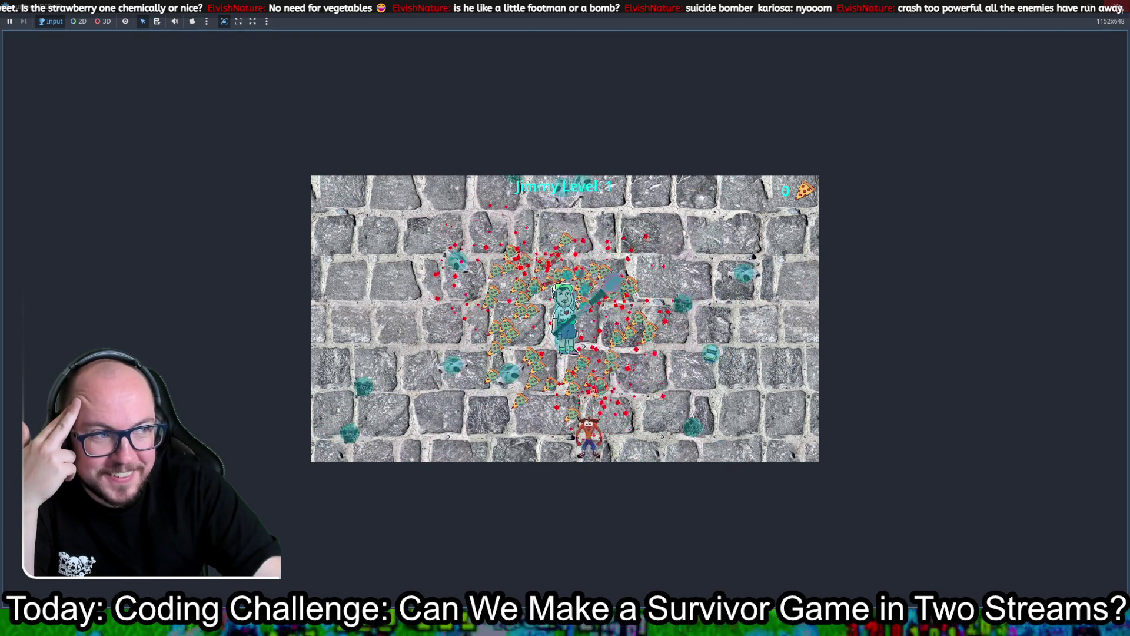
Step: Stop the running survivor game with F8
key("F8")
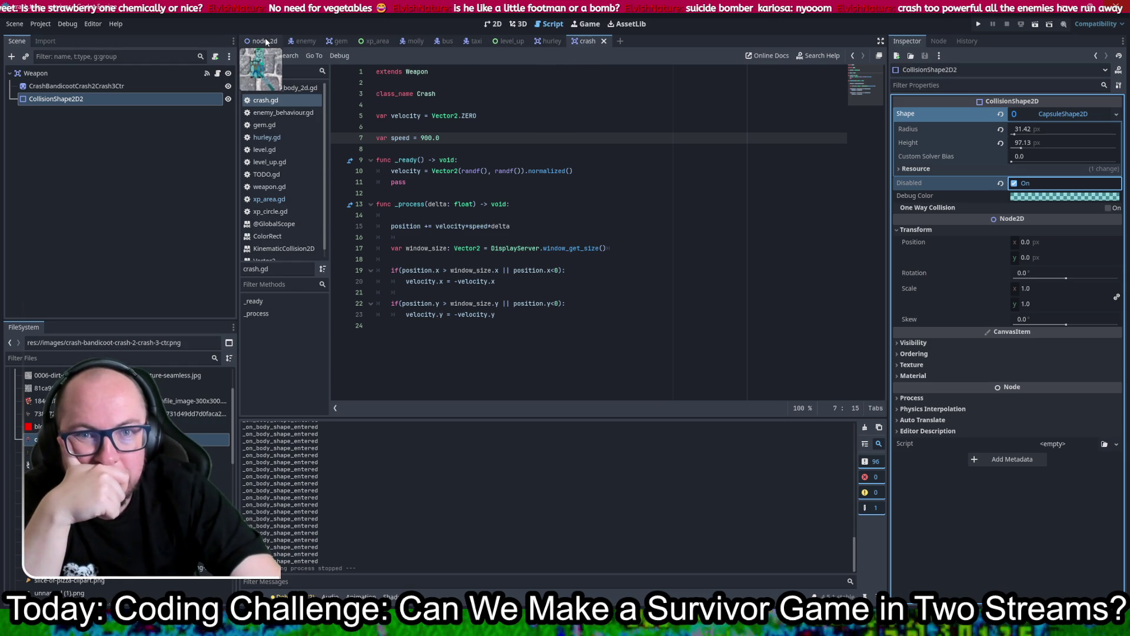
Step: Switch between the Crash scene's 2D view and the crash.gd script
left_click(492, 24)
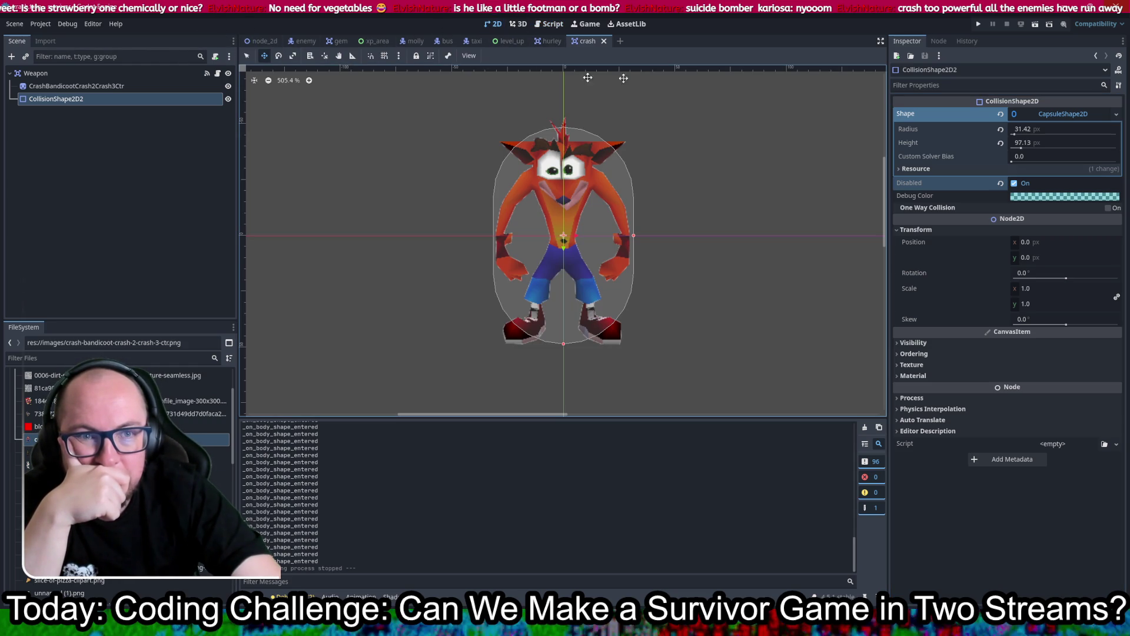
left_click(552, 24)
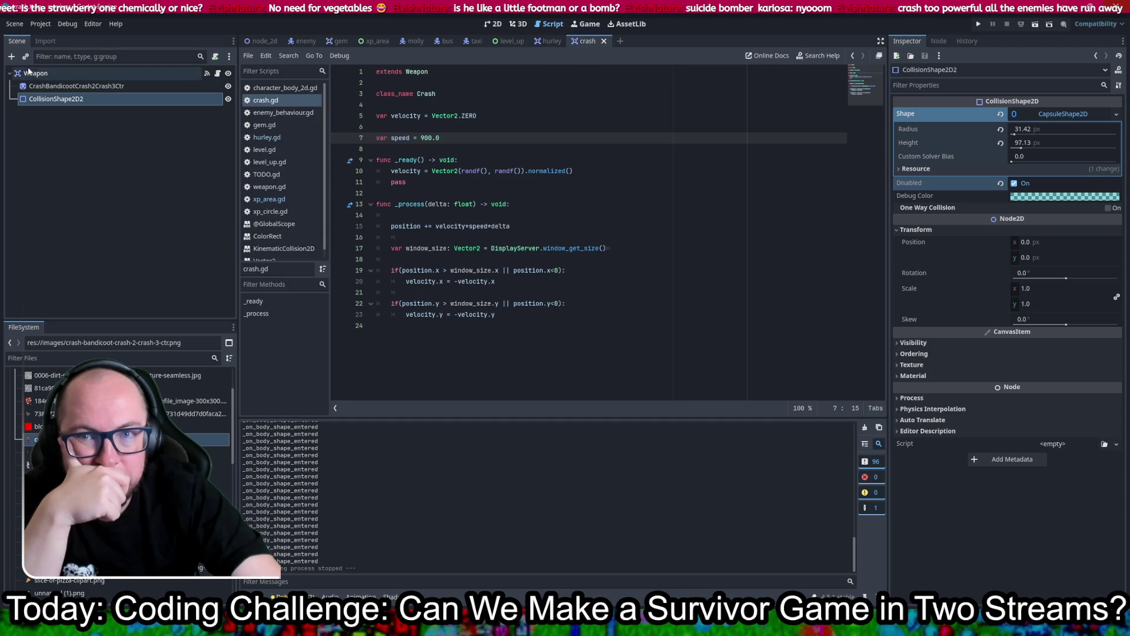
left_click(493, 24)
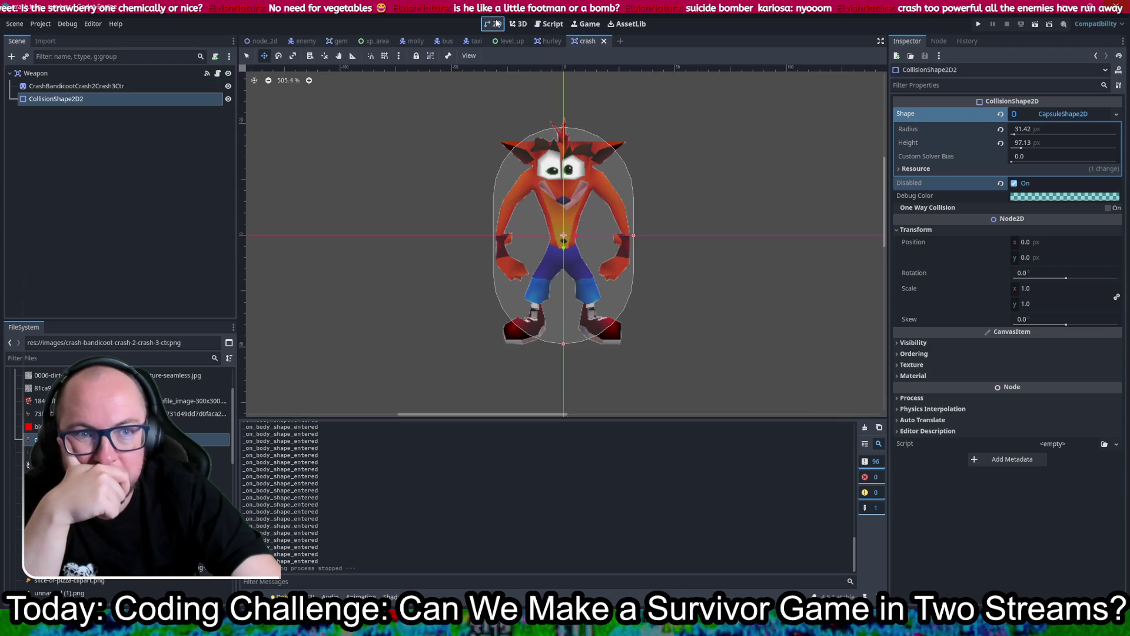
Step: In the node_2d level scene, inspect the Camera2D and Weapon nodes, then return to crash.gd
left_click(262, 40)
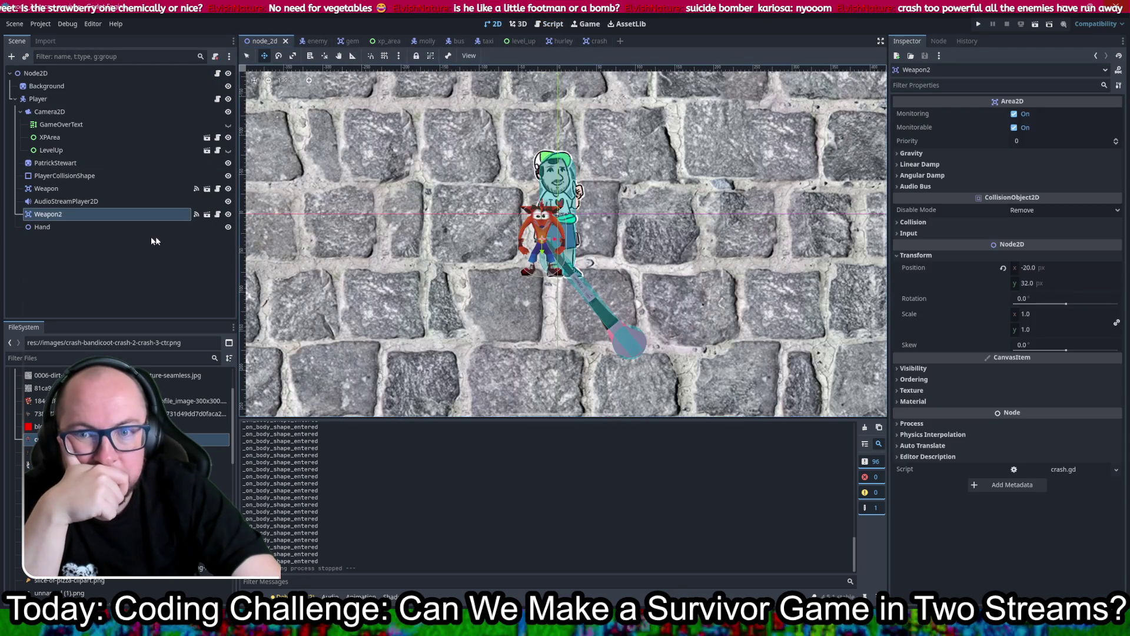
left_click(50, 112)
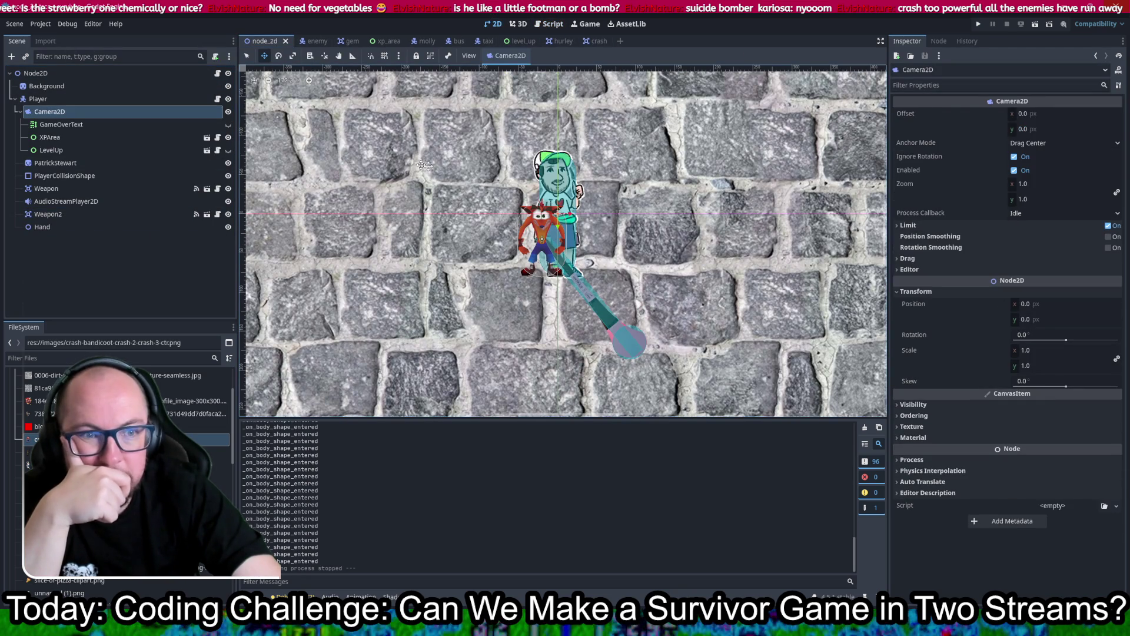
scroll(493, 214, "down", 6)
scroll(494, 213, "up", 5)
left_click(59, 189)
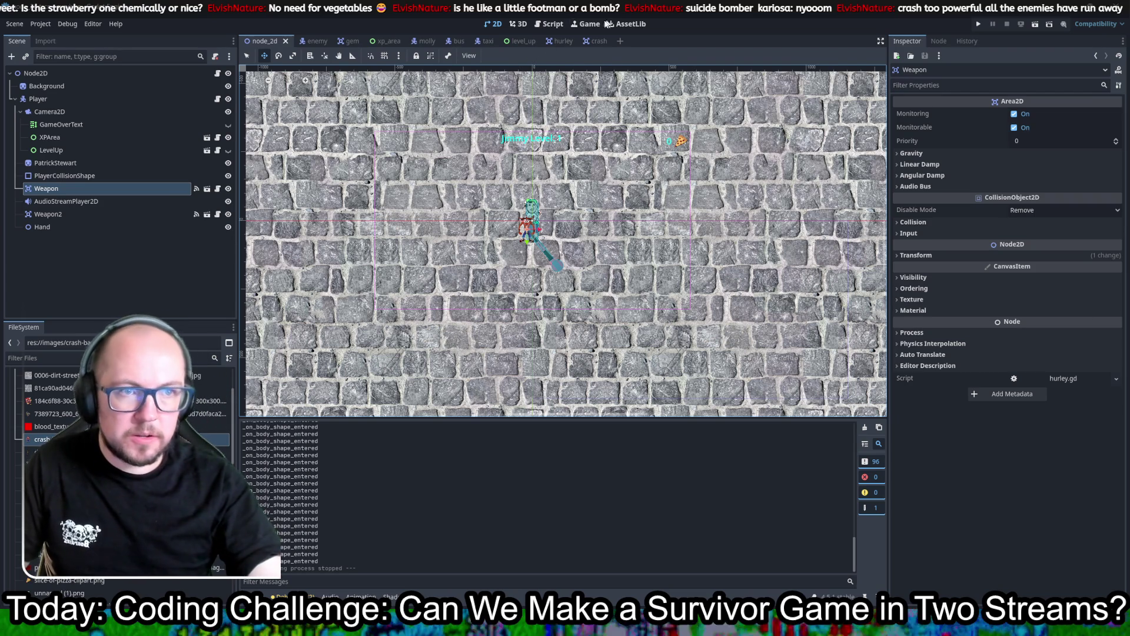
left_click(551, 23)
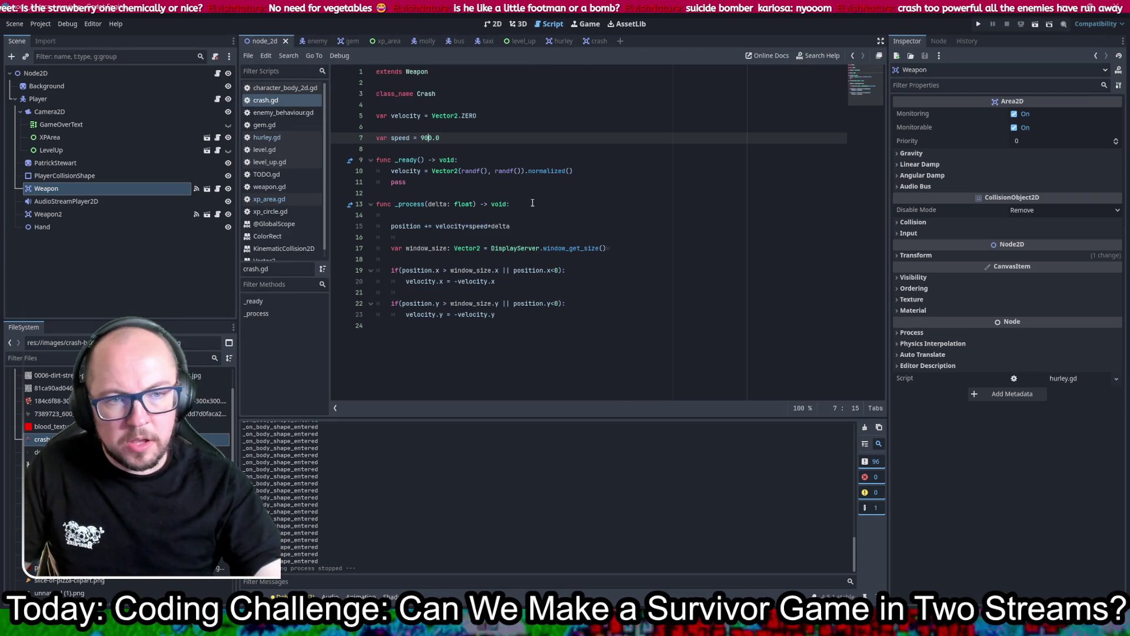
Step: Add 'var camera = get_viewport().get_camera_2d()' in _ready and copy its declaration
left_click(595, 171)
key("Return")
key("Return")
type("var camera = get_viewport().get_camera_2d()")
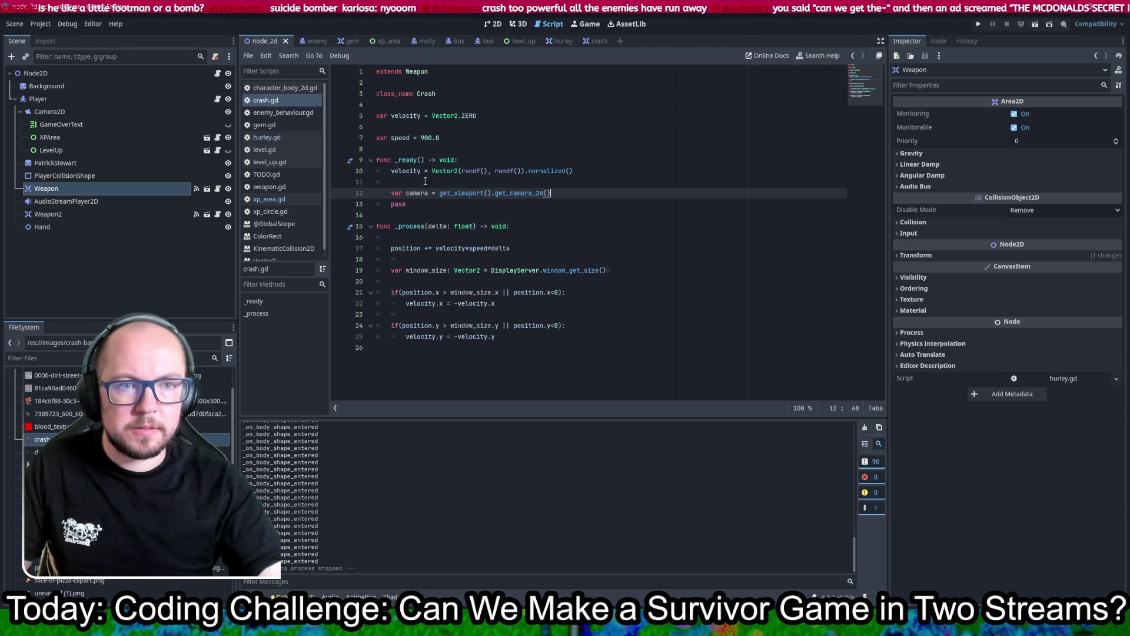
left_click_drag(434, 192, 392, 192)
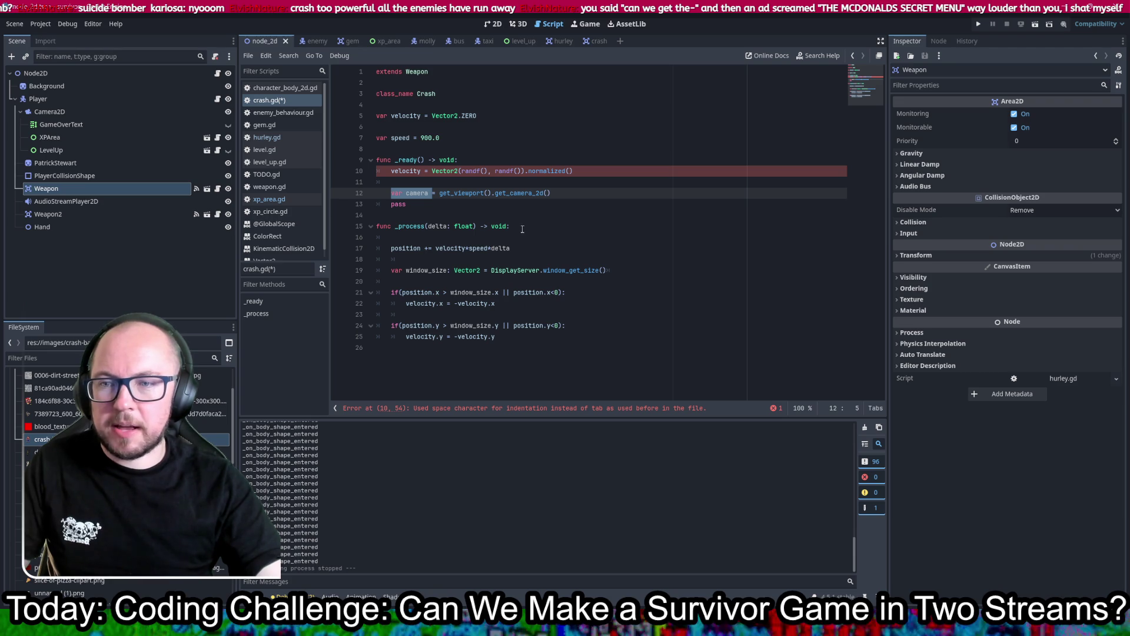
key("ctrl+c")
Step: Declare 'var camera;' at class level below the velocity variable and save
left_click(494, 105)
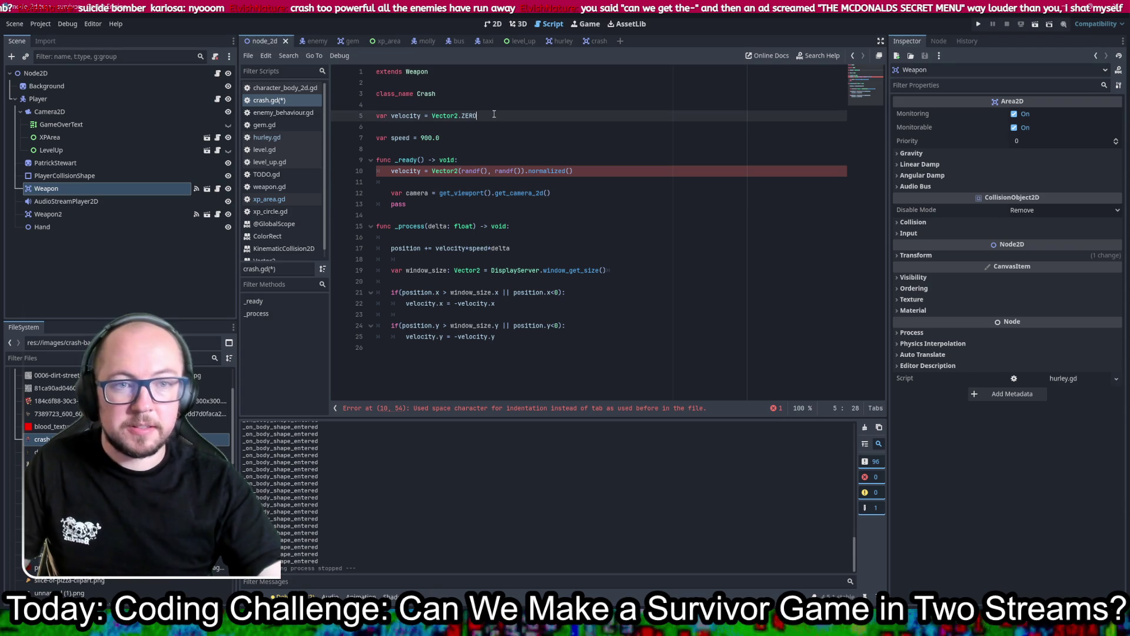
left_click(494, 115)
key("Return")
key("ctrl+v")
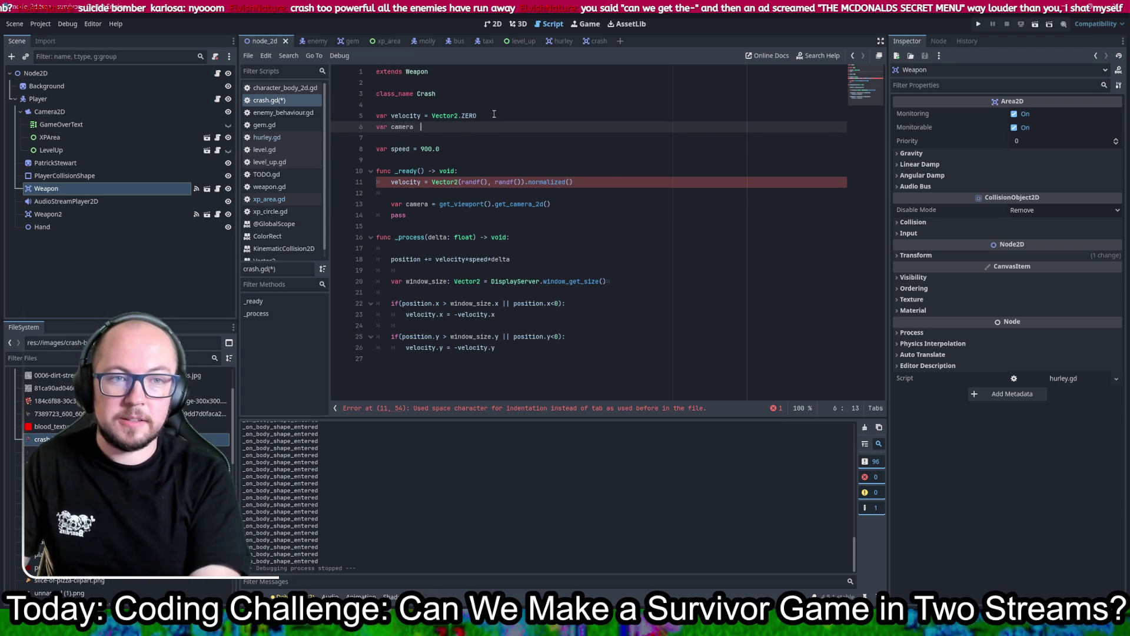
type("=")
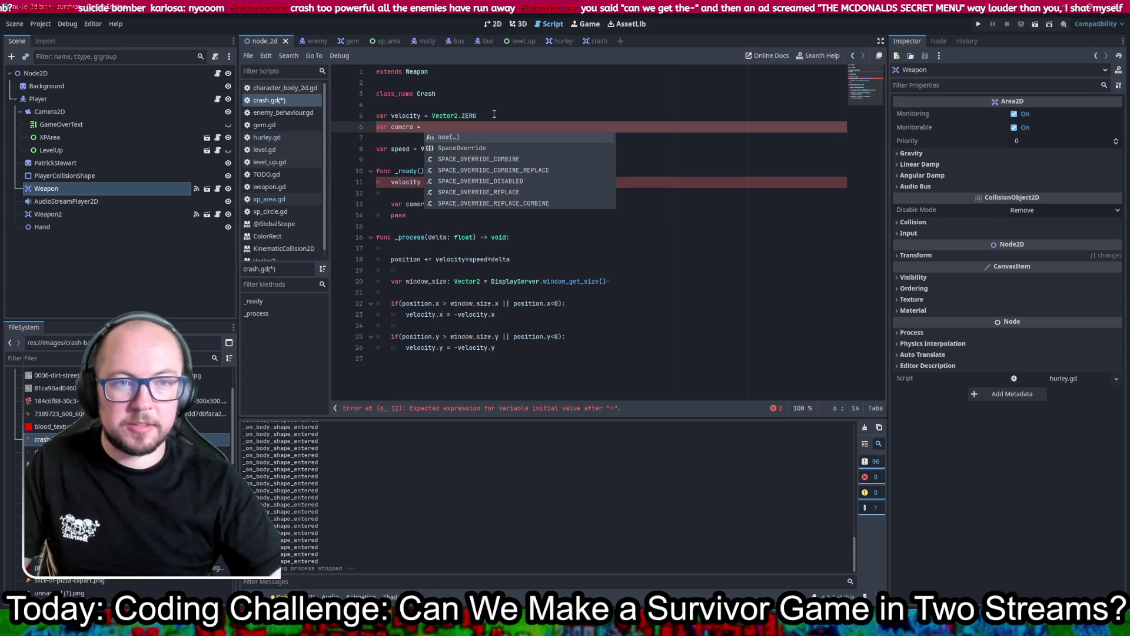
key("BackSpace")
type(";")
left_click(525, 97)
key("ctrl+s")
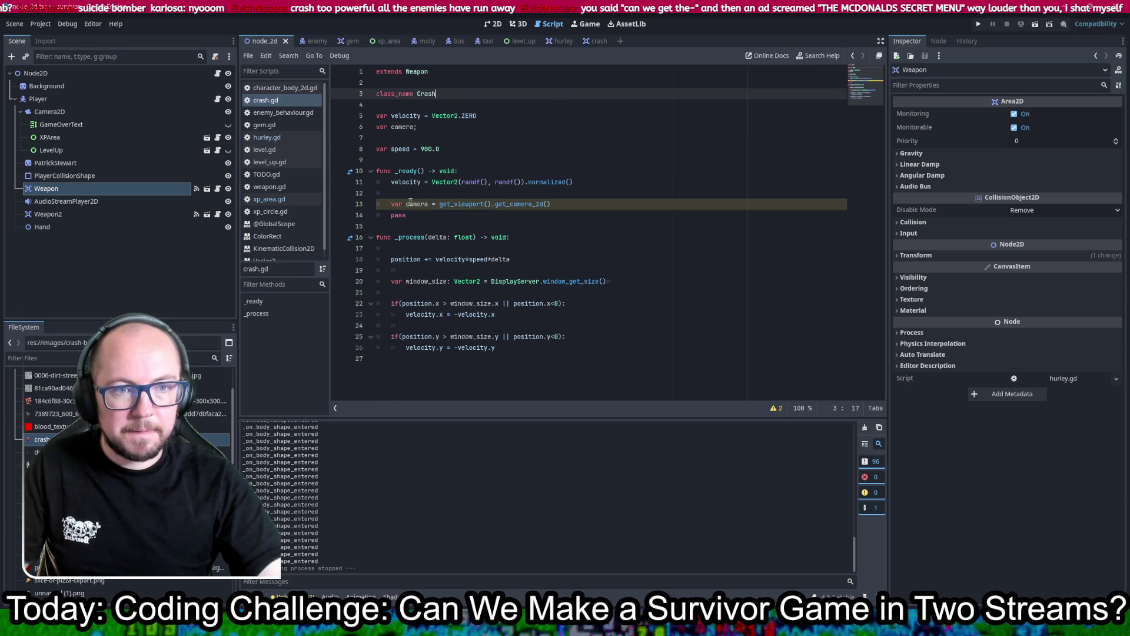
Step: Make _ready assign the class-level camera, removing the blank line and pass
left_click(407, 203)
key("BackSpace")
key("BackSpace")
key("BackSpace")
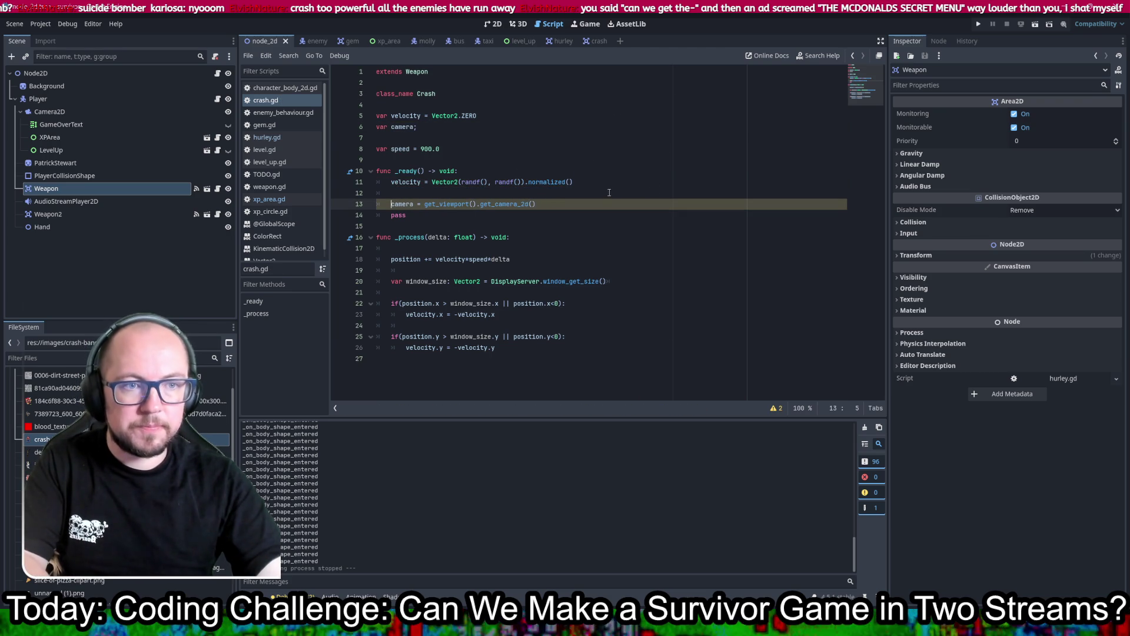
left_click(610, 179)
key("Delete")
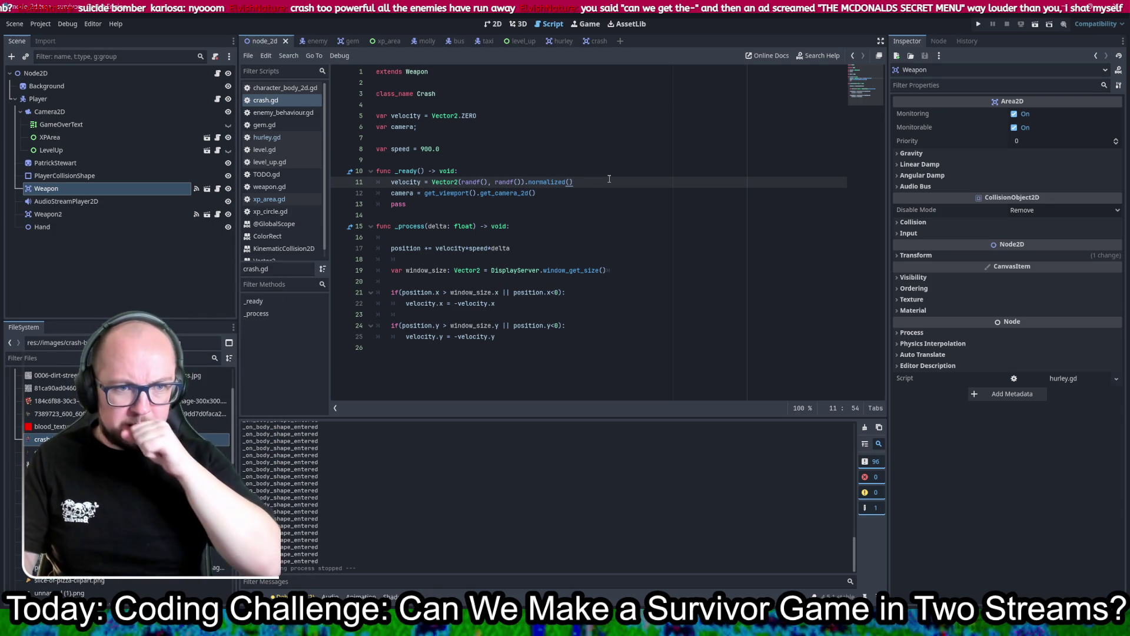
left_click(562, 197)
key("shift+Down")
key("Delete")
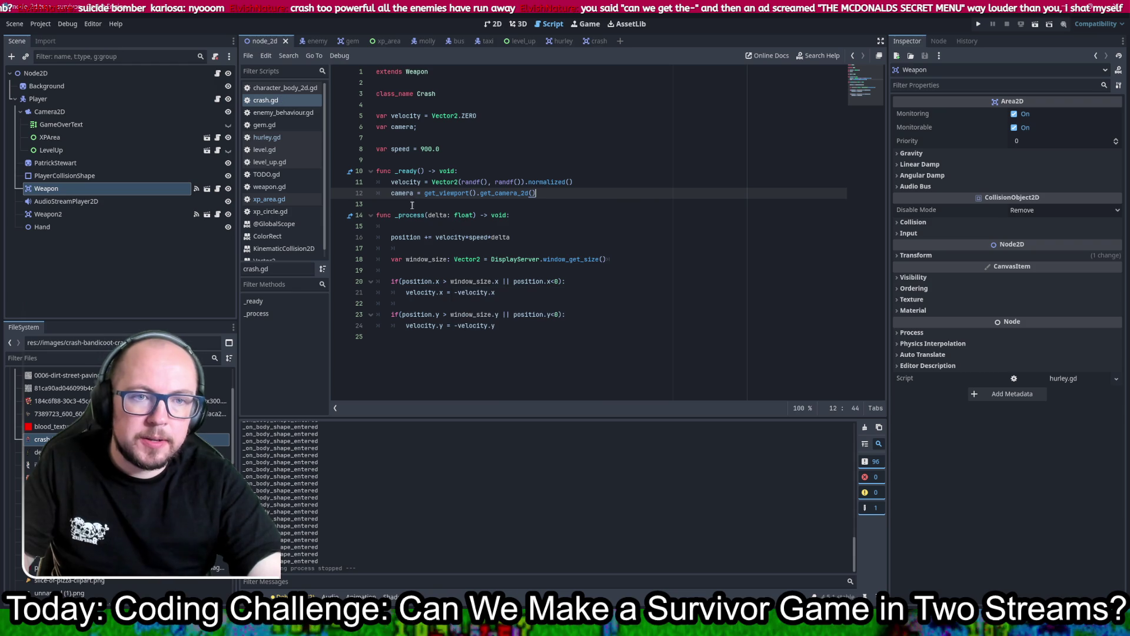
double_click(393, 194)
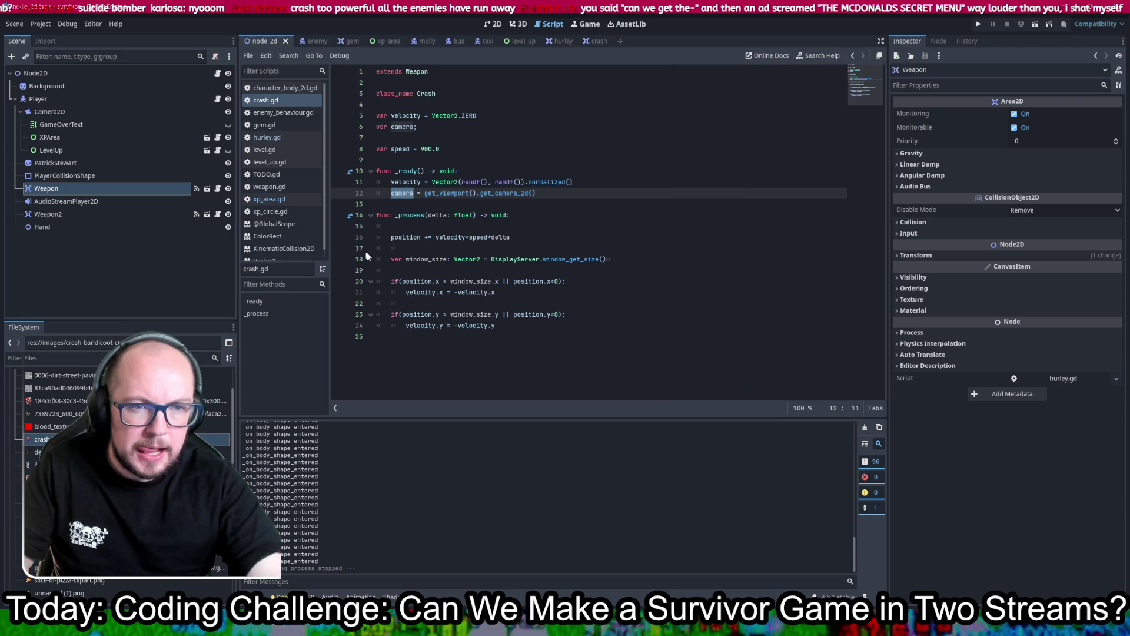
Step: Start a camera.b line below window_size in _process and select the whole script
left_click(627, 264)
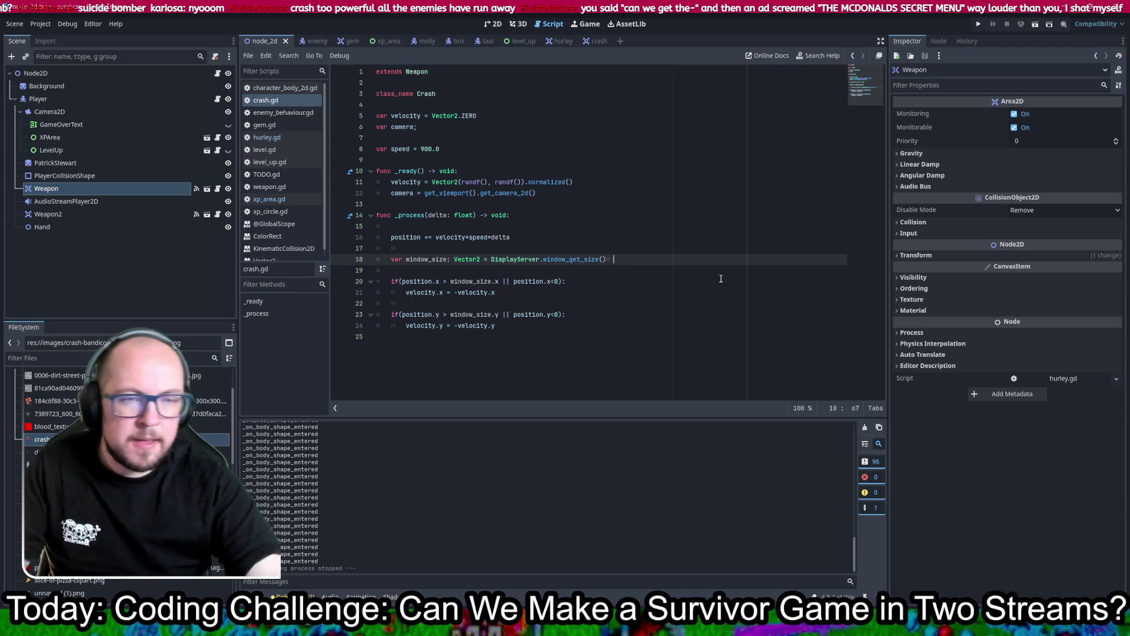
key("Return")
key("Return")
type("camera.bou")
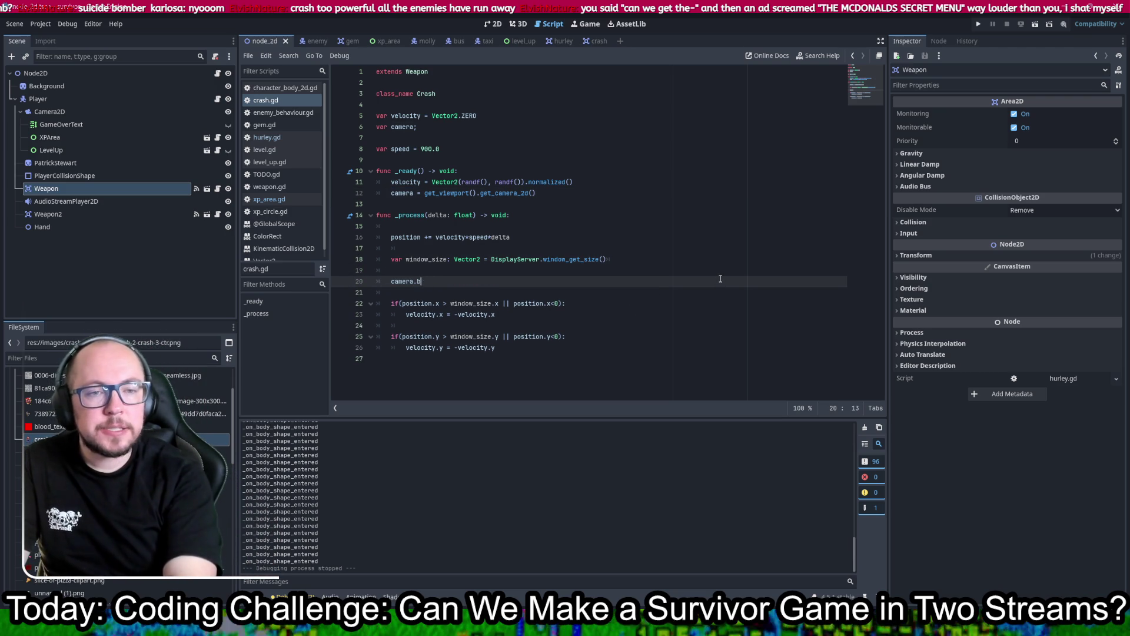
key("BackSpace")
key("BackSpace")
key("ctrl+a")
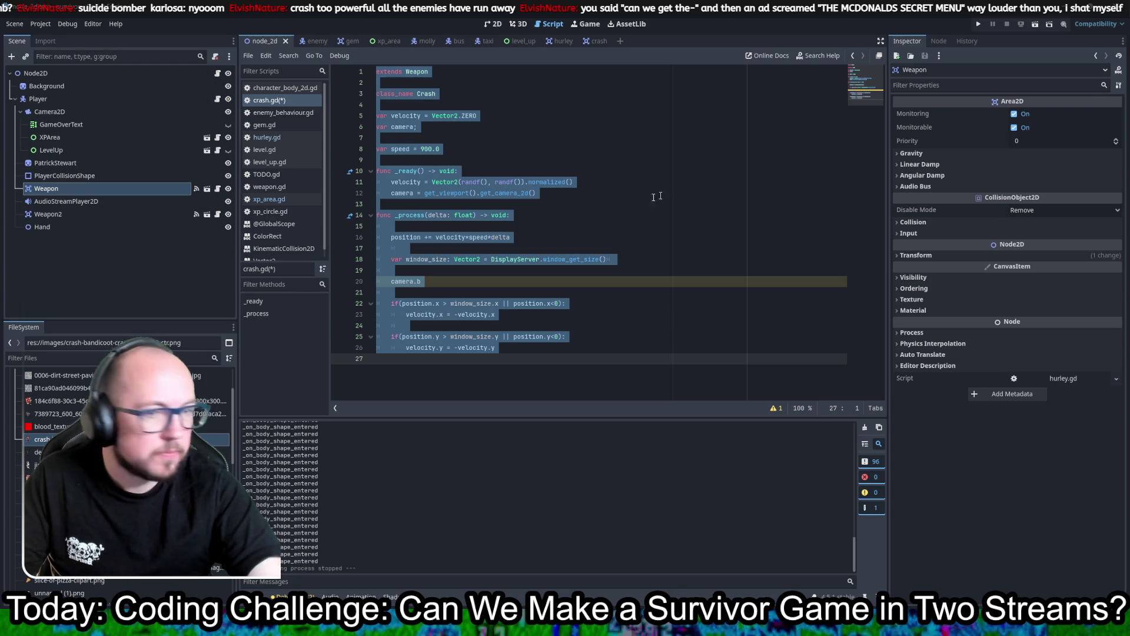
left_click(471, 359)
Step: Paste the get_camera_bounds(camera: Camera2D) -> Rect2 function at the script's end and save
key("Return")
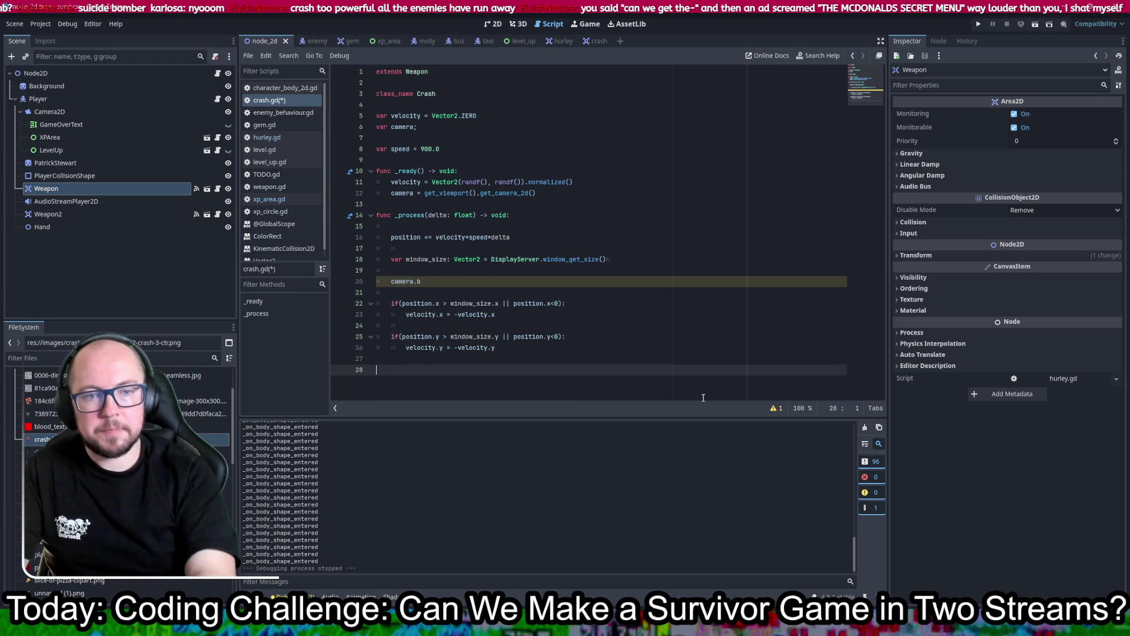
key("ctrl+v")
key("ctrl+s")
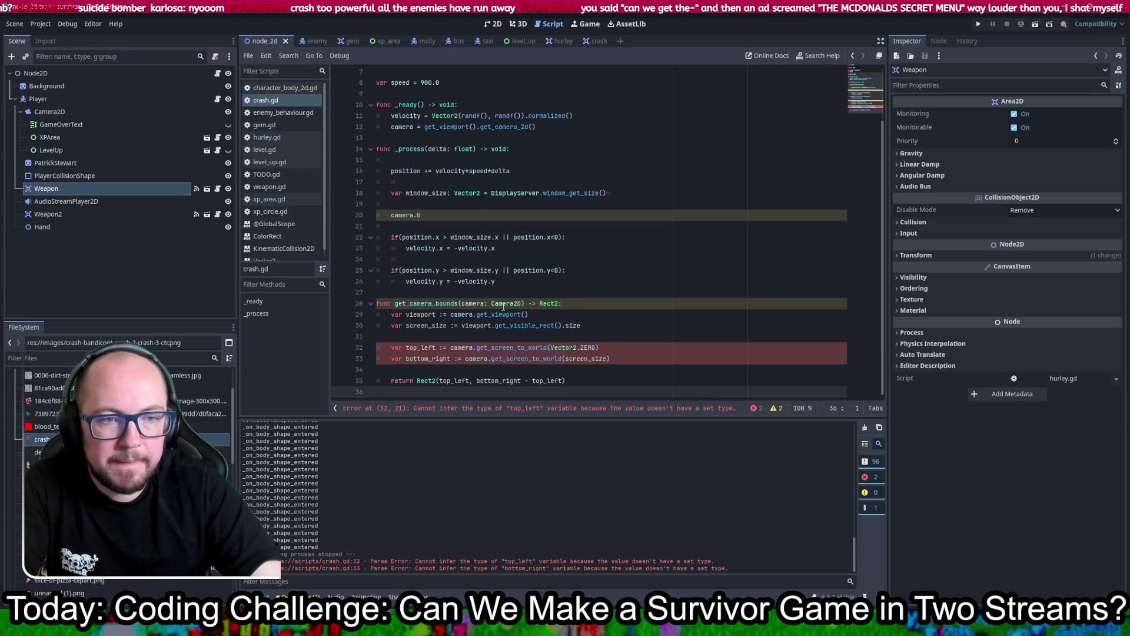
Step: Replace line 20 with a get_camera_bounds(camera) call, save, and check the top_left error
double_click(435, 302)
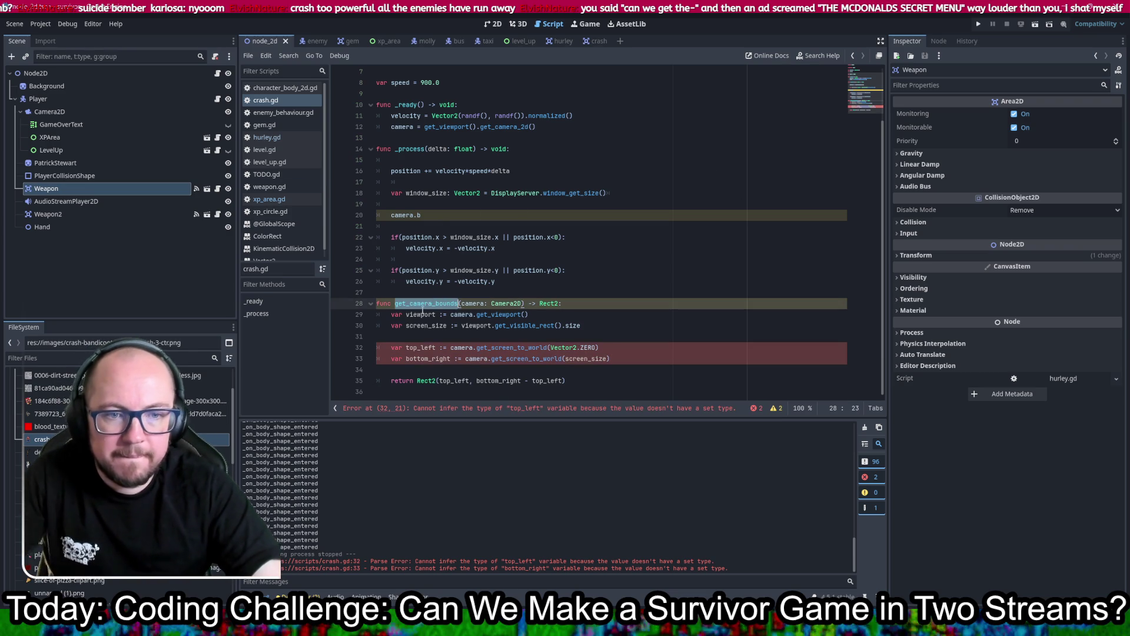
double_click(405, 215)
key("ctrl+v")
key("ctrl+a")
left_click(458, 216)
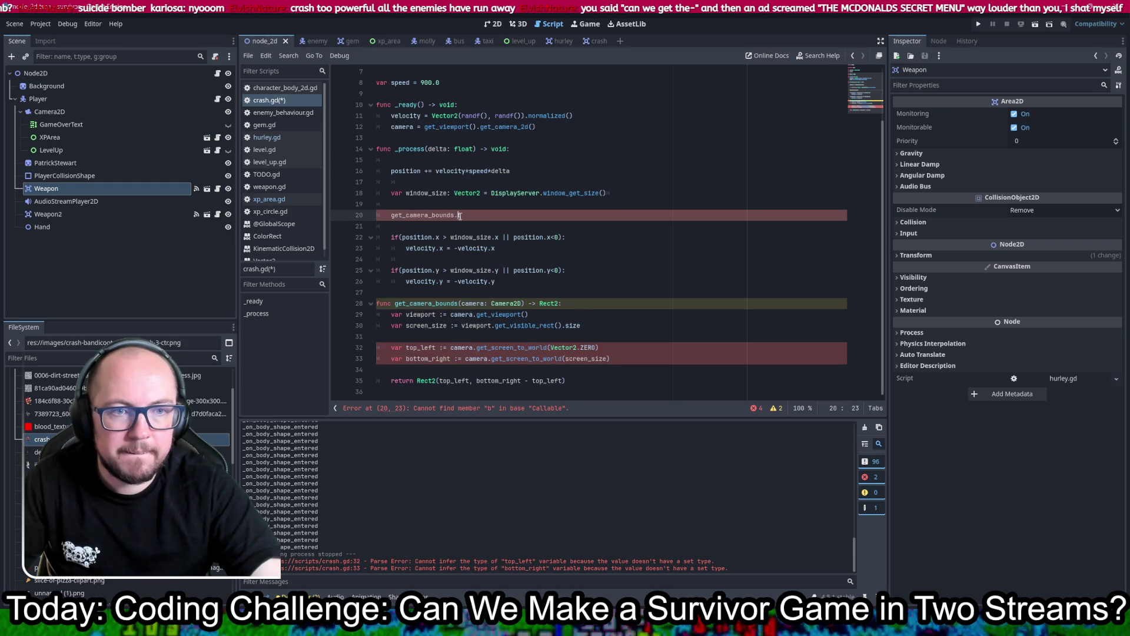
key("BackSpace")
key("BackSpace")
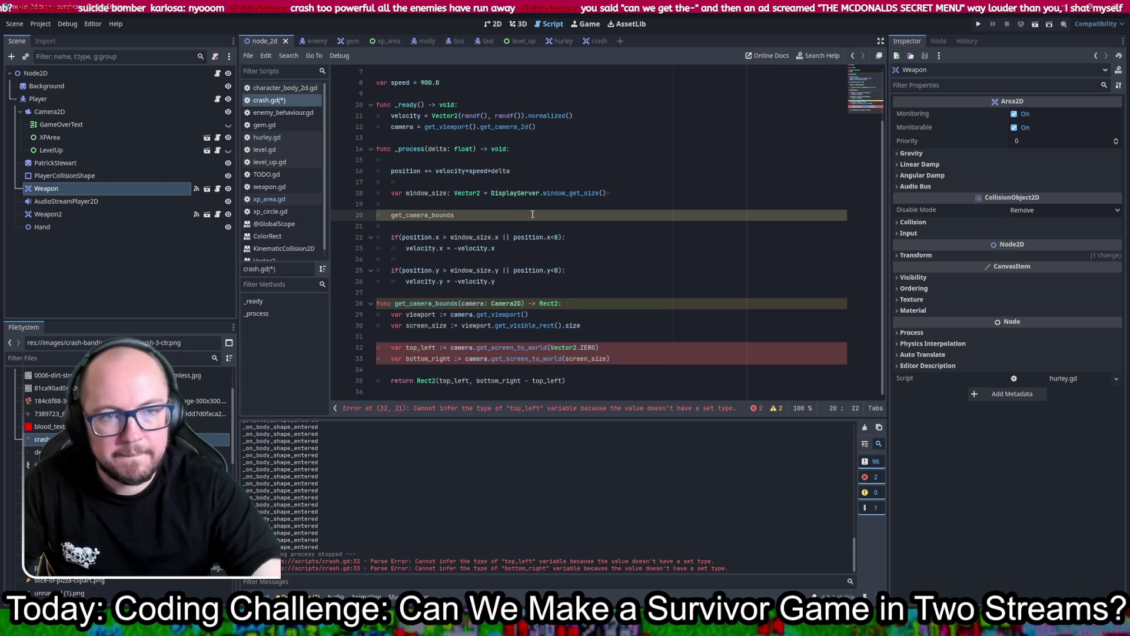
type("(ca")
key("Return")
key("ctrl+s")
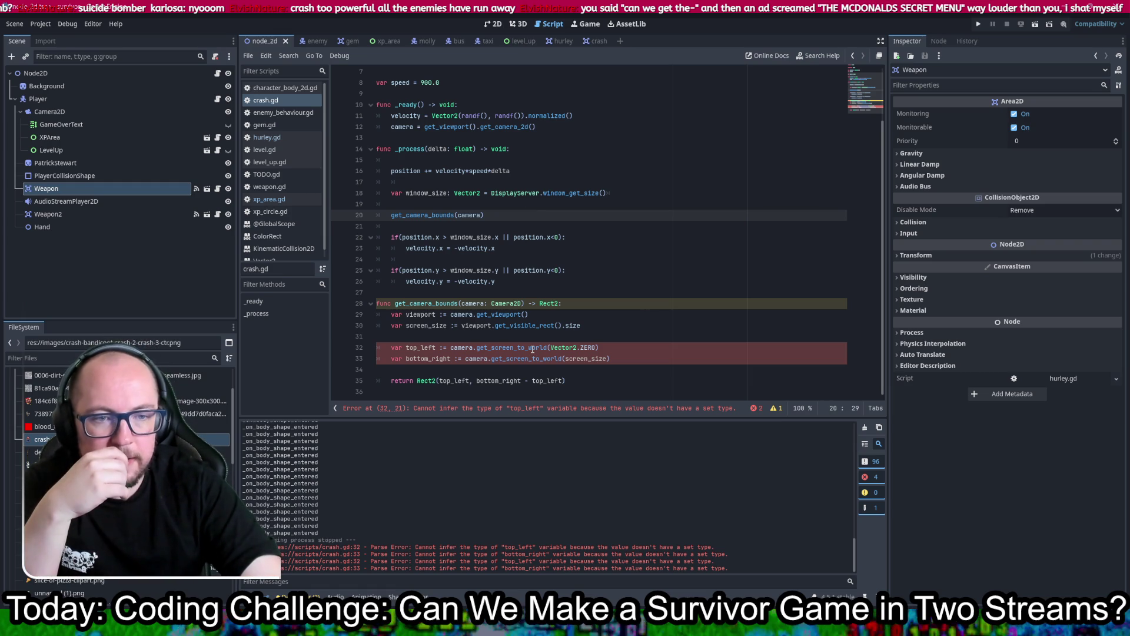
left_click(628, 348)
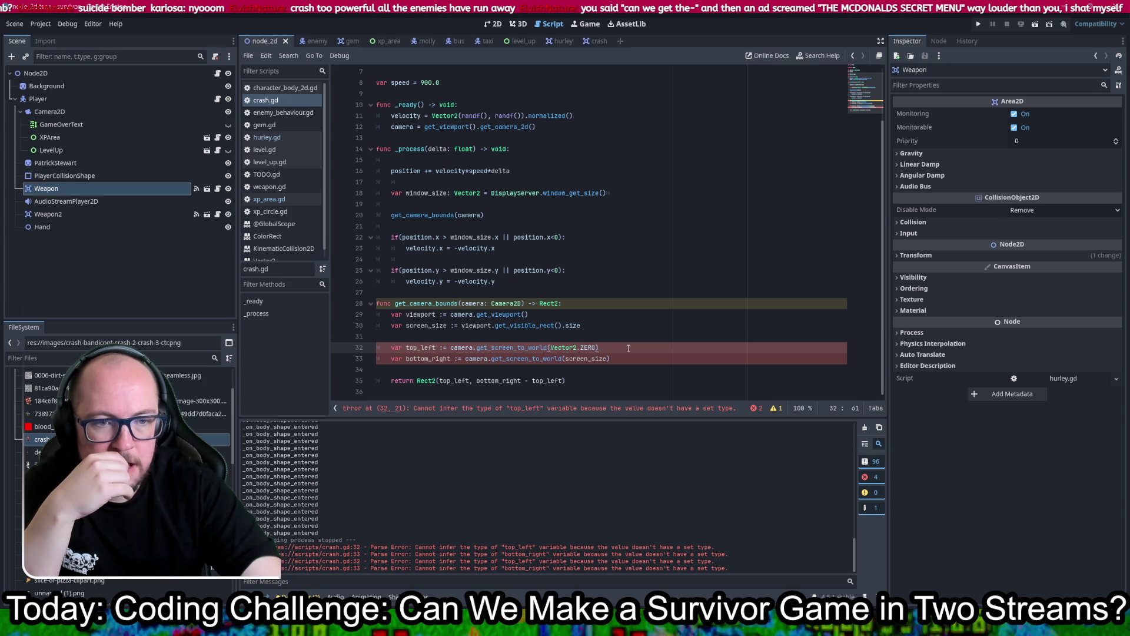
mouse_move(434, 383)
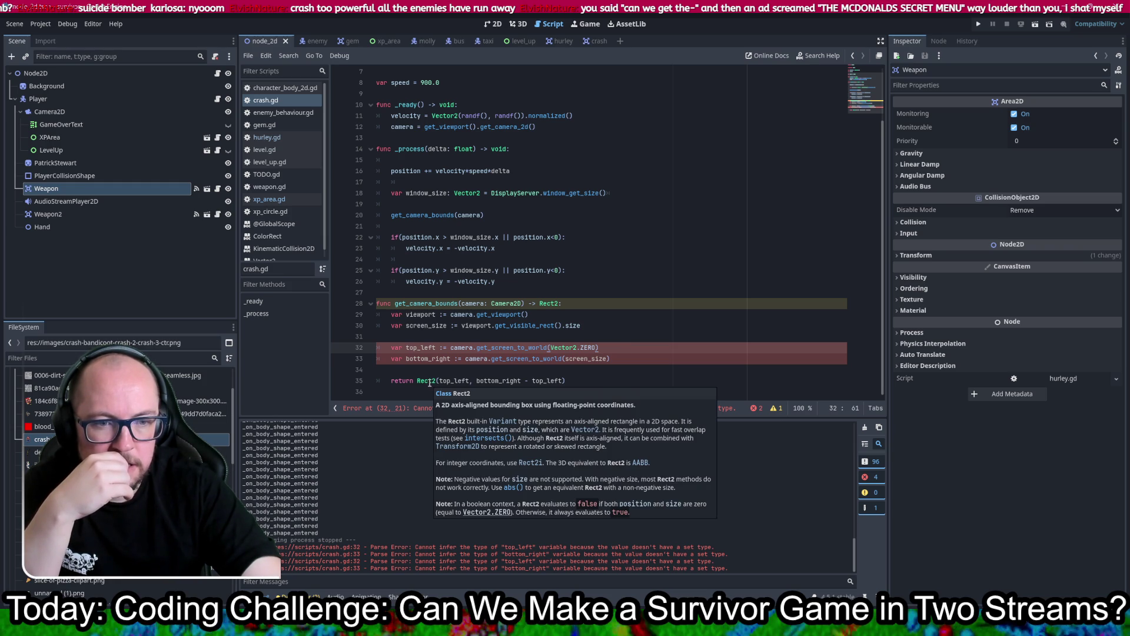
Step: Read the full Rect2 documentation, then go back to crash.gd
left_click(430, 381, "ctrl")
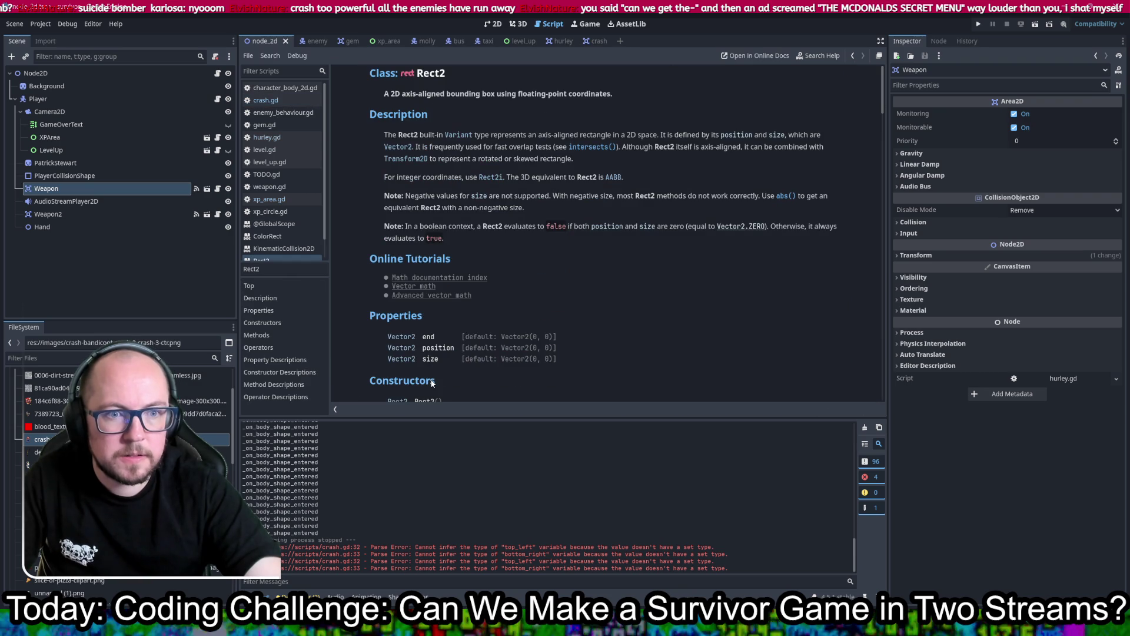
scroll(598, 241, "down", 3)
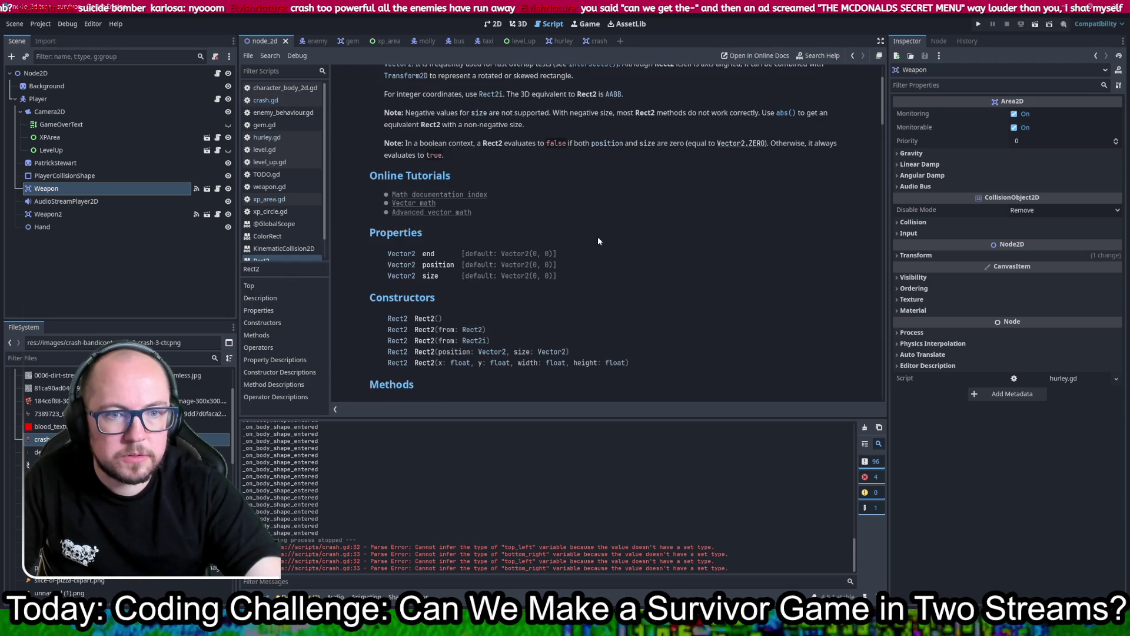
key("alt+Left")
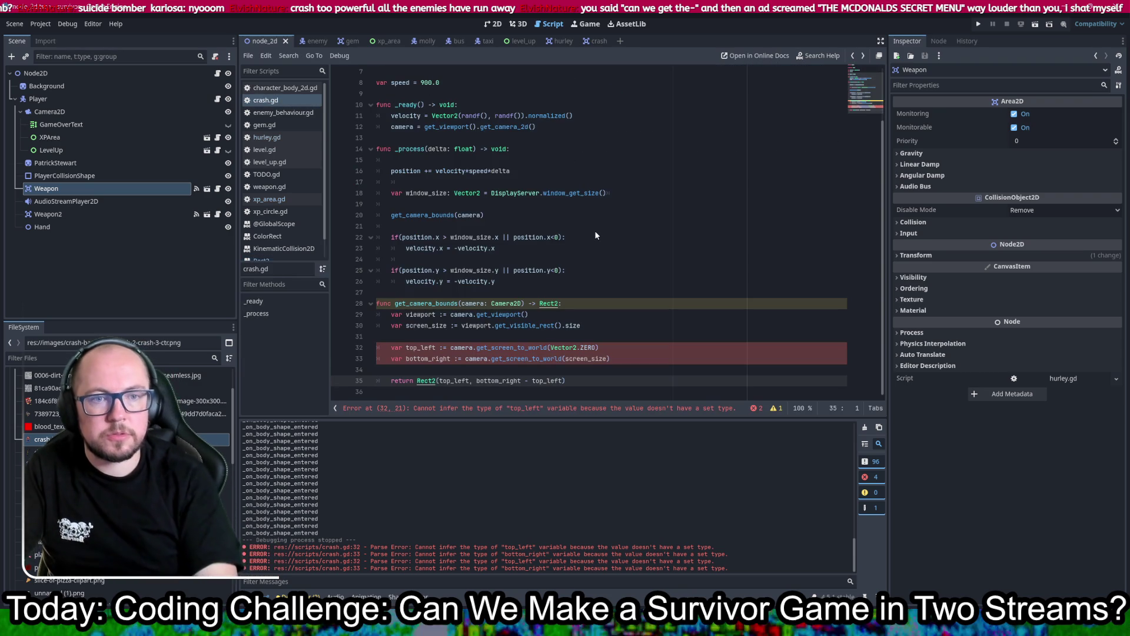
Step: Type top_left and bottom_right as Vector2 with plain '=' assignment and save
left_click(435, 347)
type(":")
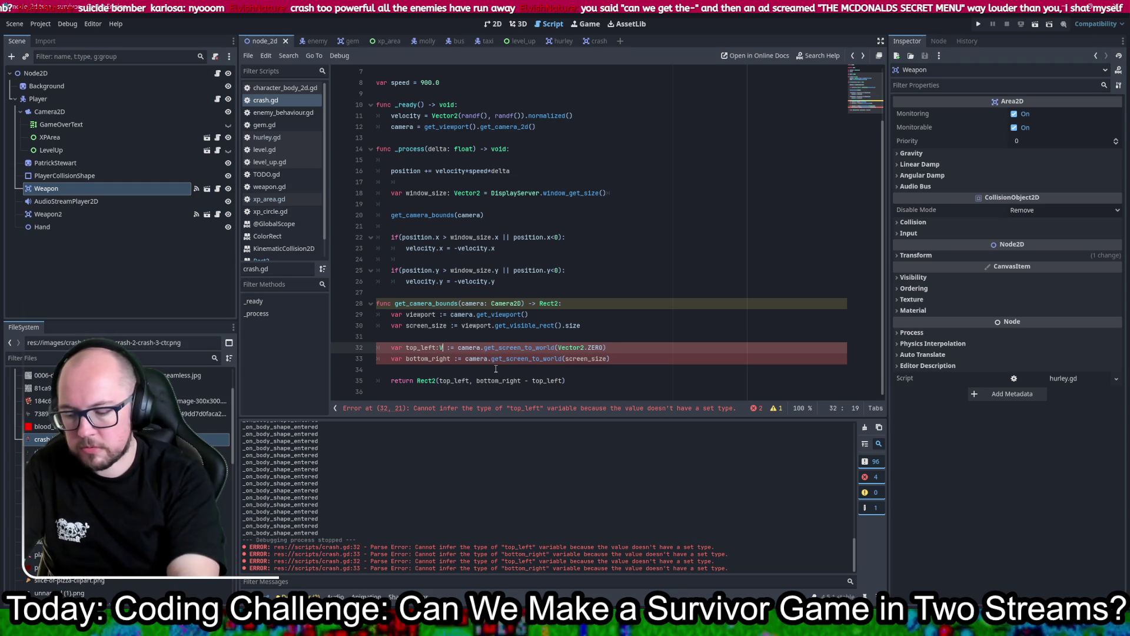
type("Vector2")
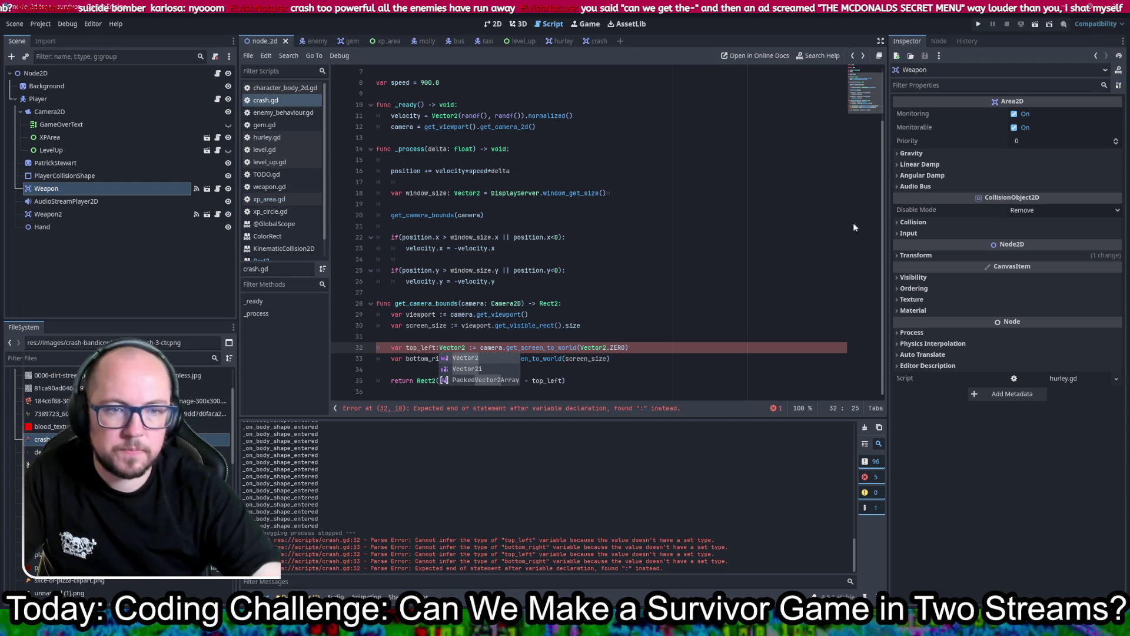
left_click(836, 215)
left_click_drag(469, 346, 437, 348)
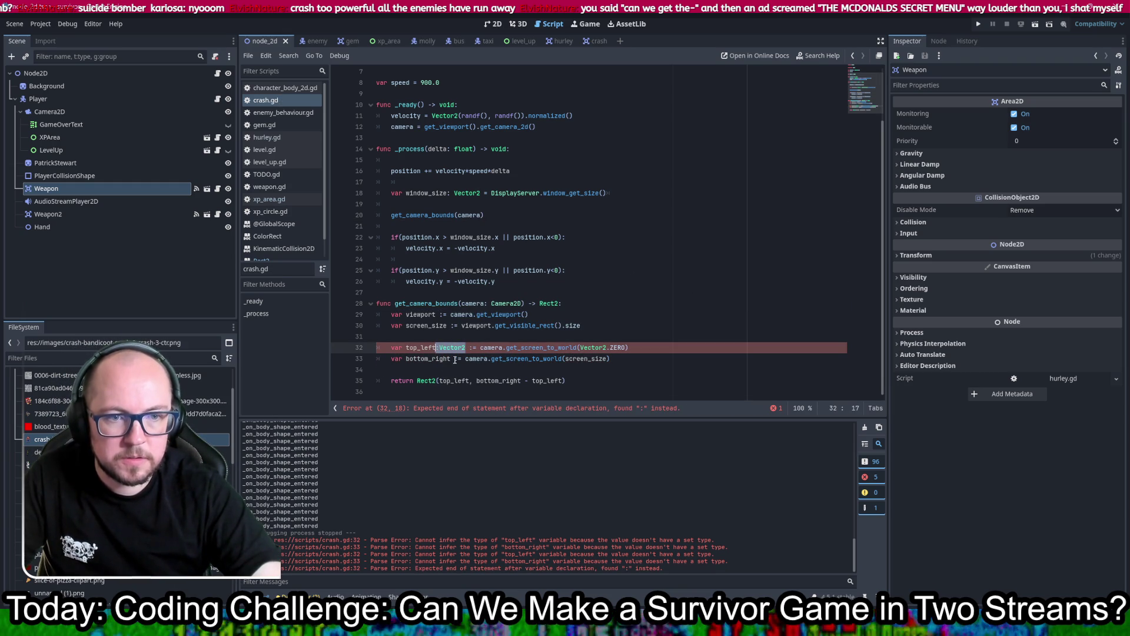
key("ctrl+c")
left_click(451, 359)
key("ctrl+v")
left_click(487, 359)
key("BackSpace")
left_click(475, 348)
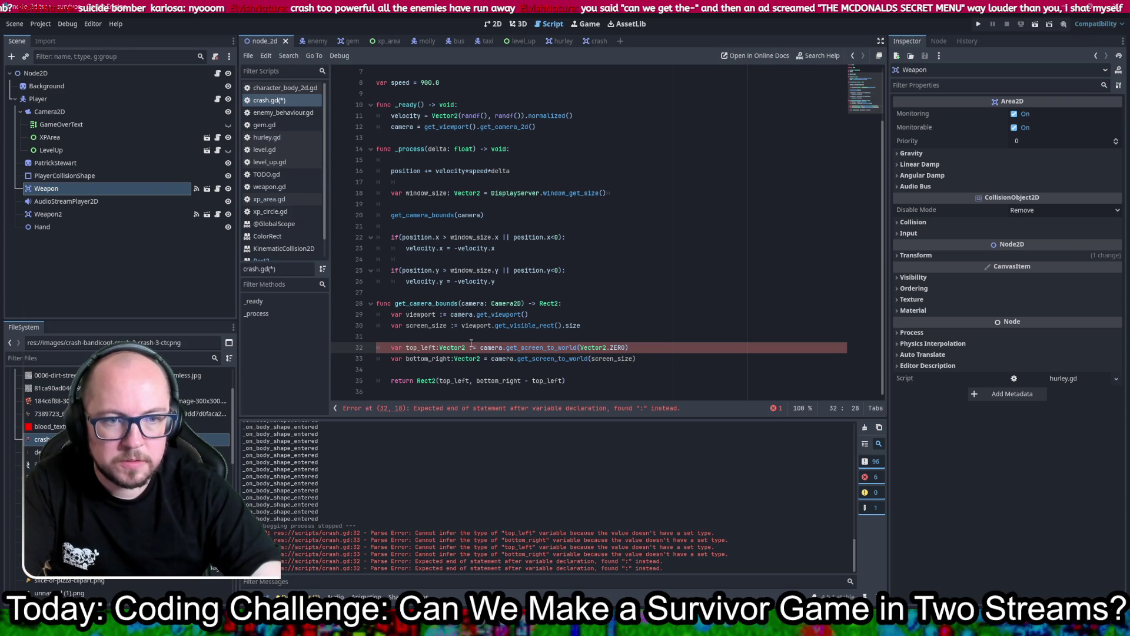
key("BackSpace")
key("ctrl+s")
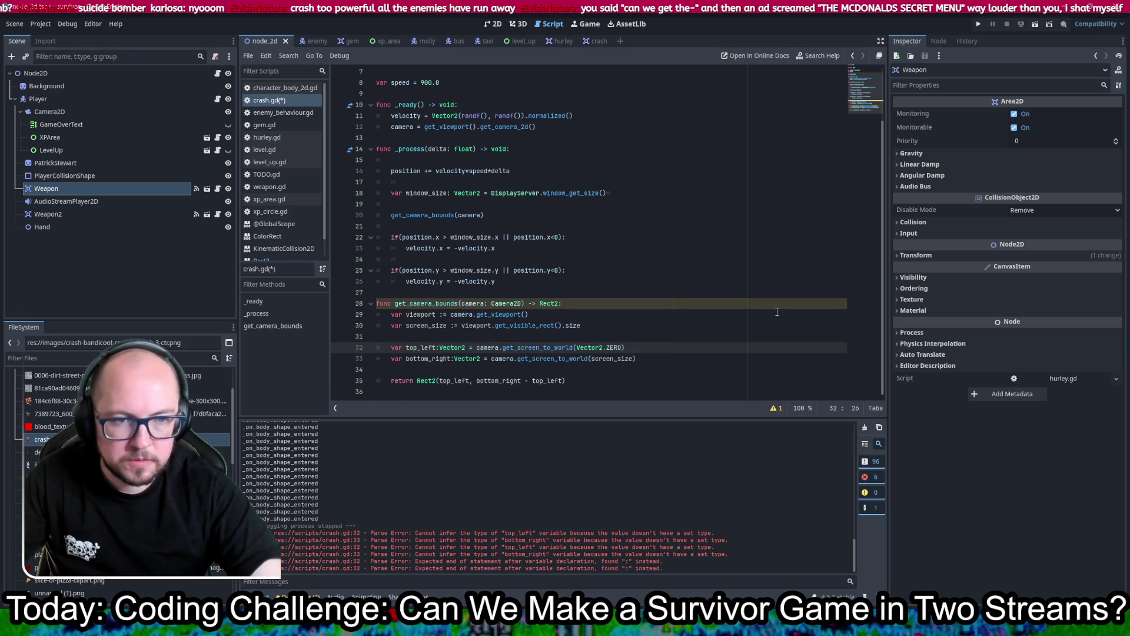
Step: Remove the camera parameter from get_camera_bounds and the camera argument from its call
left_click(433, 304)
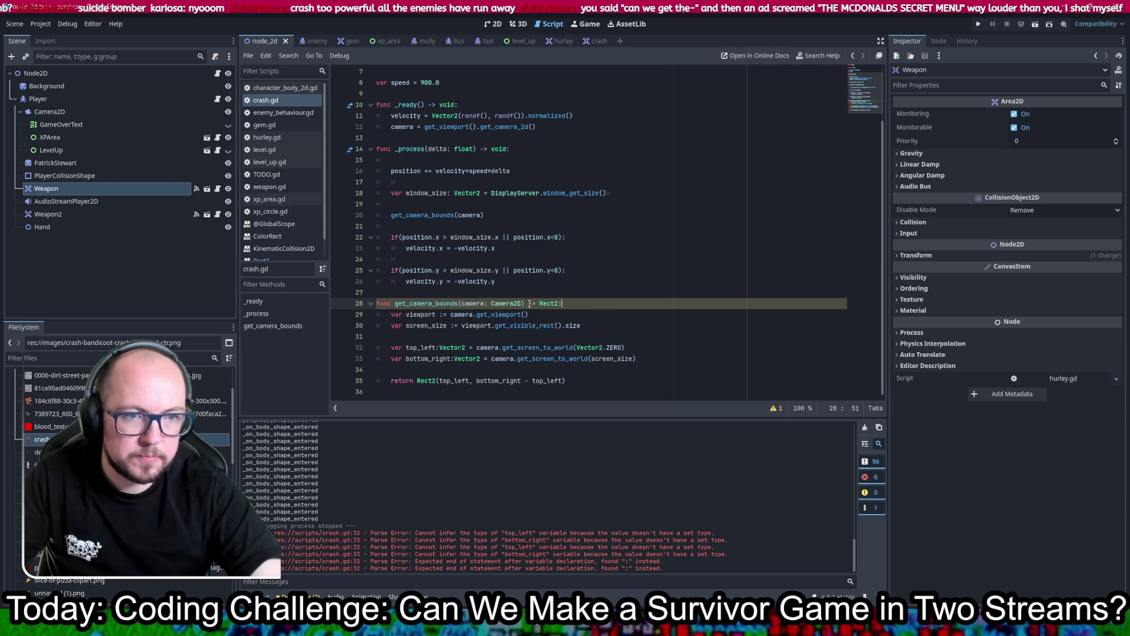
left_click_drag(523, 304, 461, 304)
key("BackSpace")
double_click(469, 217)
key("BackSpace")
left_click(705, 254)
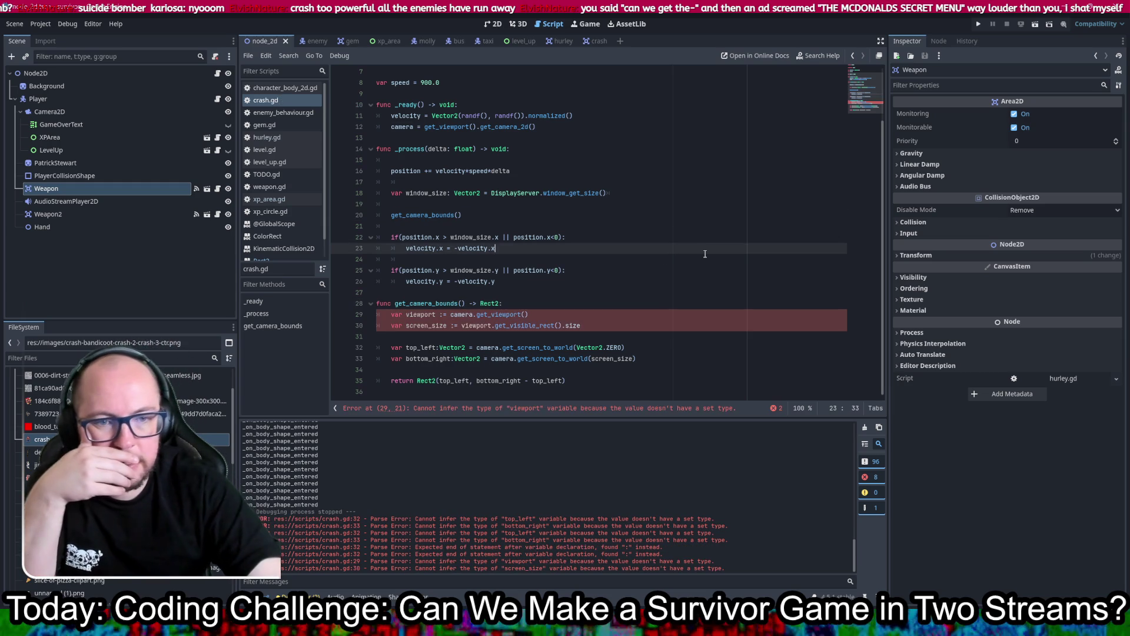
Step: Change ':=' to '=' on the viewport and screen_size lines and save
left_click(443, 314)
key("BackSpace")
left_click(453, 325)
key("BackSpace")
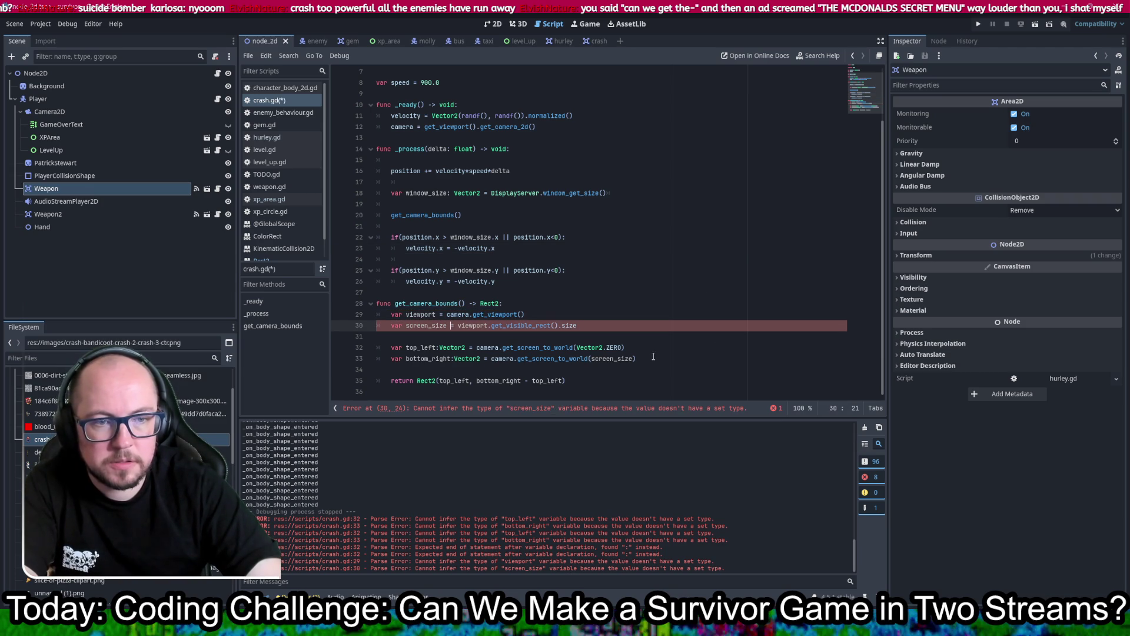
key("ctrl+s")
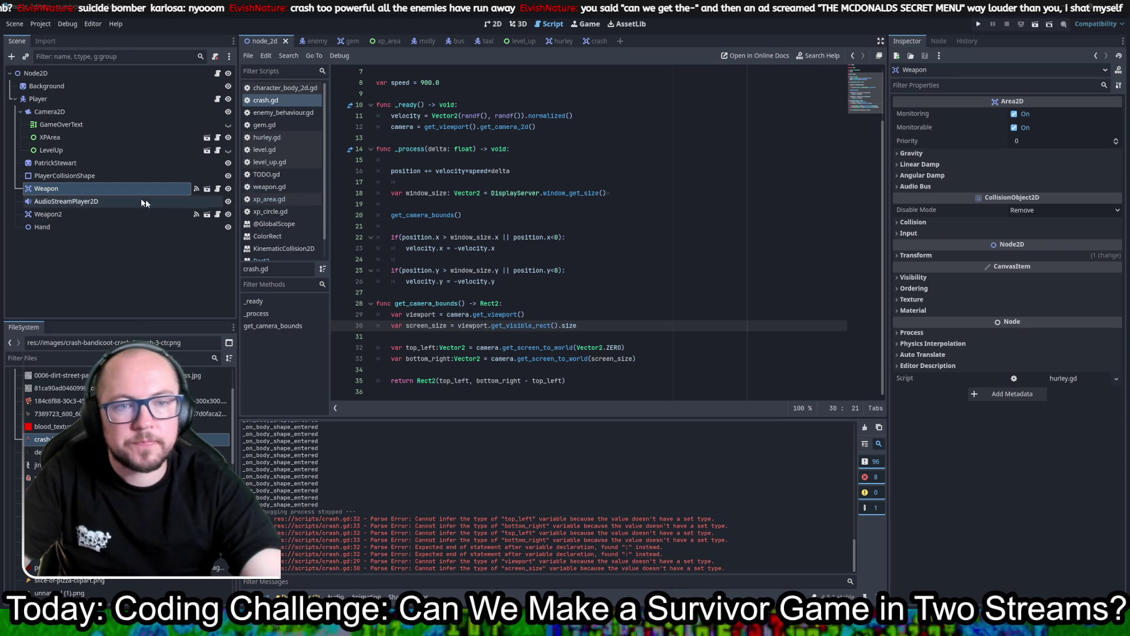
Step: Insert an indented 'if rect.has_point' check above the bounce code and comment it out
left_click(458, 221)
key("ctrl+v")
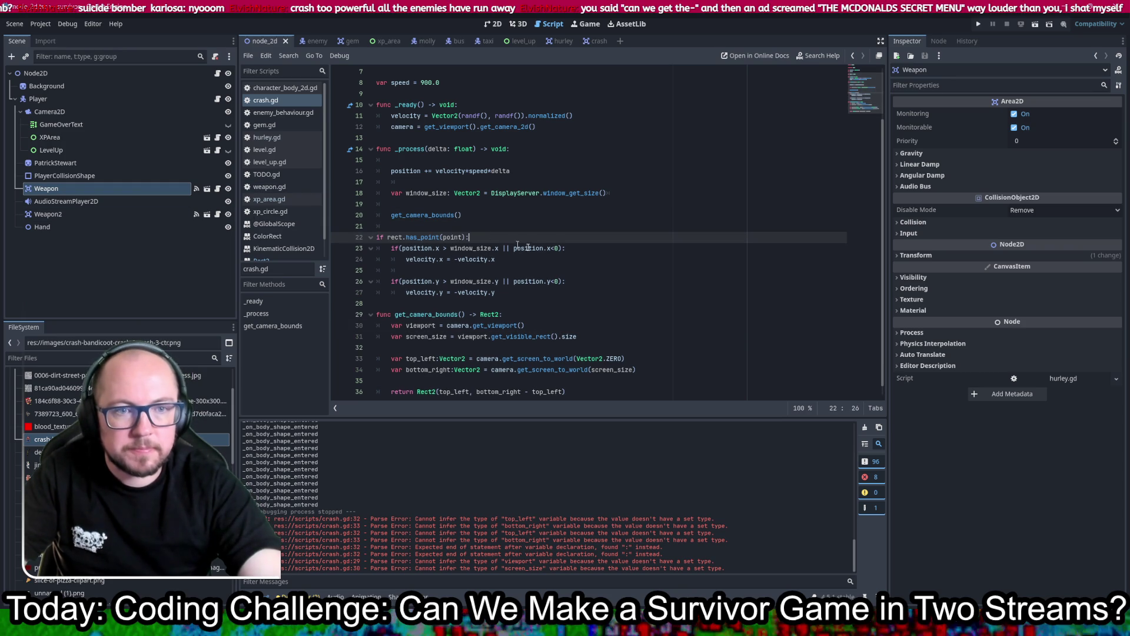
key("Home")
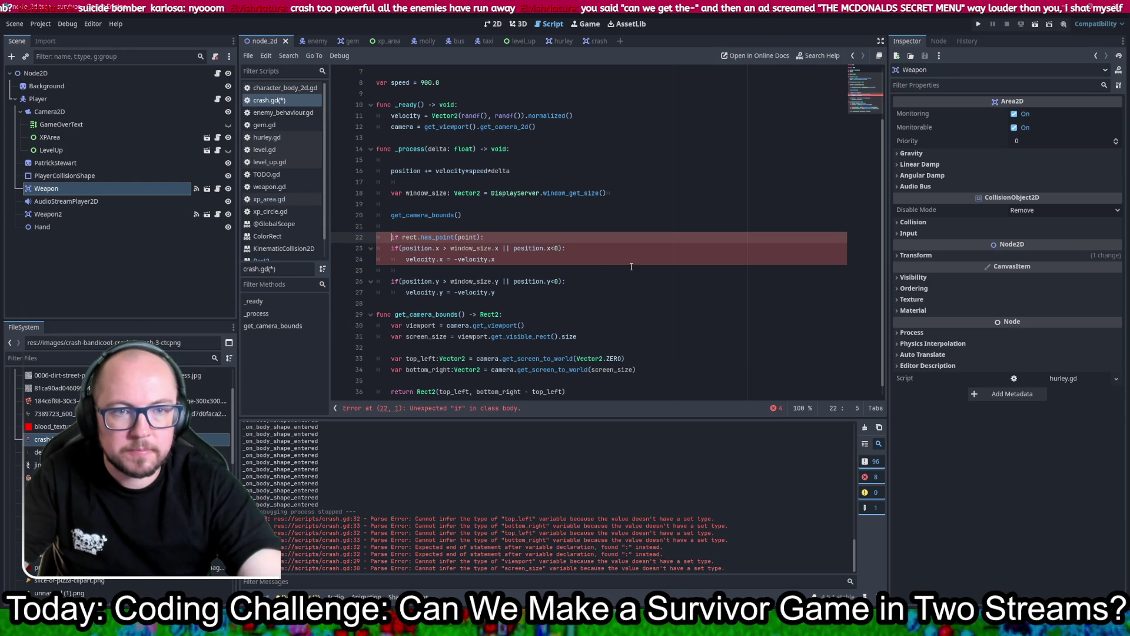
key("Tab")
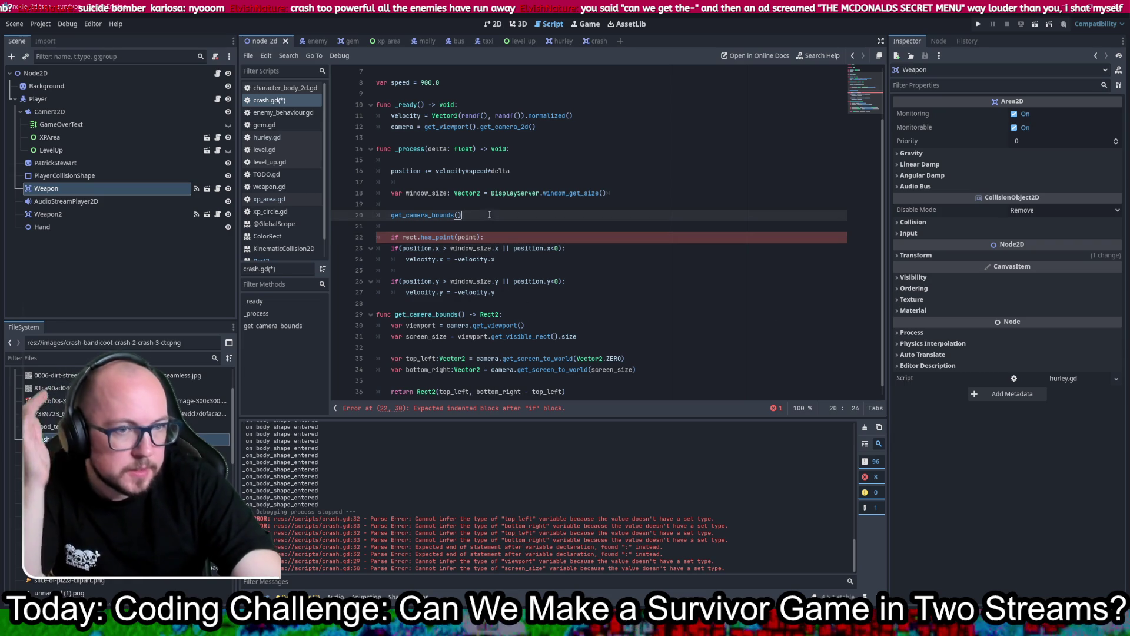
left_click(495, 240)
key("ctrl+k")
key("ctrl+shift+Return")
key("ctrl+shift+Return")
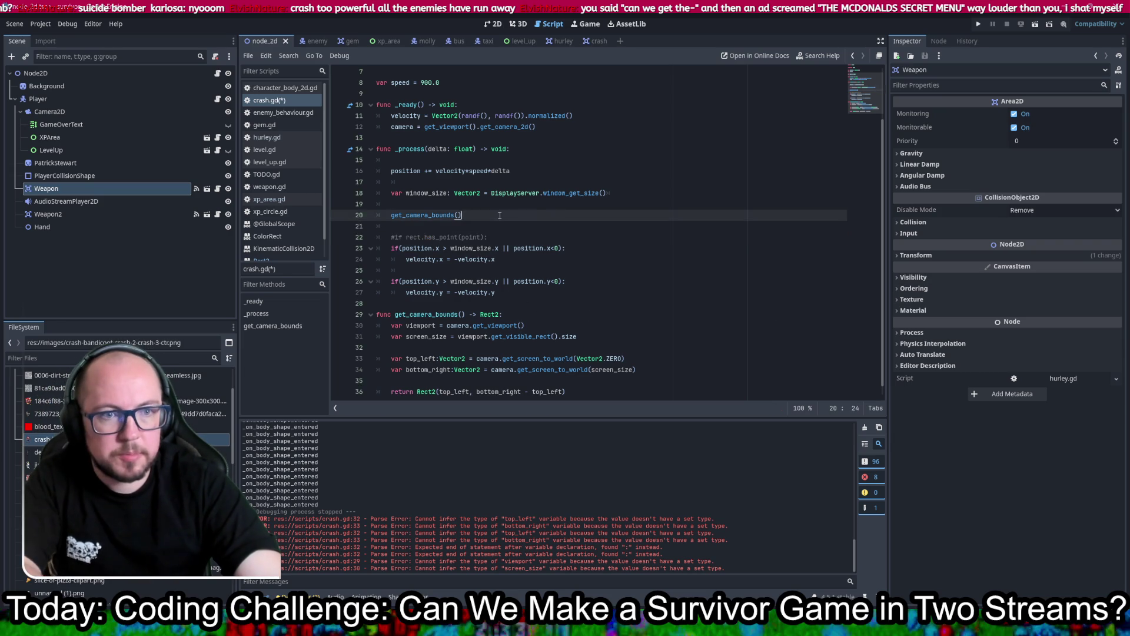
Step: Store get_camera_bounds() in 'var camera_bounds' and begin 'if(position.x < camera_bounds.left'
type("if(posi")
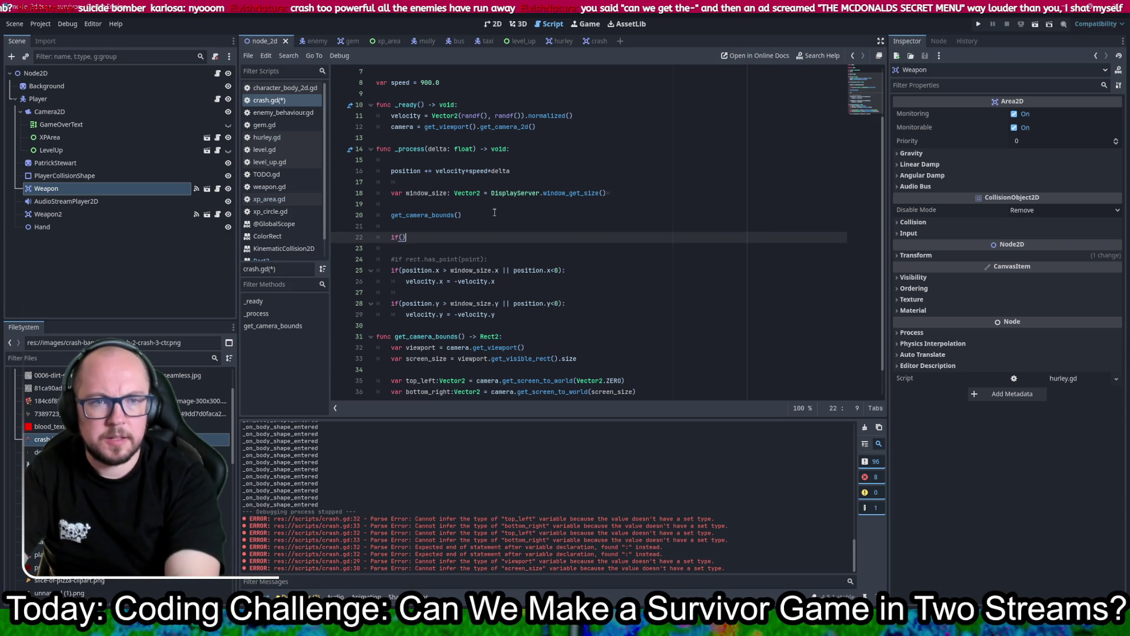
type("tion.x")
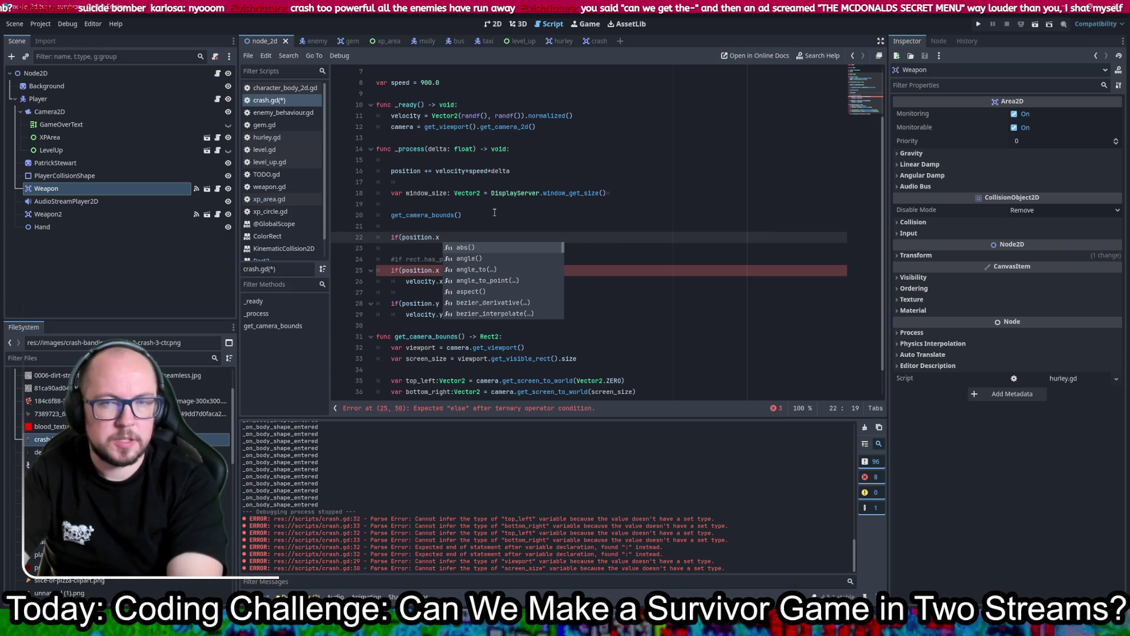
type(" <")
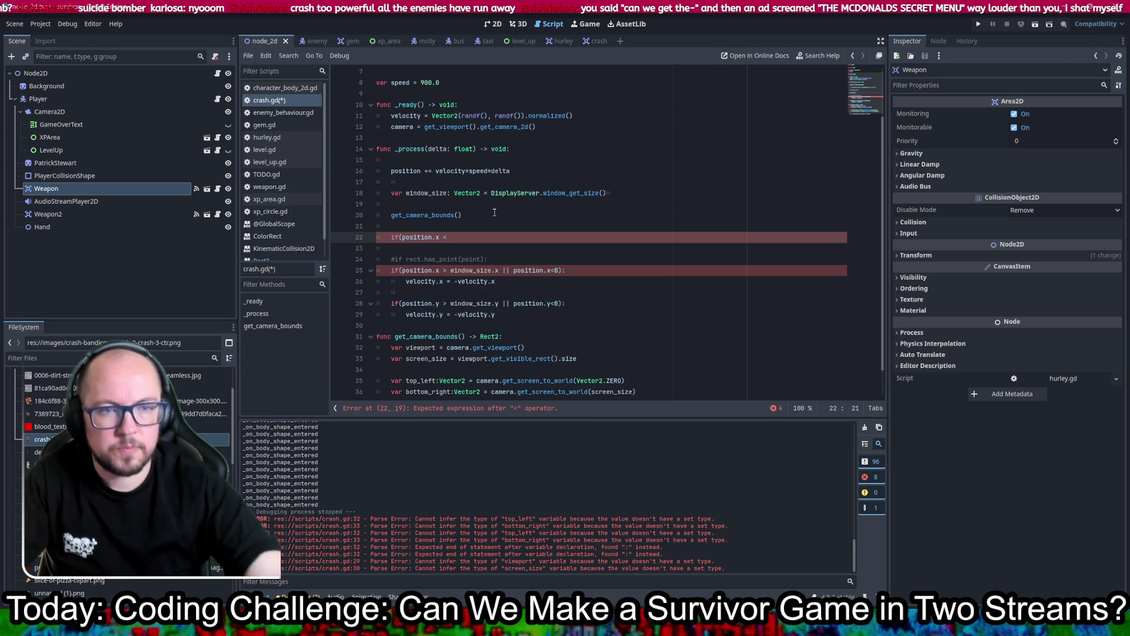
left_click(393, 215)
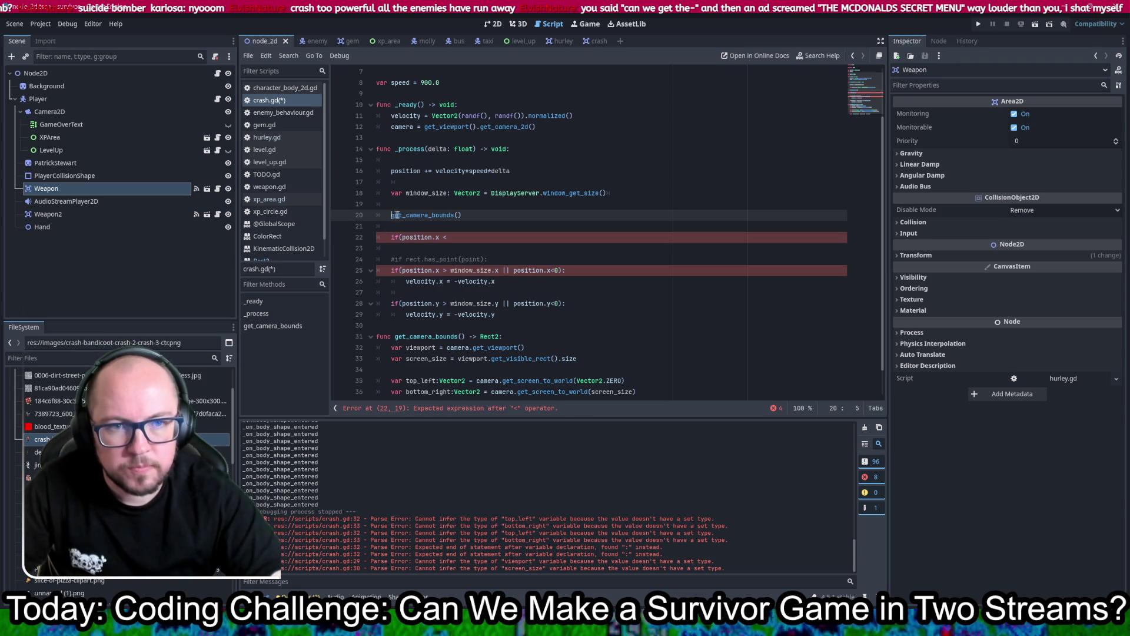
type("var ca")
type("mera_bou")
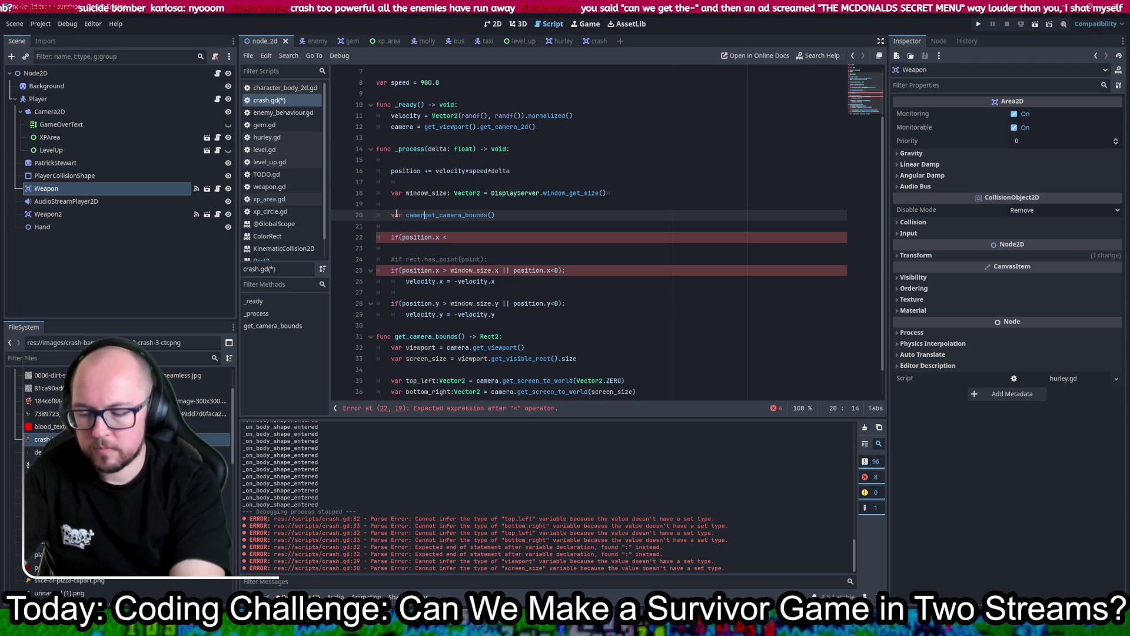
type("nds =")
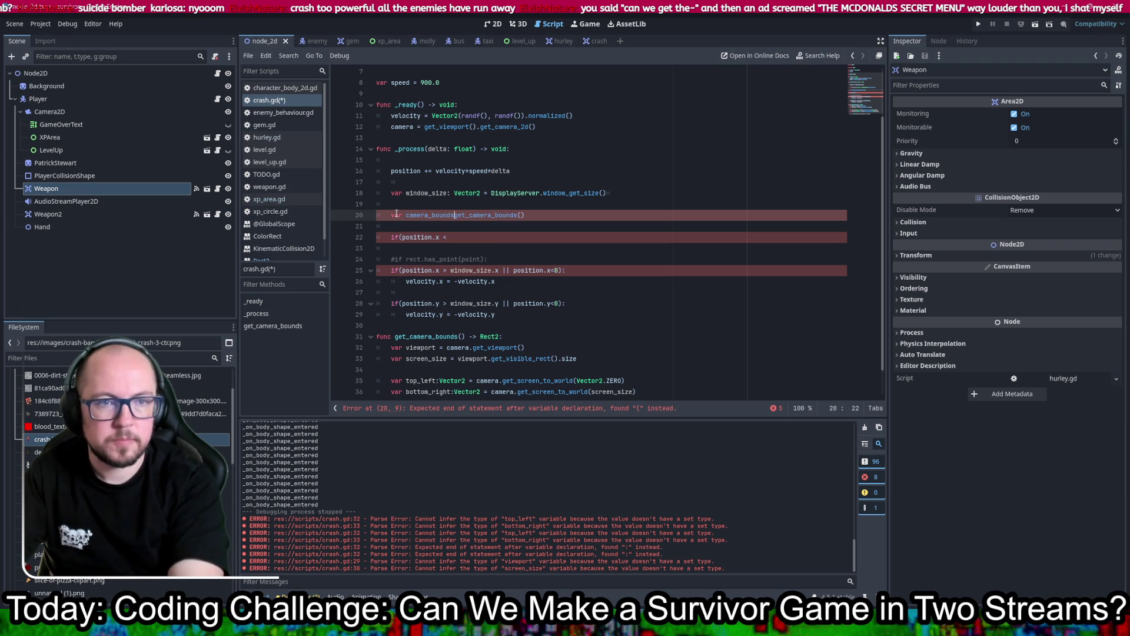
double_click(434, 216)
key("ctrl+c")
left_click(471, 237)
key("ctrl+v")
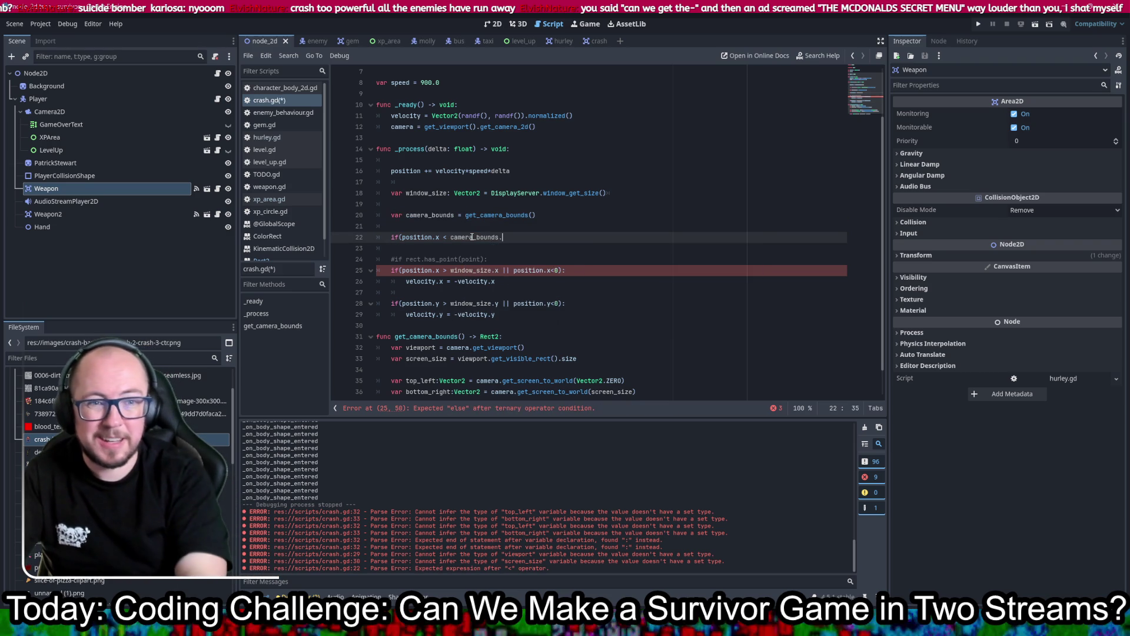
type(".le")
type("f")
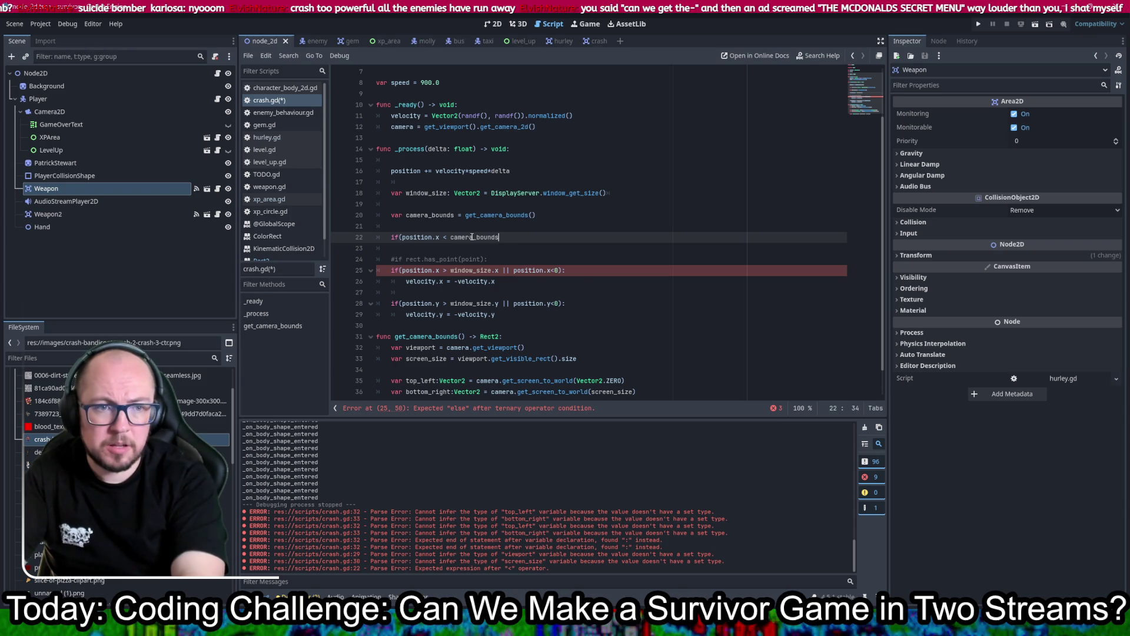
type("t")
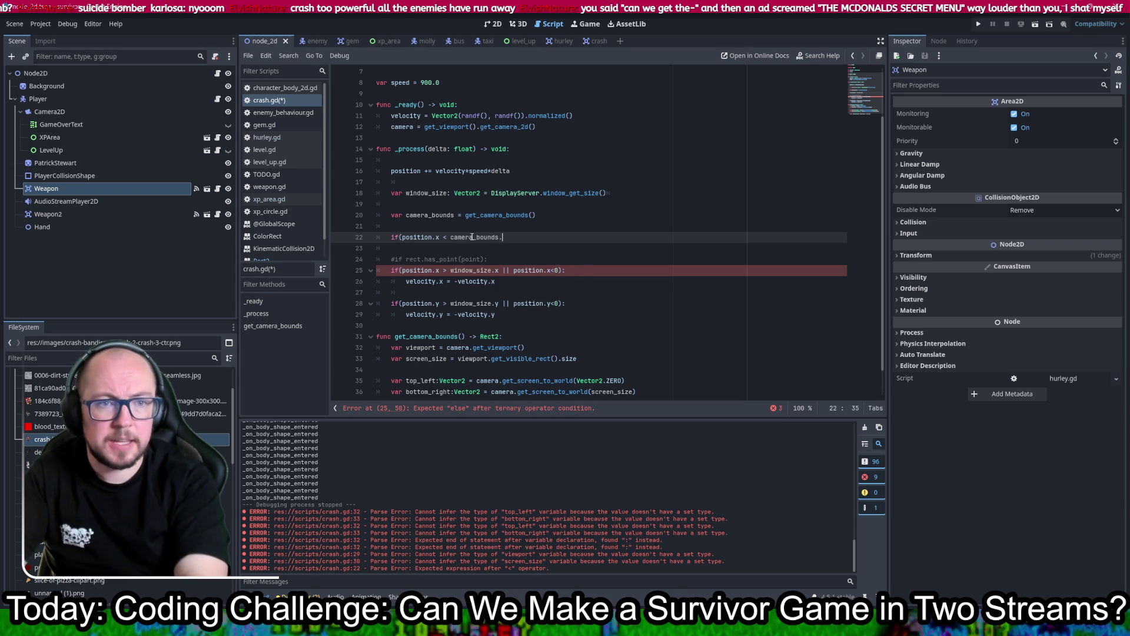
Step: Declare camera_bounds with the type ':Rect2' and save
left_click(511, 170)
scroll(494, 318, "down", 1)
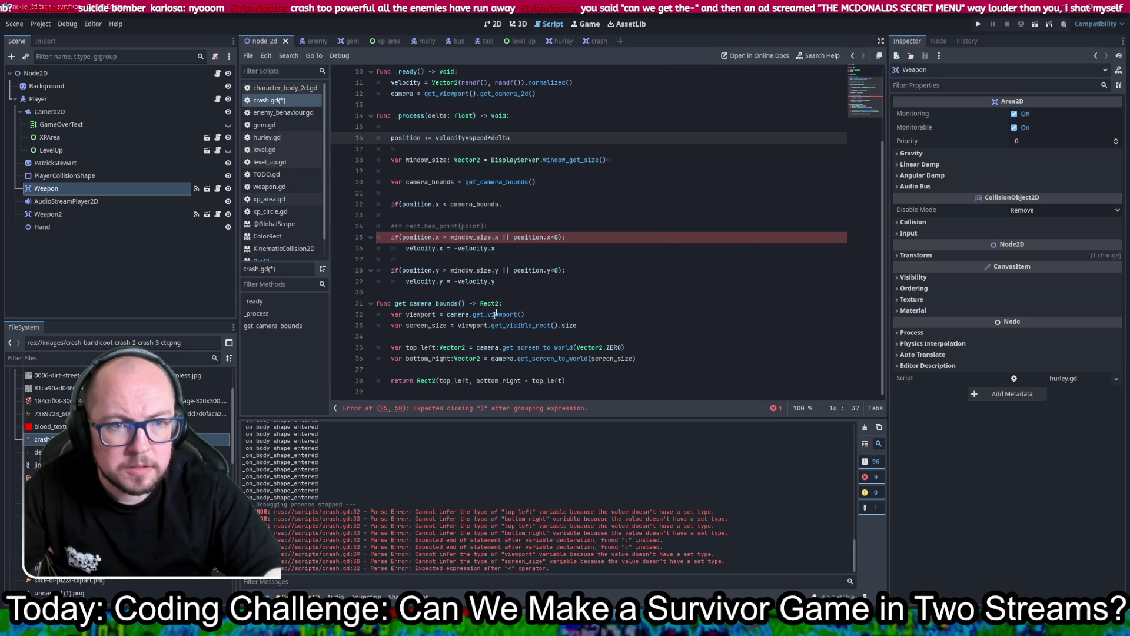
left_click(497, 304)
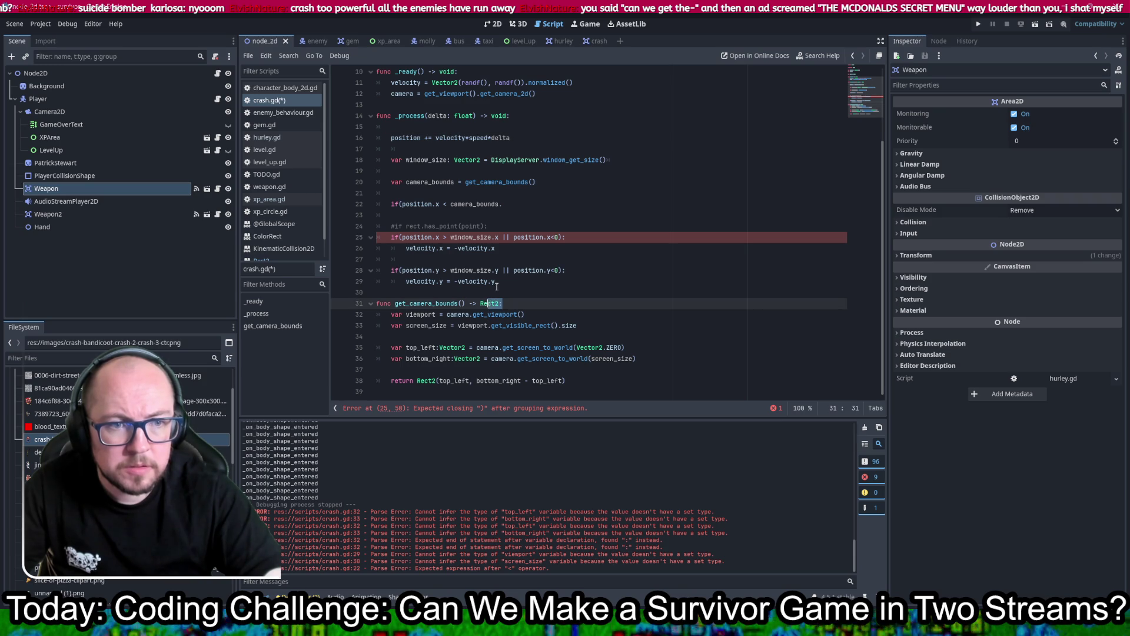
left_click(502, 301)
left_click_drag(501, 301, 479, 303)
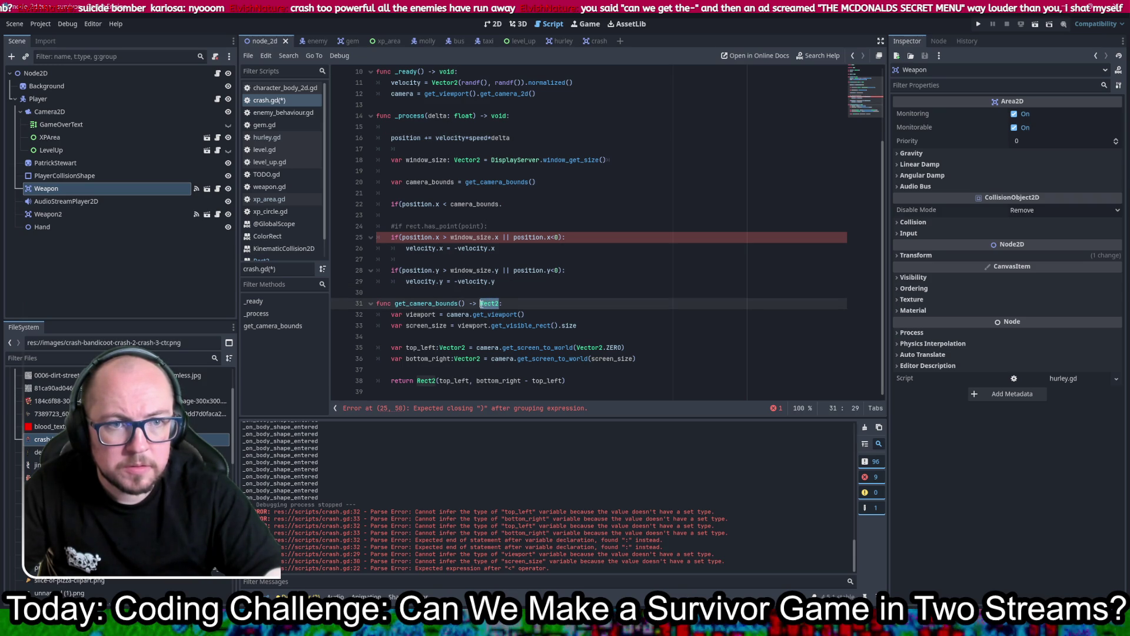
double_click(450, 182)
left_click(478, 182)
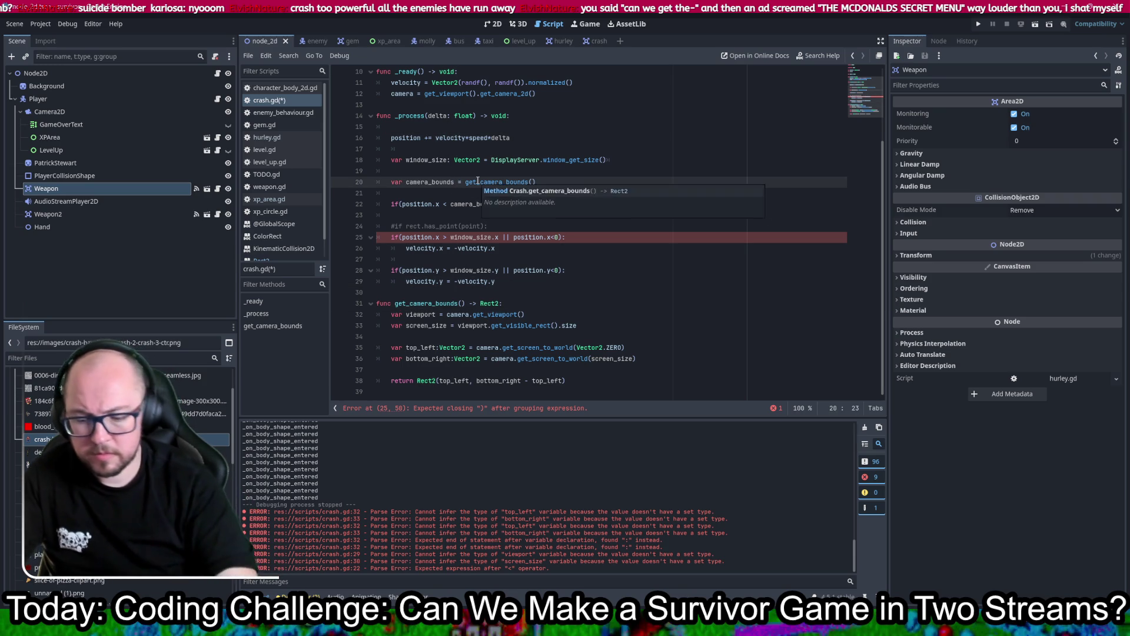
type(":Rect2")
key("ctrl+s")
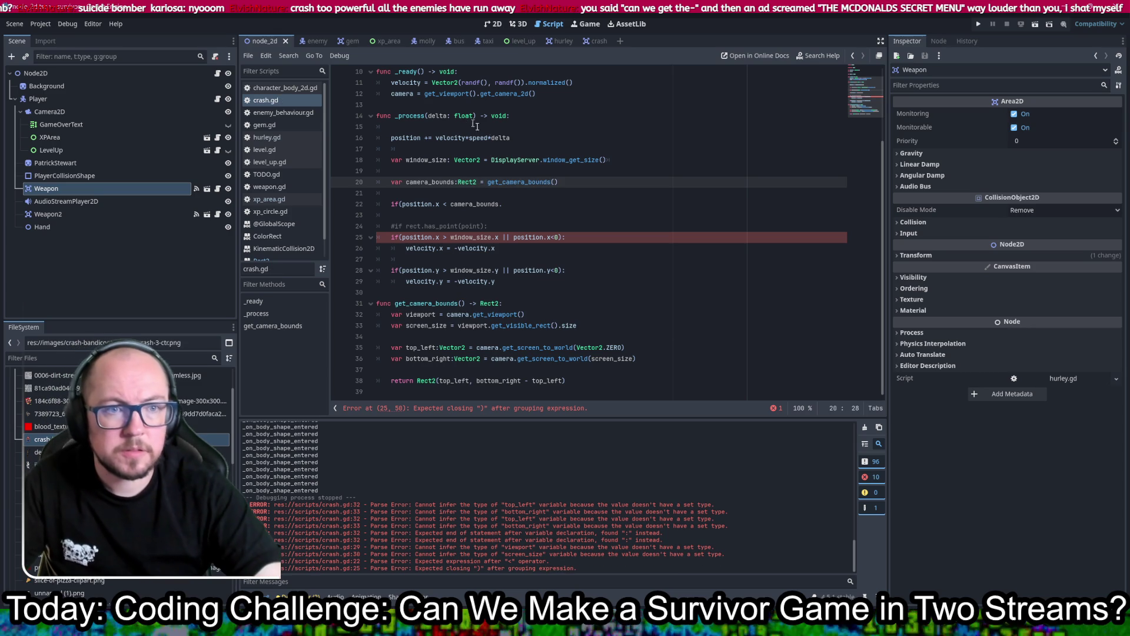
Step: Change the condition to 'camera_bounds.start', close the parenthesis, and start an indented line
left_click(524, 204)
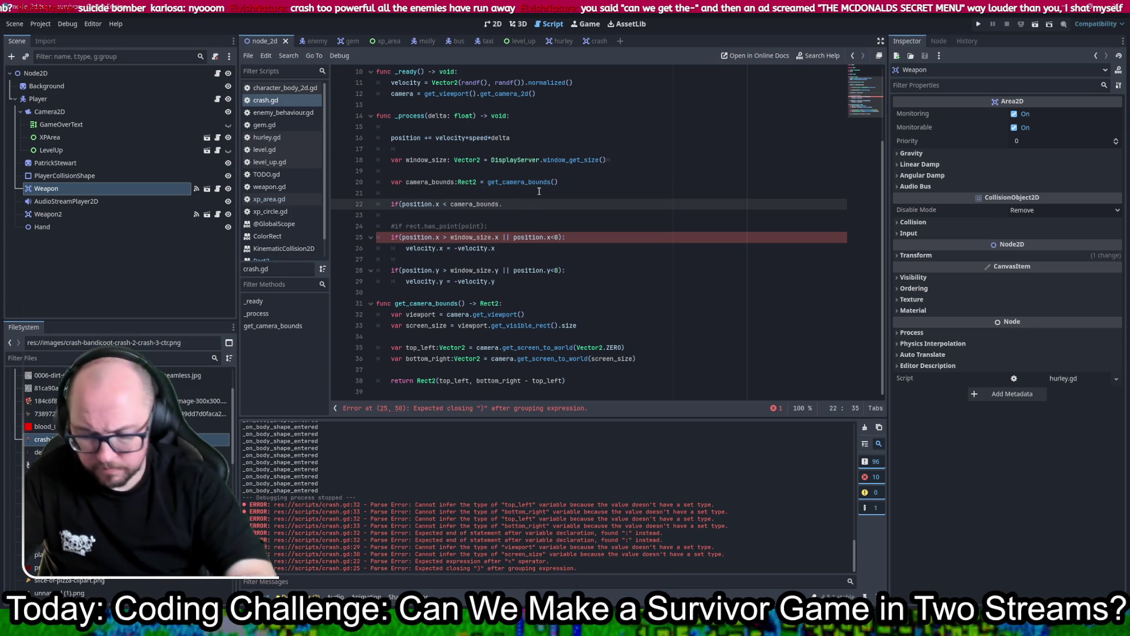
key("BackSpace")
type(".")
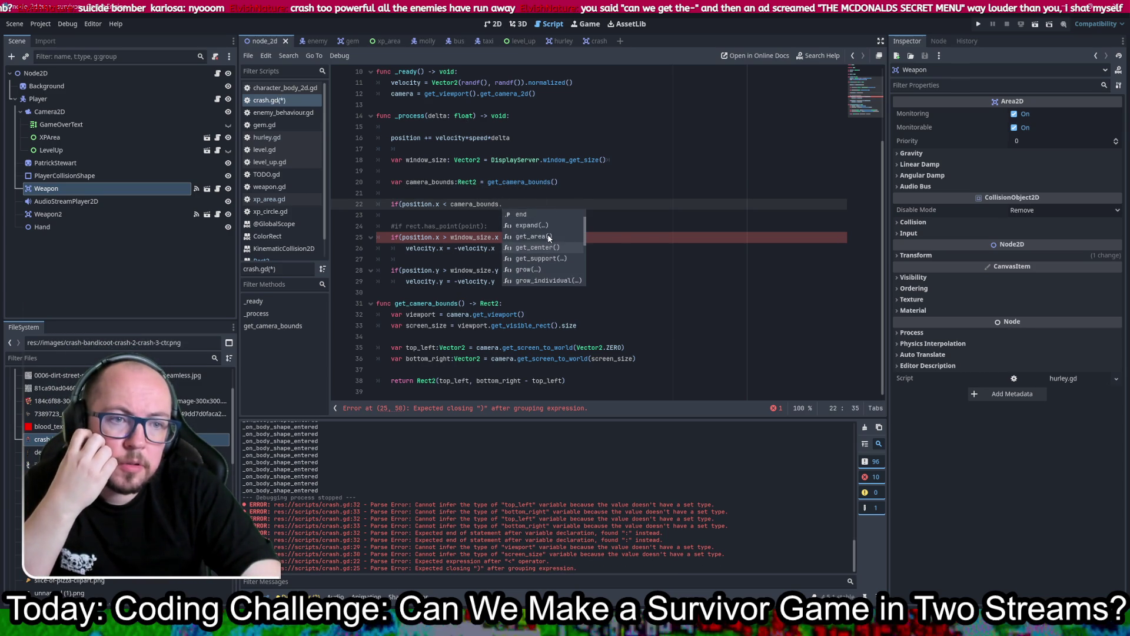
key("Escape")
key("Up")
left_click(516, 203)
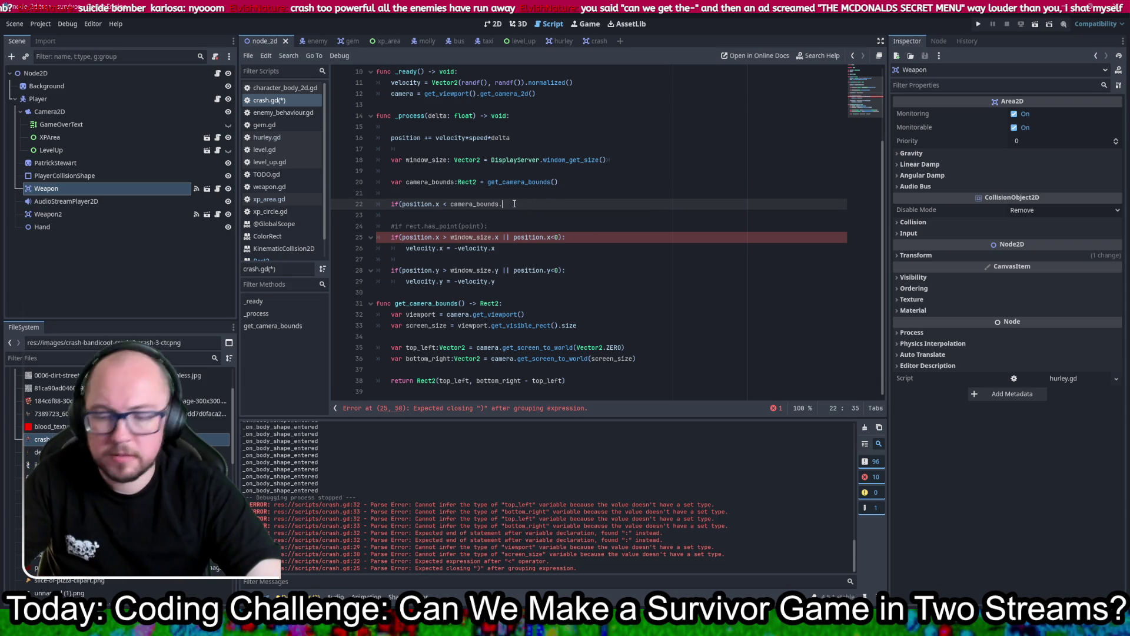
type("start")
key("ctrl+s")
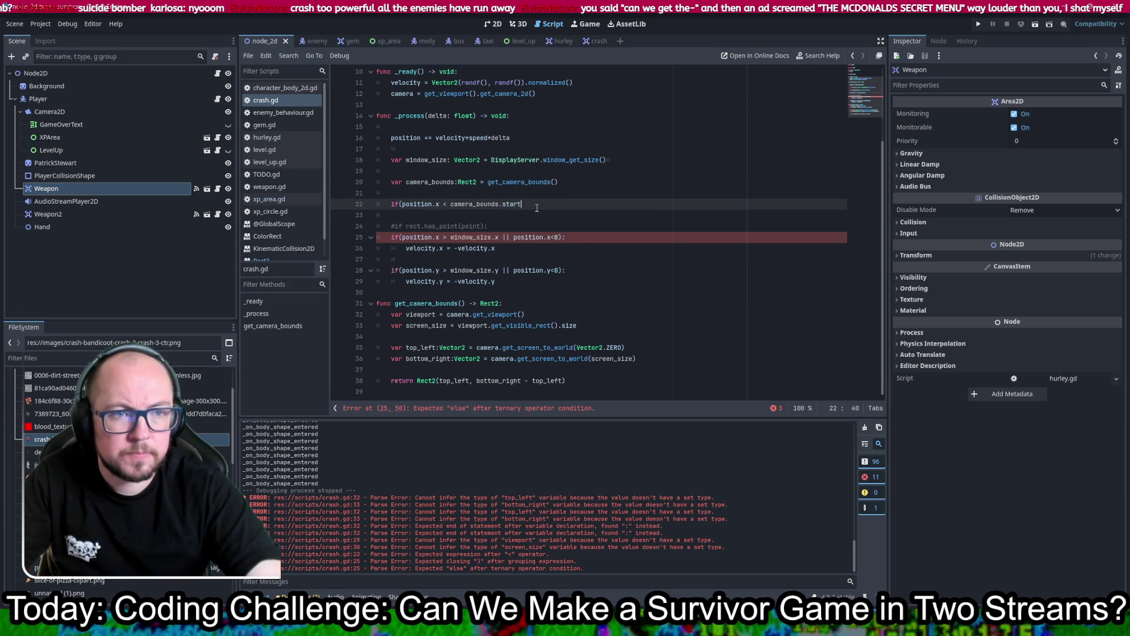
type("):")
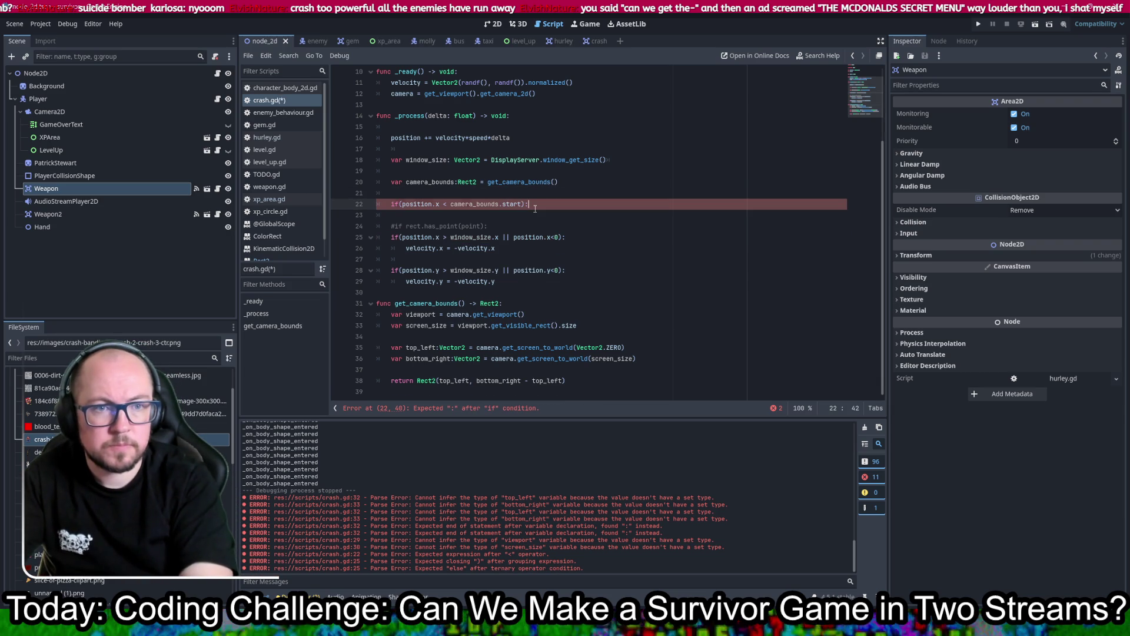
key("Return")
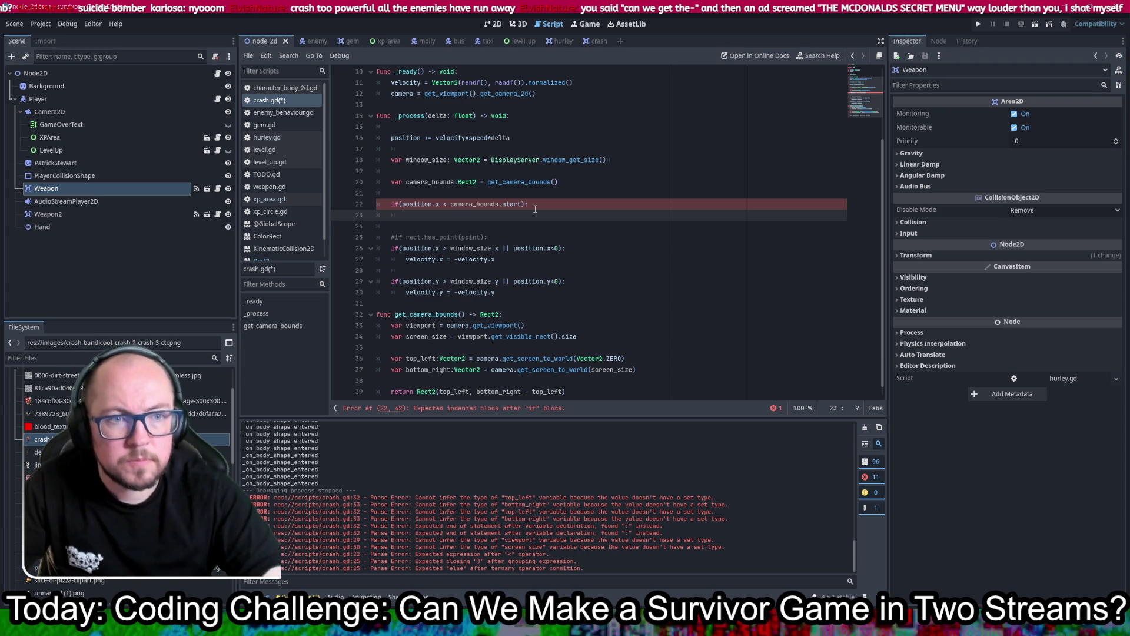
Step: Add 'velocity.x = -velocity.x' under the check, compare against start.x, and open Rect2 reference
left_click(513, 292)
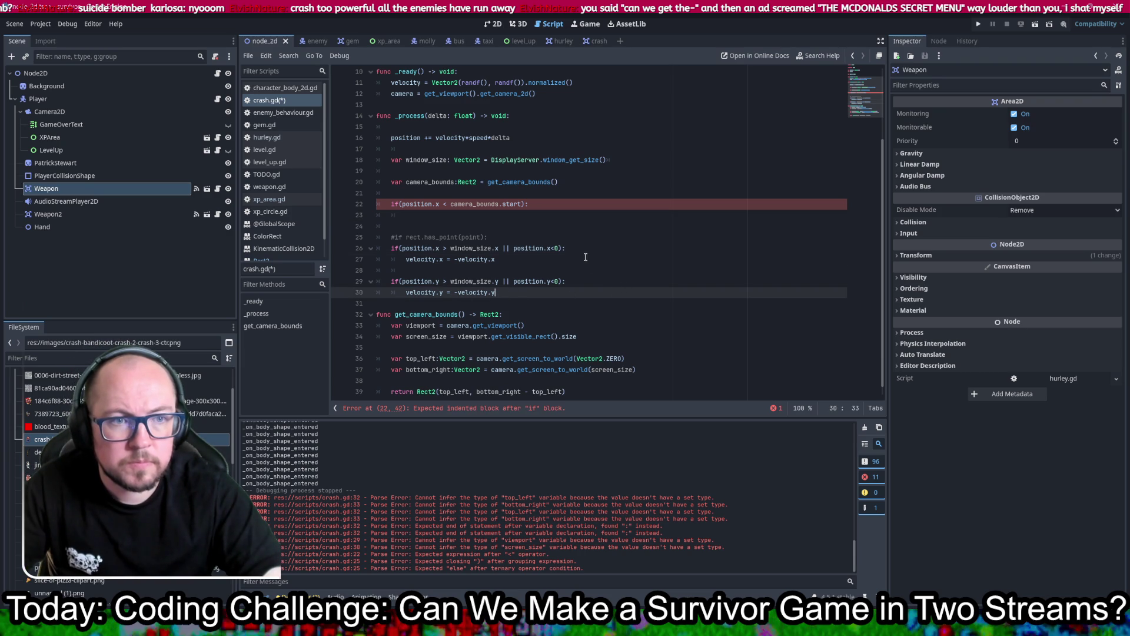
left_click_drag(518, 260, 587, 253)
key("ctrl+c")
left_click(565, 203)
key("ctrl+v")
key("ctrl+s")
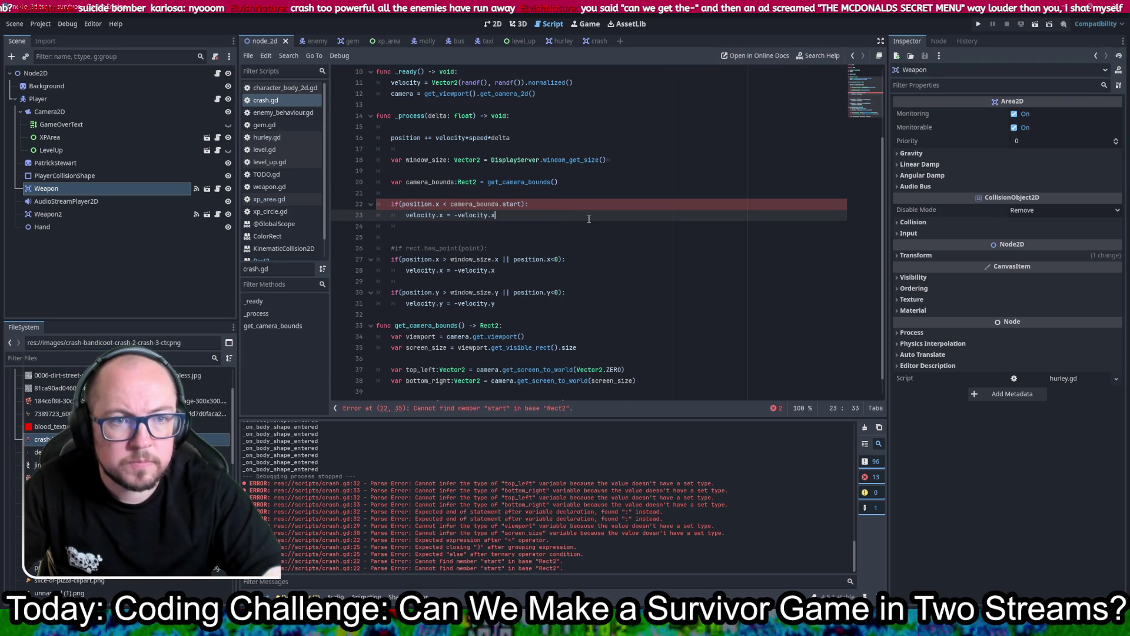
left_click(524, 204)
type(".x")
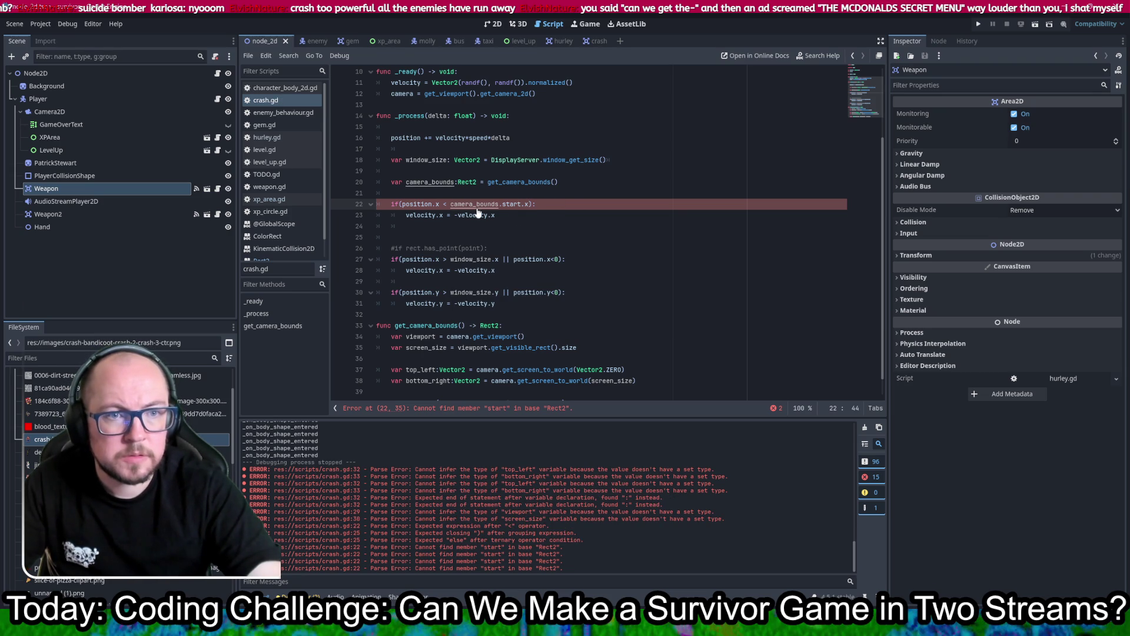
left_click(467, 182, "ctrl")
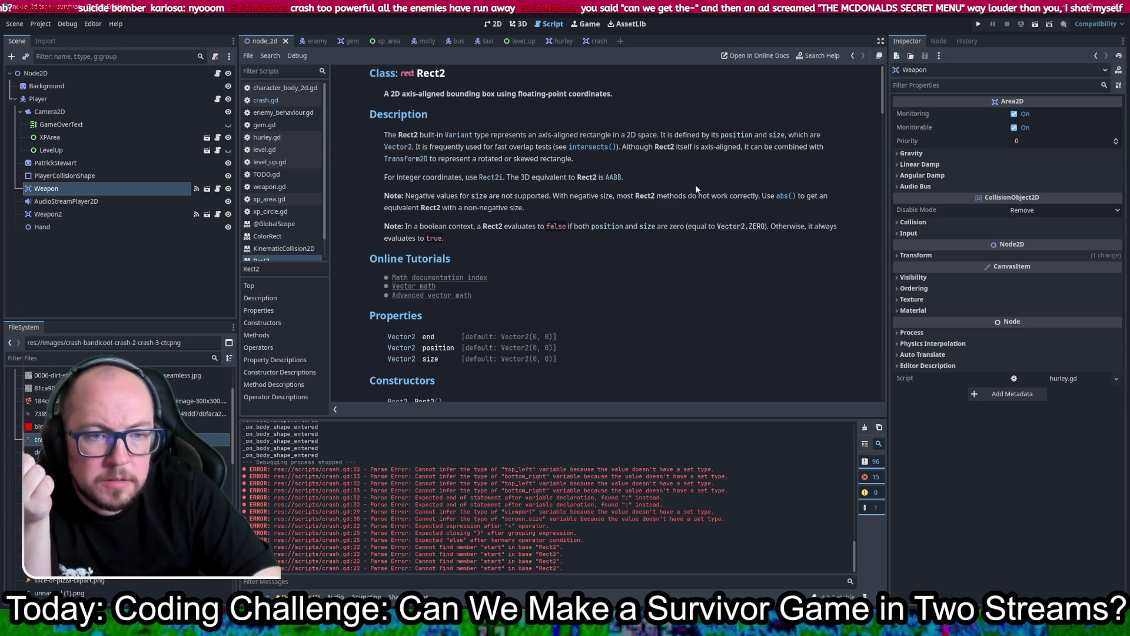
Step: Look through the Rect2 properties and methods, then go back to crash.gd
scroll(700, 188, "down", 4)
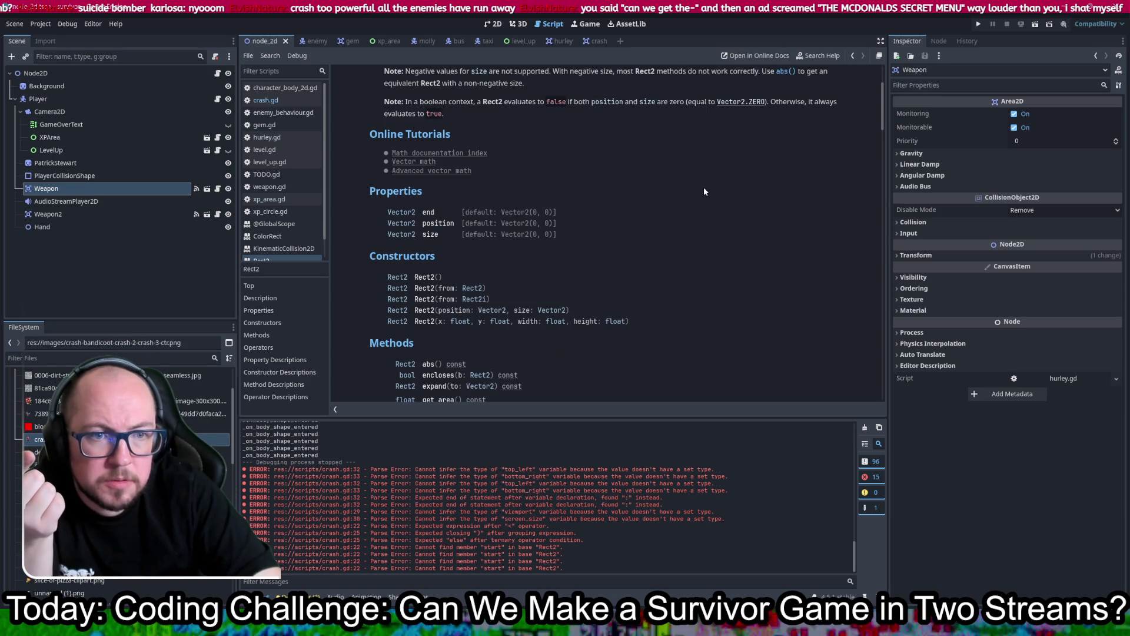
scroll(704, 191, "down", 10)
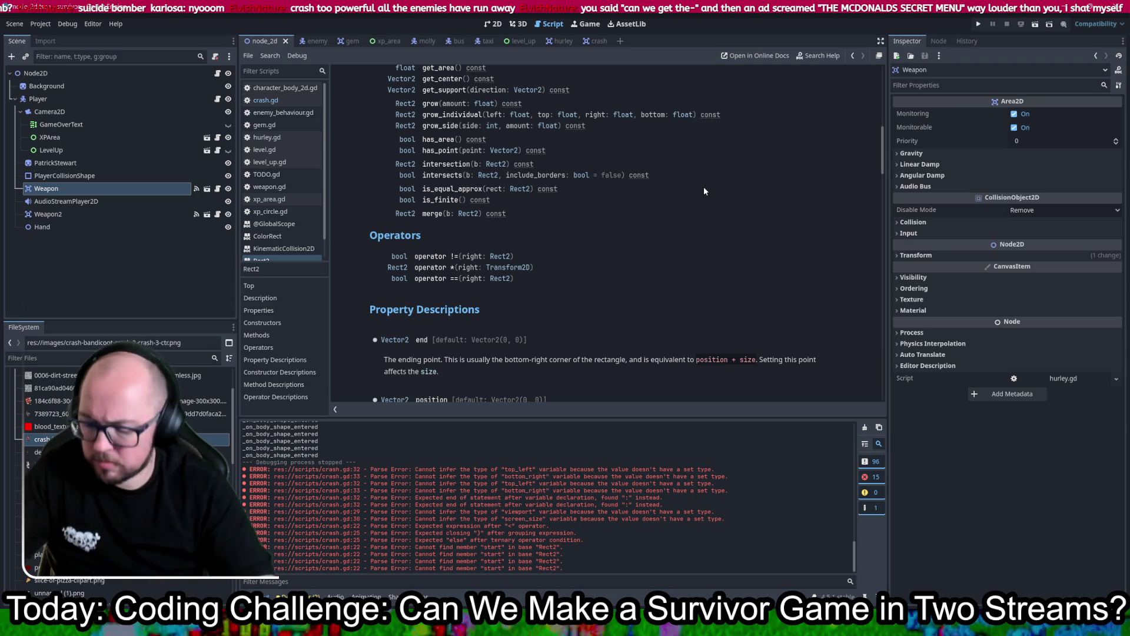
key("alt+Left")
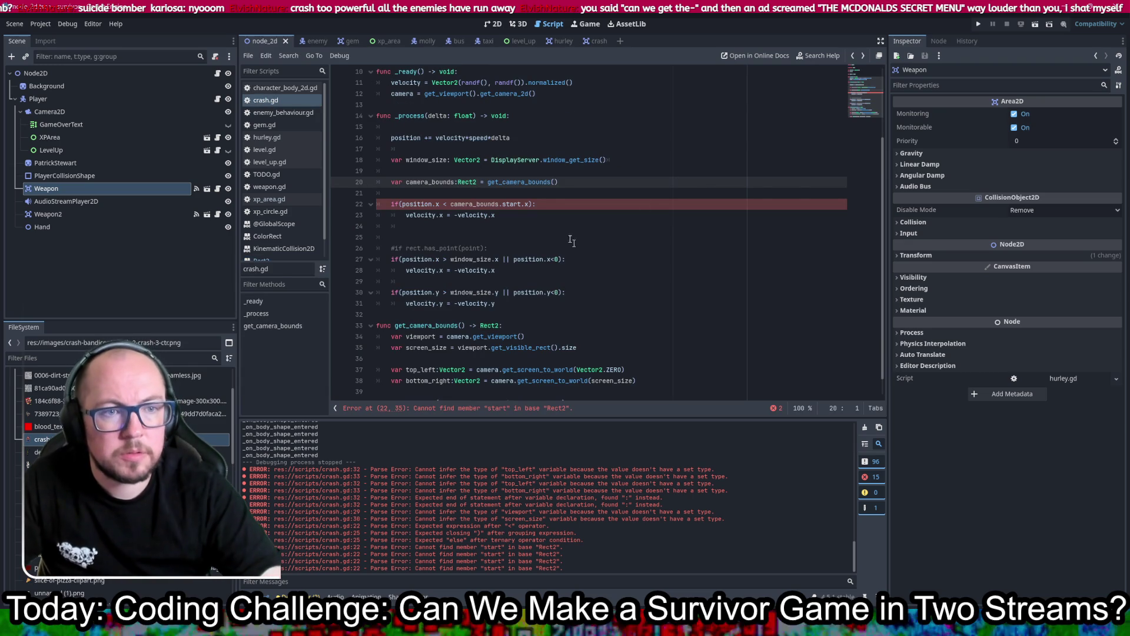
Step: Rewrite the x-bounds check to compare against camera_bounds.position and camera_bounds.end.x, removing the trial block
double_click(513, 204)
type("position")
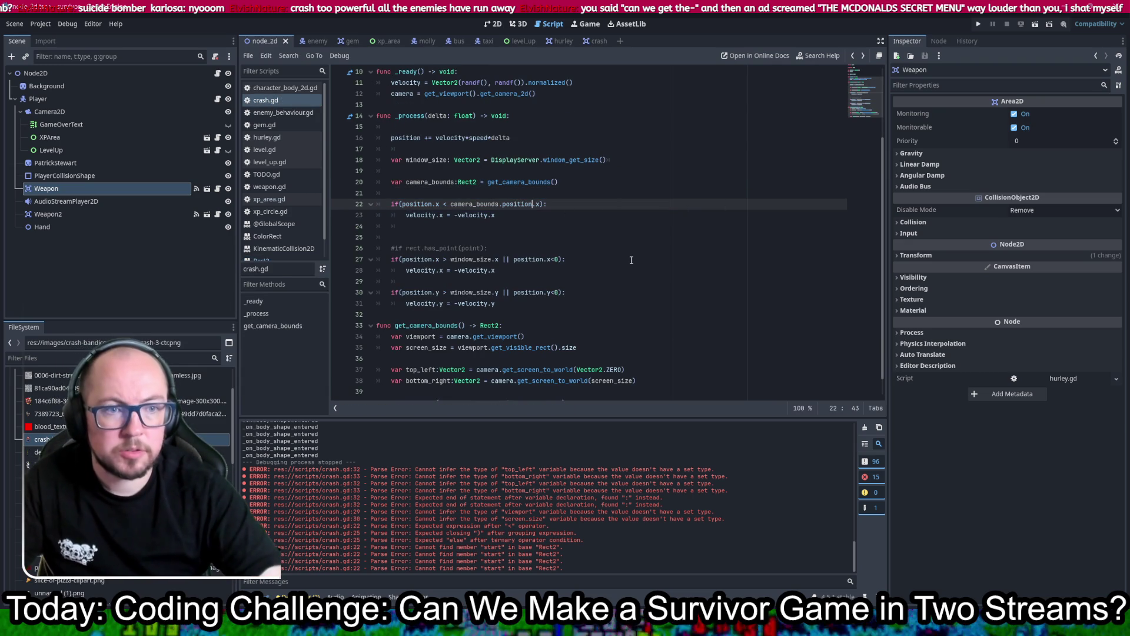
left_click_drag(538, 215, 566, 182)
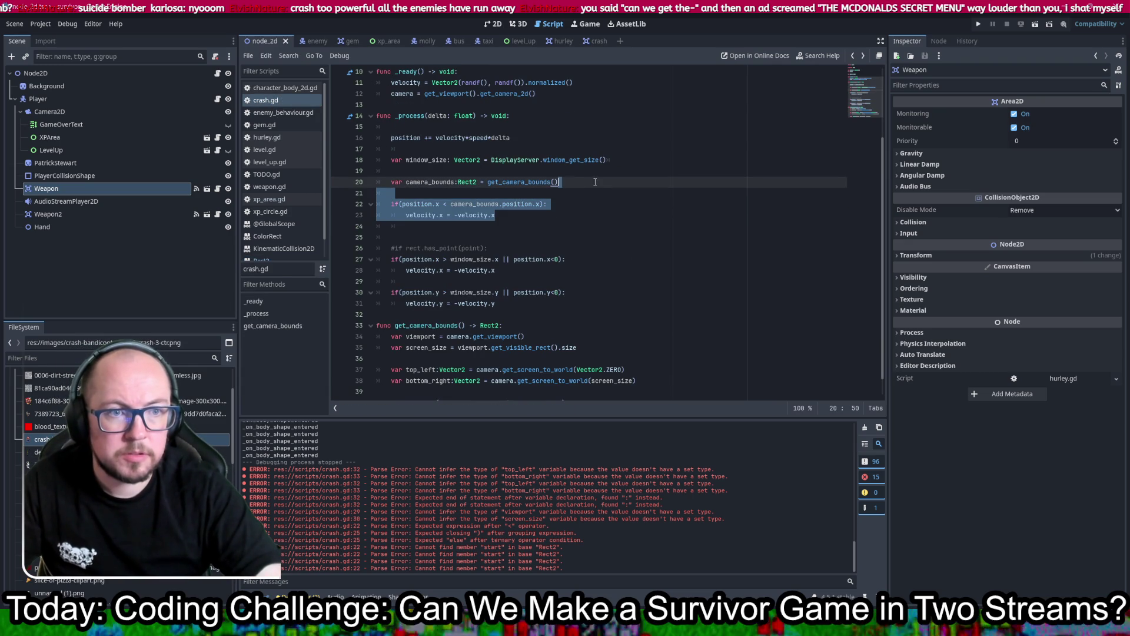
key("BackSpace")
double_click(428, 182)
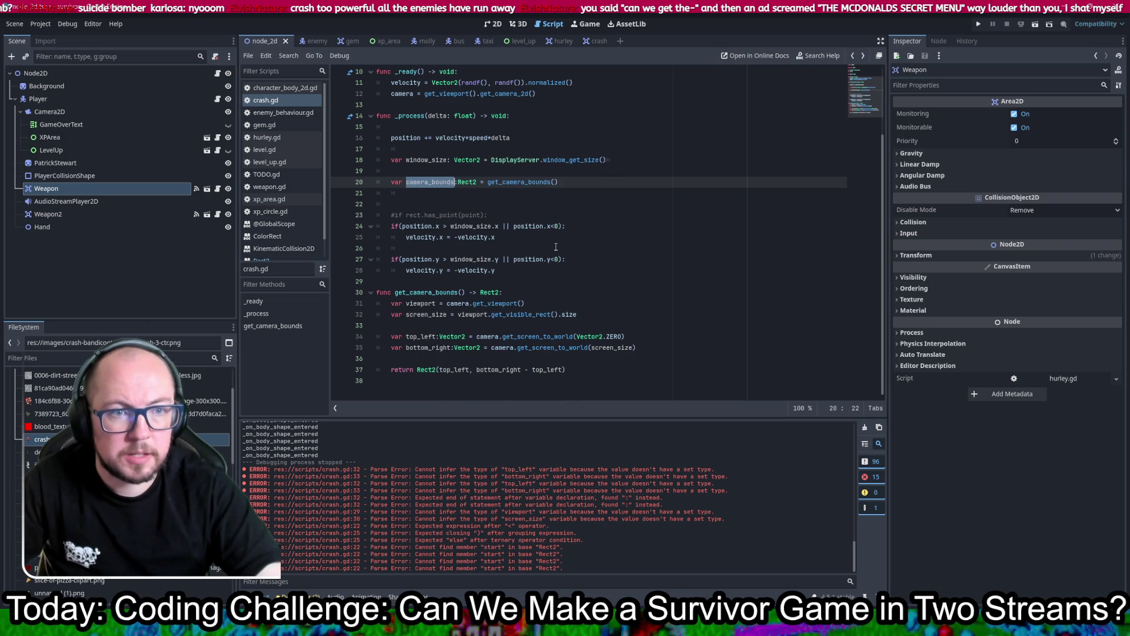
double_click(483, 226)
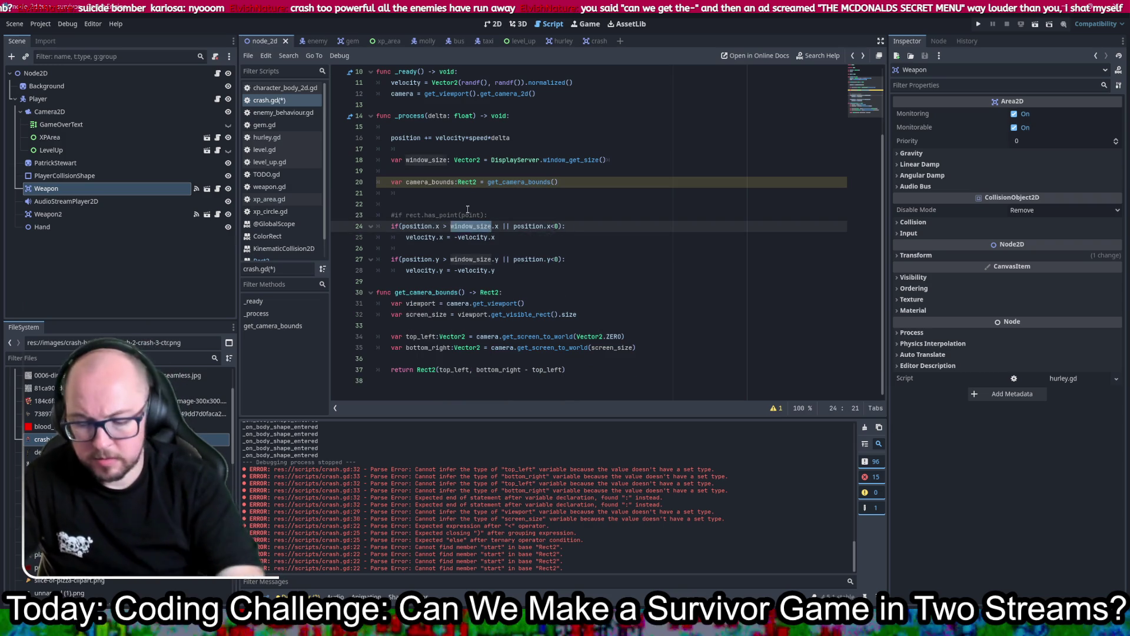
type("camera_bounds.position")
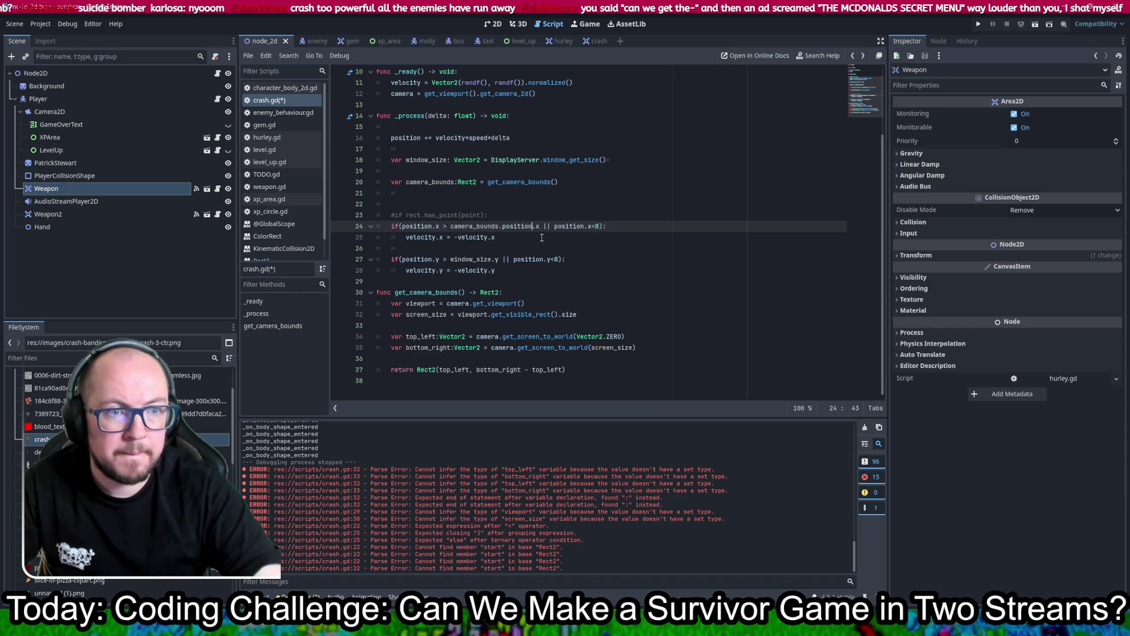
double_click(448, 226)
type("<")
double_click(593, 226)
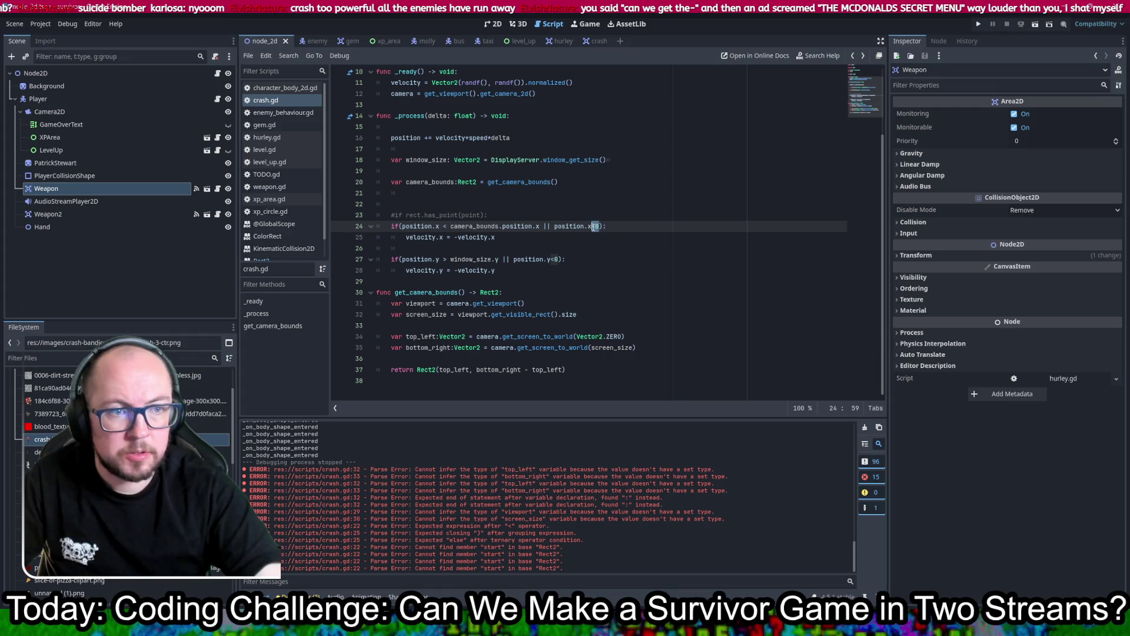
key("BackSpace")
key("ctrl+s")
type("camera_bounds.")
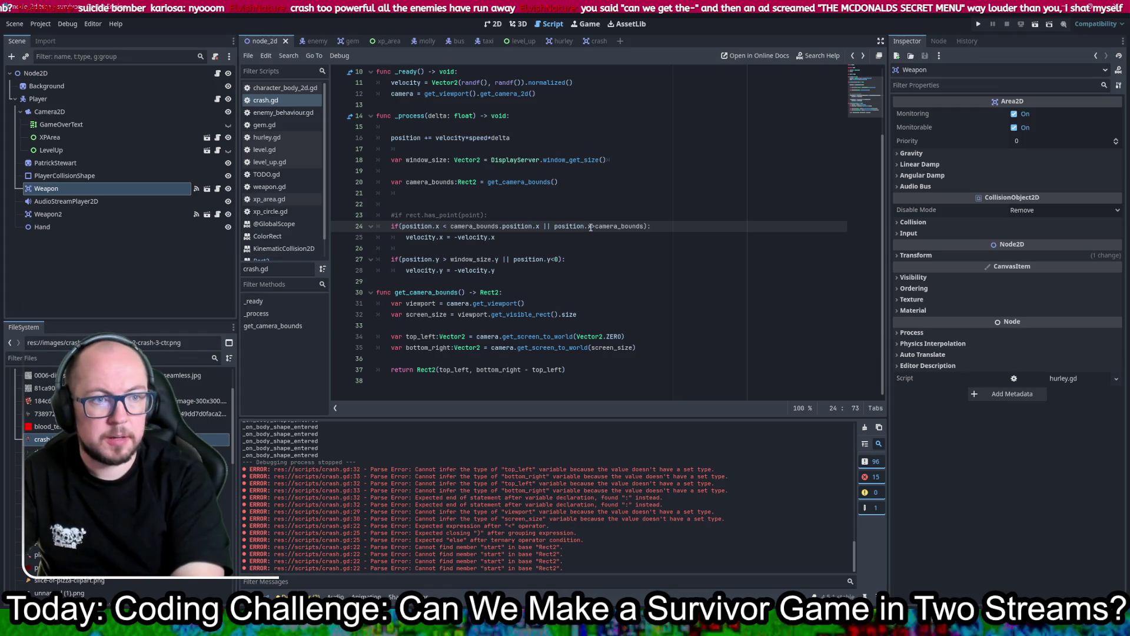
type("end.x")
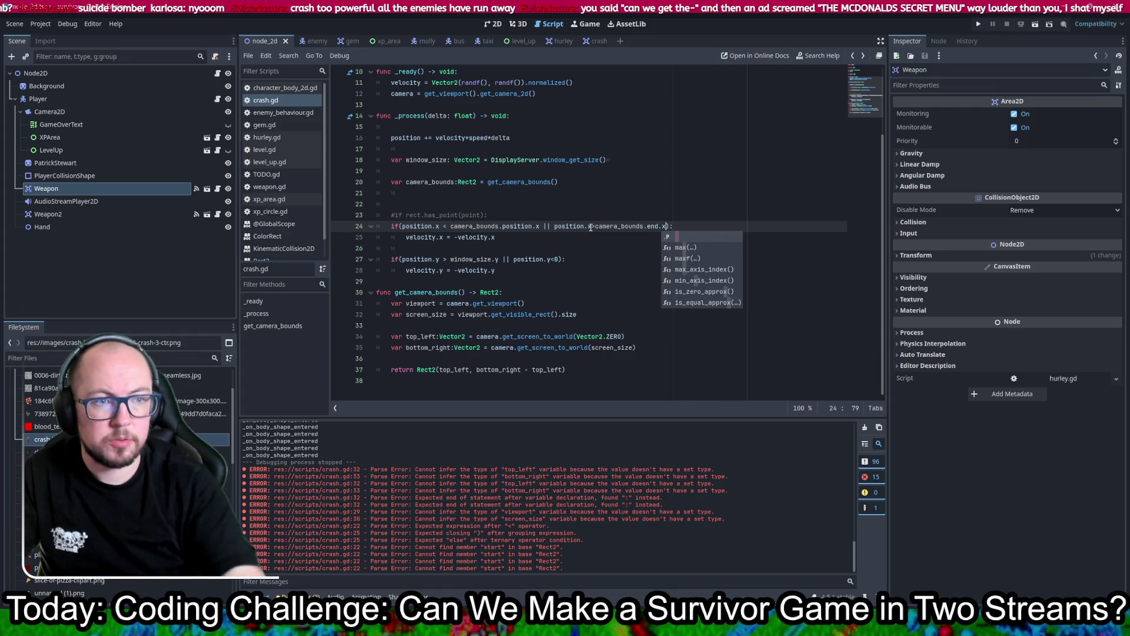
Step: Copy the finished x-bounds check over the old y-bounds check and remove the extra blank line
mouse_move(497, 237)
left_mouse_down()
mouse_move(459, 237)
mouse_move(529, 226)
left_mouse_up()
left_click_drag(497, 270, 394, 259)
key("ctrl+v")
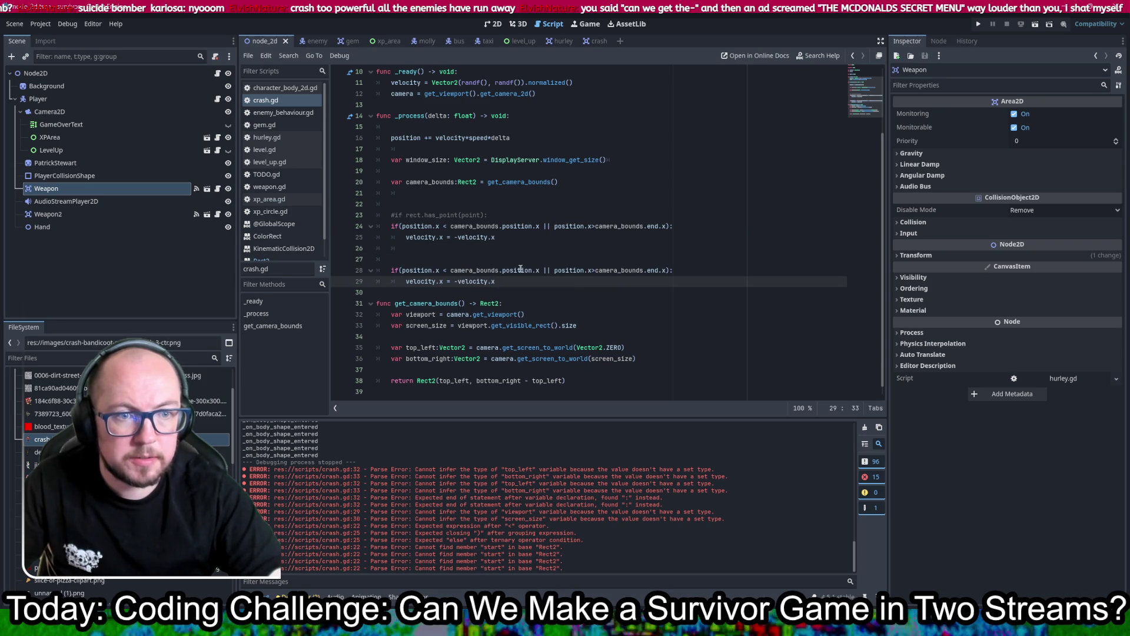
left_click(503, 237)
key("Delete")
Step: Switch every x in the copied check to y, including velocity.y and camera_bounds.end.y, and save
left_click(537, 259)
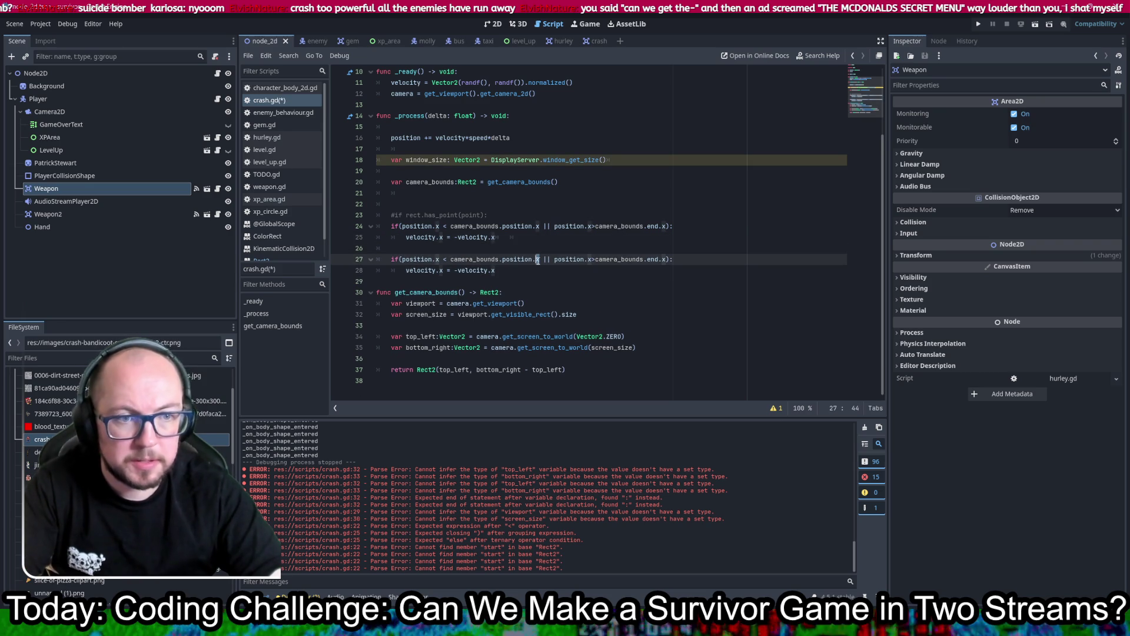
key("Delete")
type("y")
left_click(436, 259)
type("y")
left_click(443, 271)
left_click(440, 259)
key("BackSpace")
left_click(495, 270)
key("BackSpace")
type("y")
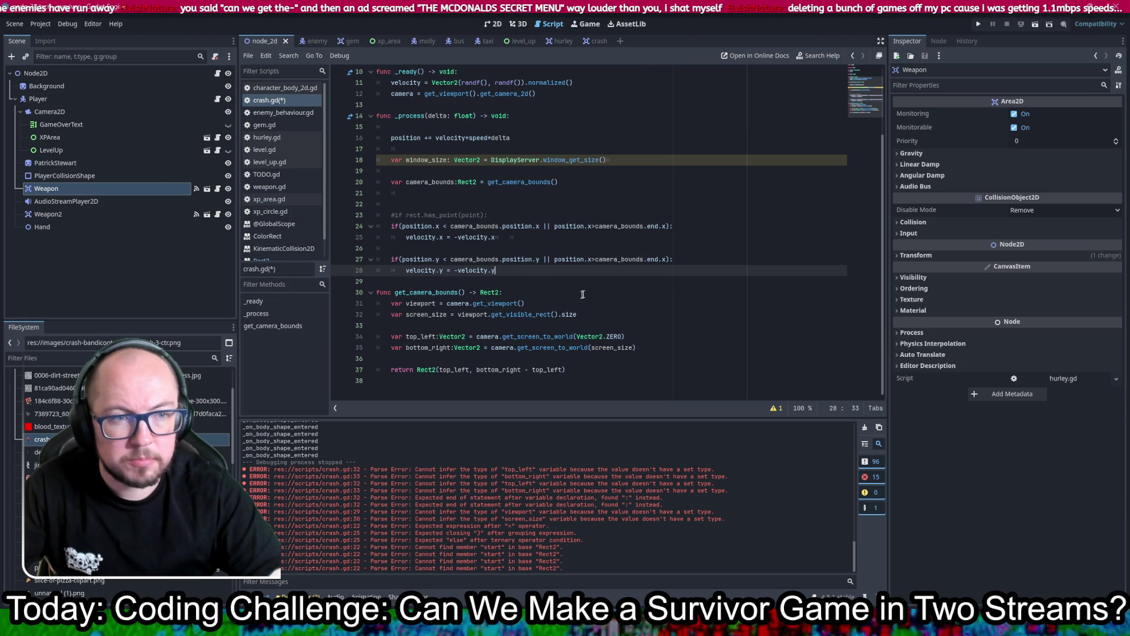
left_click(591, 260)
key("BackSpace")
type("y")
left_click(669, 260)
key("BackSpace")
type("y")
key("ctrl+s")
Step: Run the project, which halts on the get_screen_to_world error
left_click(555, 276)
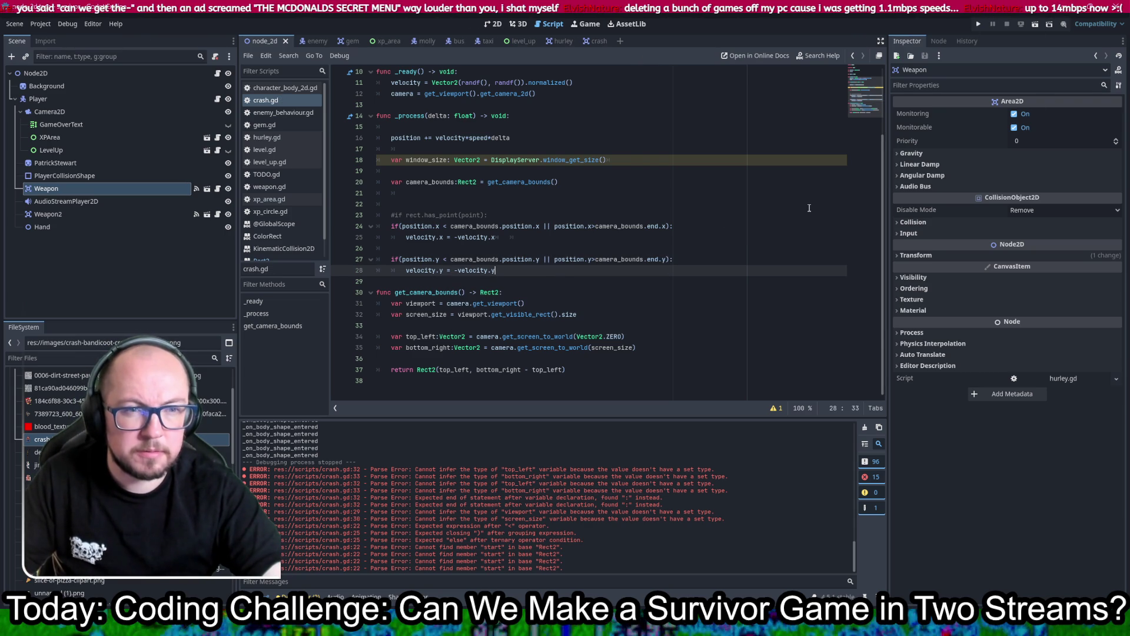
key("Up")
key("Up")
key("Up")
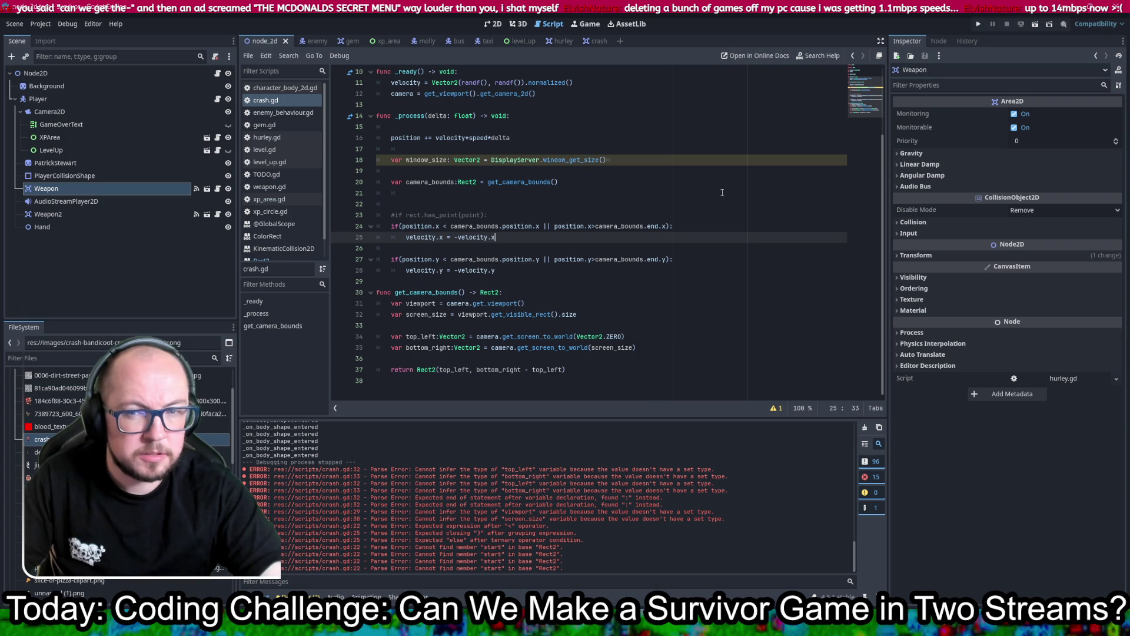
left_click(978, 23)
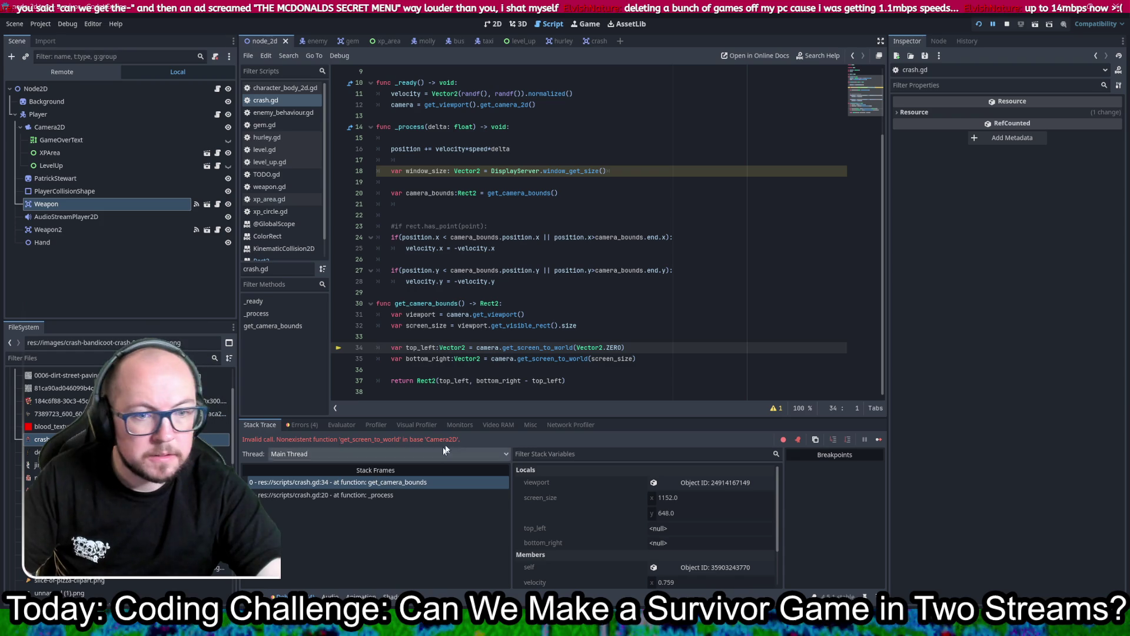
left_click_drag(478, 439, 239, 439)
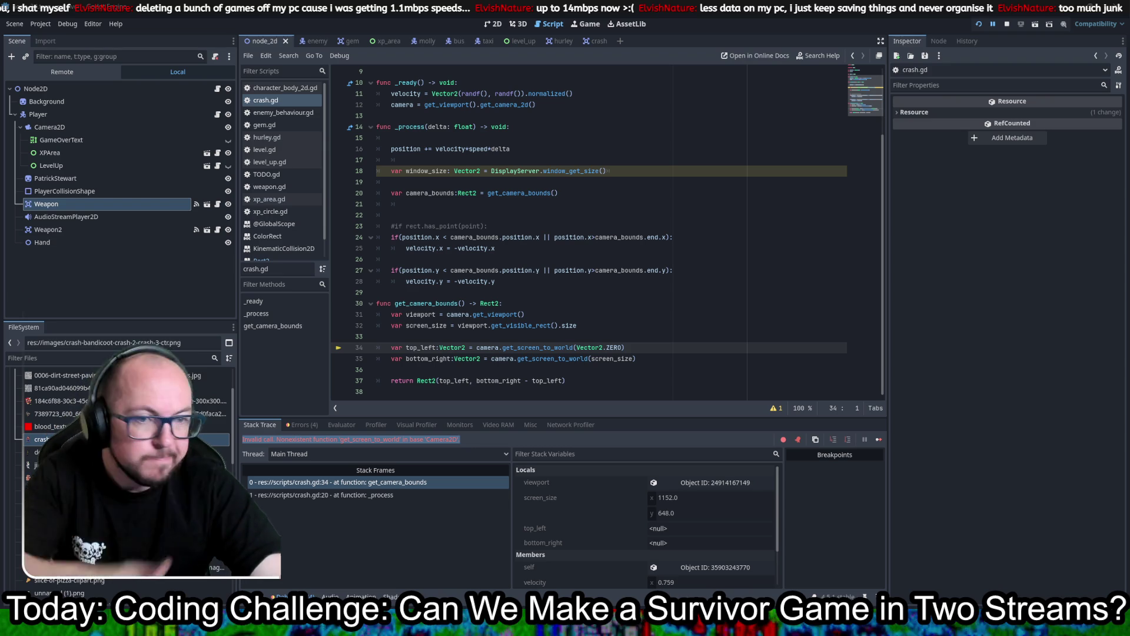
mouse_move(583, 383)
left_mouse_down()
mouse_move(412, 332)
mouse_move(377, 303)
left_mouse_up()
Step: Paste the replacement get_camera_bounds code, drop its Camera2D parameter, and strip colons from its declarations
key("ctrl+v")
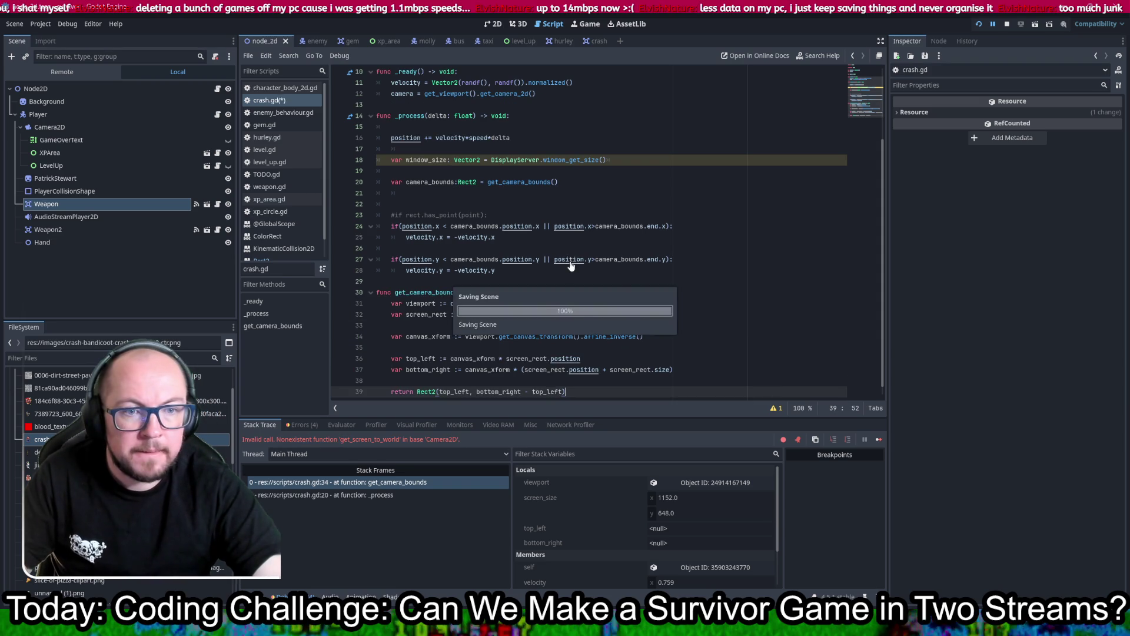
left_click_drag(521, 292, 466, 294)
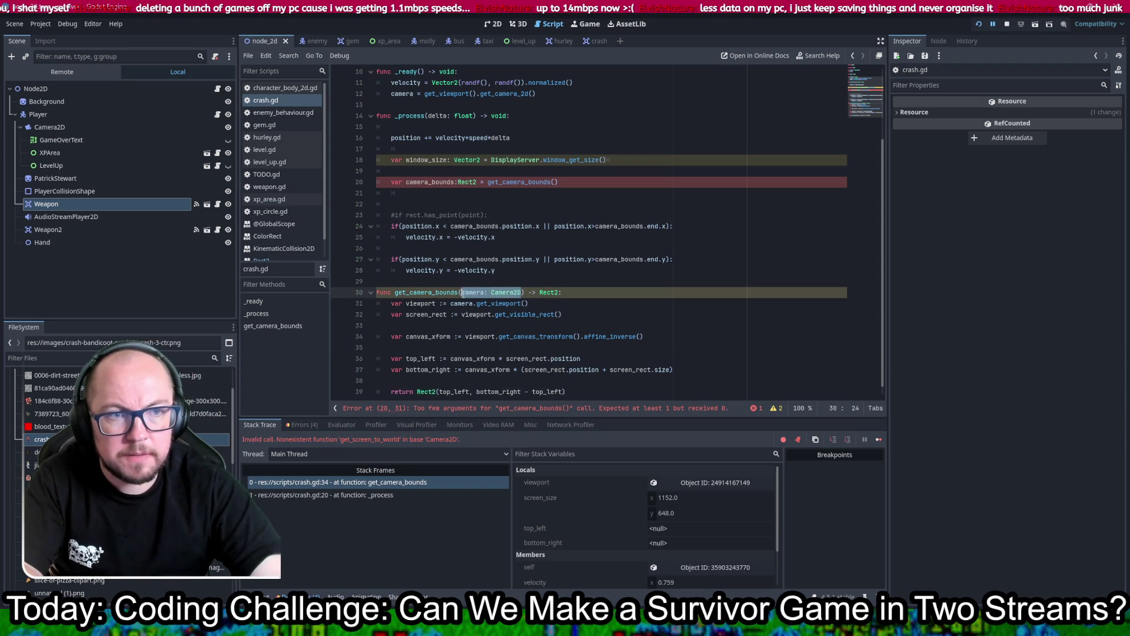
key("BackSpace")
scroll(718, 237, "down", 1)
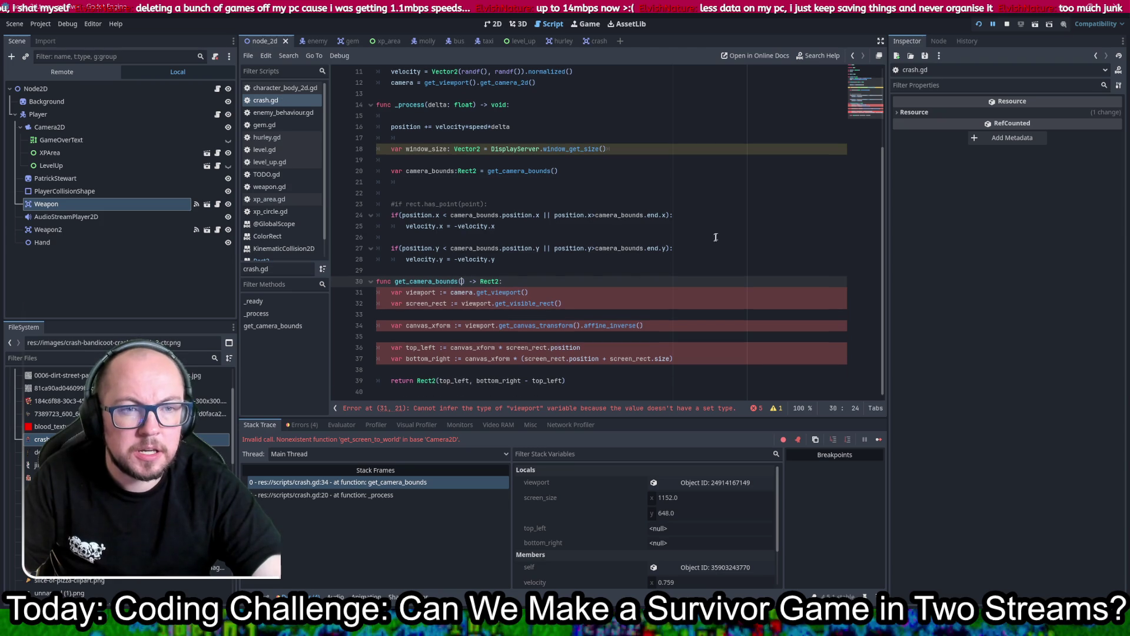
left_click(449, 292)
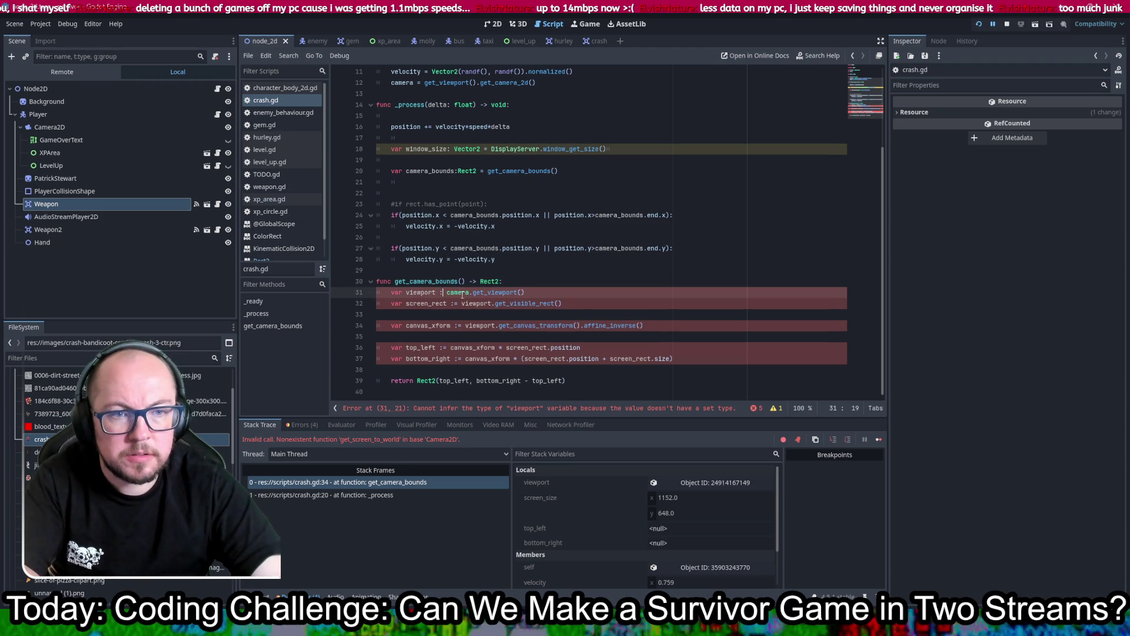
key("BackSpace")
left_click(455, 303)
key("BackSpace")
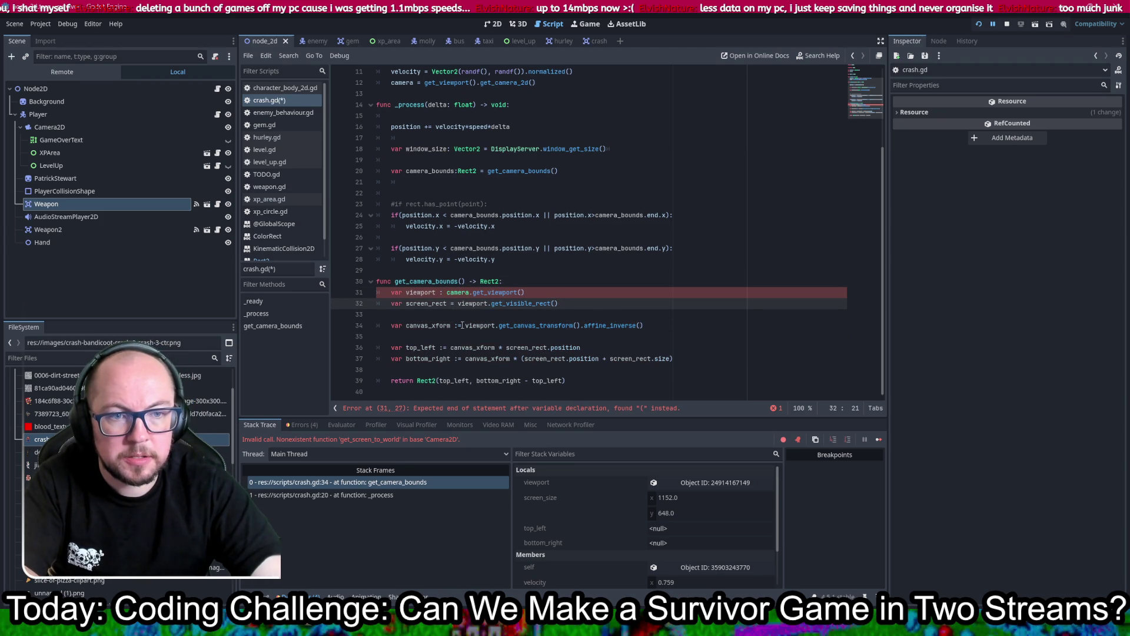
left_click(459, 325)
key("BackSpace")
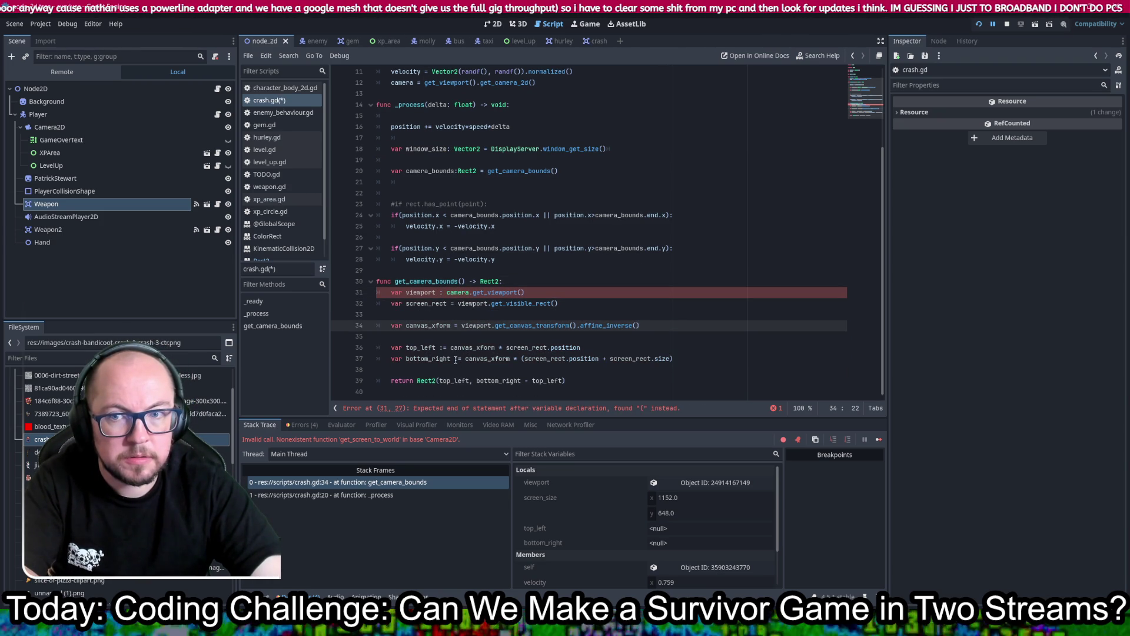
Step: Make lines 36–37 plain '=', fix line 31 to 'var viewport =', and comment out window_size
left_click(455, 359)
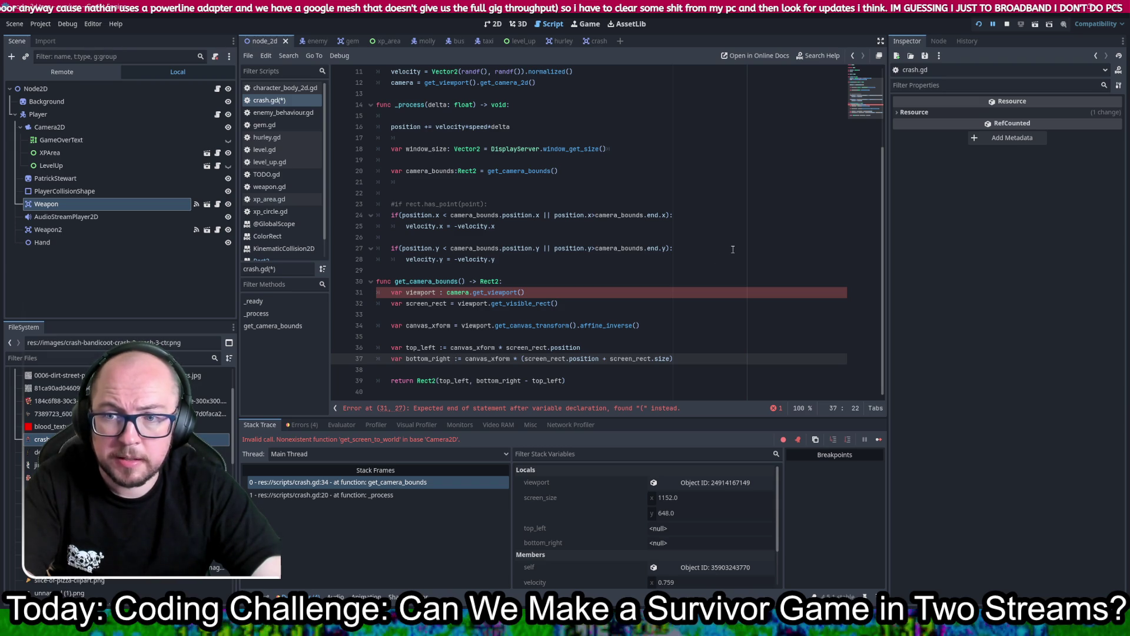
key("Delete")
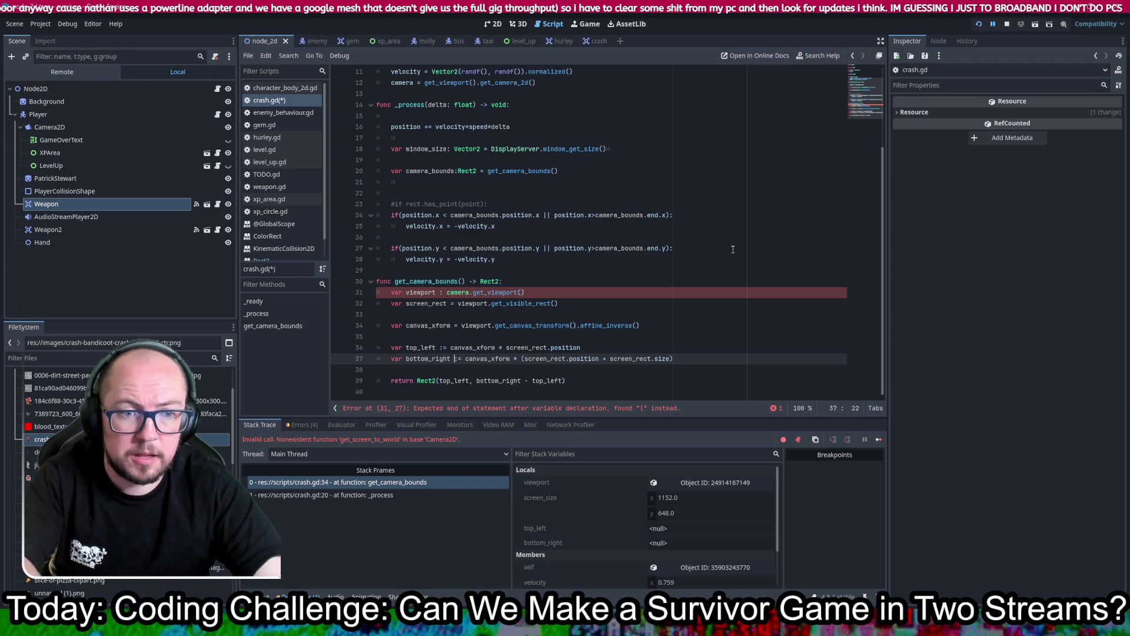
left_click(445, 348)
key("BackSpace")
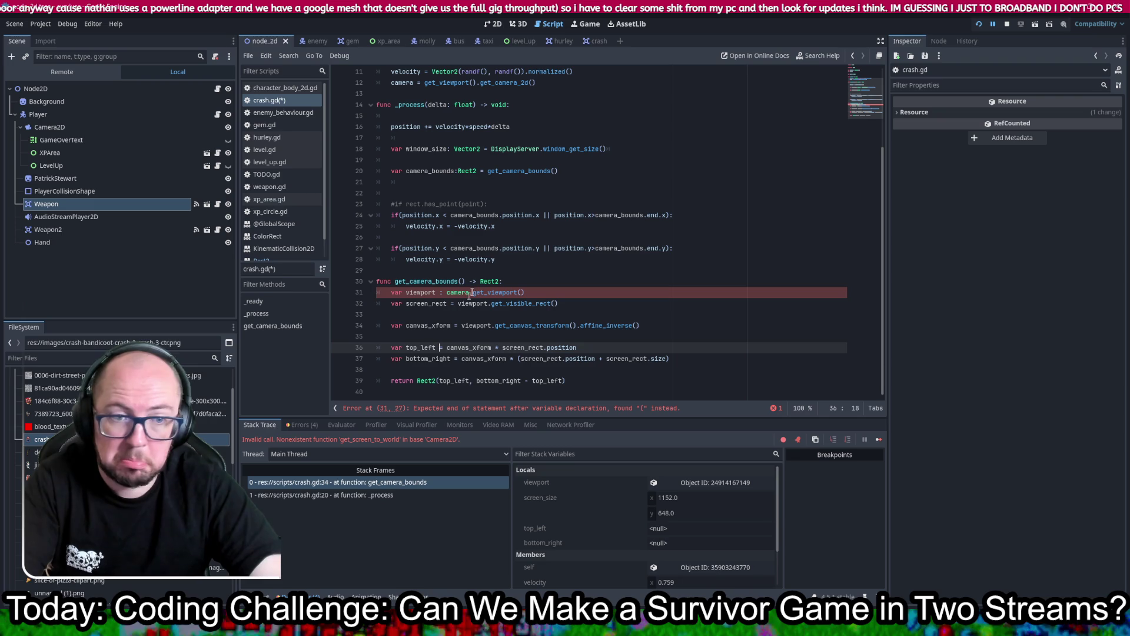
left_click(442, 292)
key("BackSpace")
type("=")
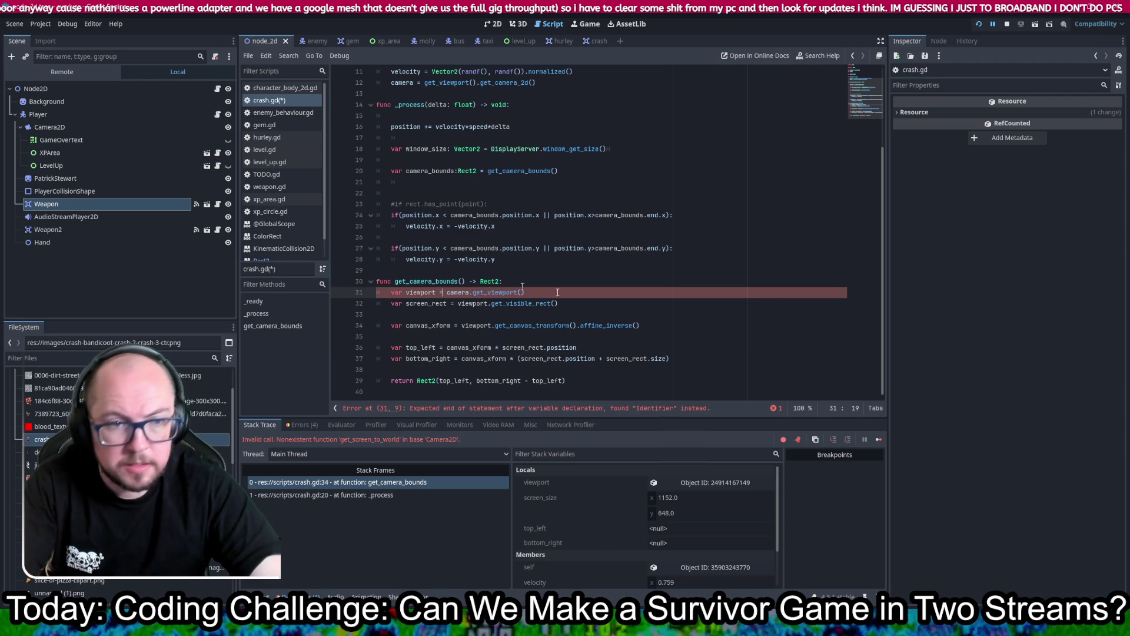
left_click(786, 283)
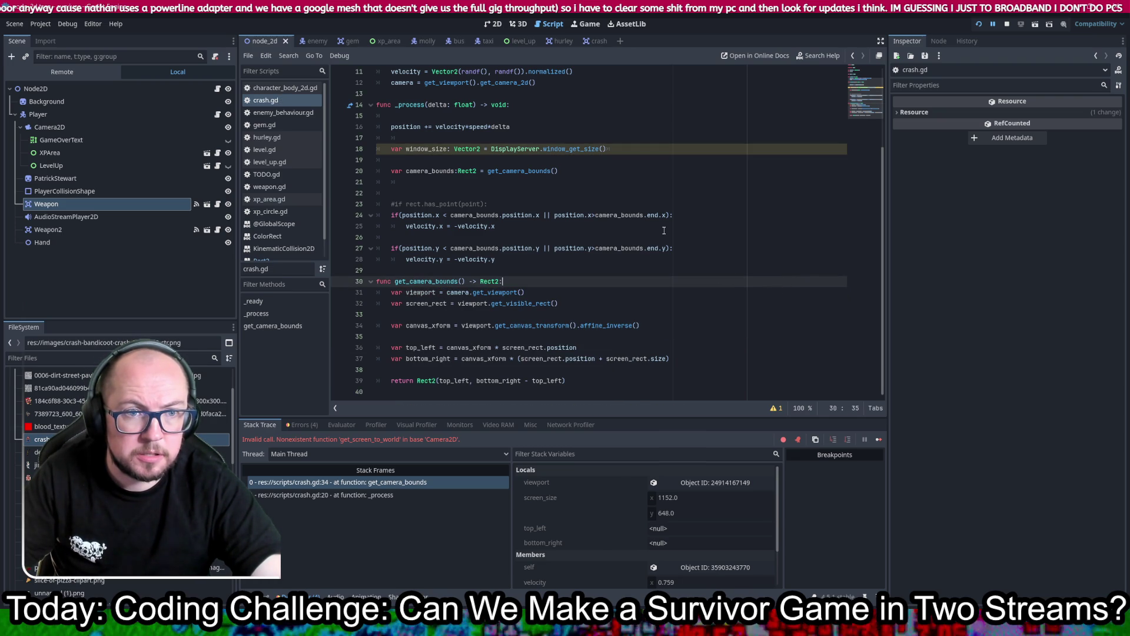
left_click(637, 147)
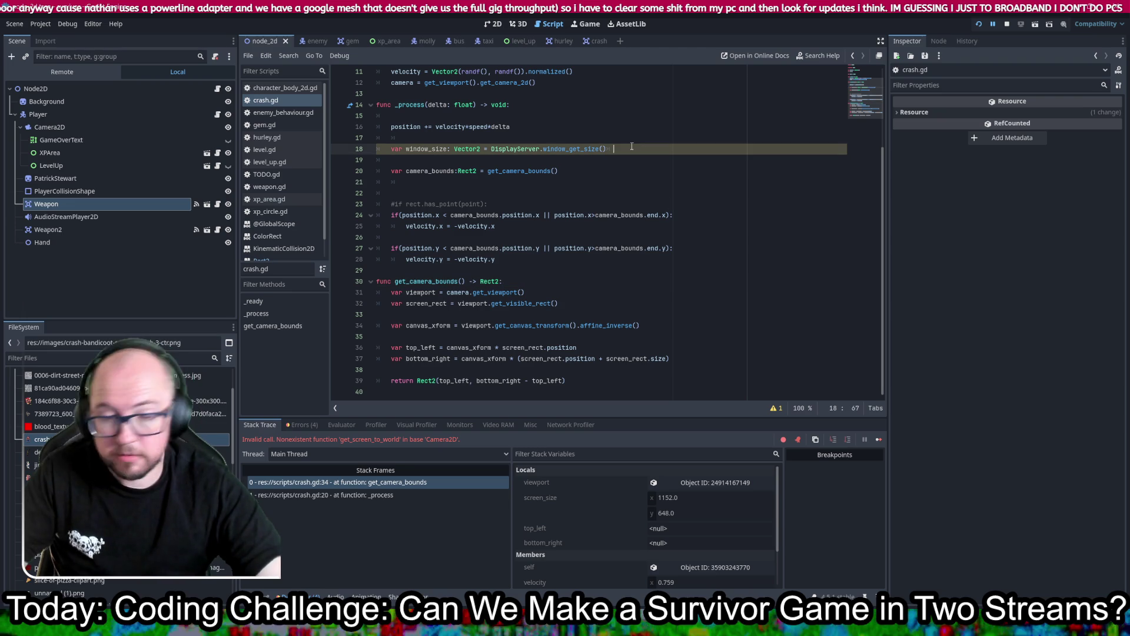
key("ctrl+k")
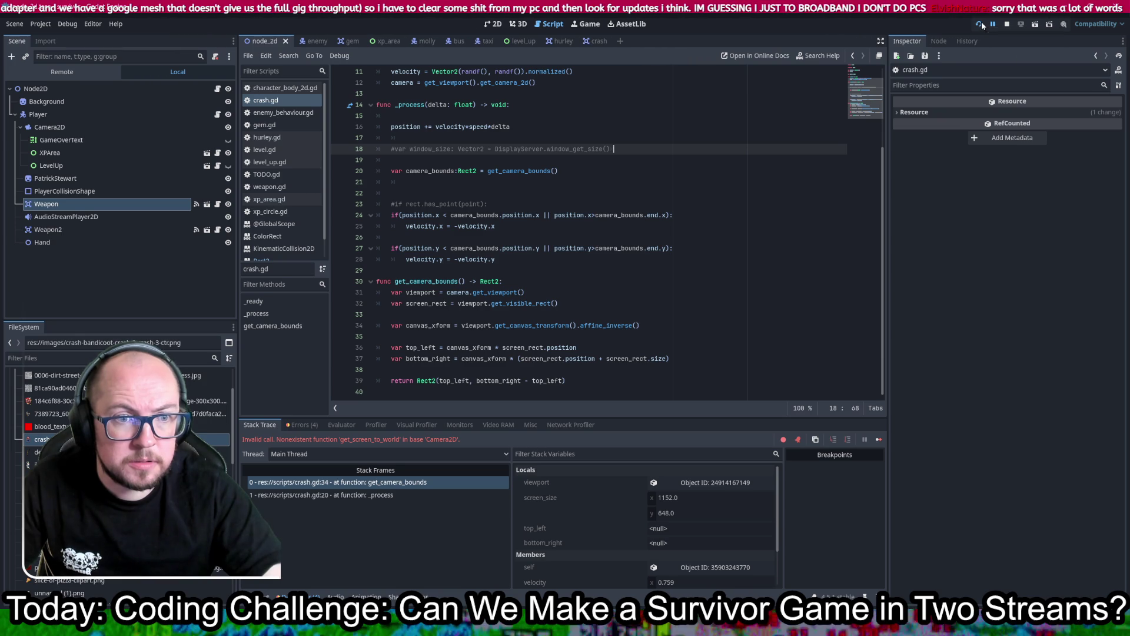
Step: Run the project and walk the player with WASD until level 2's three upgrade choices appear
left_click(980, 24)
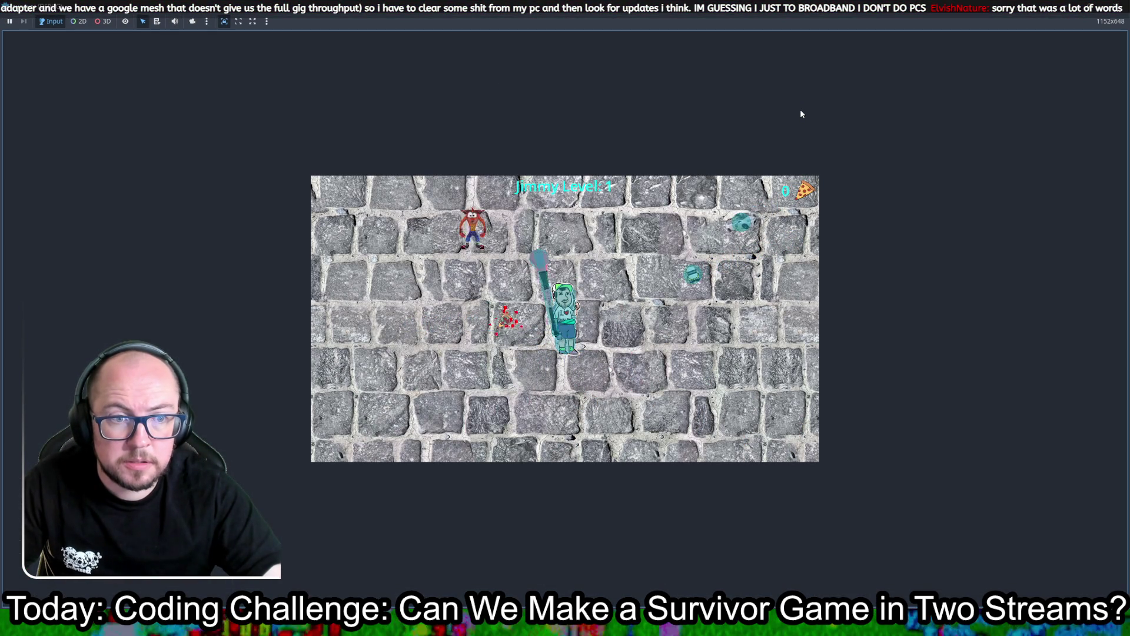
key("a")
key("w")
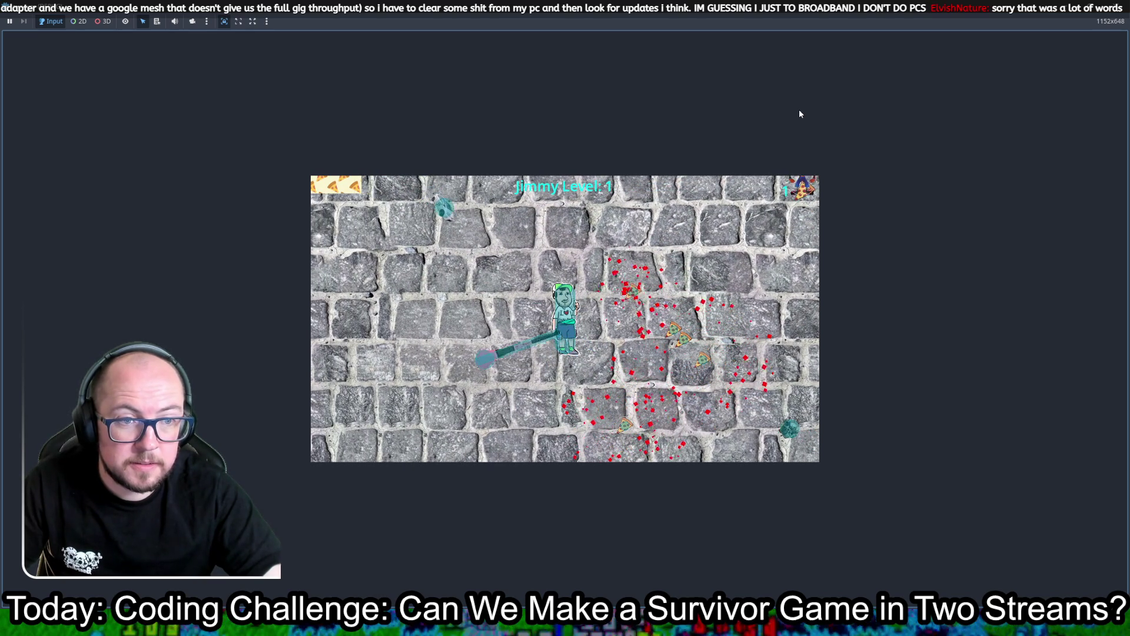
key("s")
key("d")
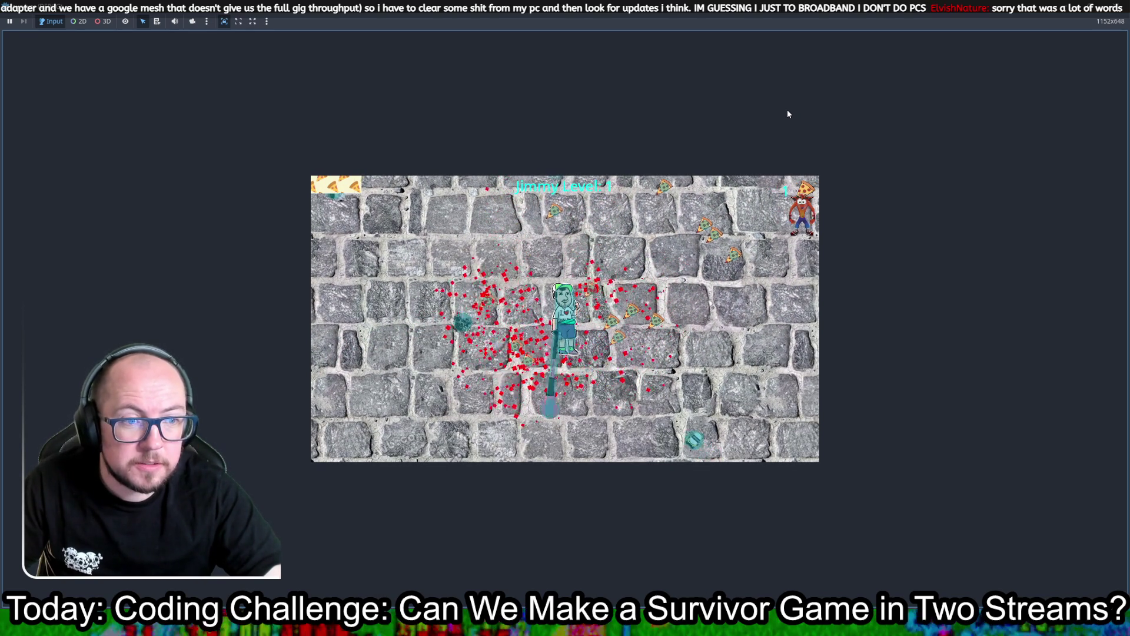
key("d")
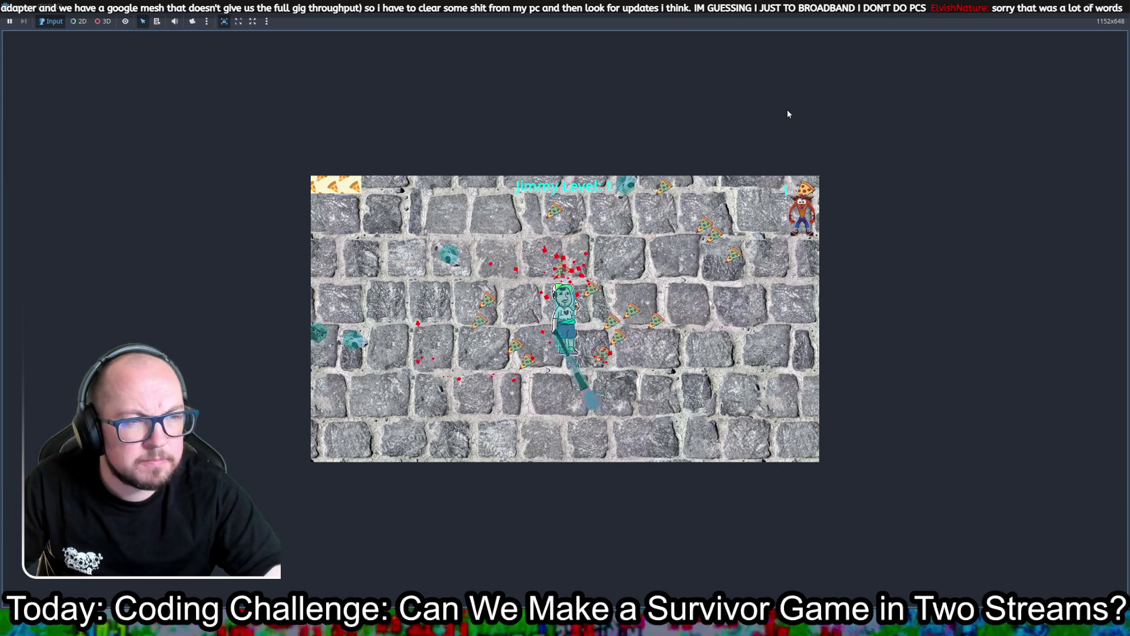
key("d")
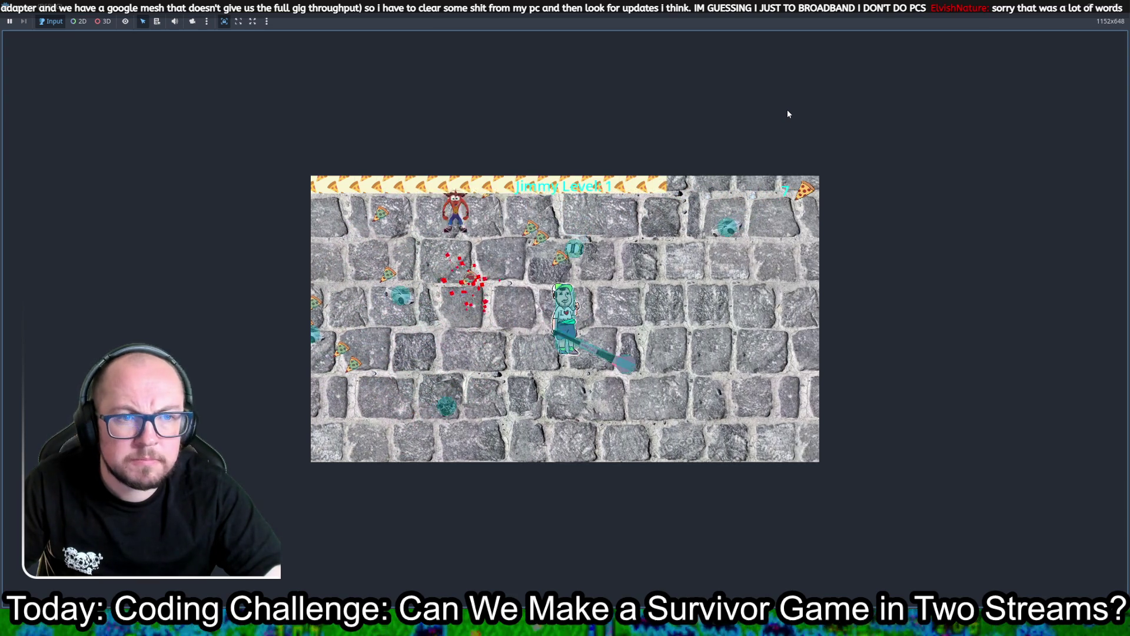
key("d")
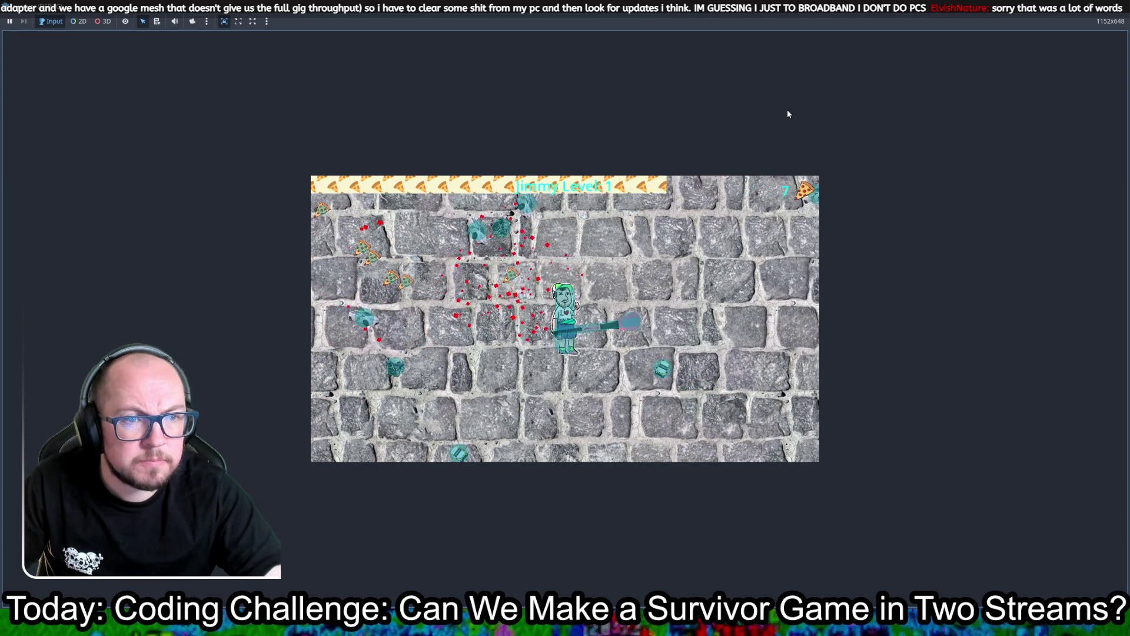
key("d")
key("s")
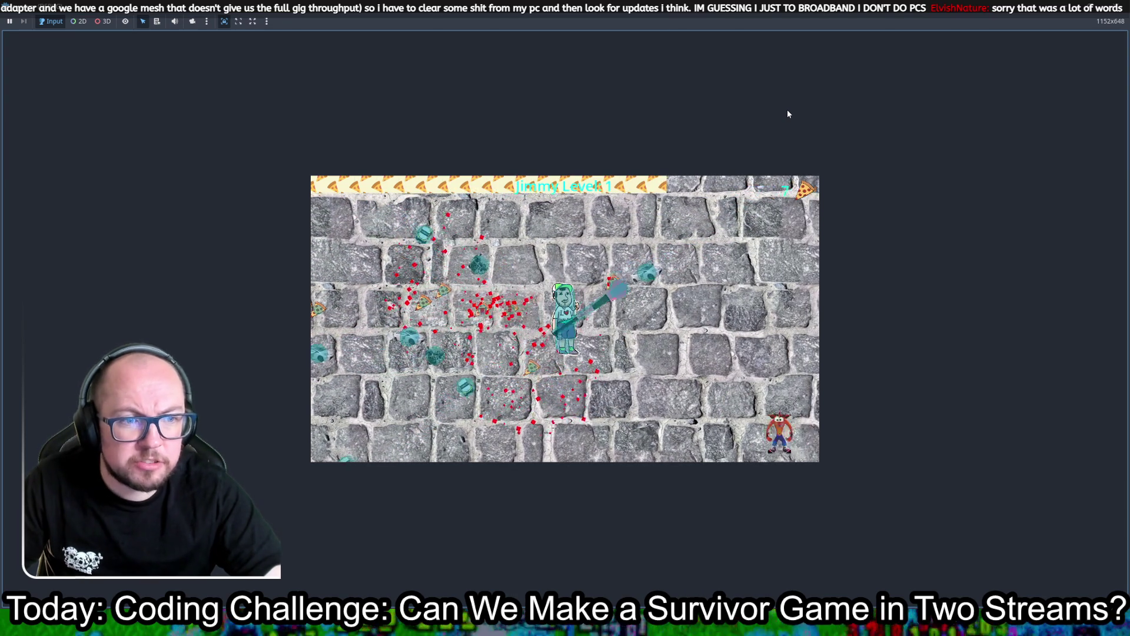
key("d")
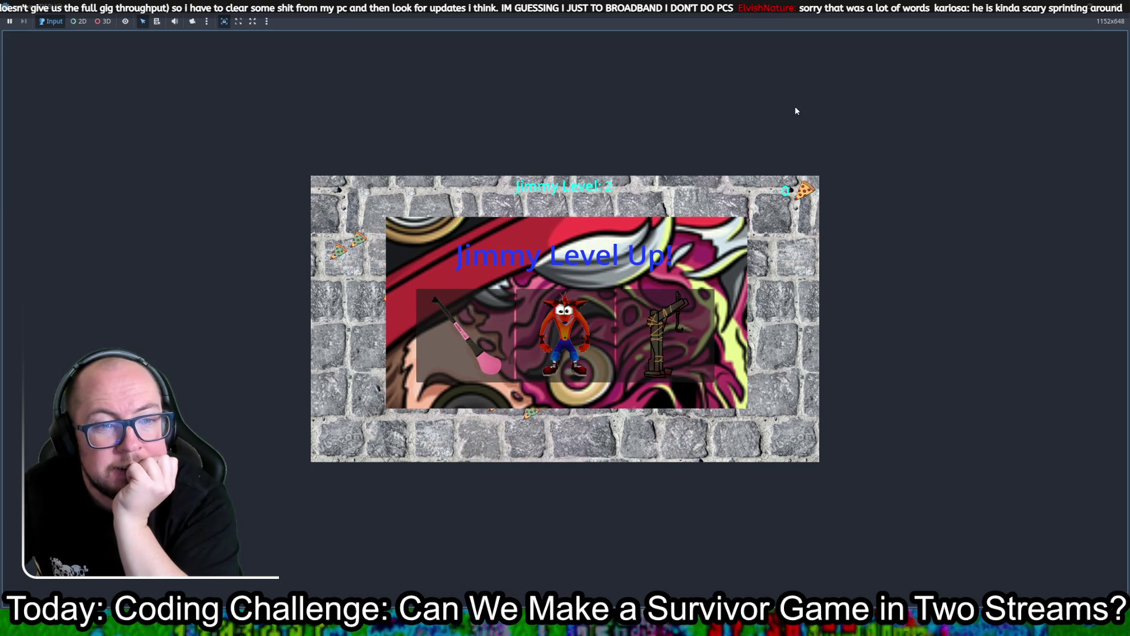
Step: Pick an upgrade and keep walking the player right to the map edge and back left
left_click(630, 321)
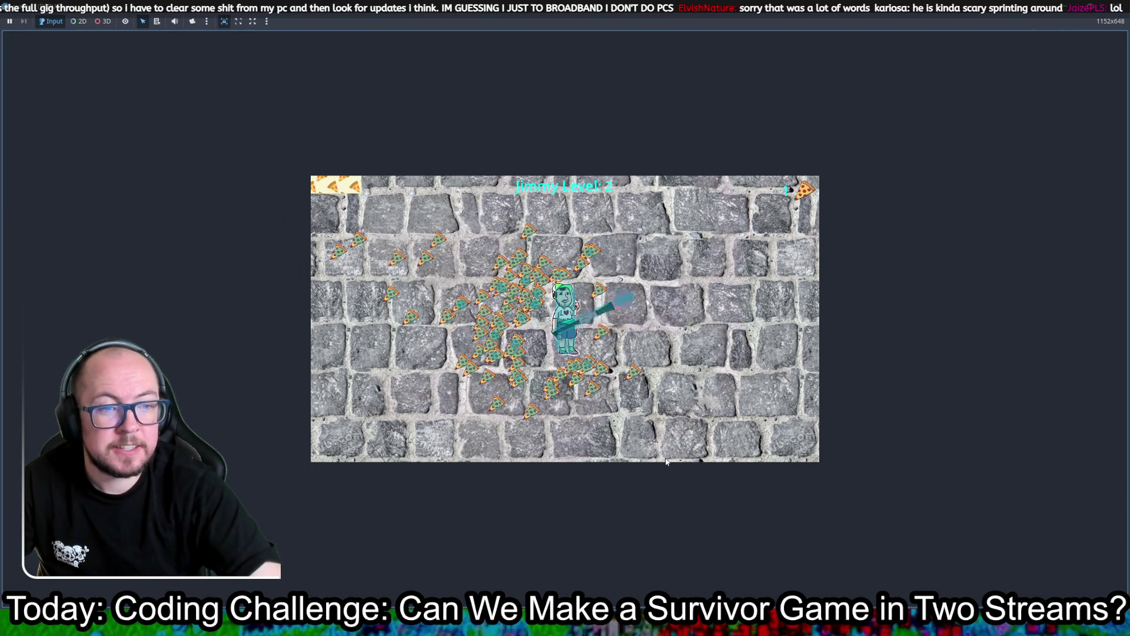
key("d")
key("d")
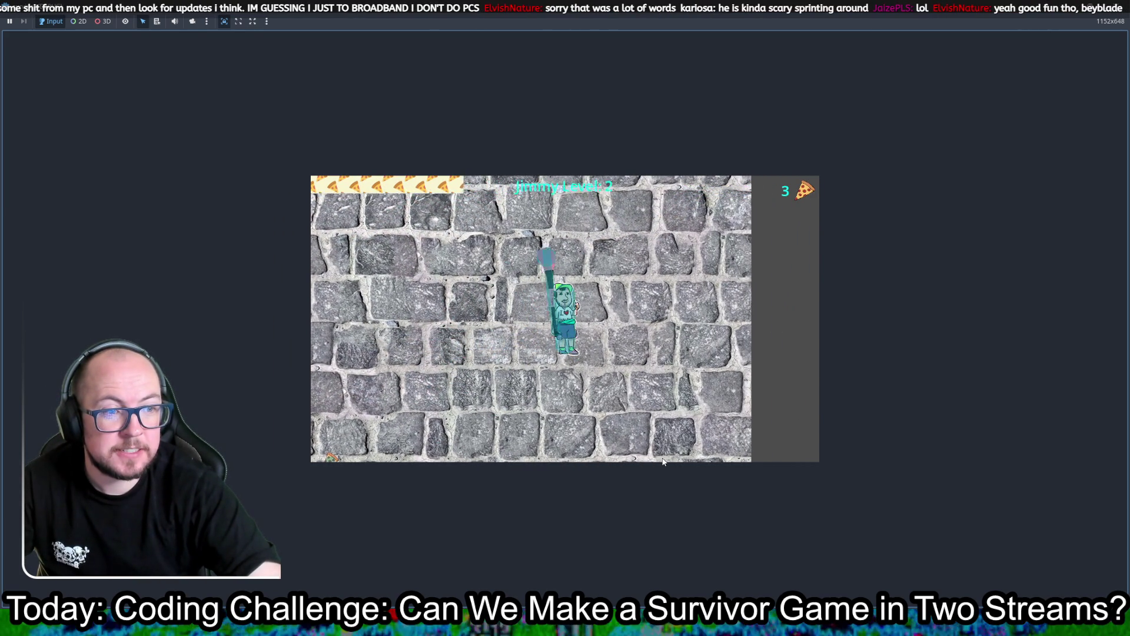
key("d")
key("d")
key("a")
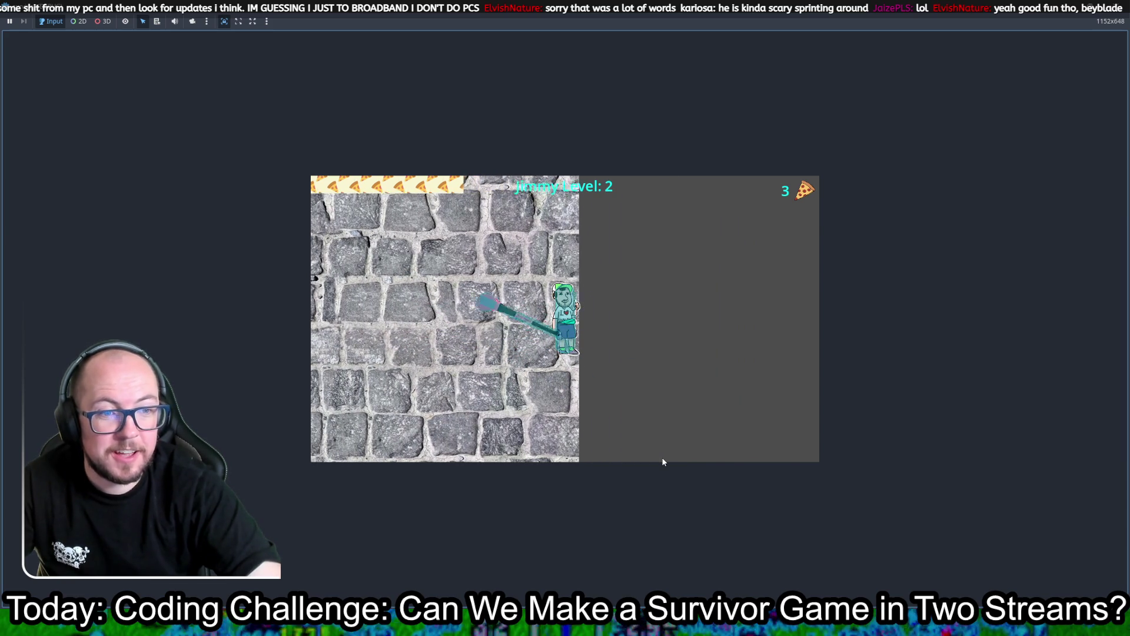
key("a")
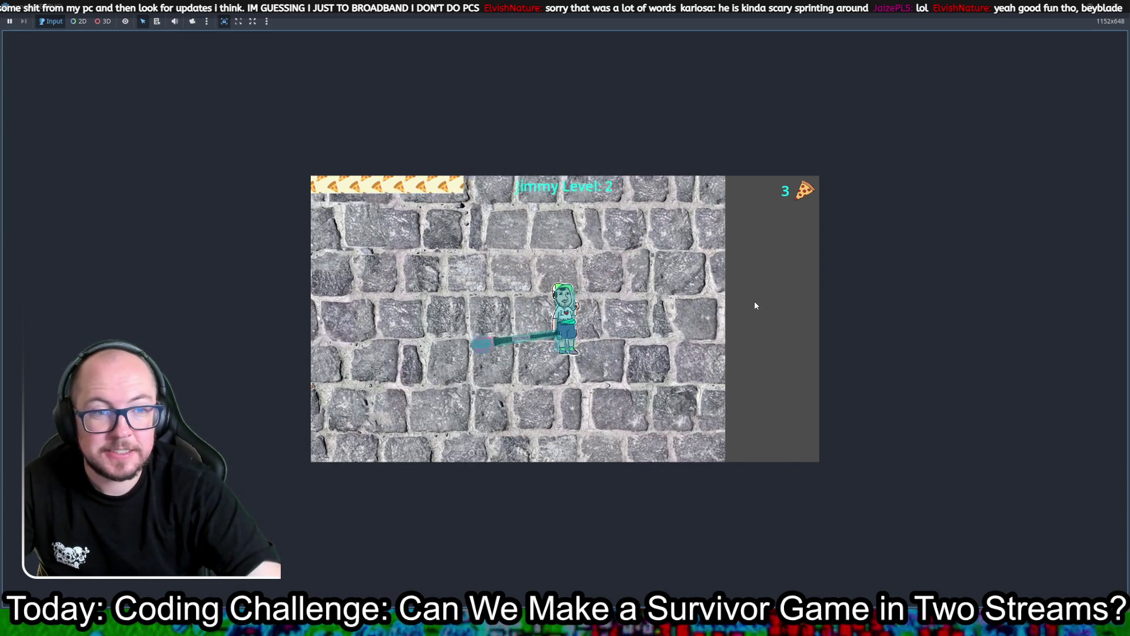
key("s")
key("a")
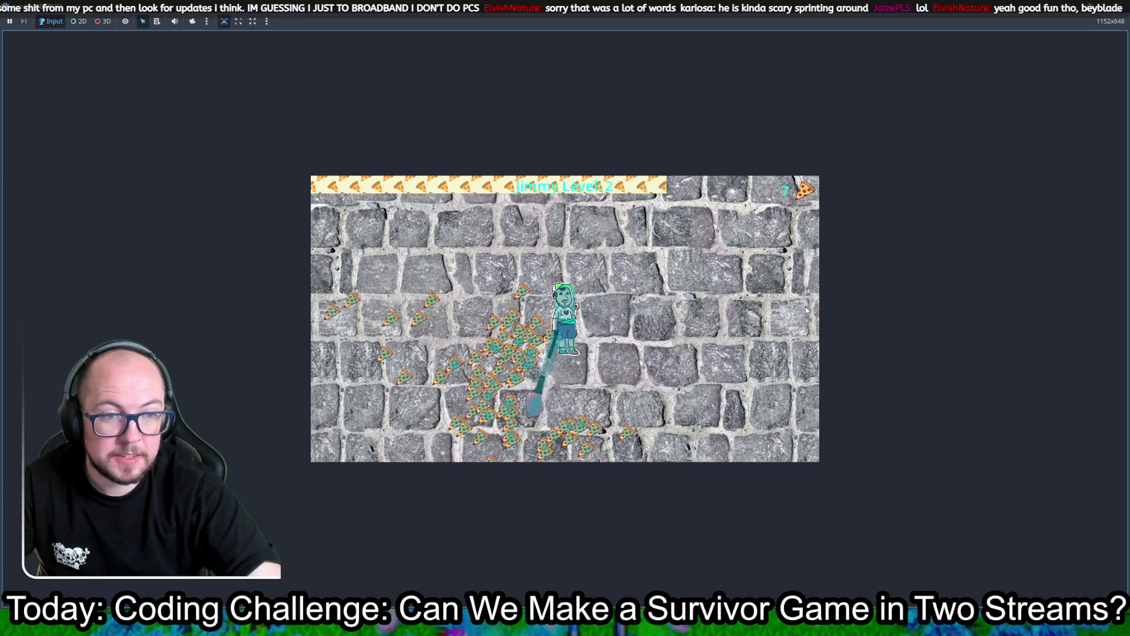
Step: Take upgrades at each level-up, including Crash and the pink brush, then stop the game
left_click(669, 341)
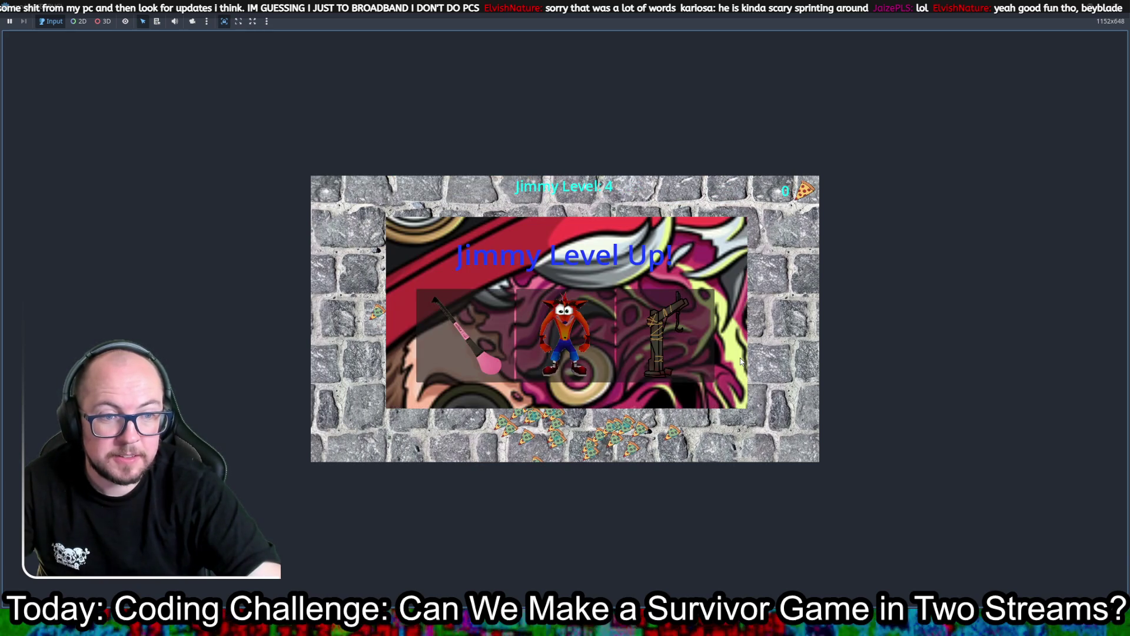
left_click(563, 340)
left_click(563, 340)
left_click(644, 334)
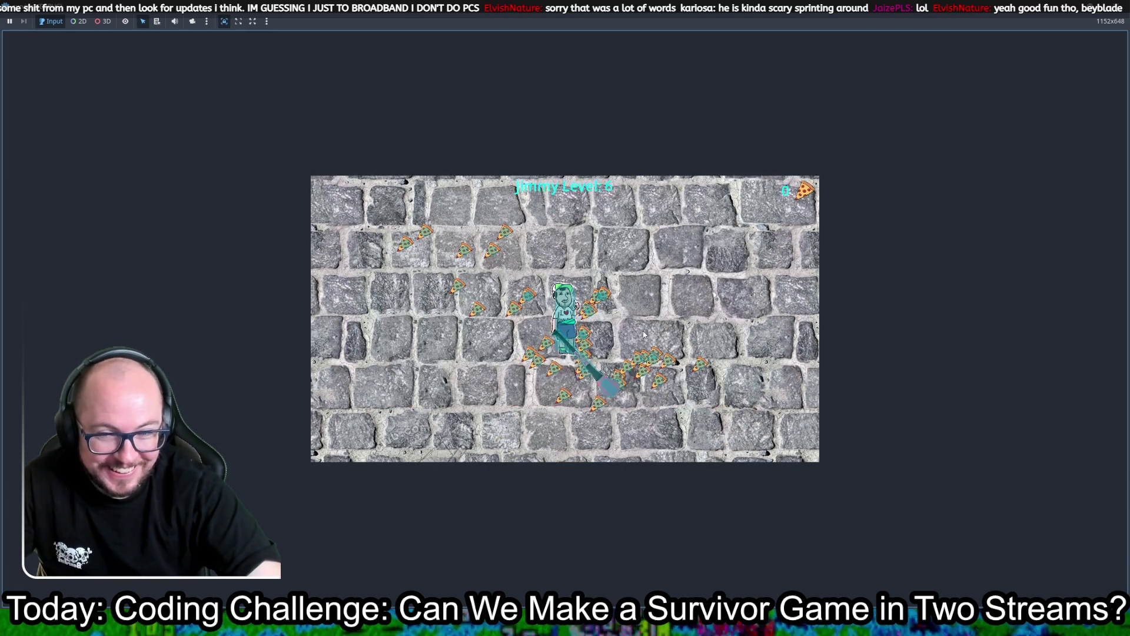
left_click(599, 347)
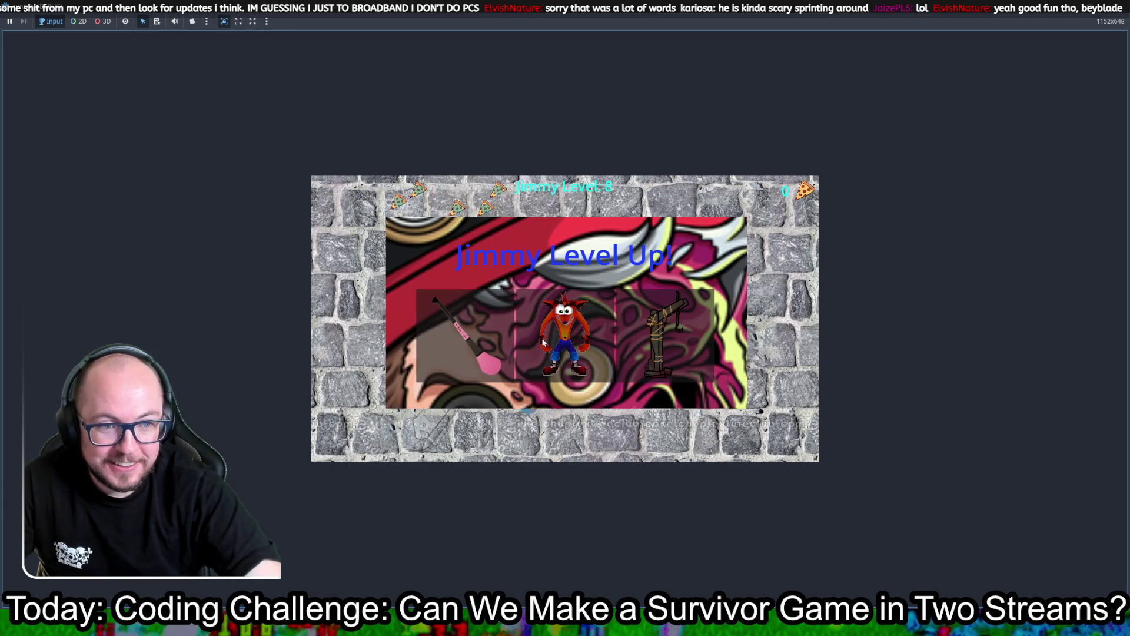
left_click(502, 325)
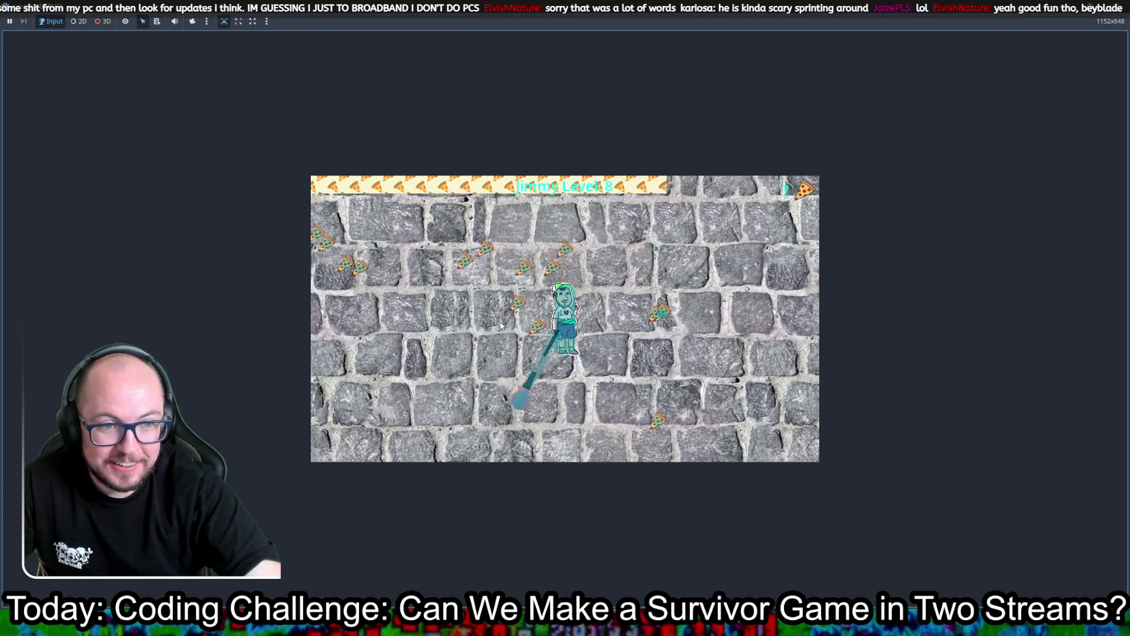
left_click(456, 328)
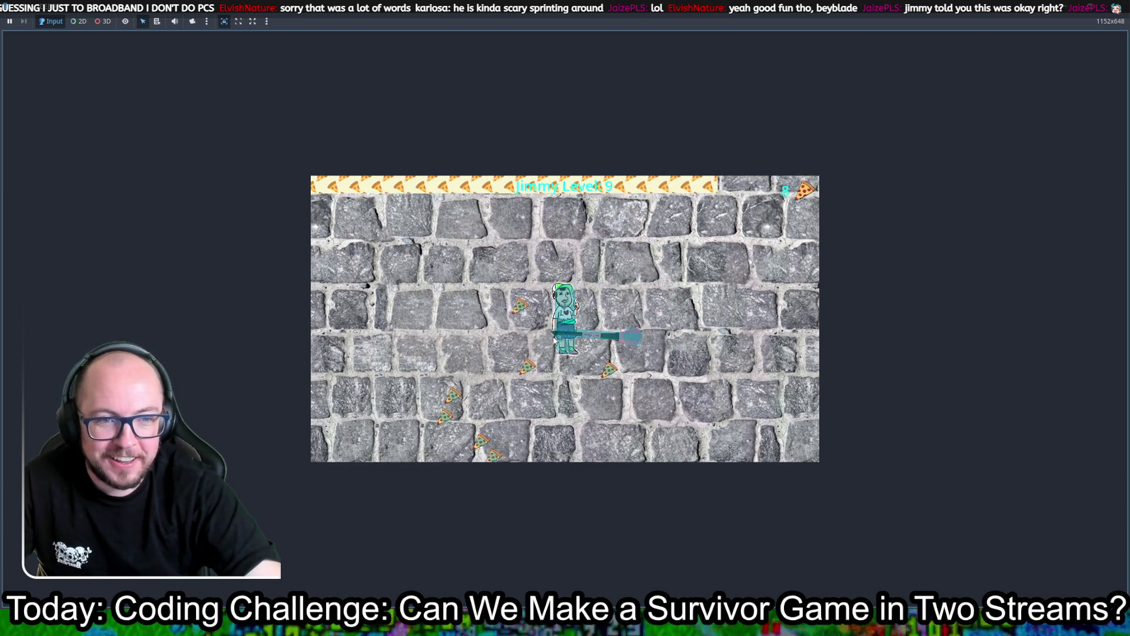
left_click(1086, 5)
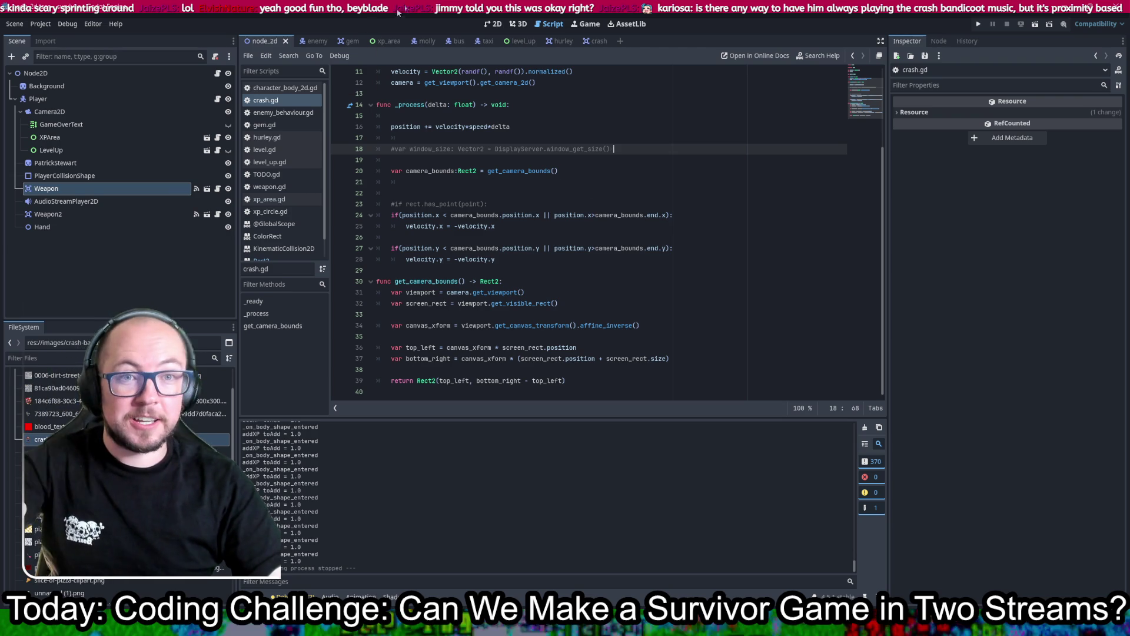
Step: Add the proximity-based Crash music note ending in '(hog wild)' to TODO.gd and save
left_click(266, 174)
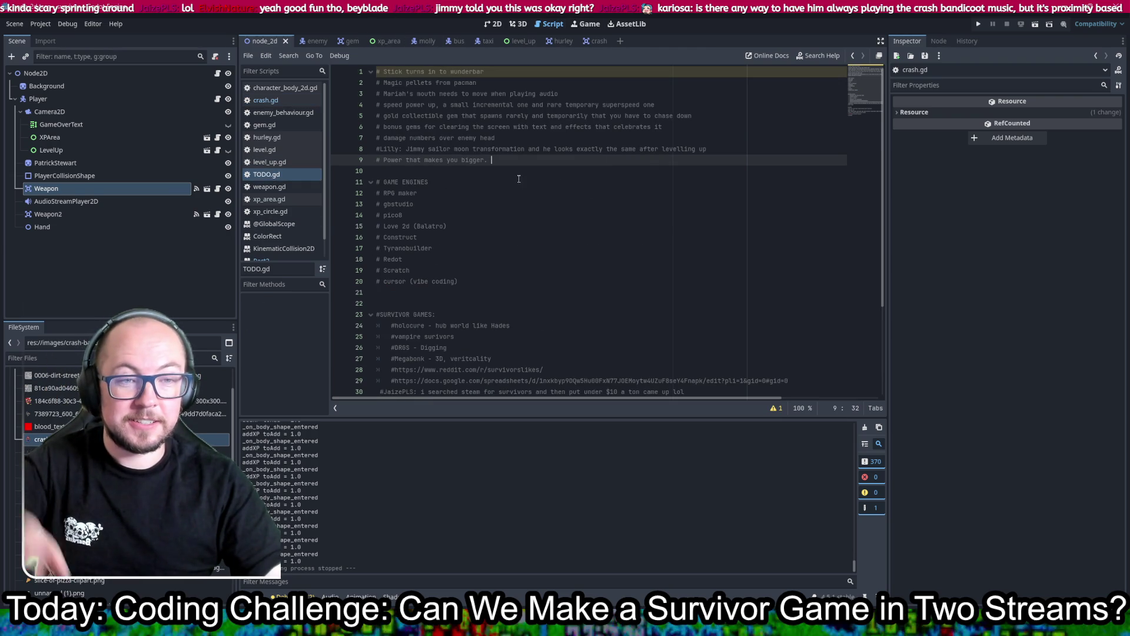
key("Return")
type("# alwa")
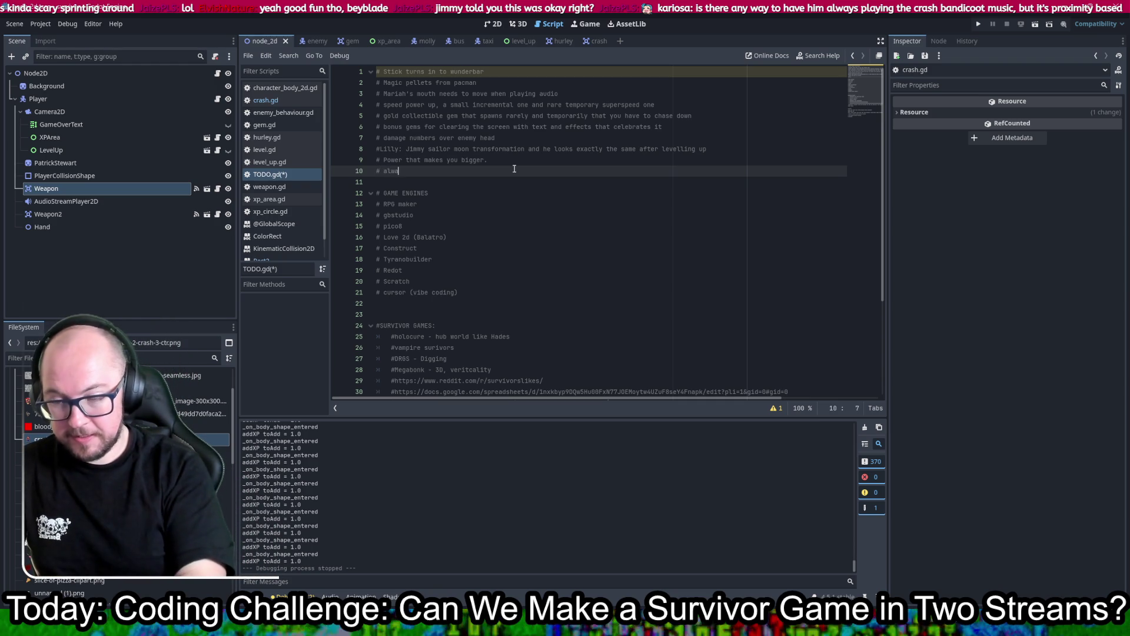
type("lays")
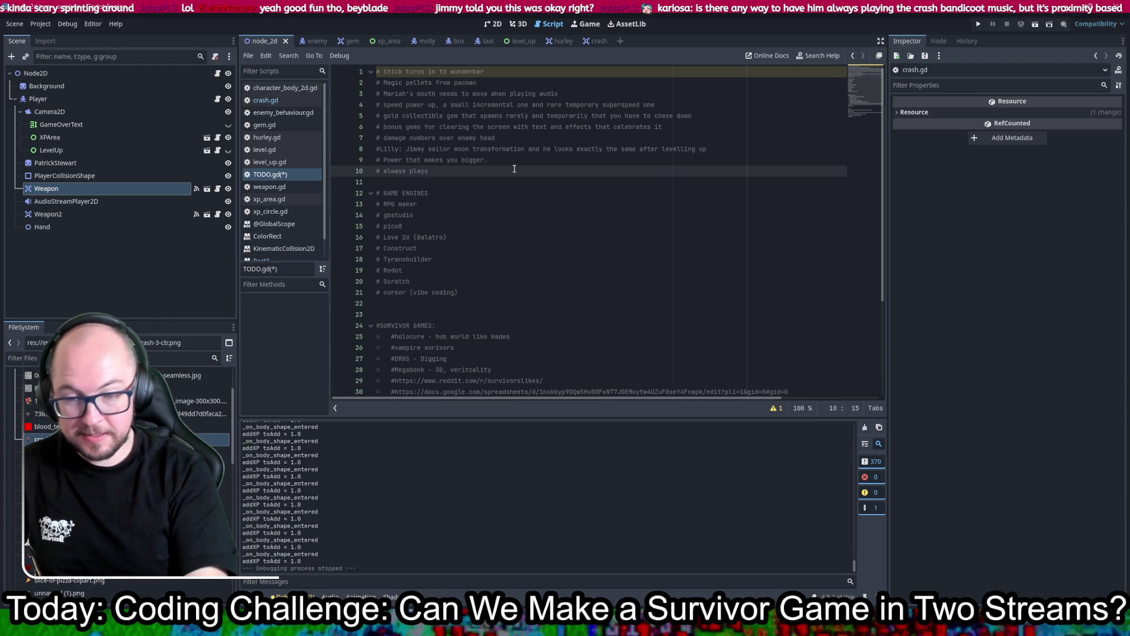
type("crash music")
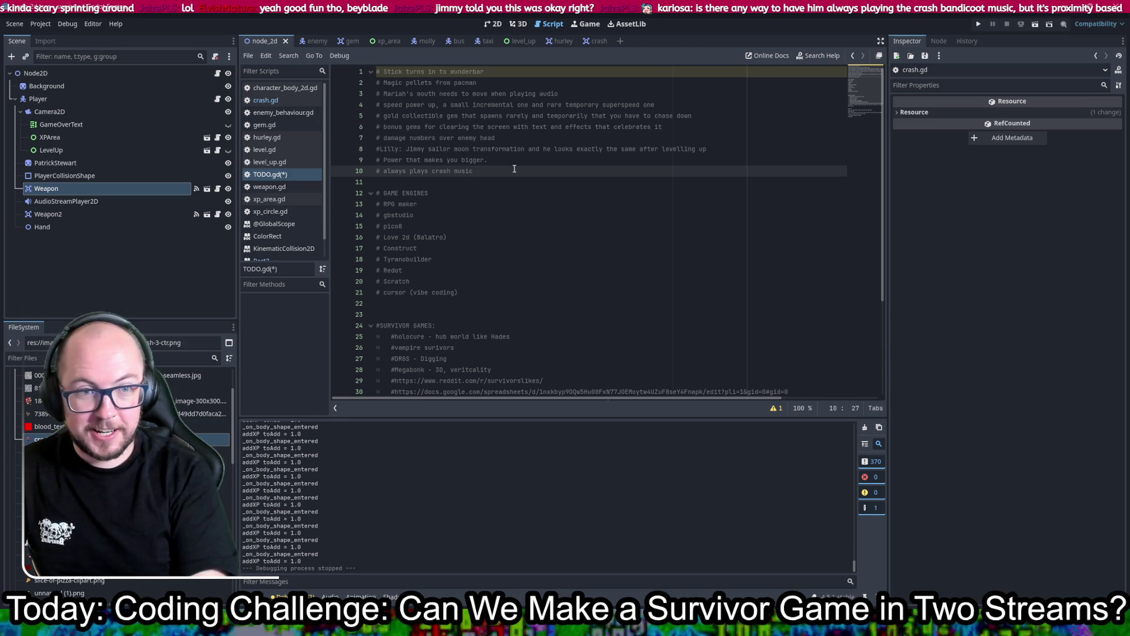
type("it's proximity bas")
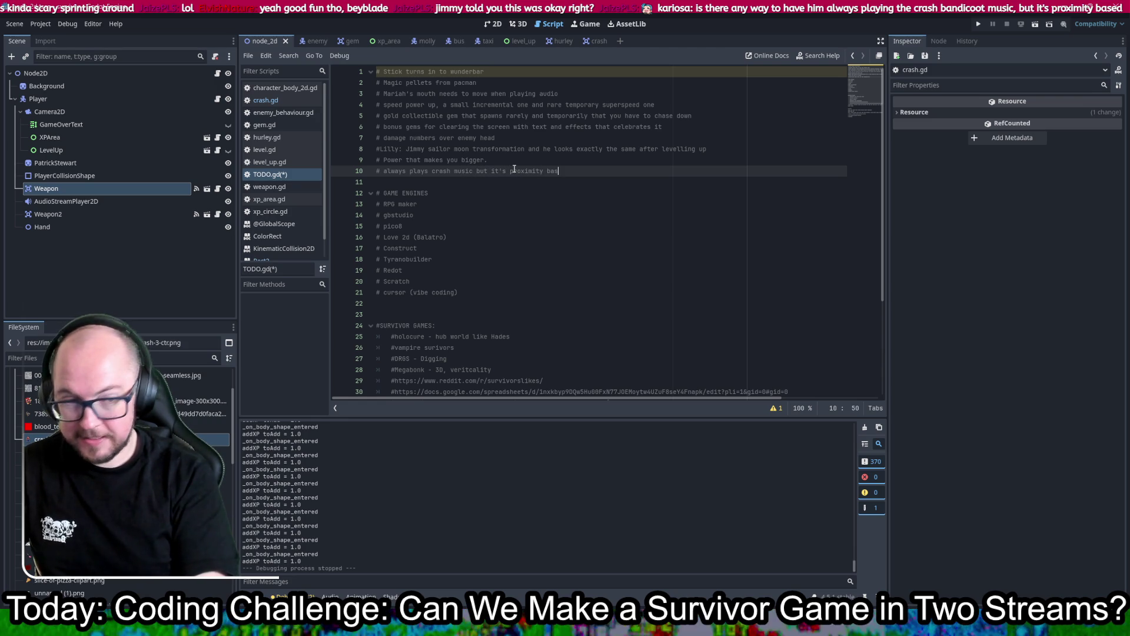
type("ed (")
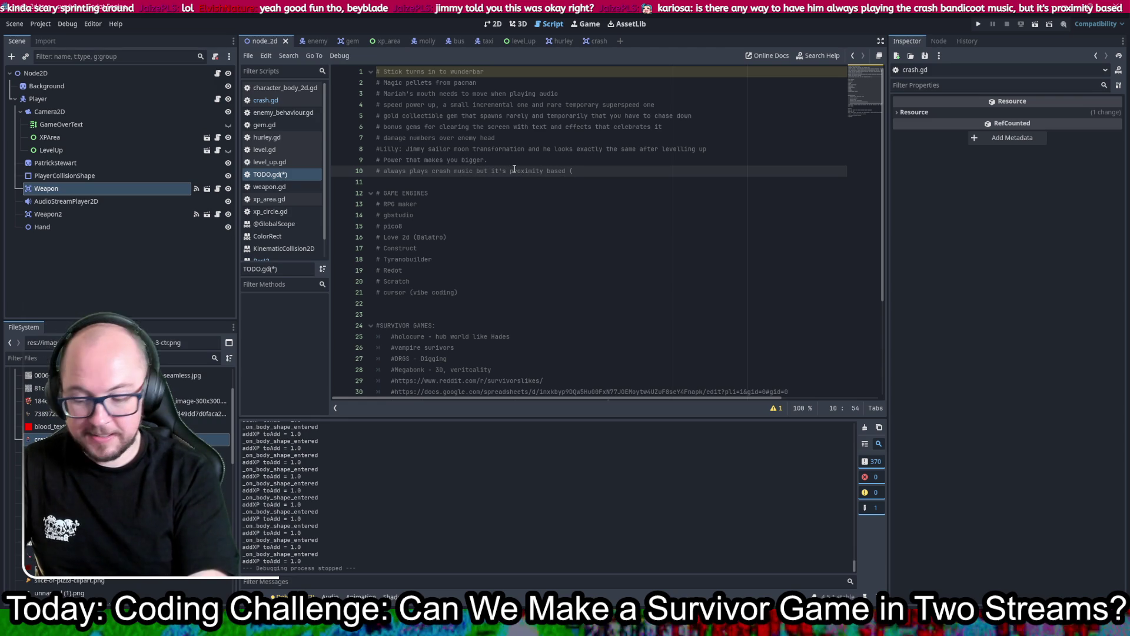
type("ild)")
key("ctrl+s")
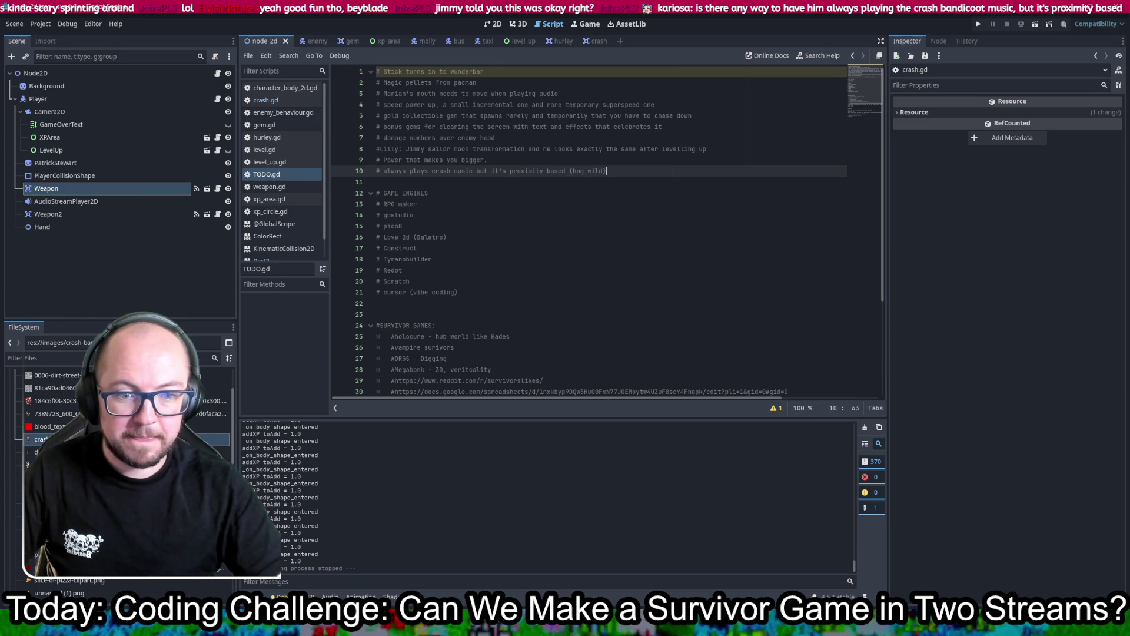
scroll(649, 174, "down", 4)
scroll(645, 182, "up", 4)
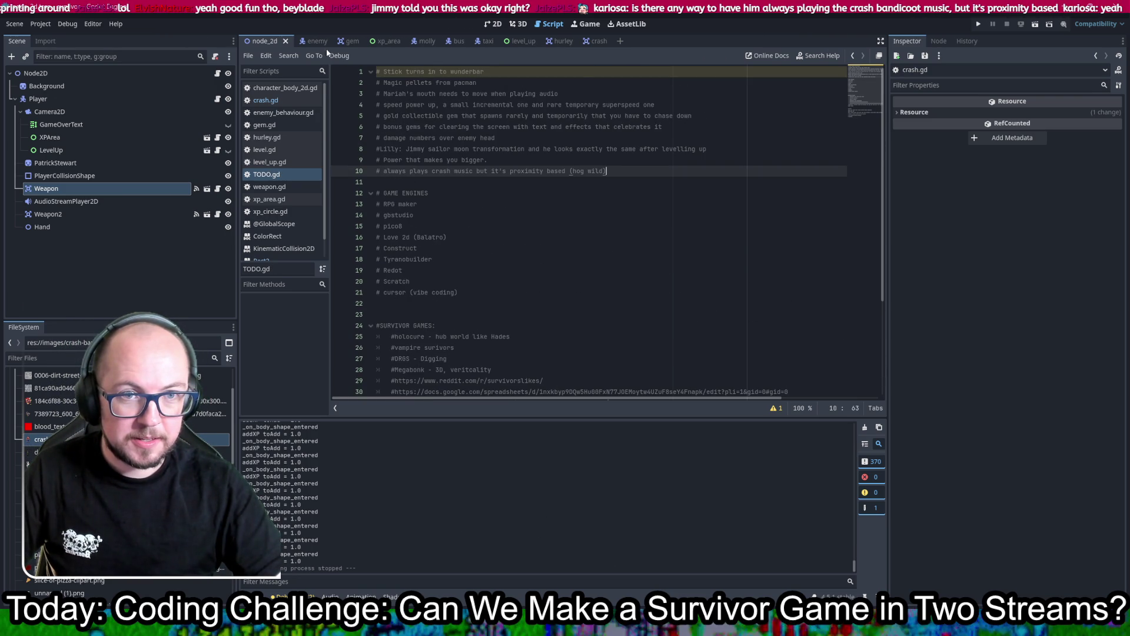
Step: Switch to the crash scene and open its crash.gd script
left_click(588, 40)
scroll(607, 177, "down", 3)
scroll(639, 293, "up", 3)
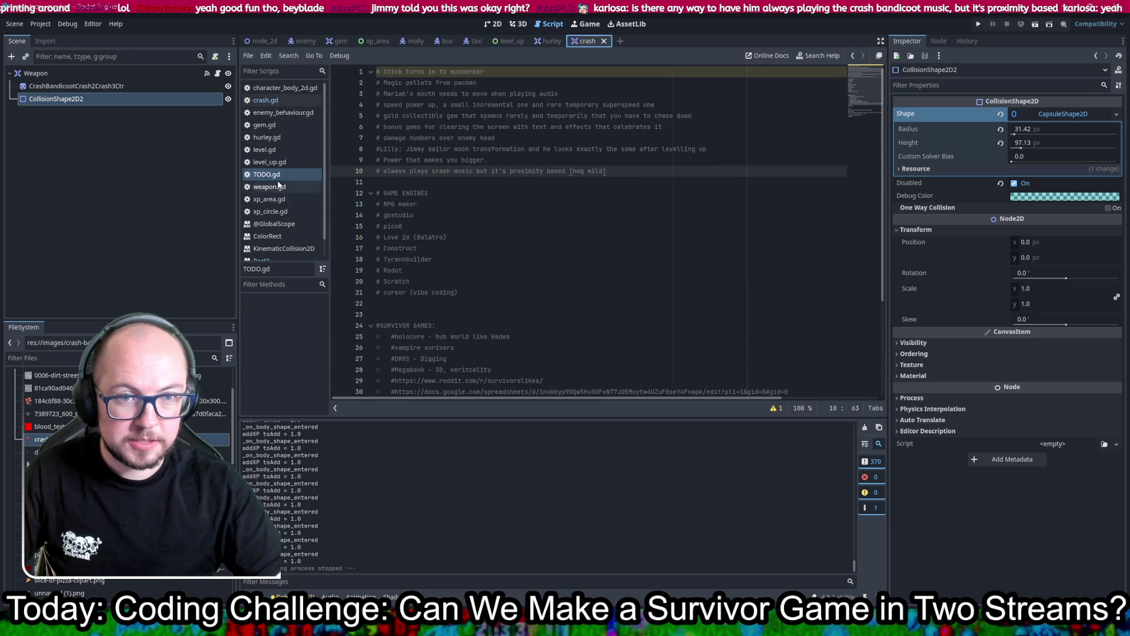
left_click(313, 99)
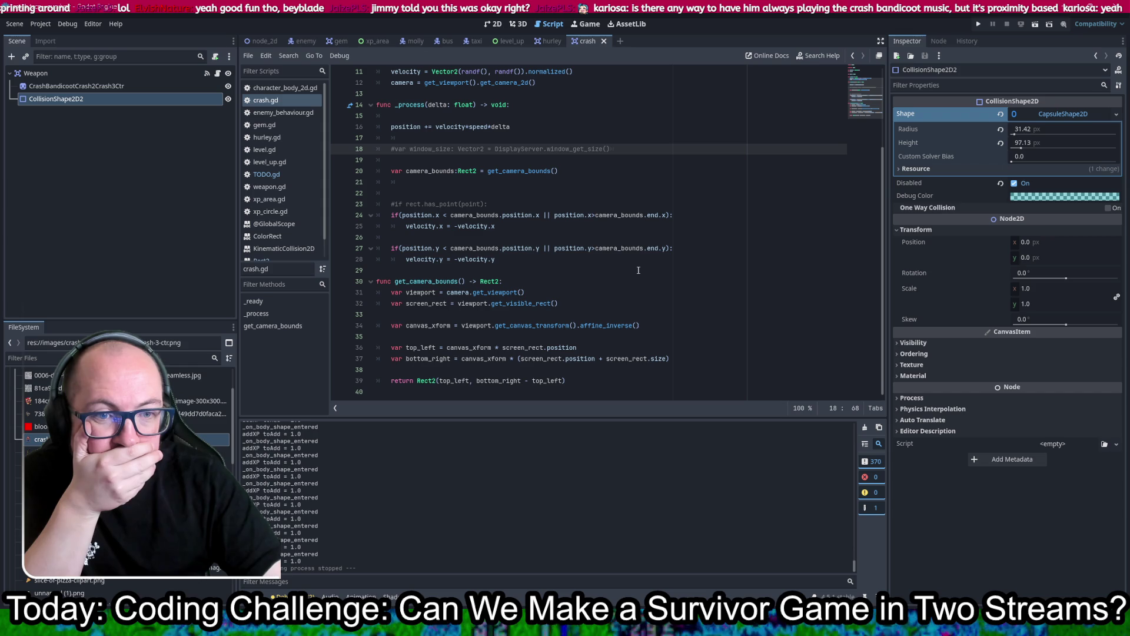
Step: Delete the entire get_camera_bounds function from the bottom of crash.gd
left_click_drag(590, 389, 686, 259)
key("BackSpace")
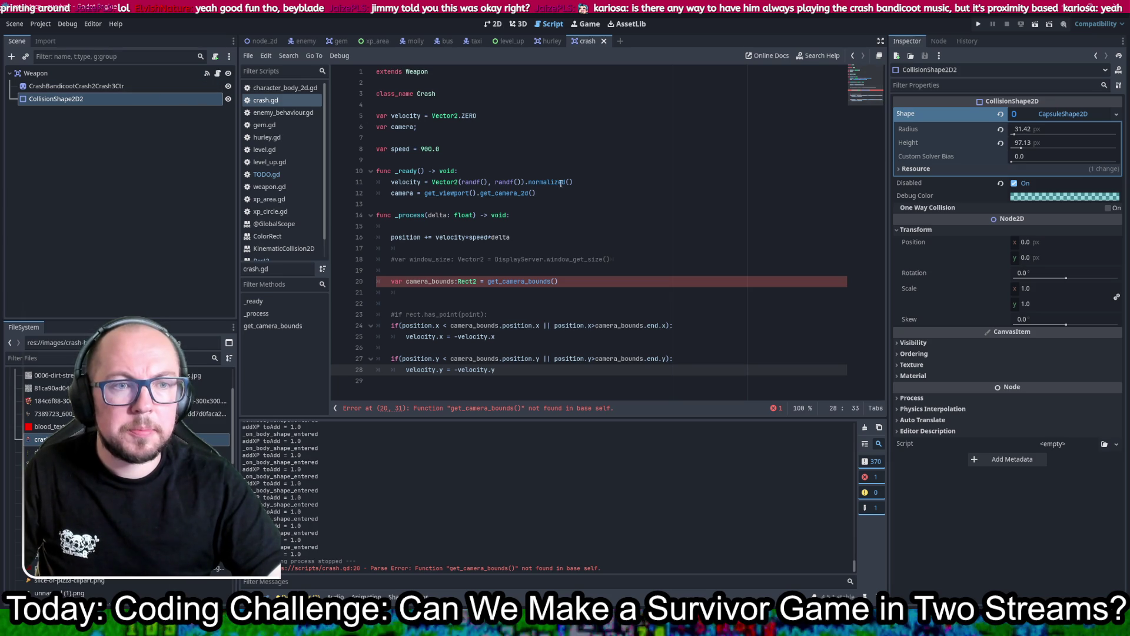
left_click(485, 106)
key("Return")
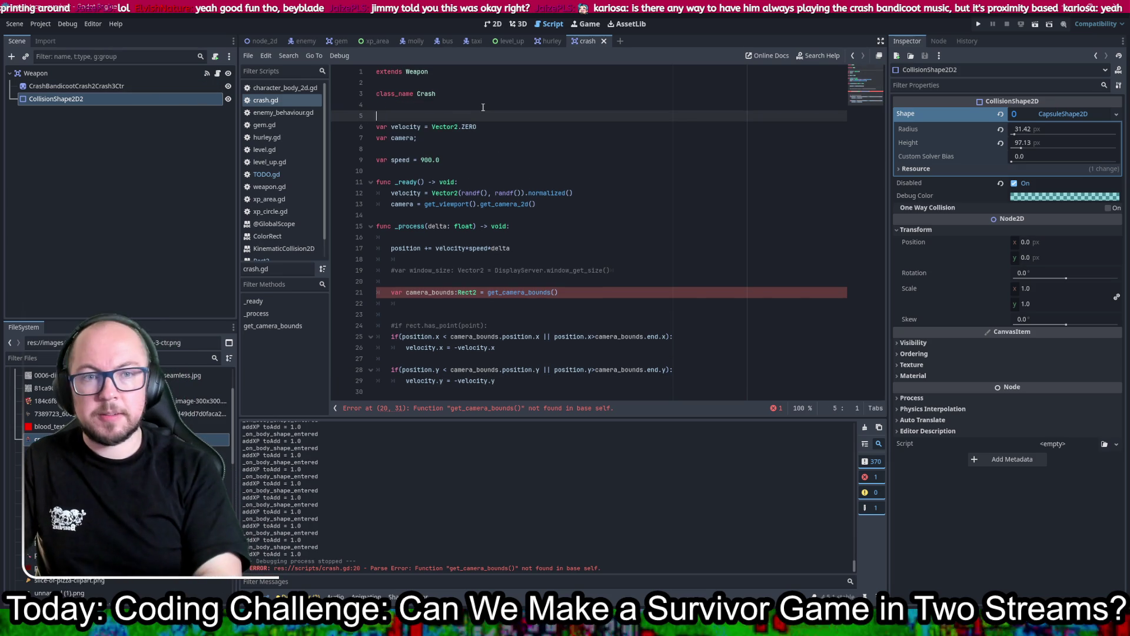
key("BackSpace")
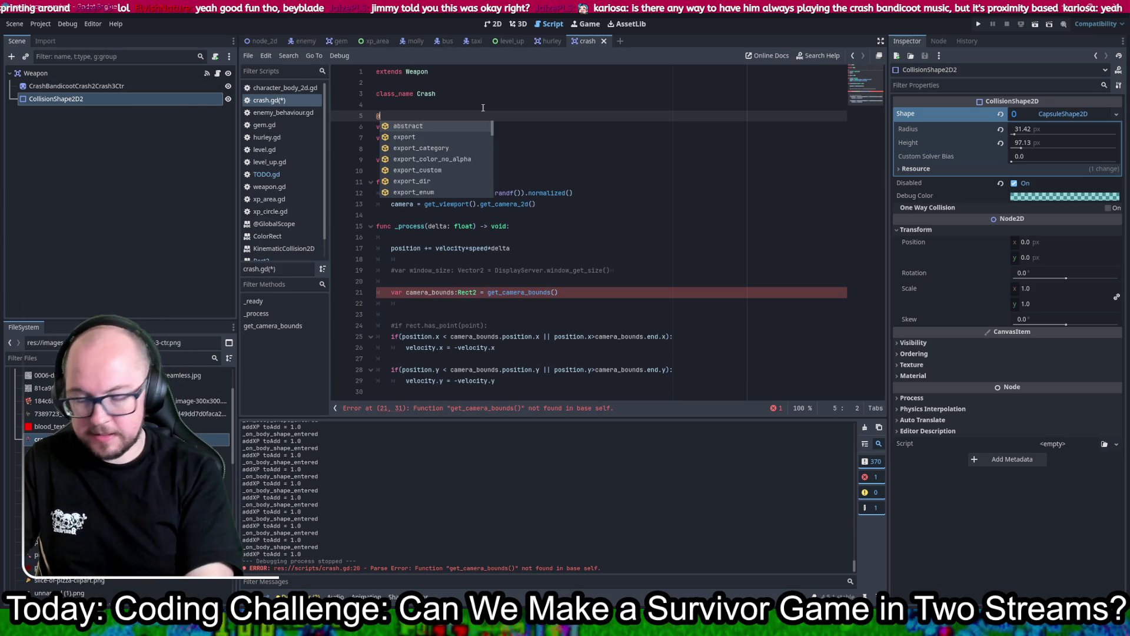
type("export ")
type("Player;")
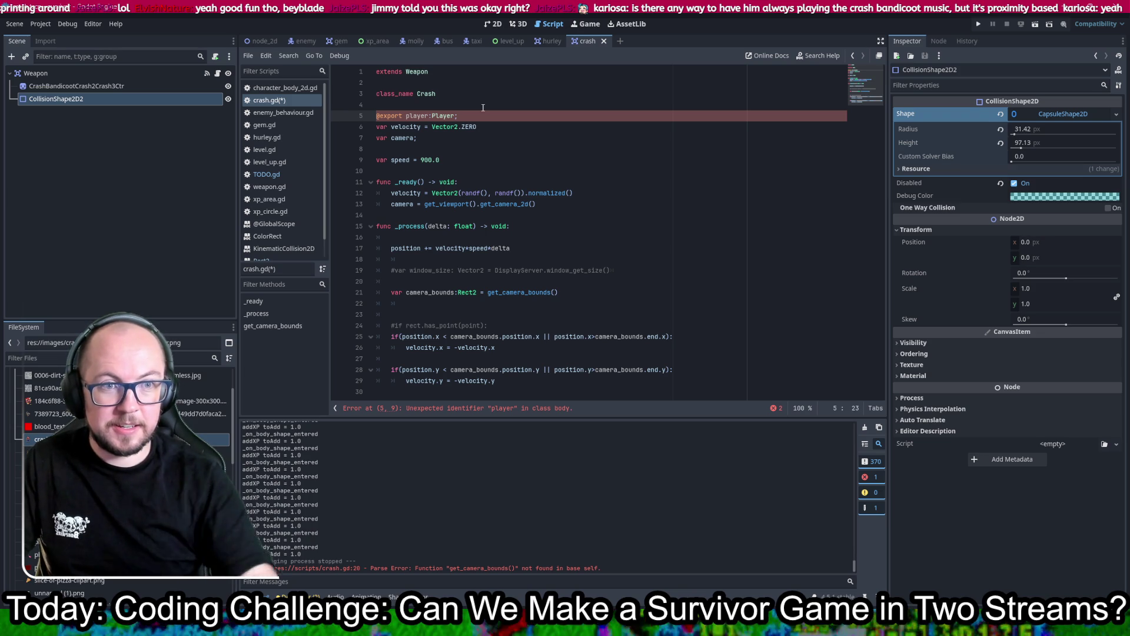
key("ctrl+s")
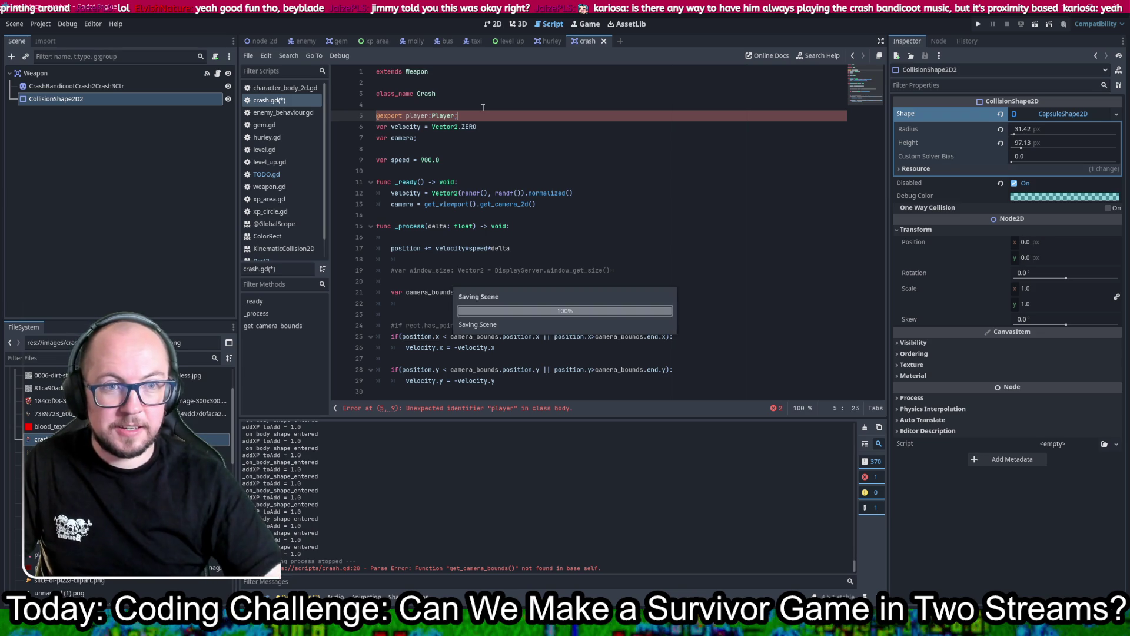
type("var")
key("ctrl+s")
left_click(514, 120)
key("BackSpace")
key("ctrl+s")
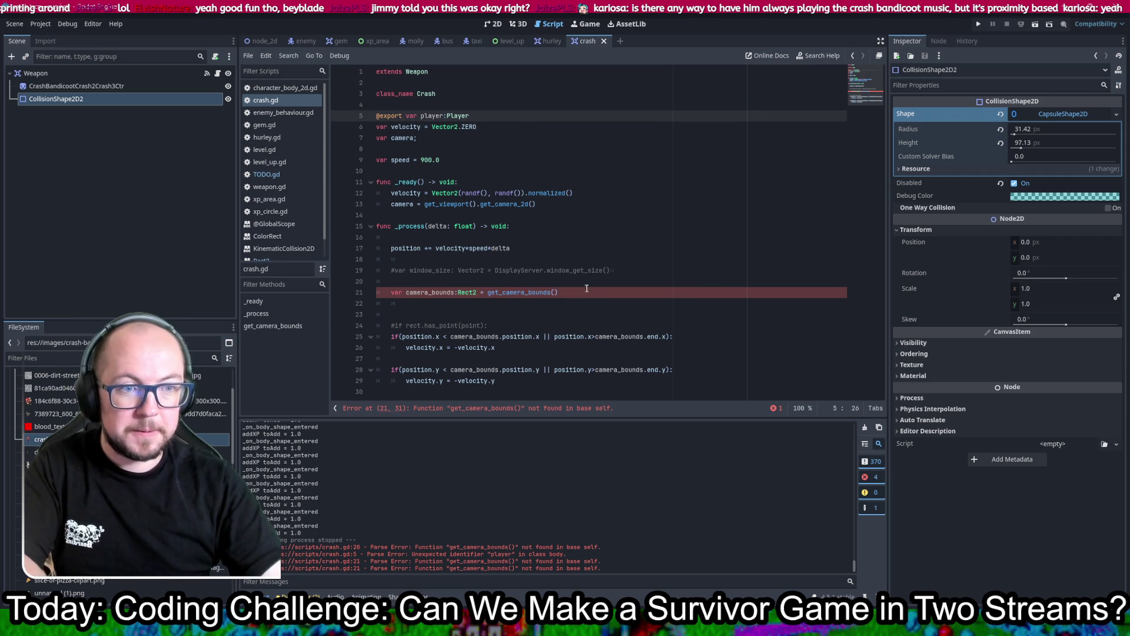
Step: Delete the camera_bounds assignment line in _process and save
left_click_drag(587, 288, 613, 270)
key("BackSpace")
key("ctrl+s")
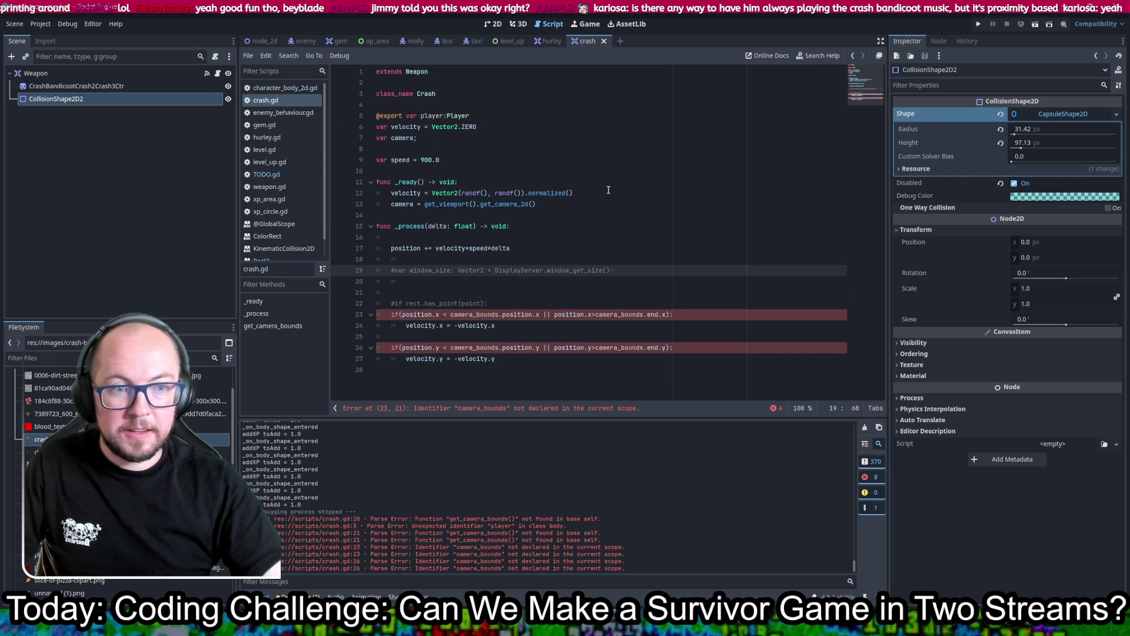
Step: Remove the edge-bounce if-blocks and empty line from _process, then switch to the node_2d scene
left_click_drag(518, 367, 550, 244)
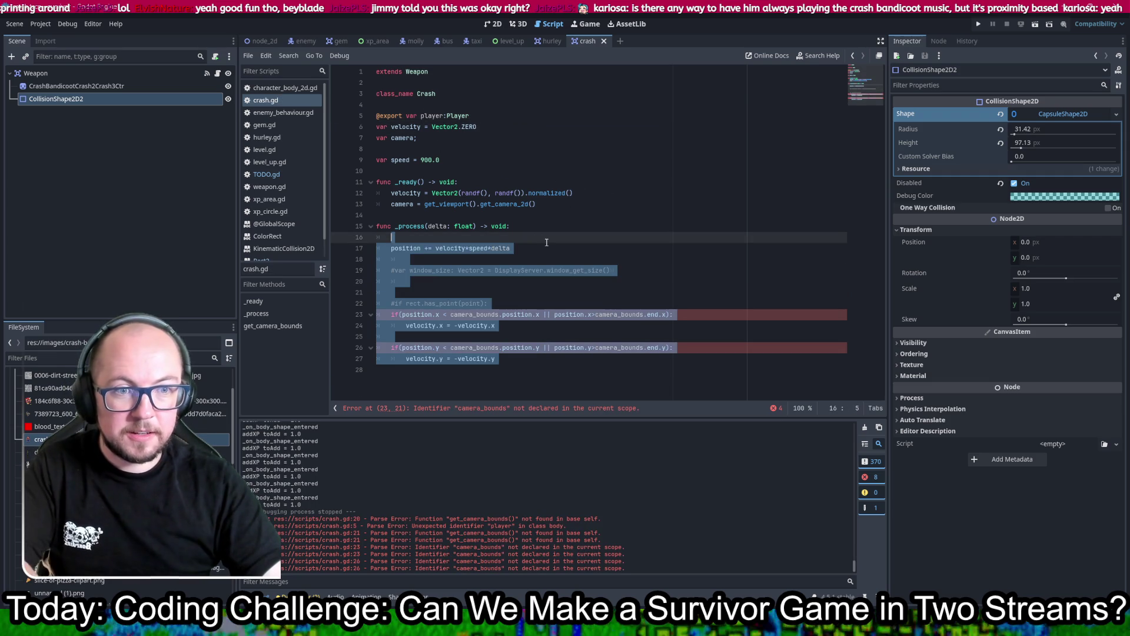
key("BackSpace")
left_click(538, 229)
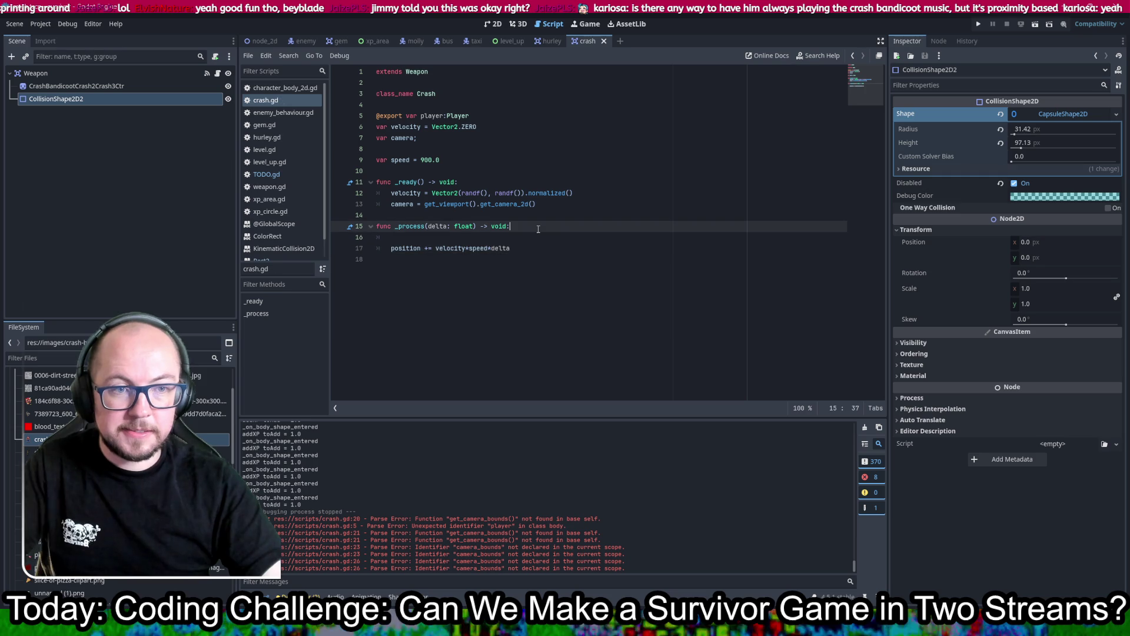
key("Delete")
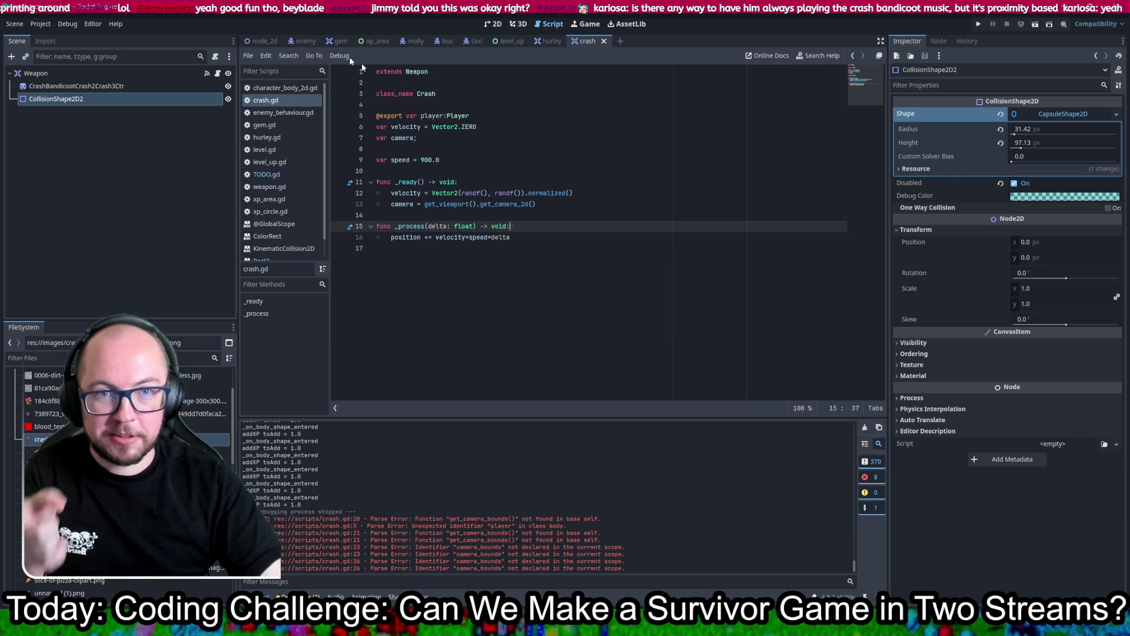
left_click(262, 40)
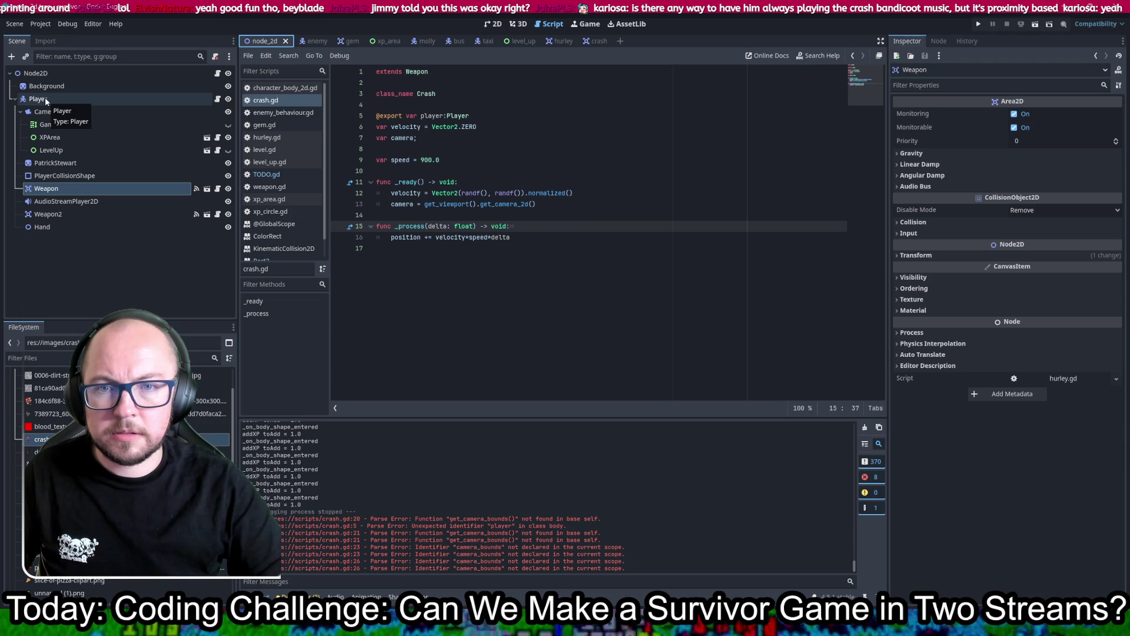
Step: Assign the Player node to Weapon2's Player property and run the game
key("Down")
key("Down")
mouse_move(37, 99)
left_mouse_down()
mouse_move(283, 124)
mouse_move(1070, 115)
left_mouse_up()
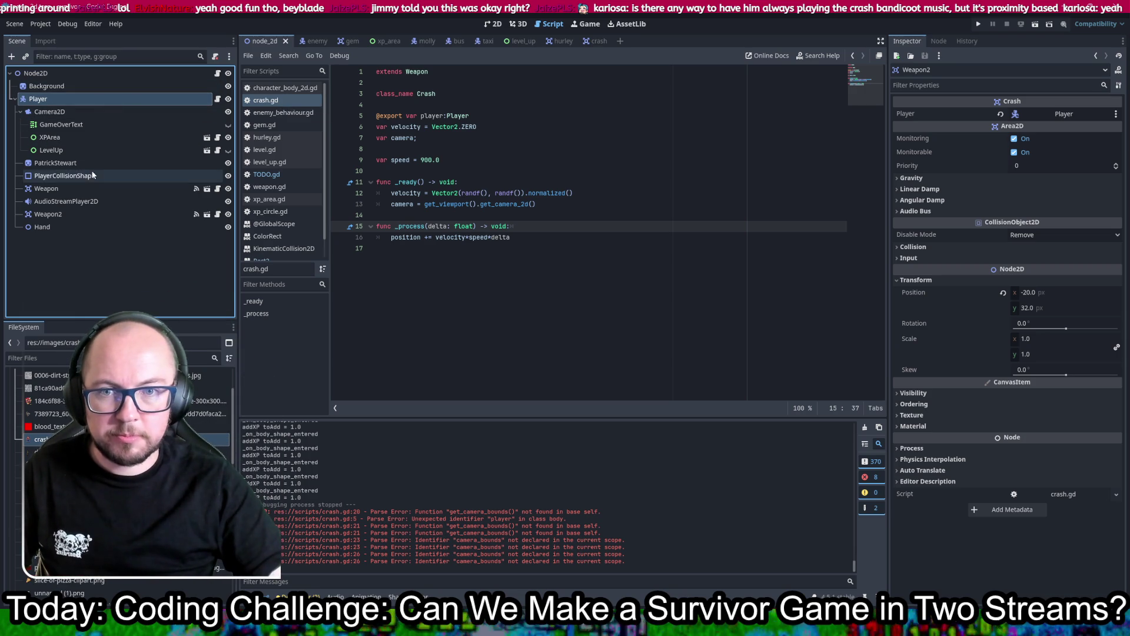
left_click(315, 42)
left_click(268, 41)
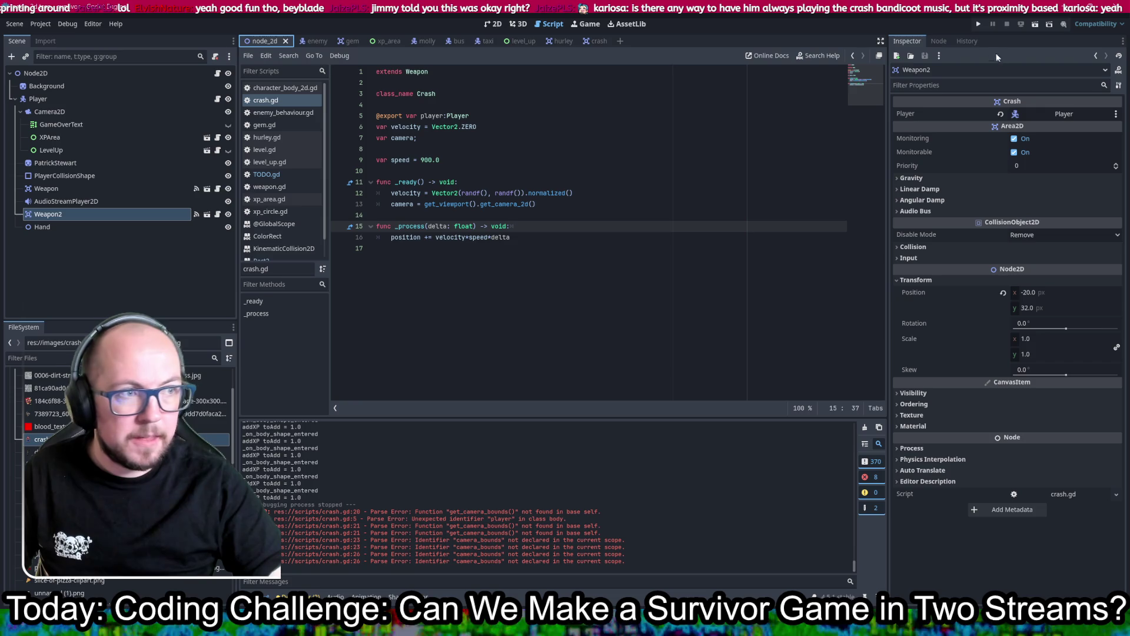
left_click(980, 24)
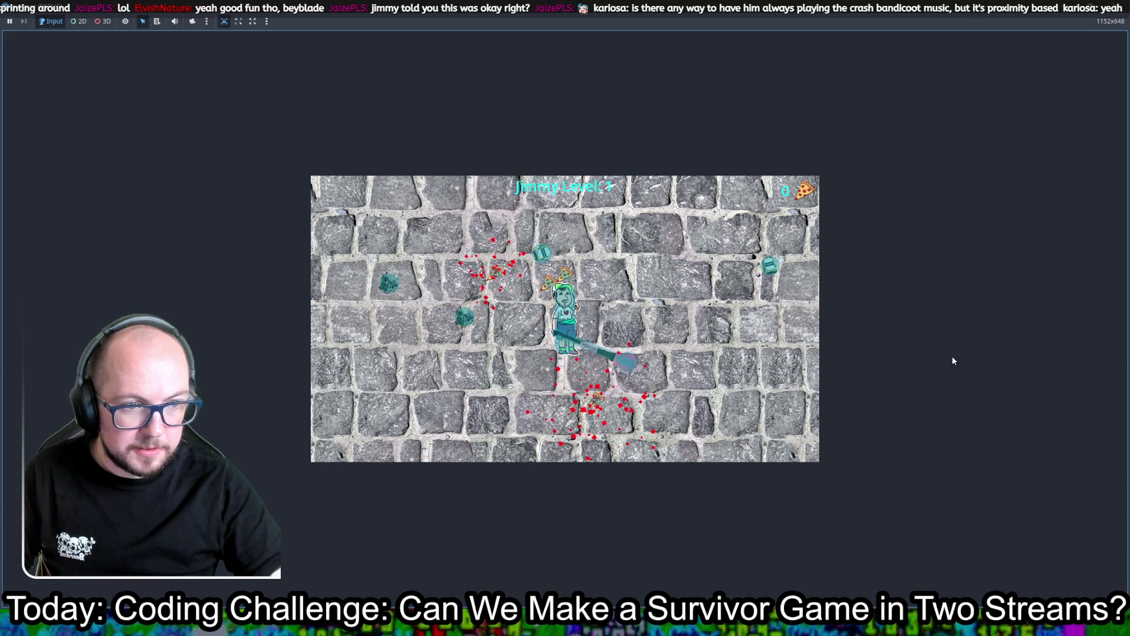
Step: Stop the running game with F8
key("F8")
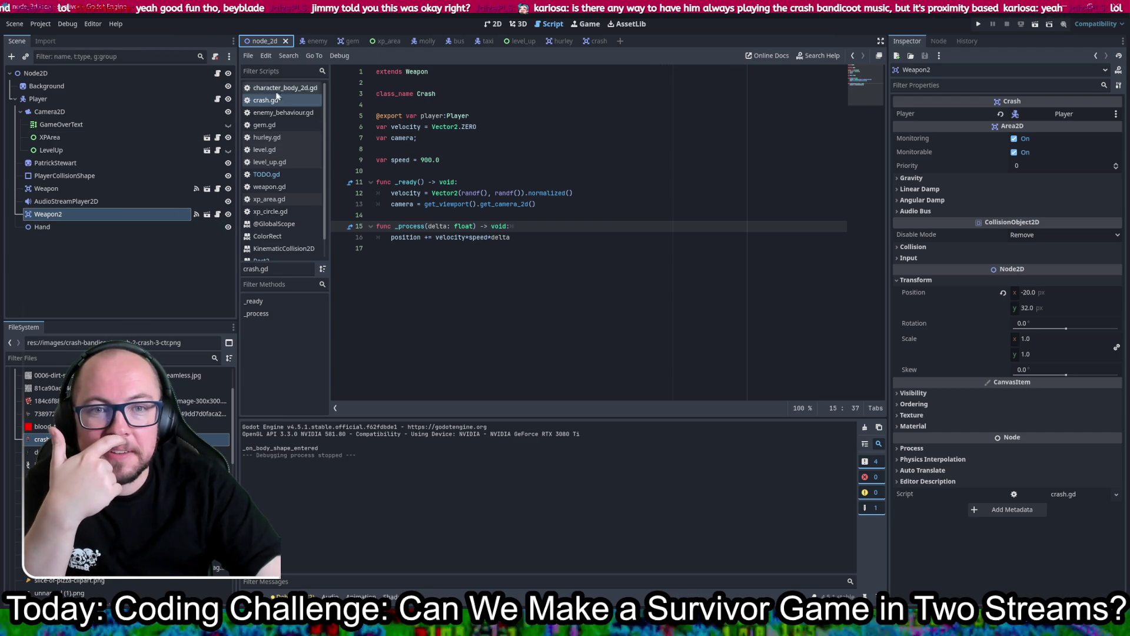
scroll(259, 223, "down", 2)
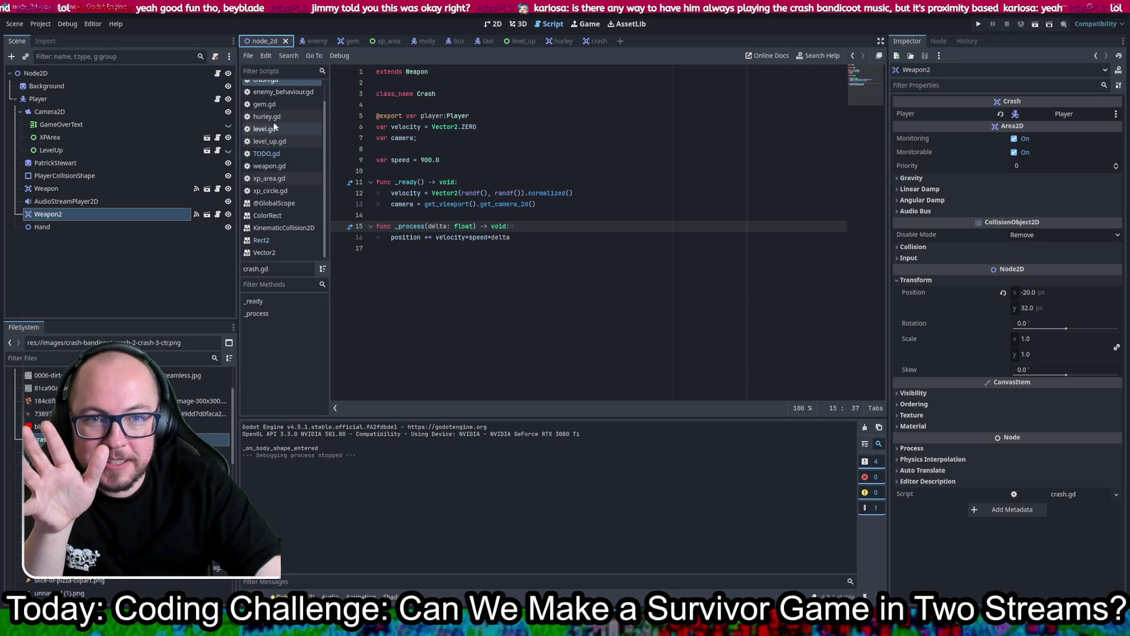
scroll(293, 189, "up", 2)
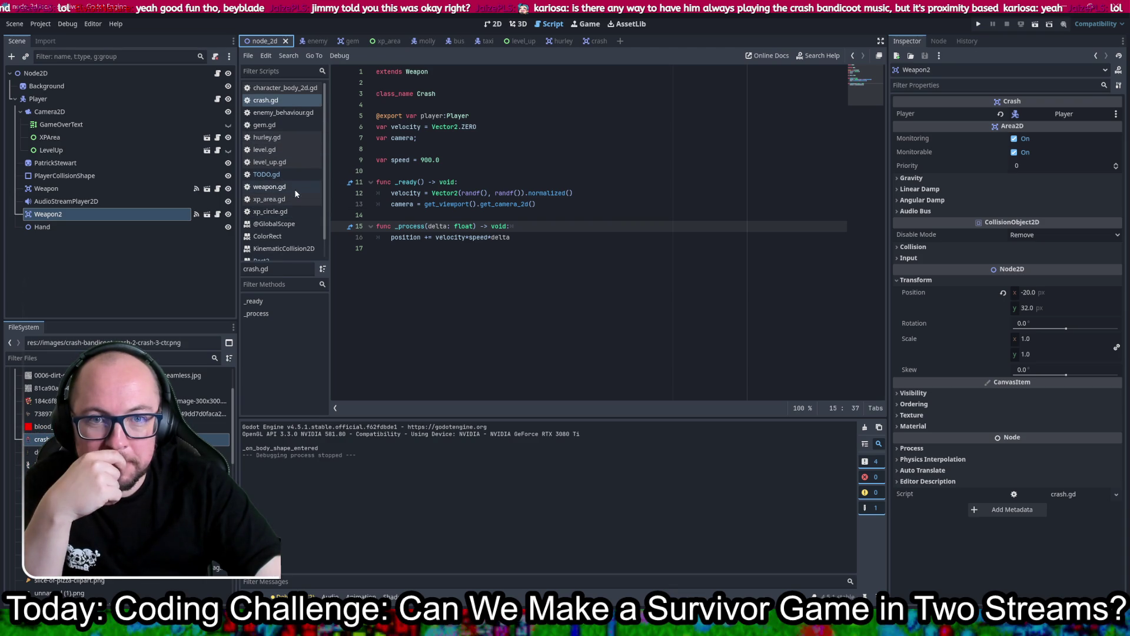
left_click(270, 104)
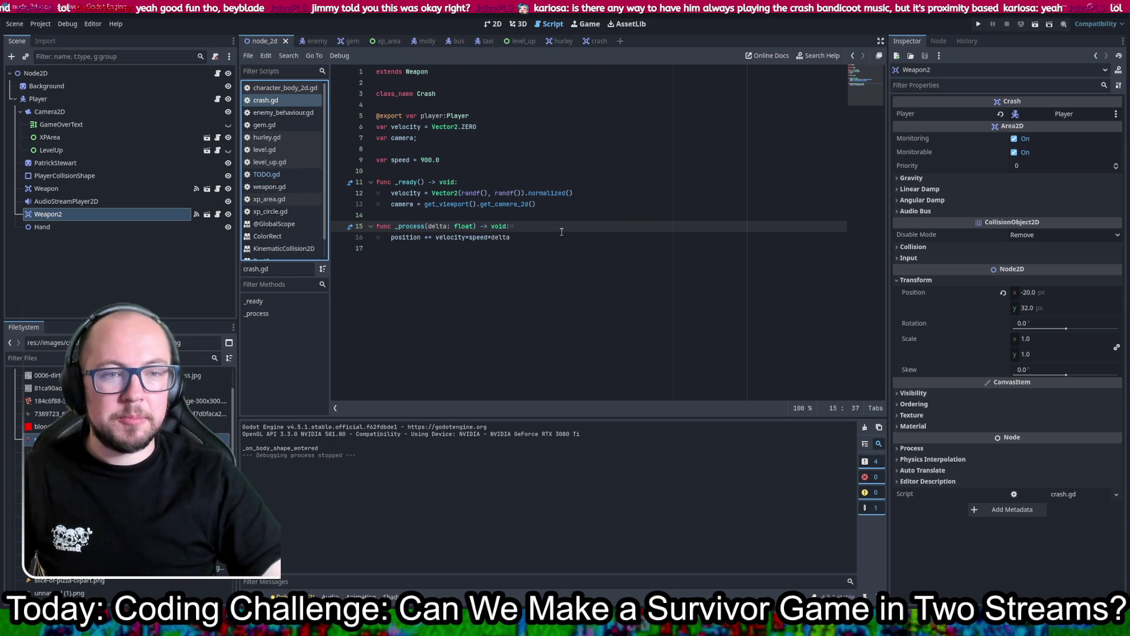
left_click(536, 239)
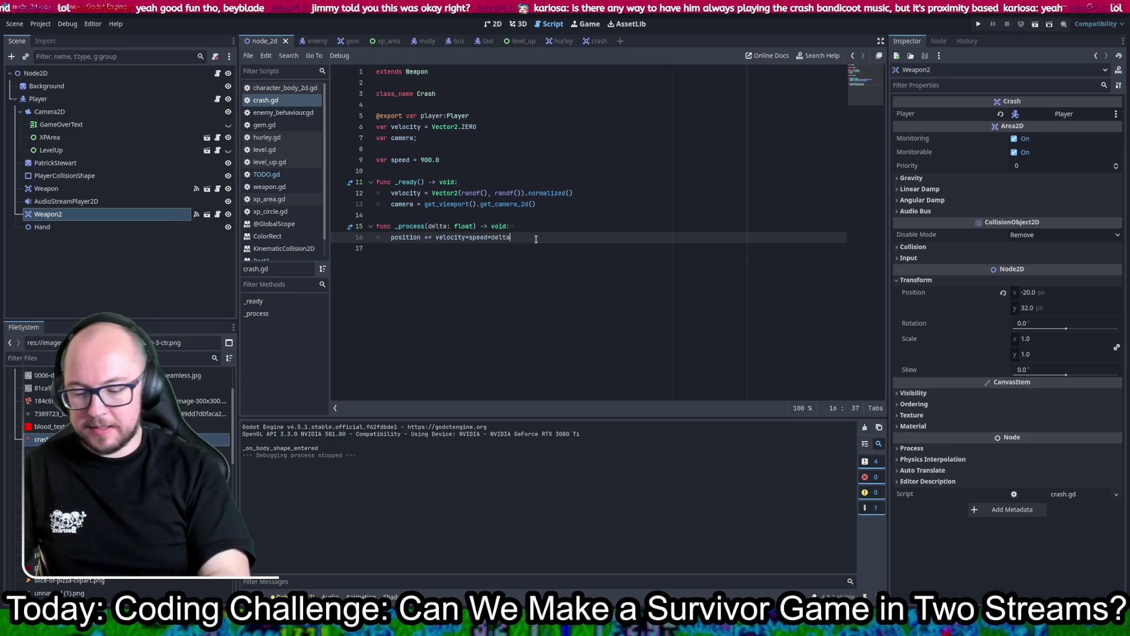
Step: Add an if check on abs(position.x - player.position.x) in _process and save
key("Return")
type("if")
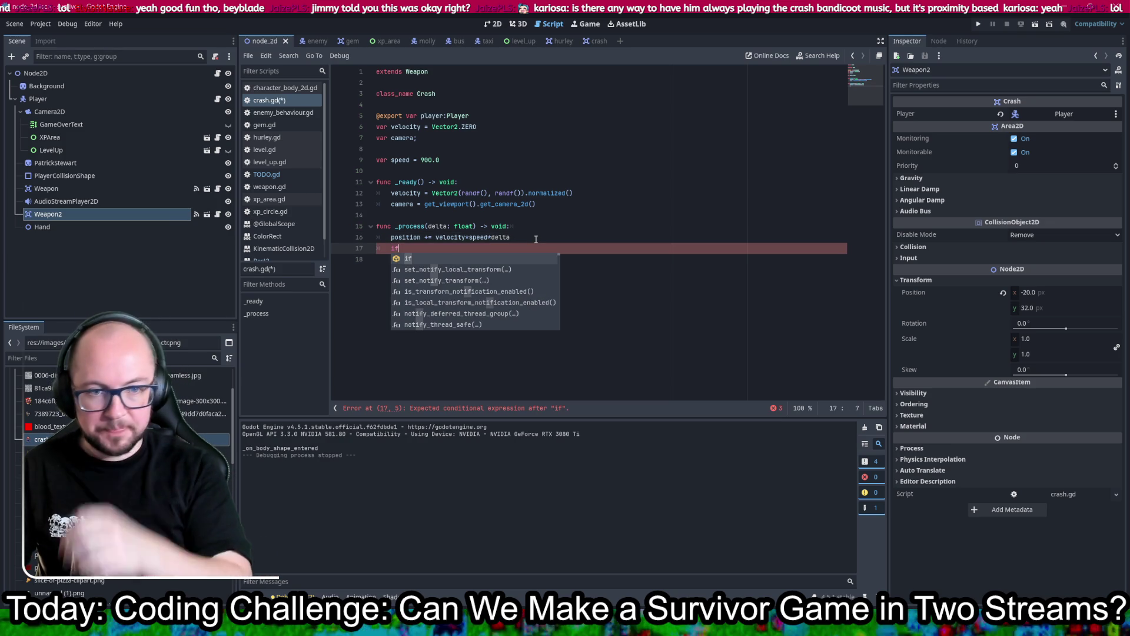
type("(mo")
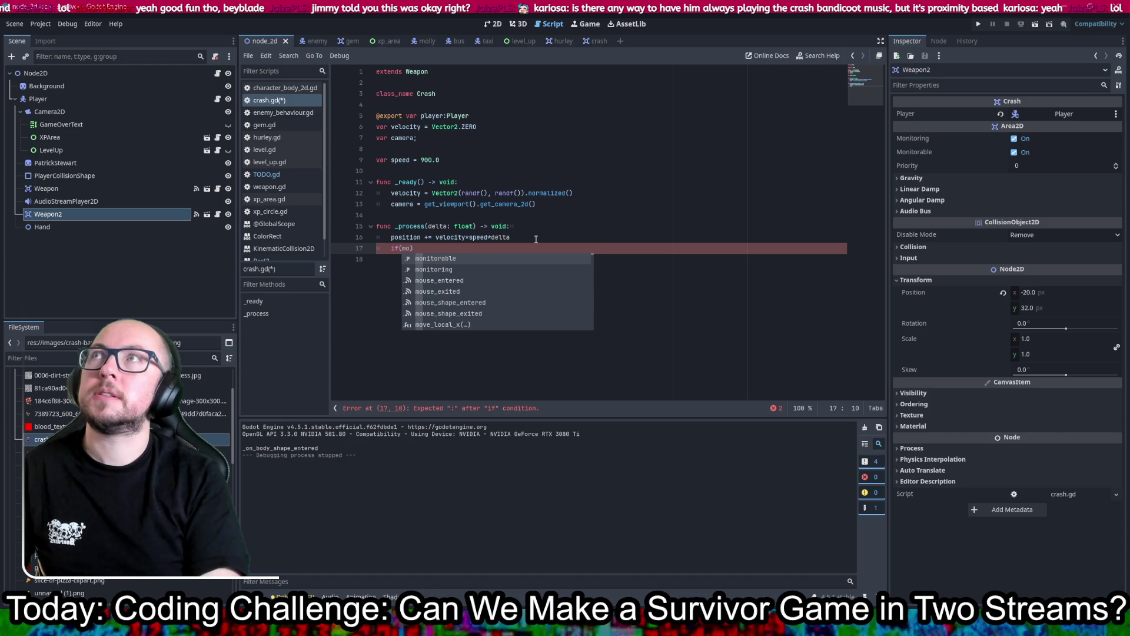
type("d")
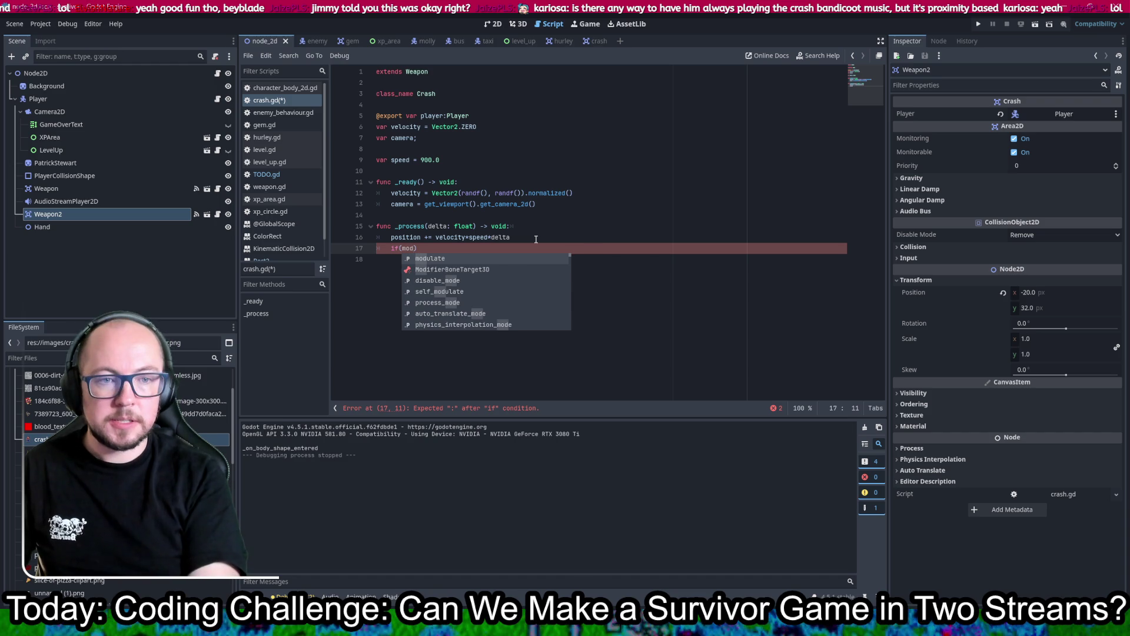
key("Escape")
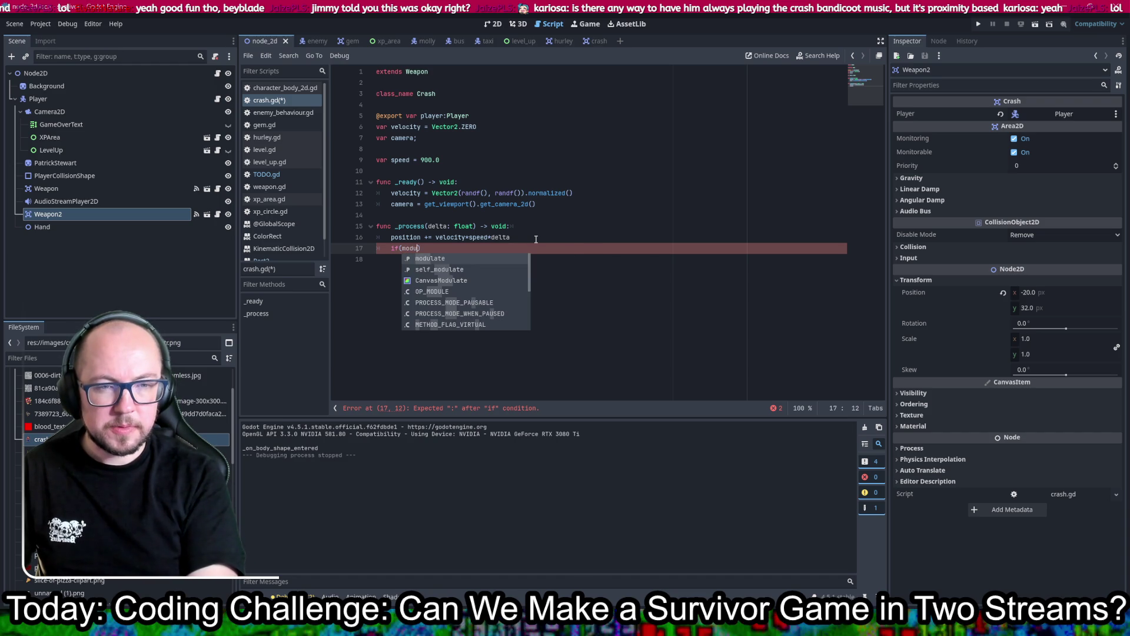
key("BackSpace")
key("BackSpace")
key("BackSpace")
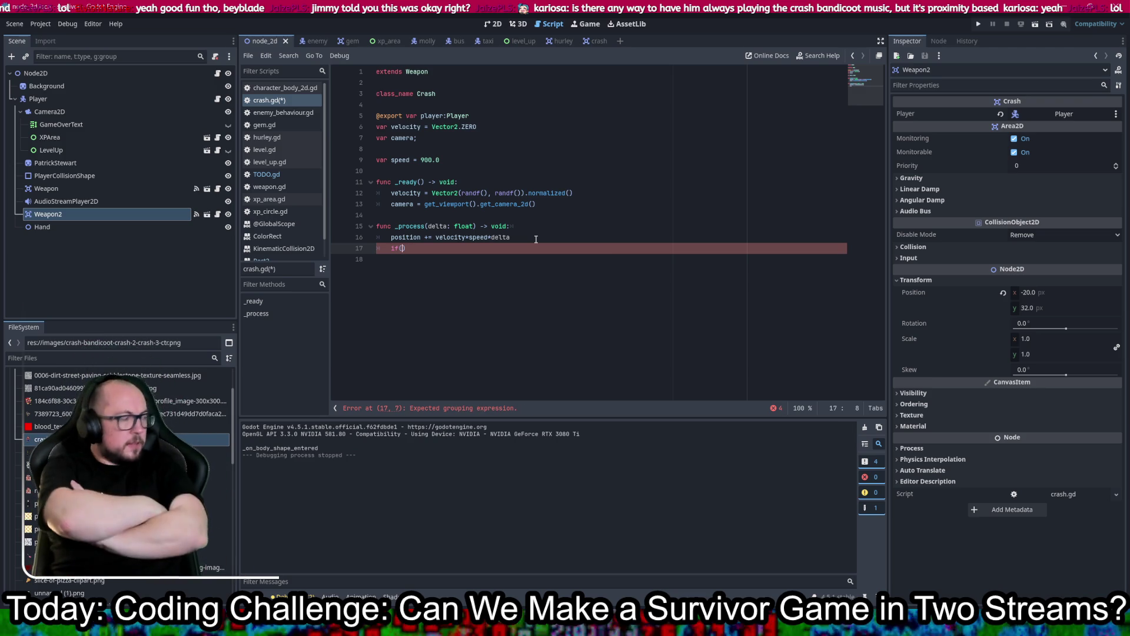
type("abs()")
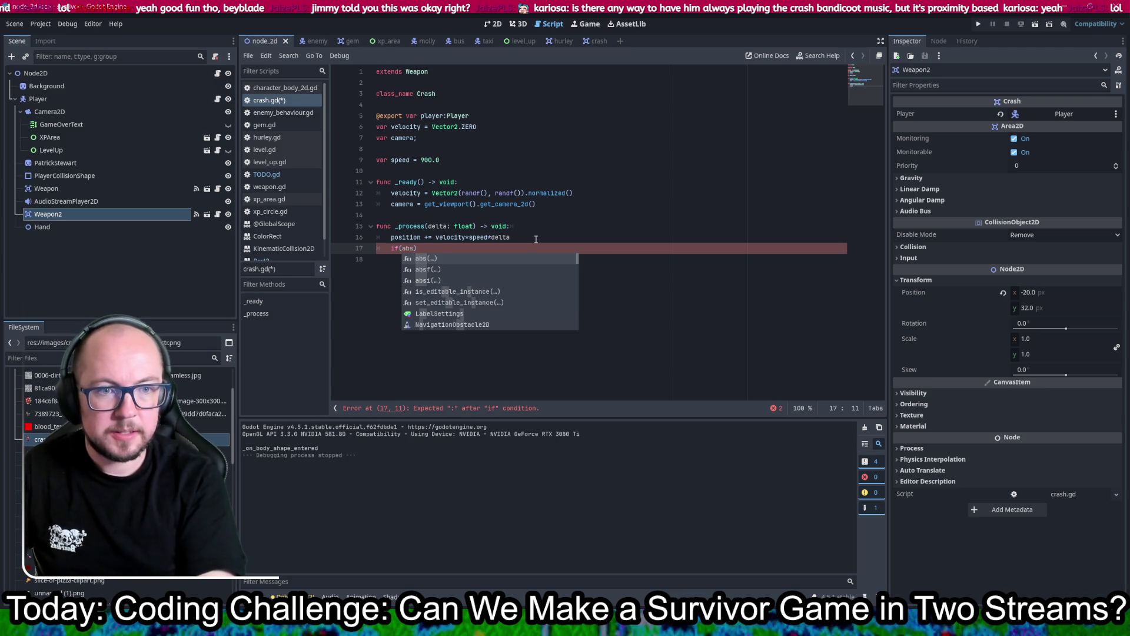
key("Left")
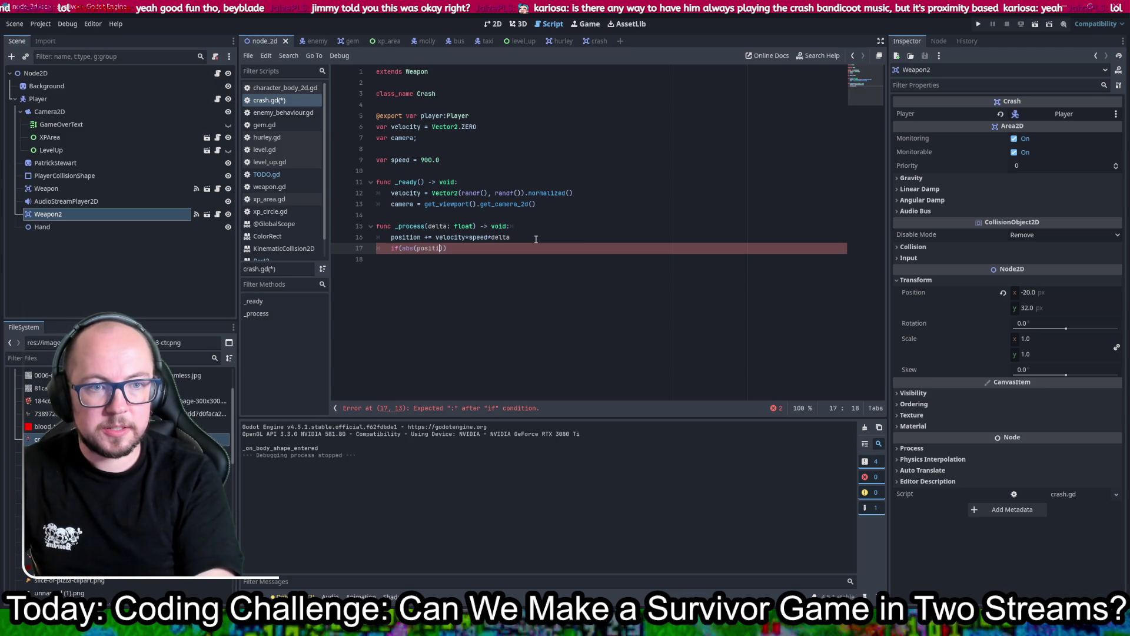
key("BackSpace")
key("BackSpace")
type("n.x - pl")
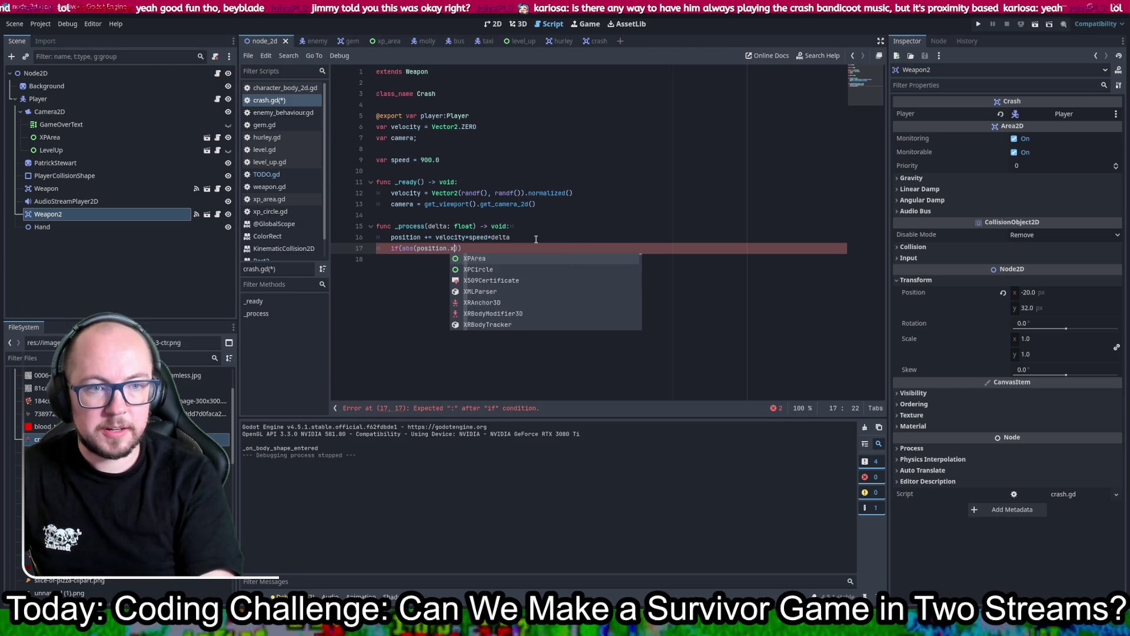
type("ayer.position.")
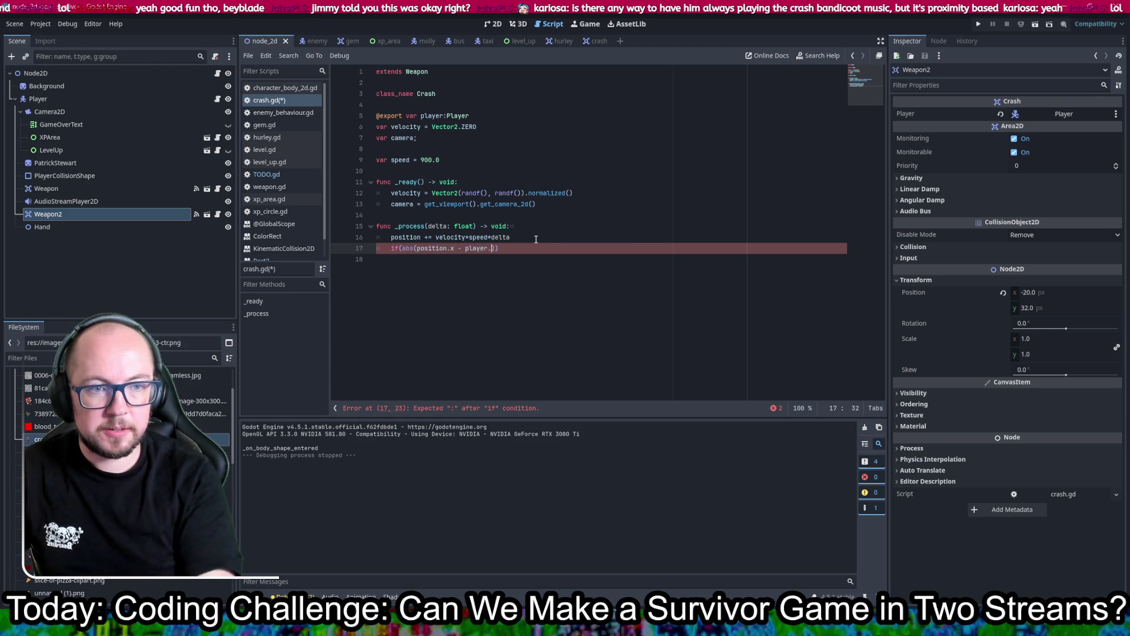
type("x")
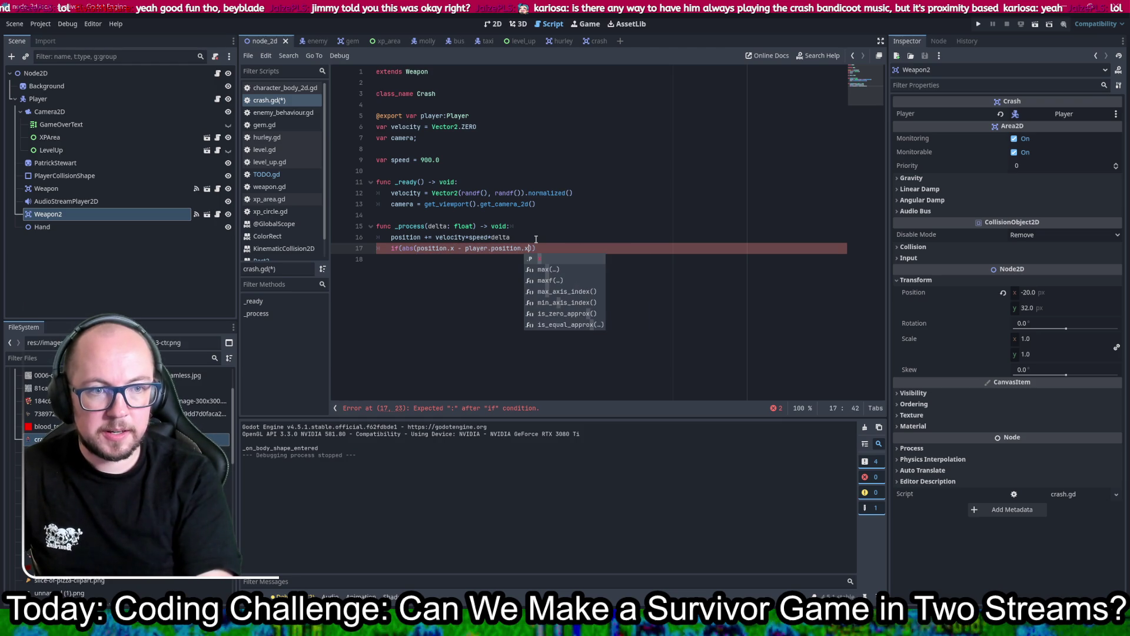
type(")")
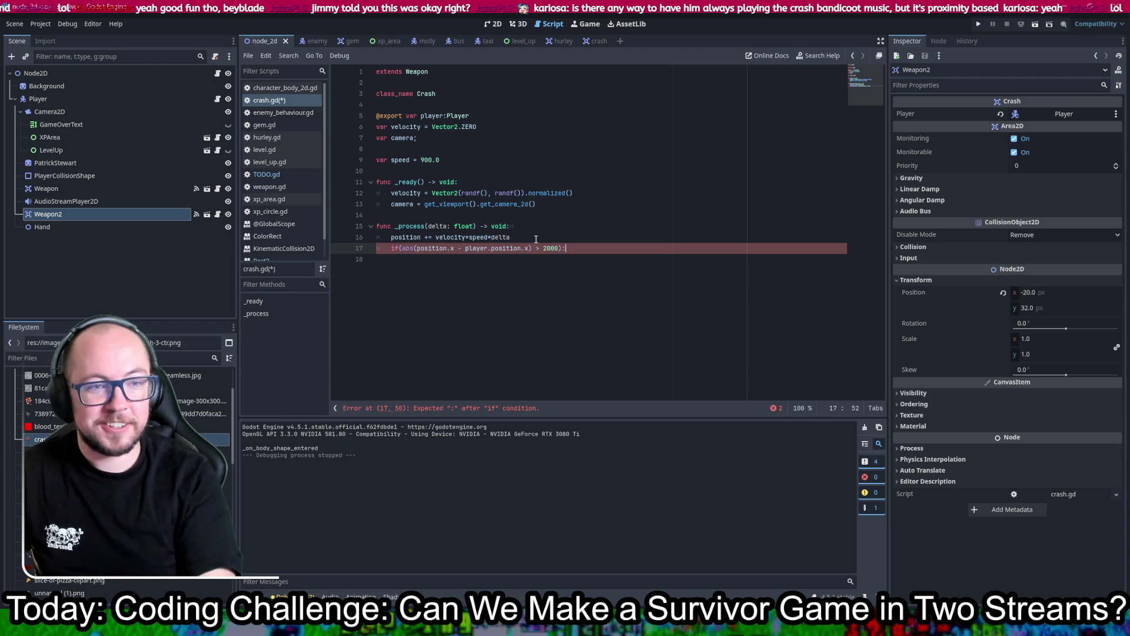
key("Return")
key("ctrl+s")
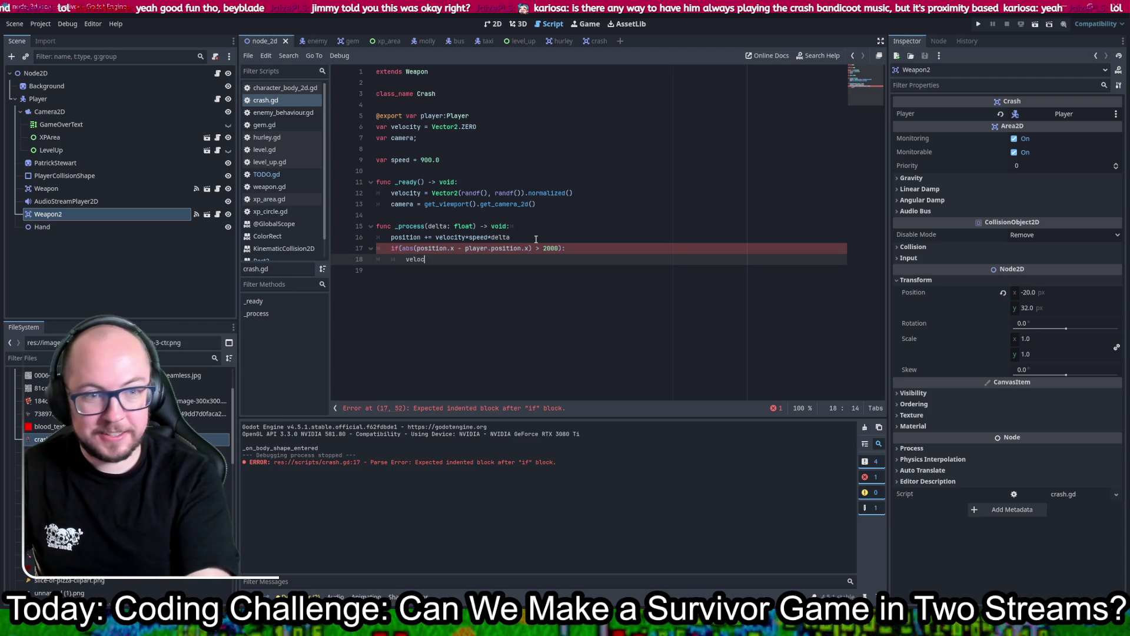
Step: Make the if body reverse the horizontal speed with velocity.x = - velocity.x
type("y.x")
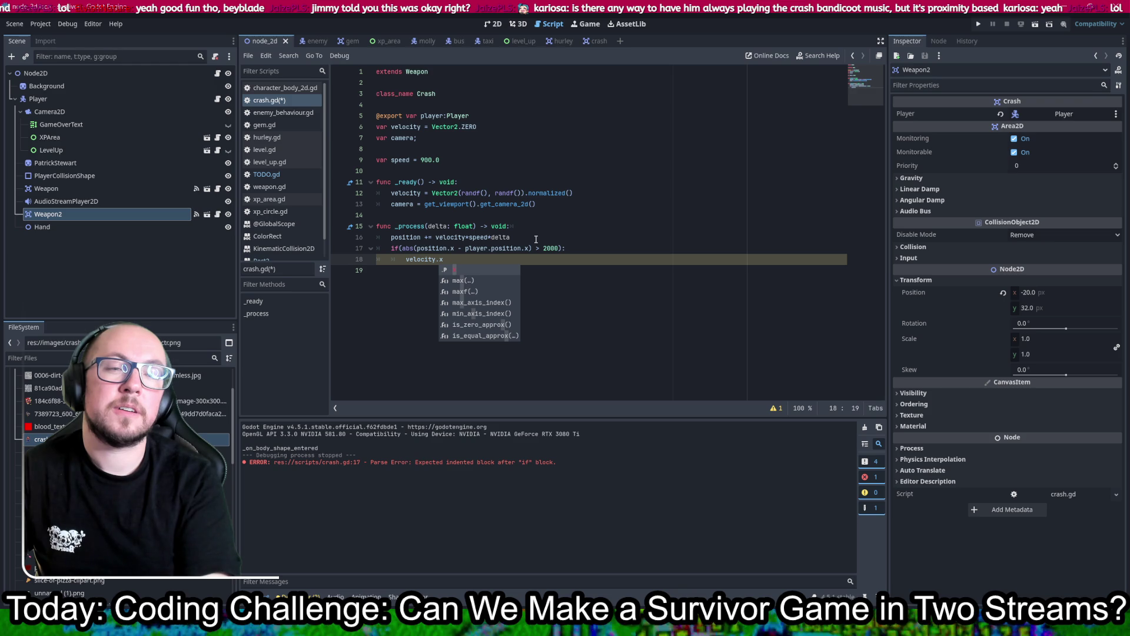
type("-=")
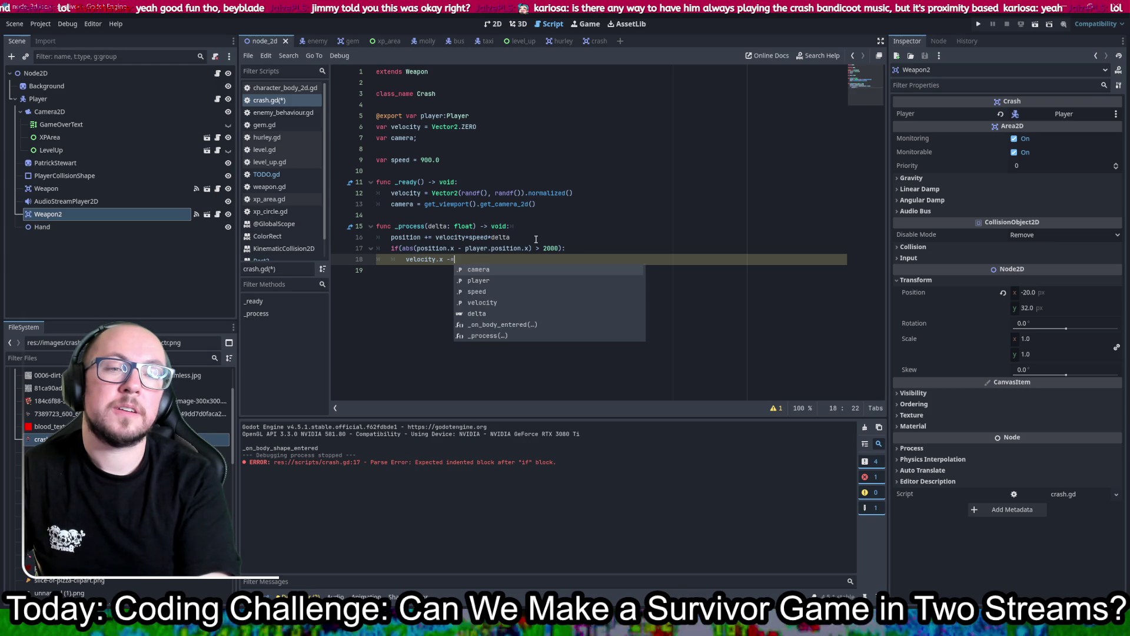
key("BackSpace")
type("- velocity.xs")
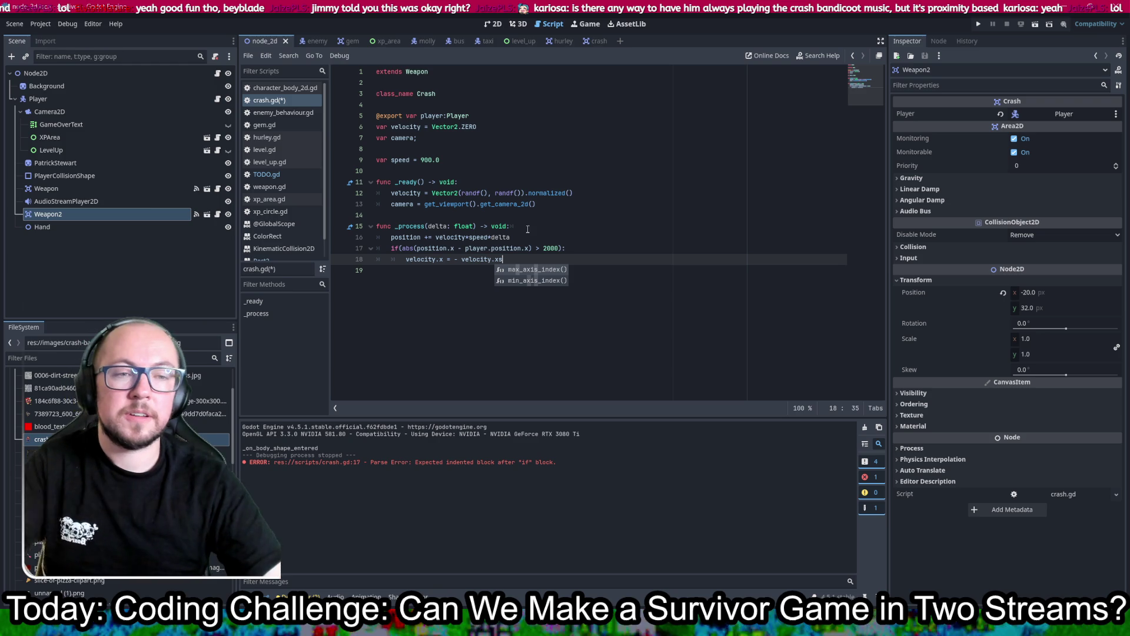
left_click(572, 253)
left_click(581, 261)
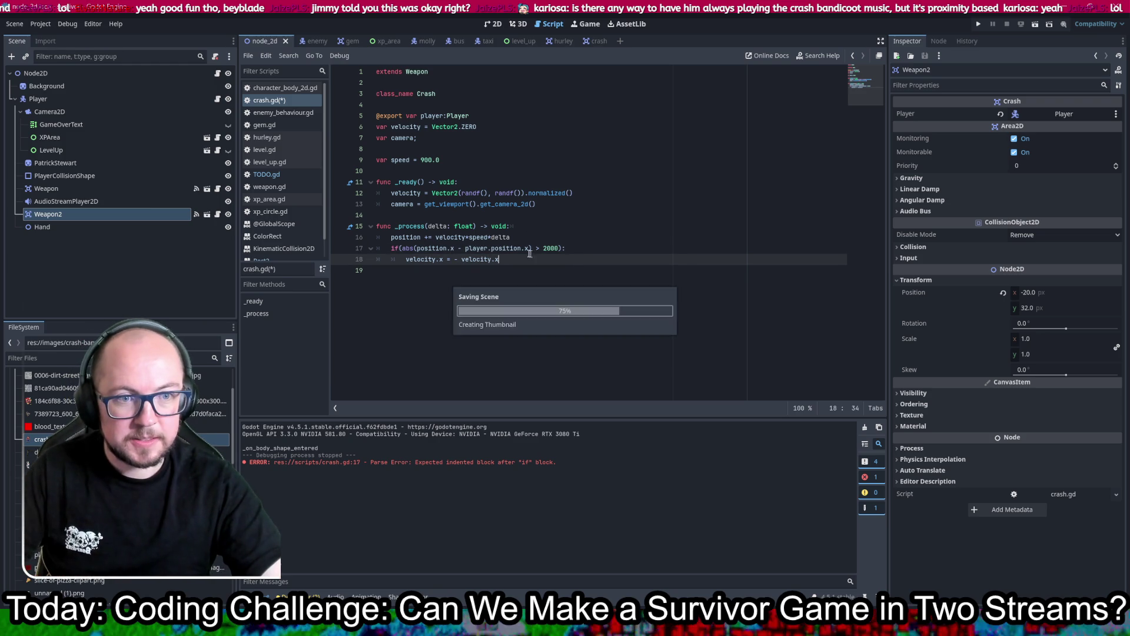
Step: Move the reversal block above the position update and make its test >= 2000
key("shift+Up")
key("shift+Up")
key("BackSpace")
left_click(548, 229)
key("ctrl+z")
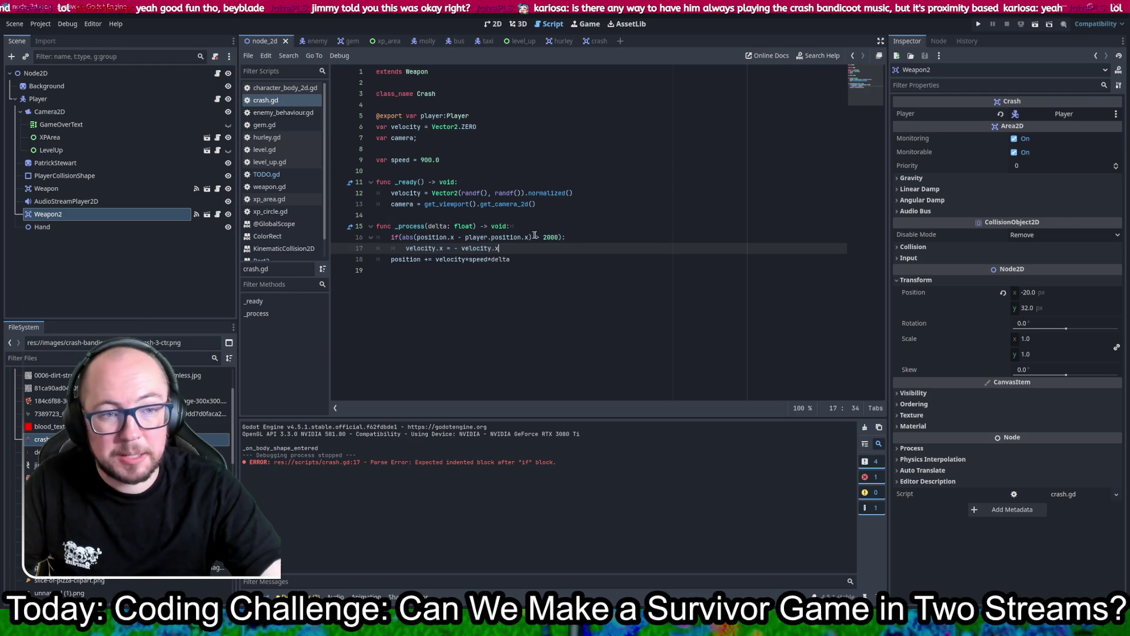
left_click(538, 237)
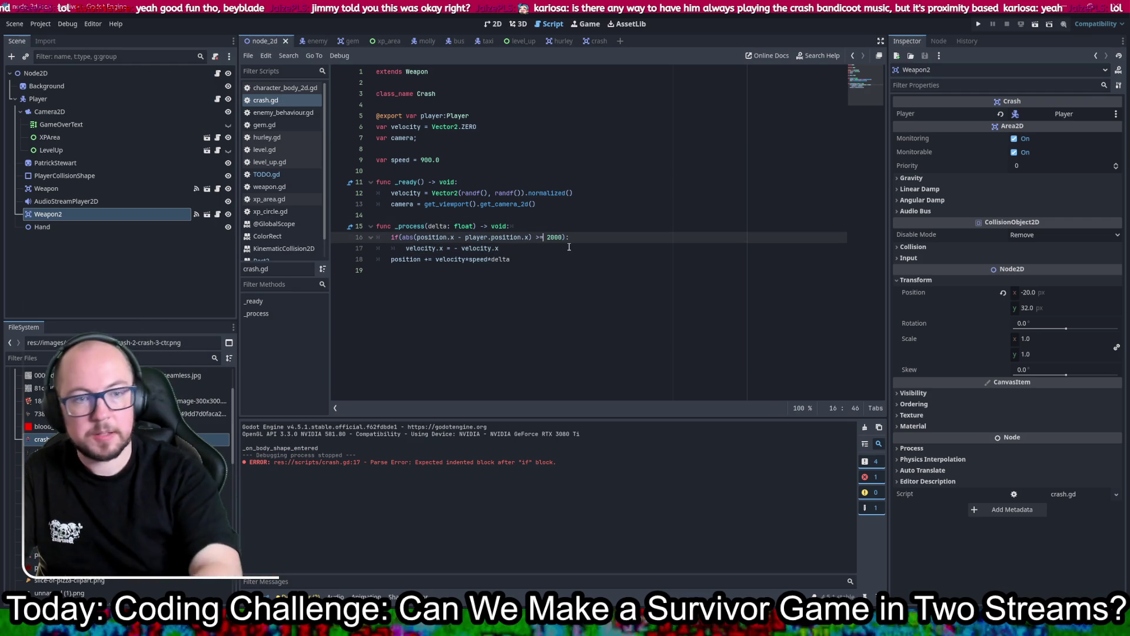
type(">=")
key("Escape")
key("Up")
key("Up")
key("Up")
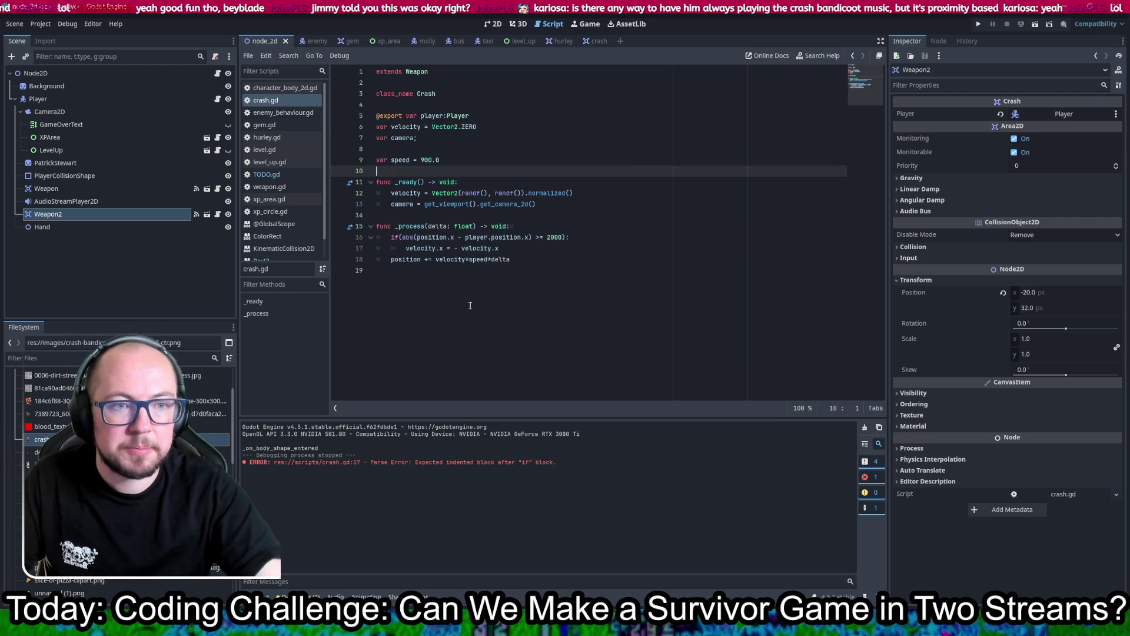
Step: Duplicate the if block and position update below the original, separated by a blank line
left_click_drag(526, 259, 371, 237)
key("ctrl+c")
left_click(543, 269)
key("ctrl+v")
left_click(518, 259)
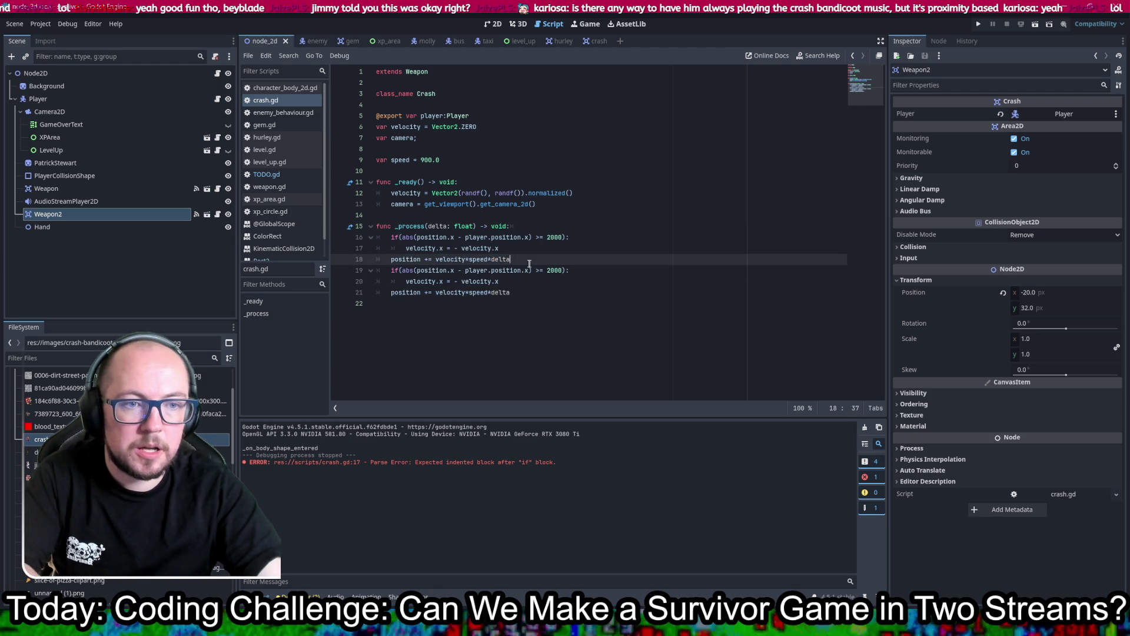
key("Return")
Step: Switch the copy to position.y and velocity.y, tidy the minus spacing, save, and run
left_click(452, 281)
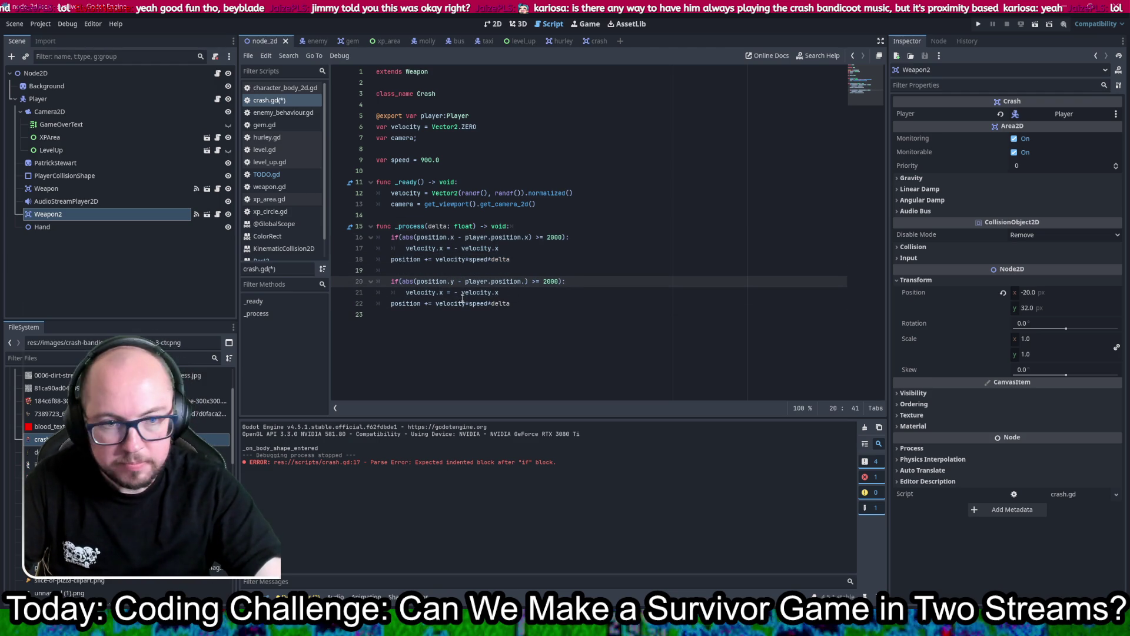
left_click(444, 292)
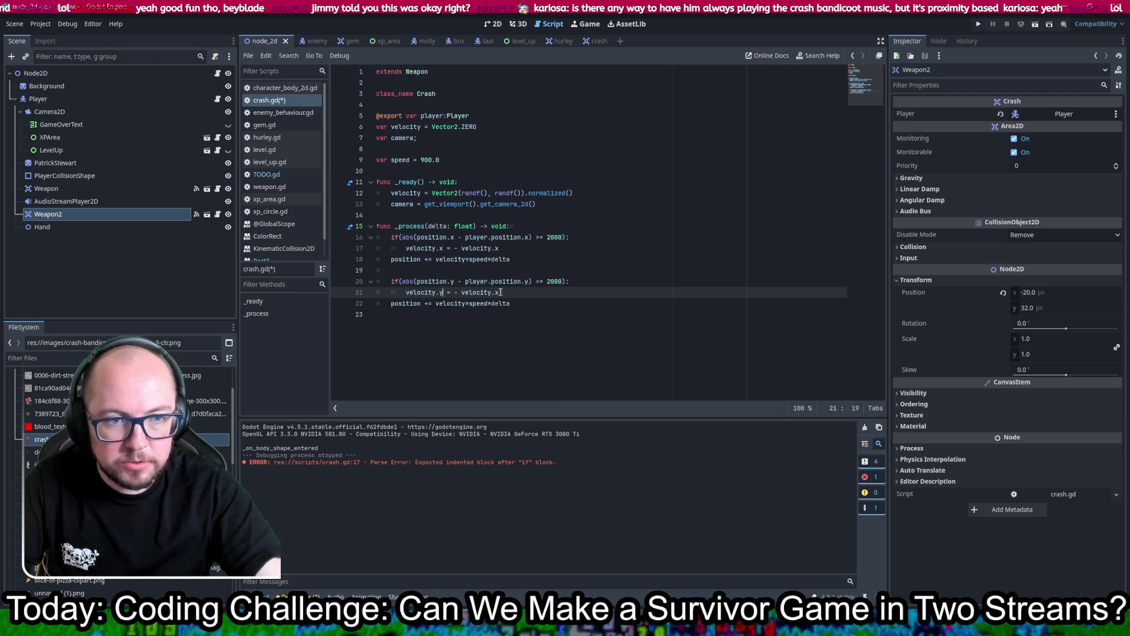
key("ctrl+s")
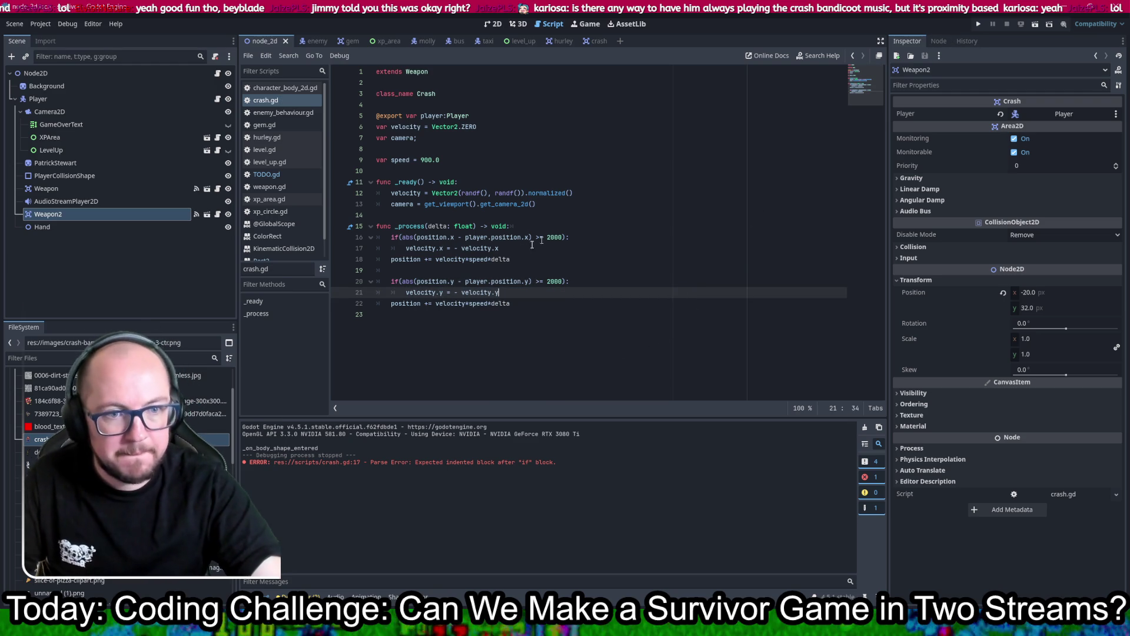
left_click(462, 249)
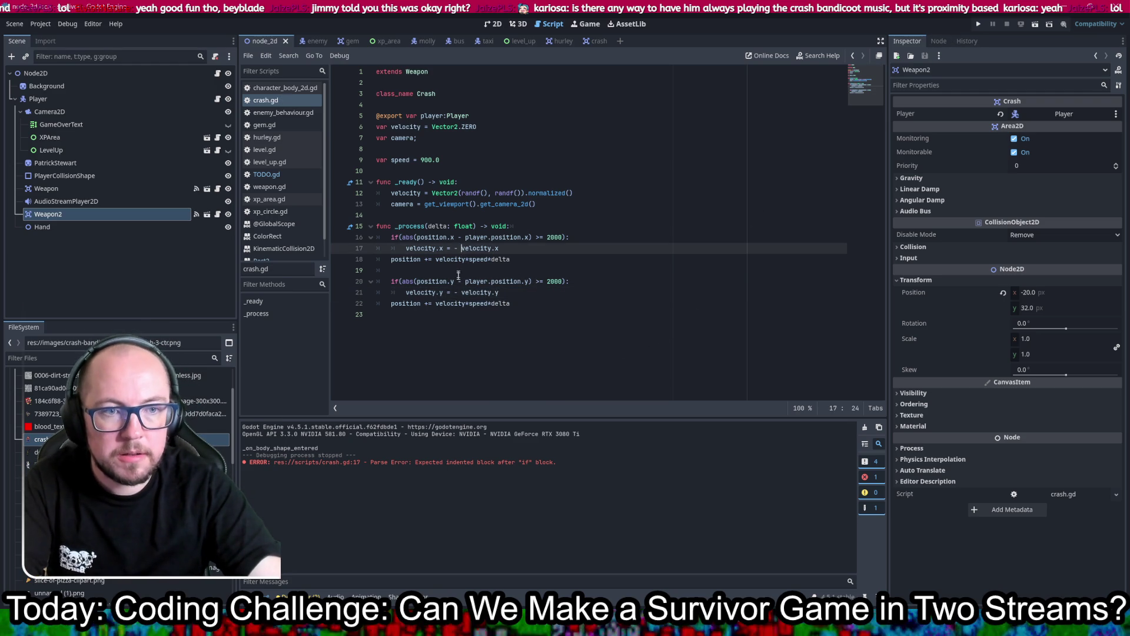
left_click(459, 292)
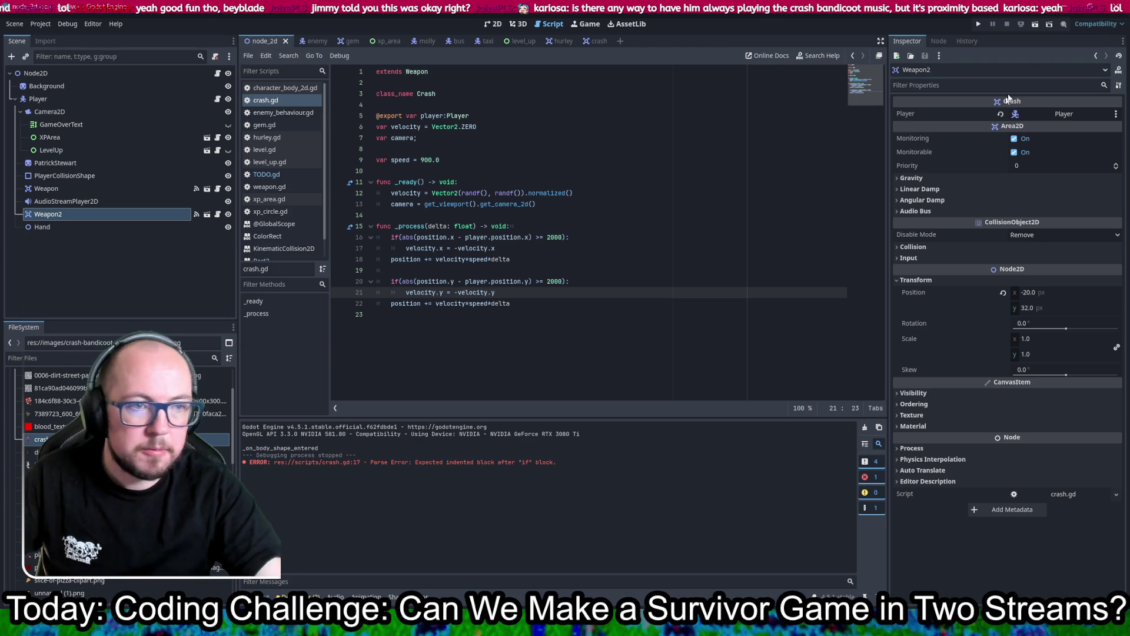
left_click(978, 24)
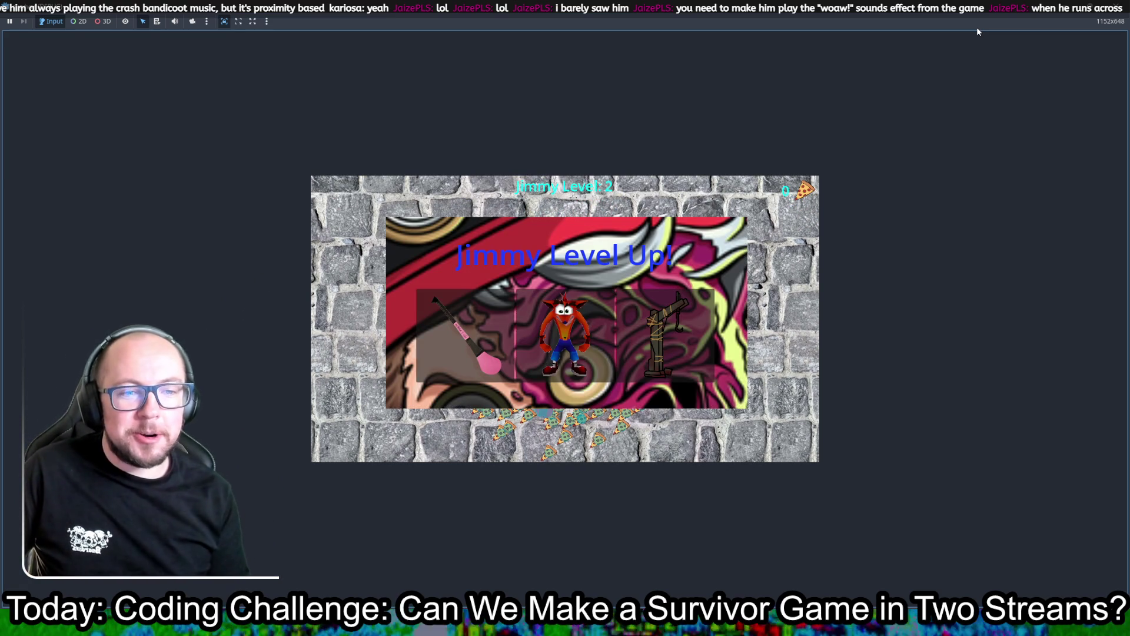
Step: Pick the Crash, pink stick and gallows upgrades at the level-ups, then stop the game
left_click(564, 338)
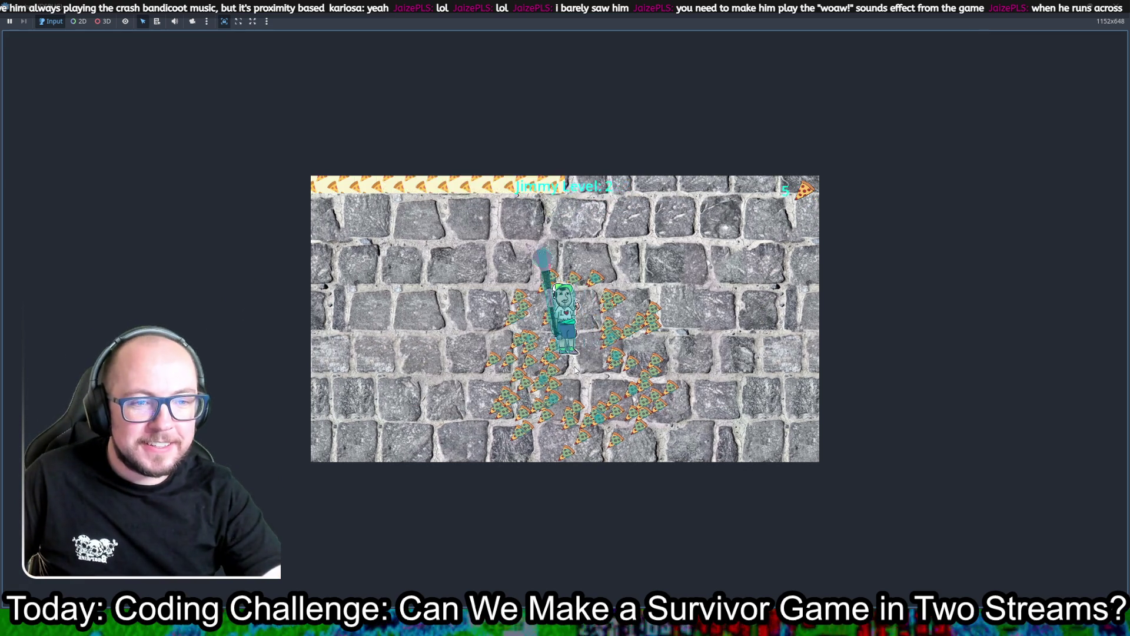
left_click(472, 373)
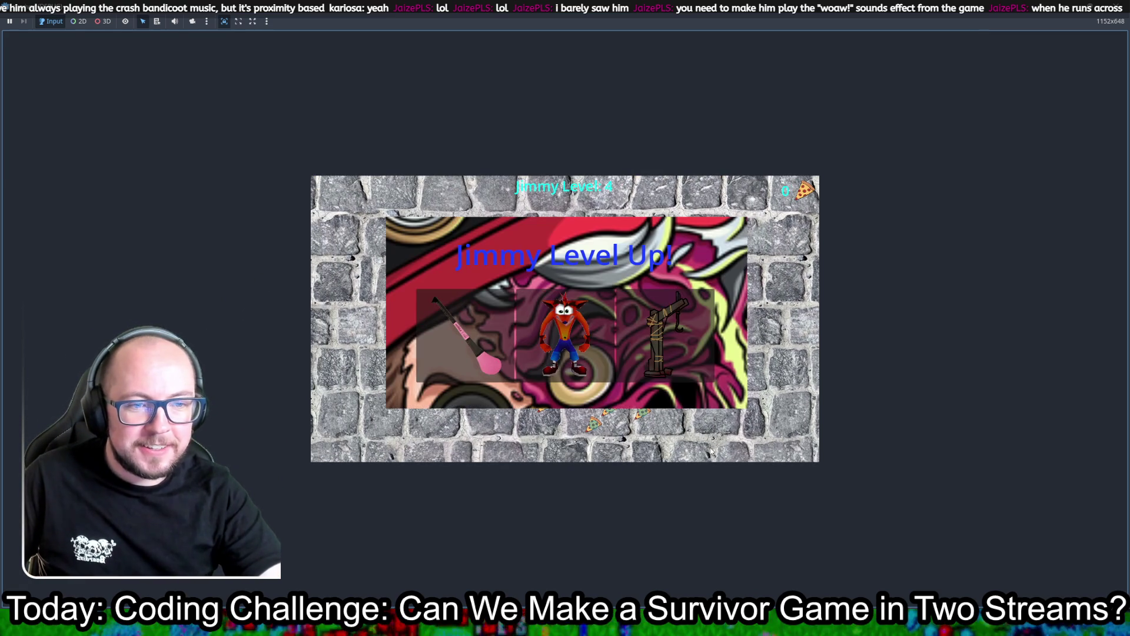
left_click(687, 337)
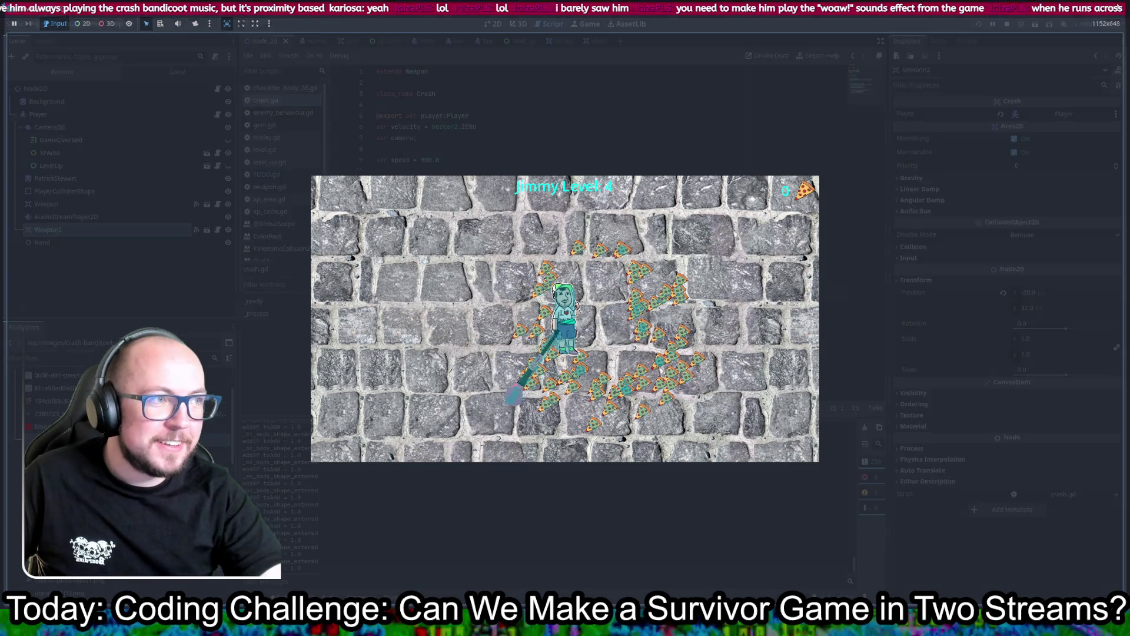
key("F8")
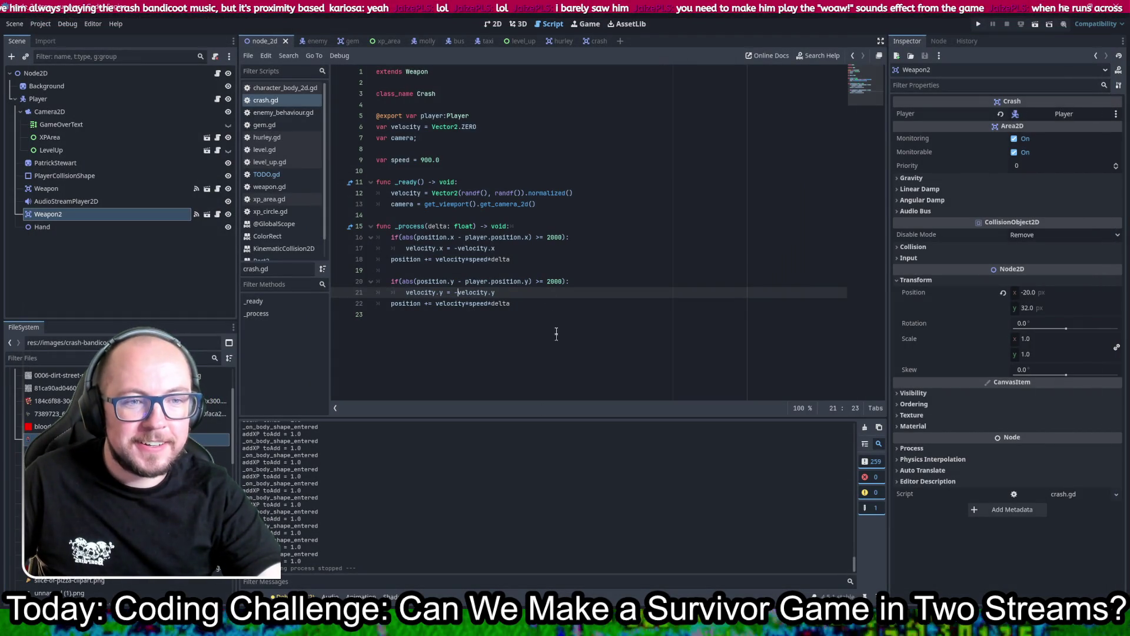
Step: Try a different vertical distance limit, then revert it to 2000
left_click(549, 281)
key("BackSpace")
type("1")
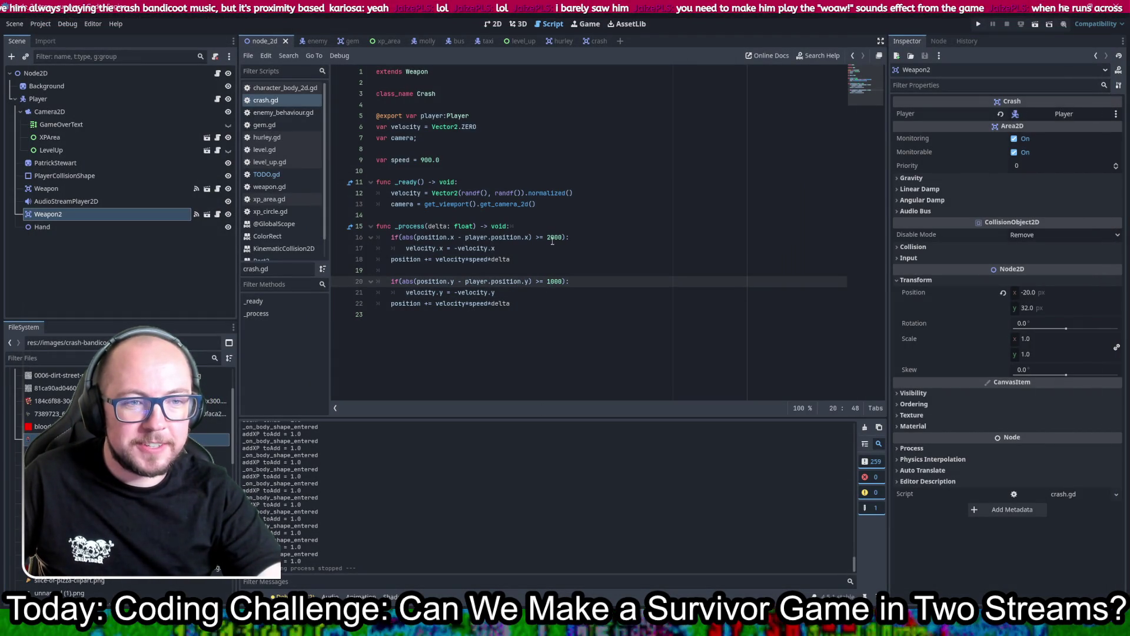
left_click(548, 238)
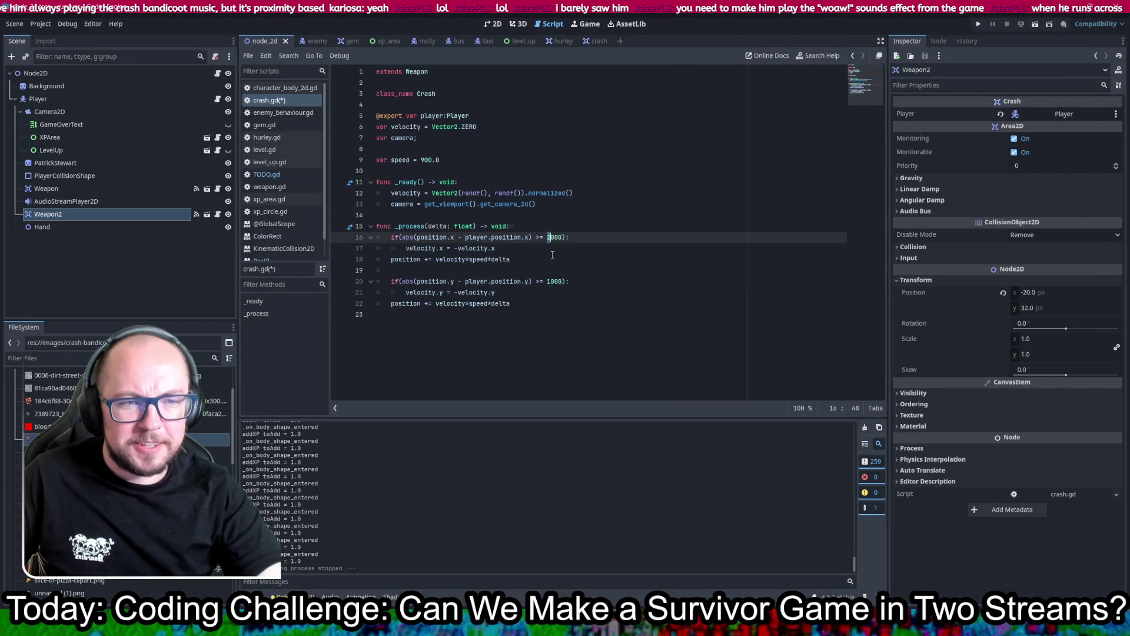
key("ctrl+z")
Step: Declare a DISTANCE_ALLOWED_FROM_PLAYER constant to replace both 2000 limits
left_click(466, 134)
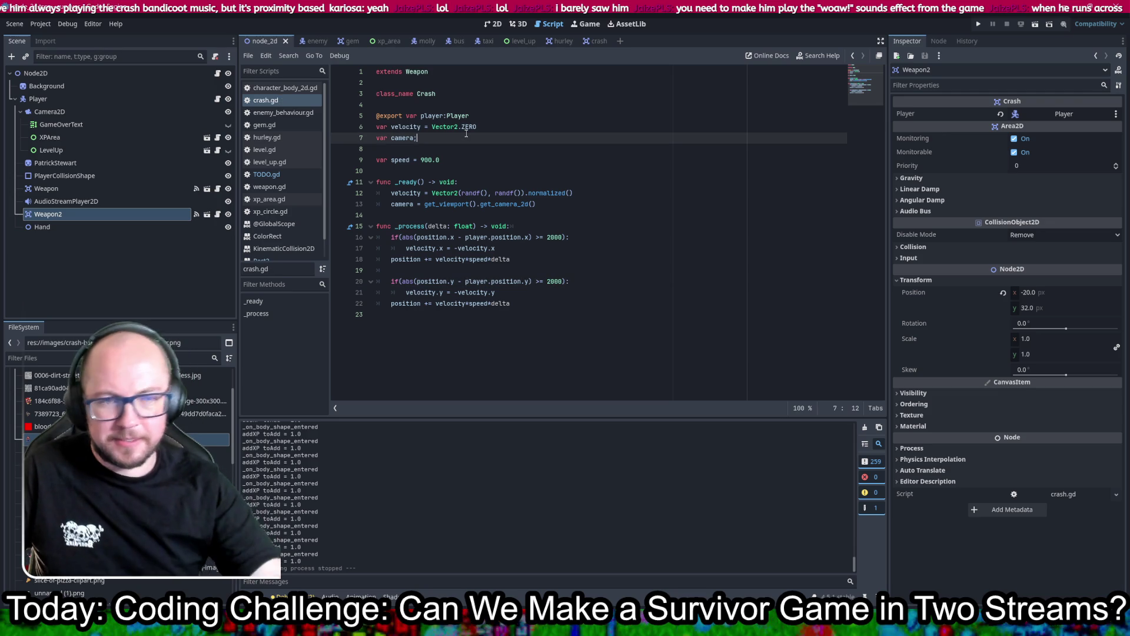
key("Return")
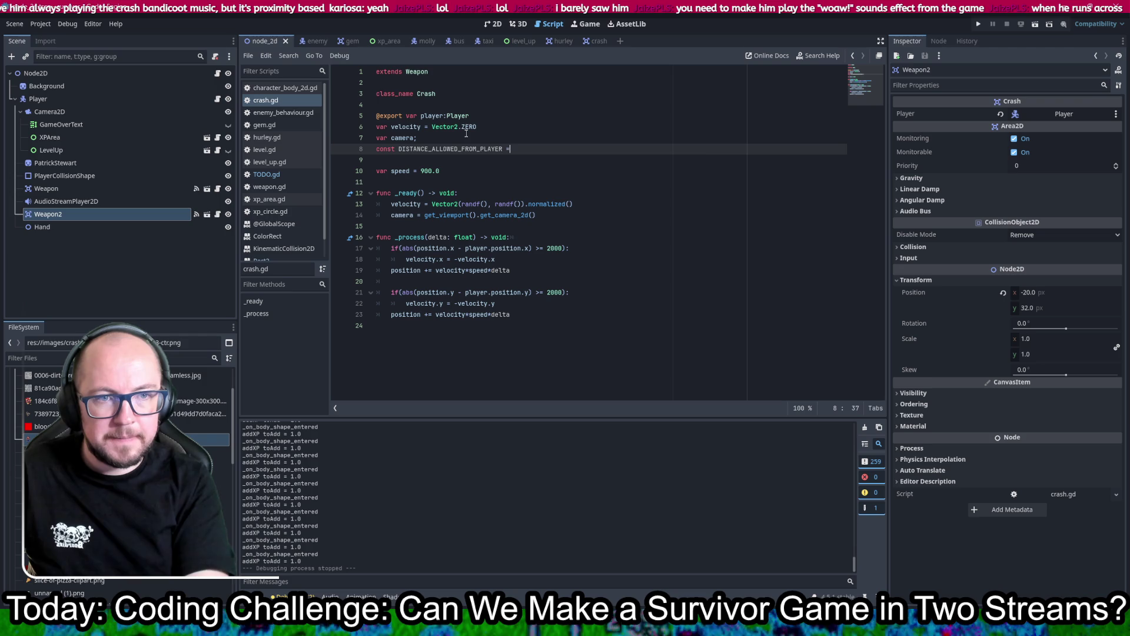
type("2000")
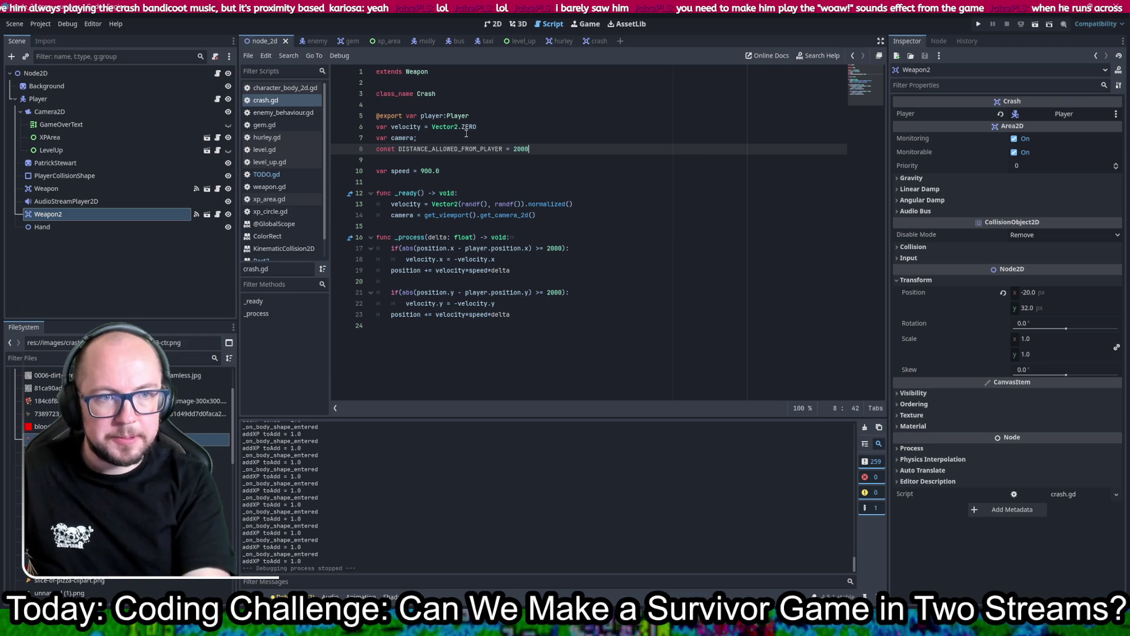
double_click(445, 149)
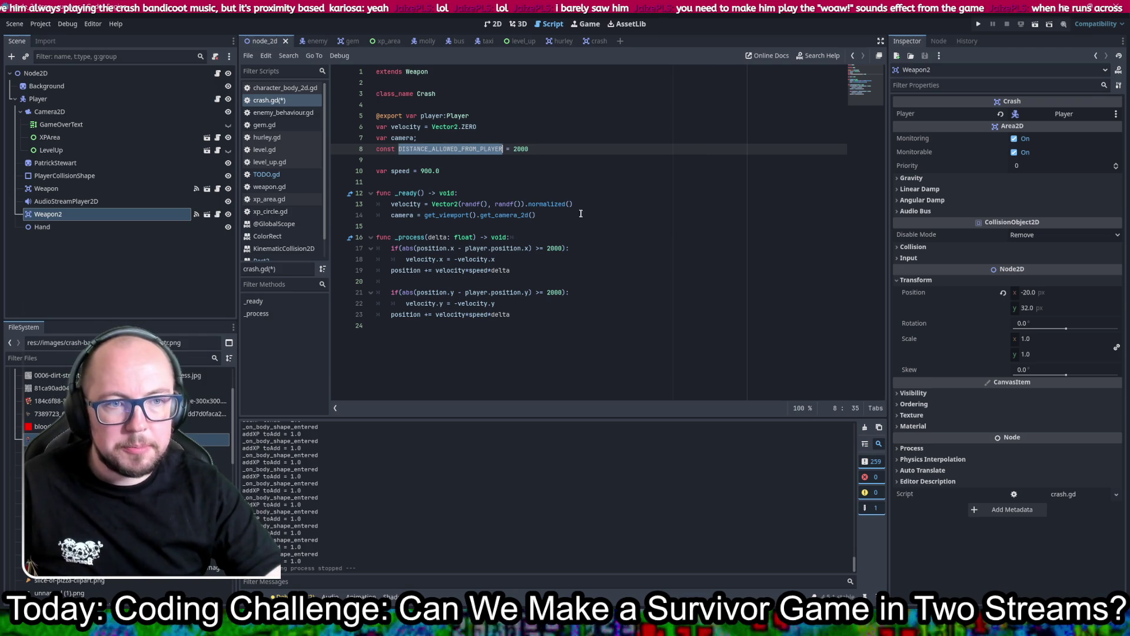
double_click(557, 247)
double_click(556, 292)
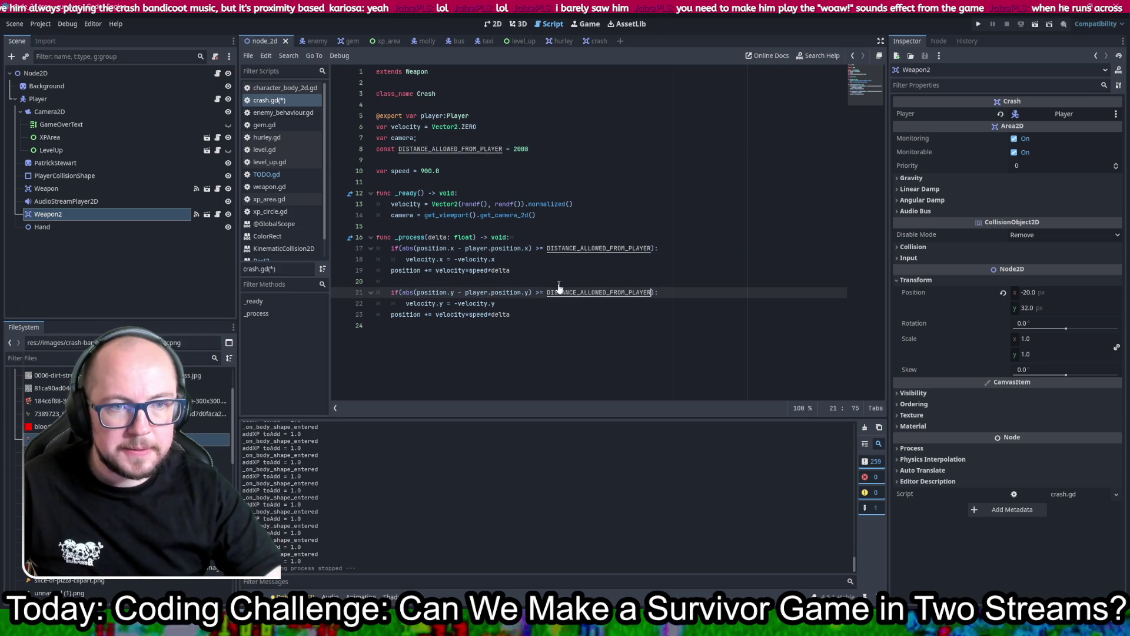
Step: Delete the camera assignment and the unused 'var camera;' declaration, then save
left_click_drag(565, 215, 570, 200)
key("BackSpace")
key("Up")
key("Up")
key("Up")
key("End")
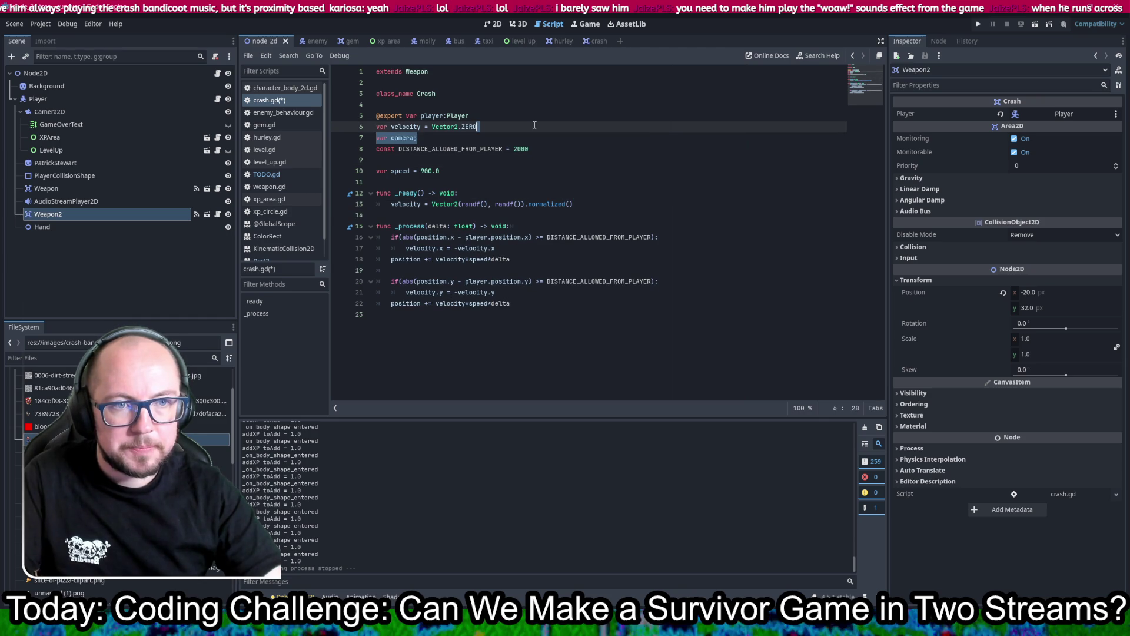
key("shift+Down")
key("Delete")
key("ctrl+s")
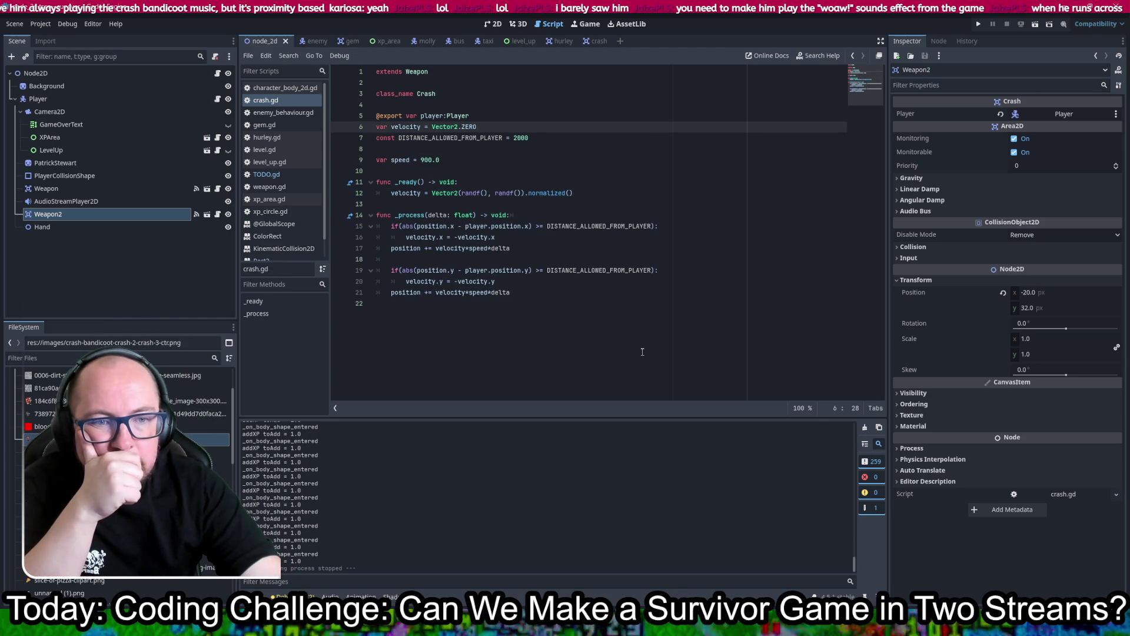
Step: Remove the duplicate position update so one update follows both bounce checks
left_click(510, 248)
key("shift+Up")
key("BackSpace")
left_click(510, 282)
key("Up")
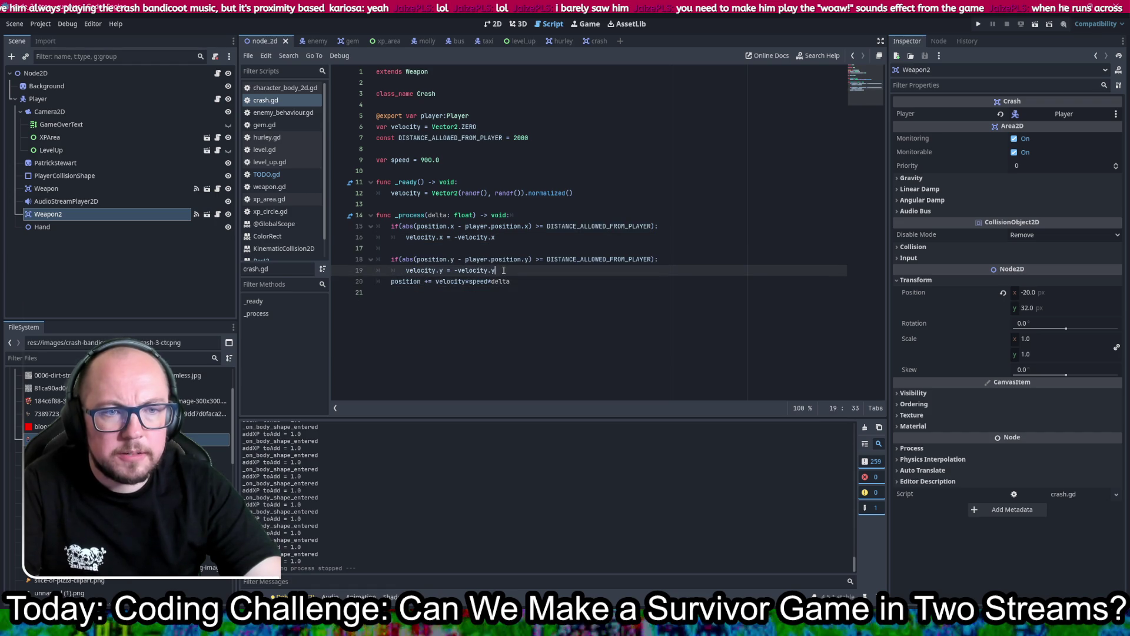
key("Return")
left_click(631, 238)
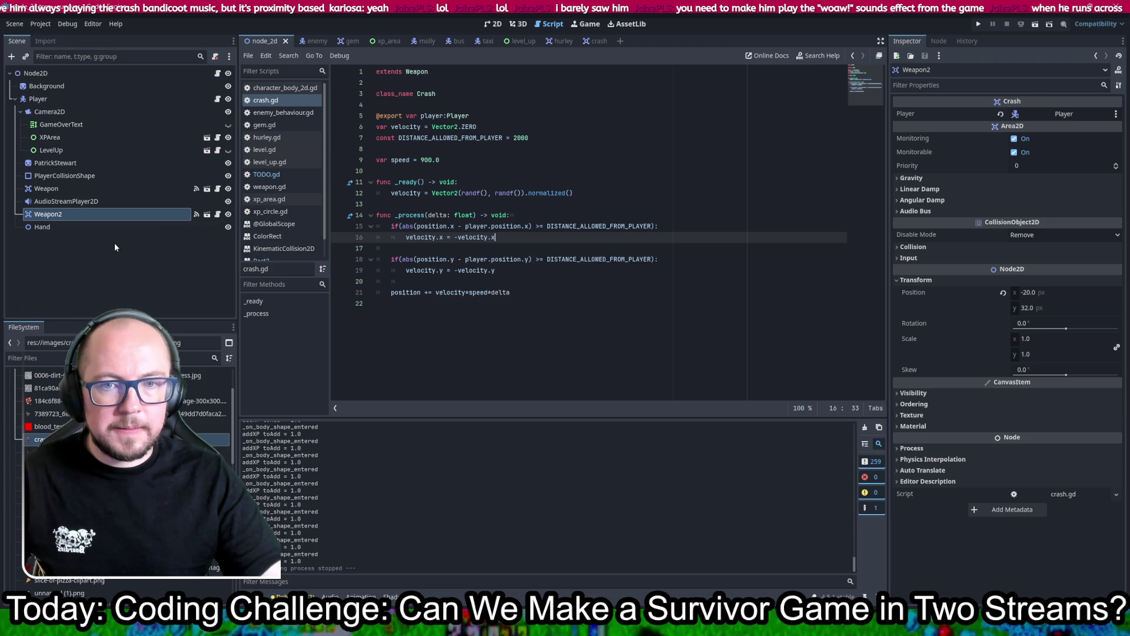
Step: Add an AudioStreamPlayer2D child under Weapon in the crash scene and switch on Playing
left_click(595, 40)
right_click(45, 75)
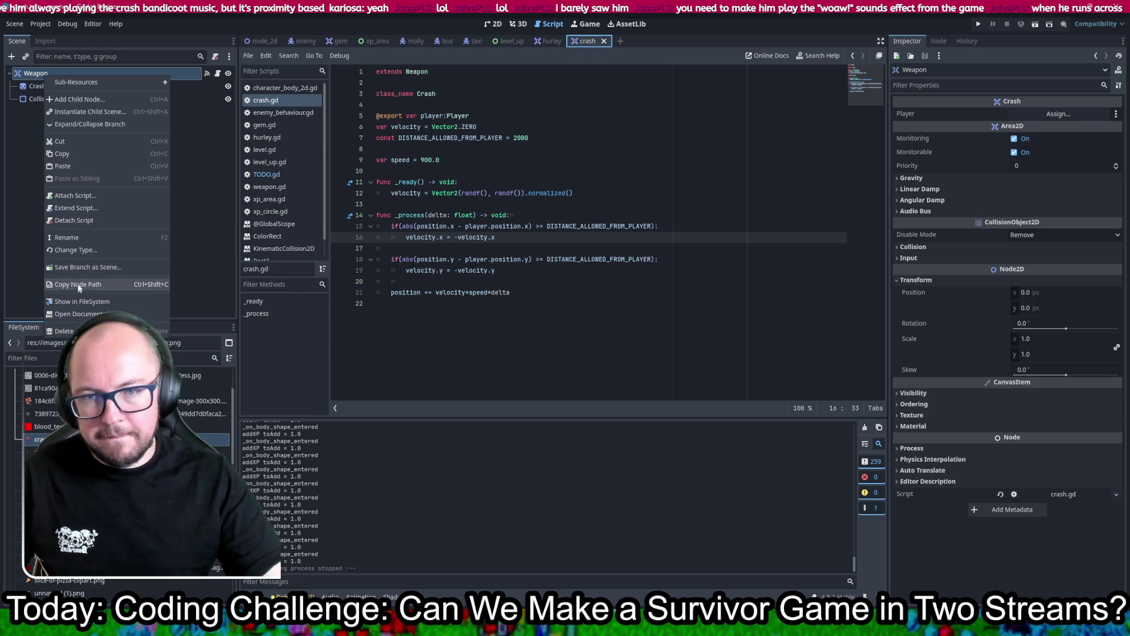
left_click(119, 99)
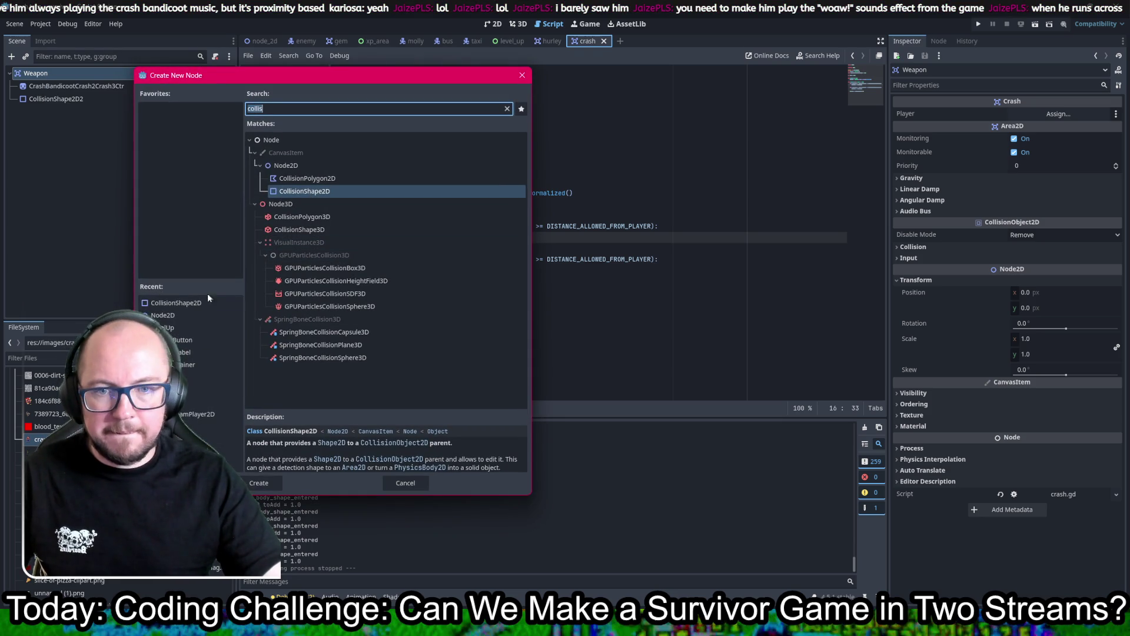
left_click(206, 414)
left_click(259, 483)
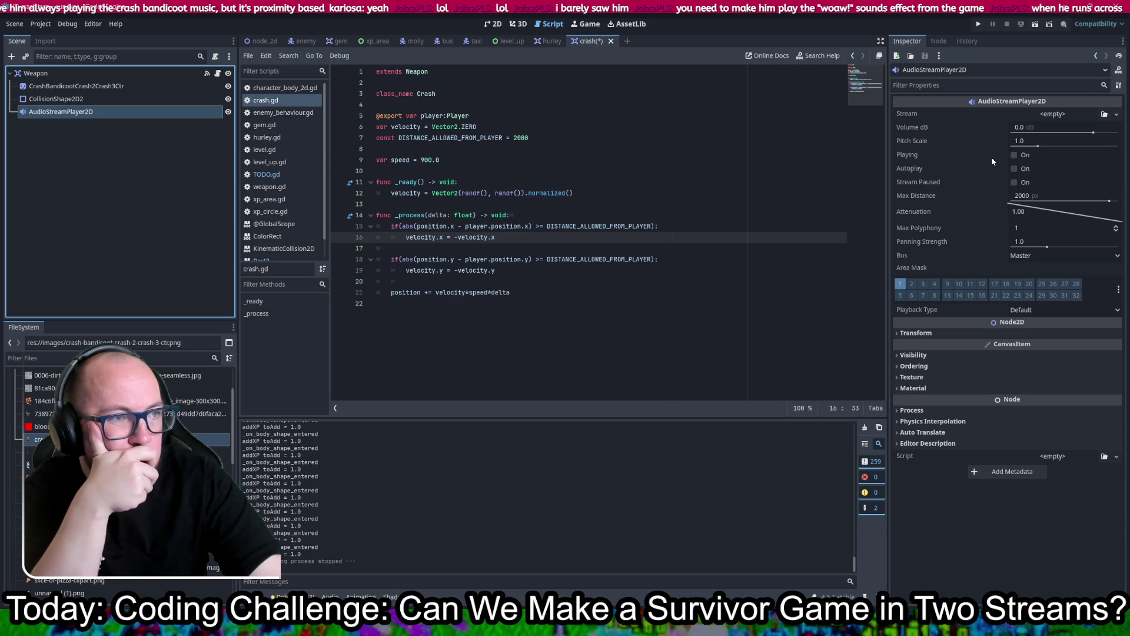
left_click(1014, 155)
left_click(1015, 156)
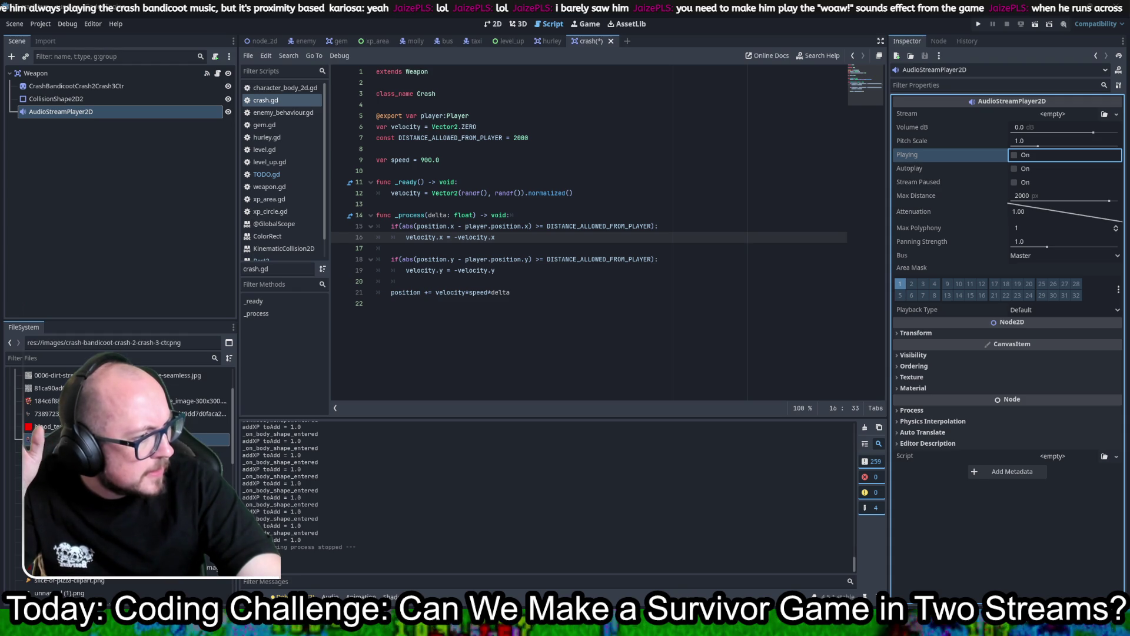
key("ctrl+z")
key("ctrl+z")
key("ctrl+z")
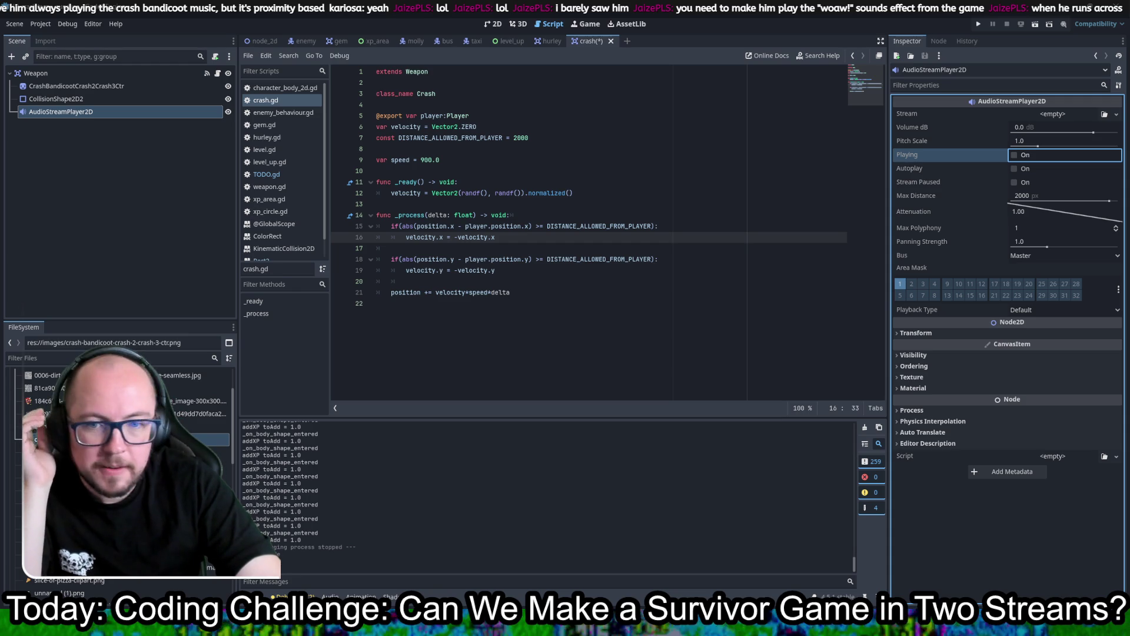
scroll(16, 540, "down", 5)
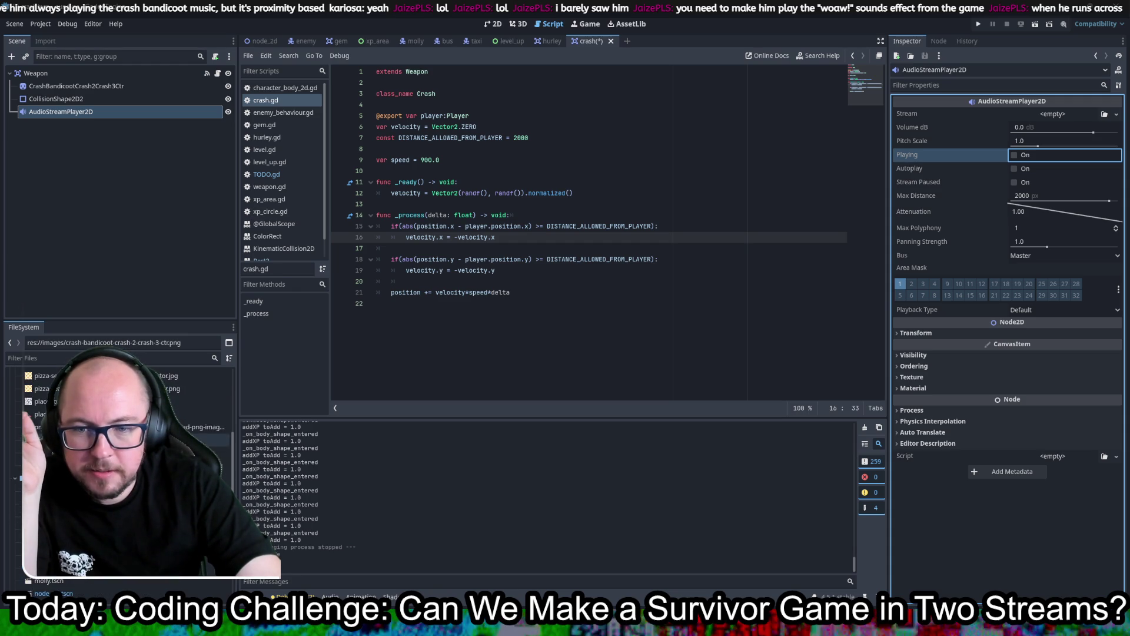
scroll(118, 471, "down", 3)
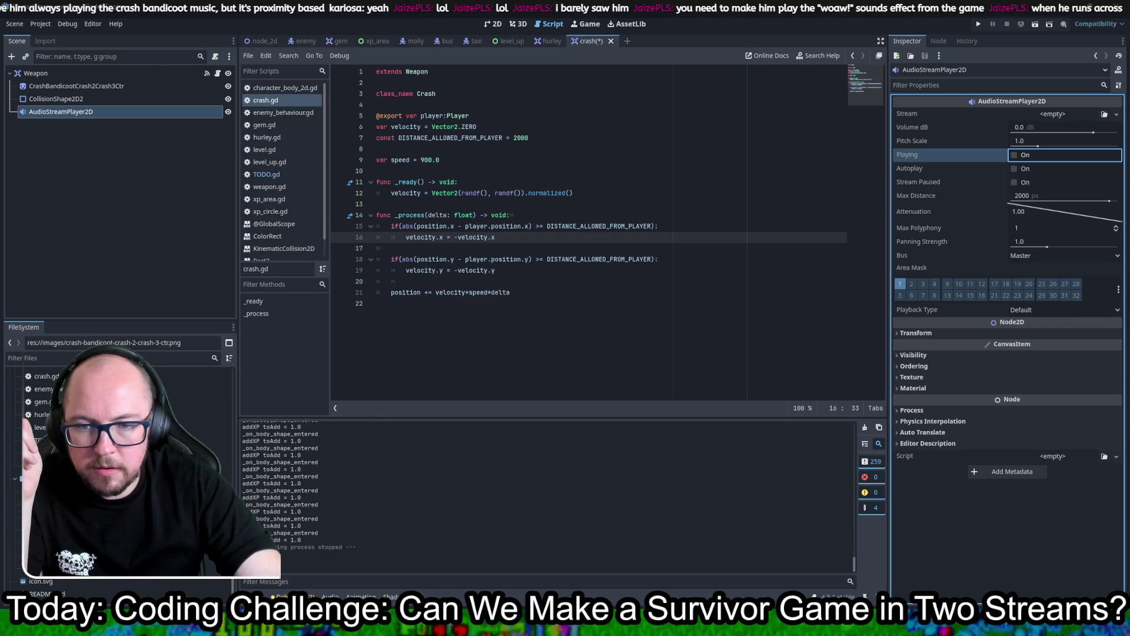
scroll(117, 427, "up", 3)
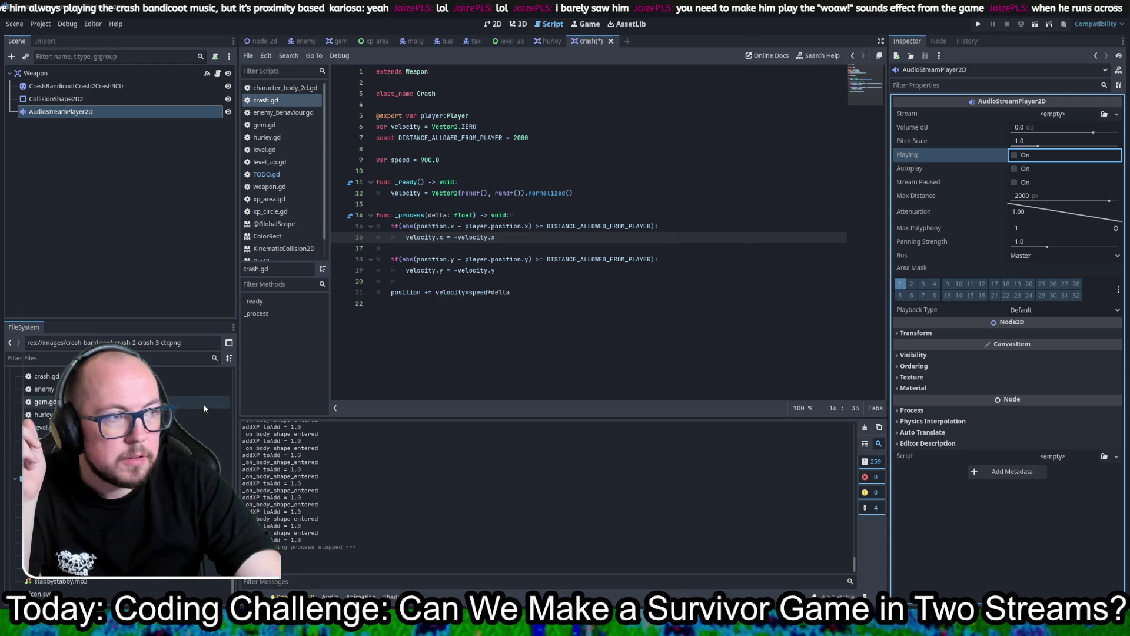
Step: Assign 1-14 Hog Wild.mp3 as the audio player's Stream and run the game
mouse_move(89, 448)
left_mouse_down()
mouse_move(848, 153)
mouse_move(1054, 114)
left_mouse_up()
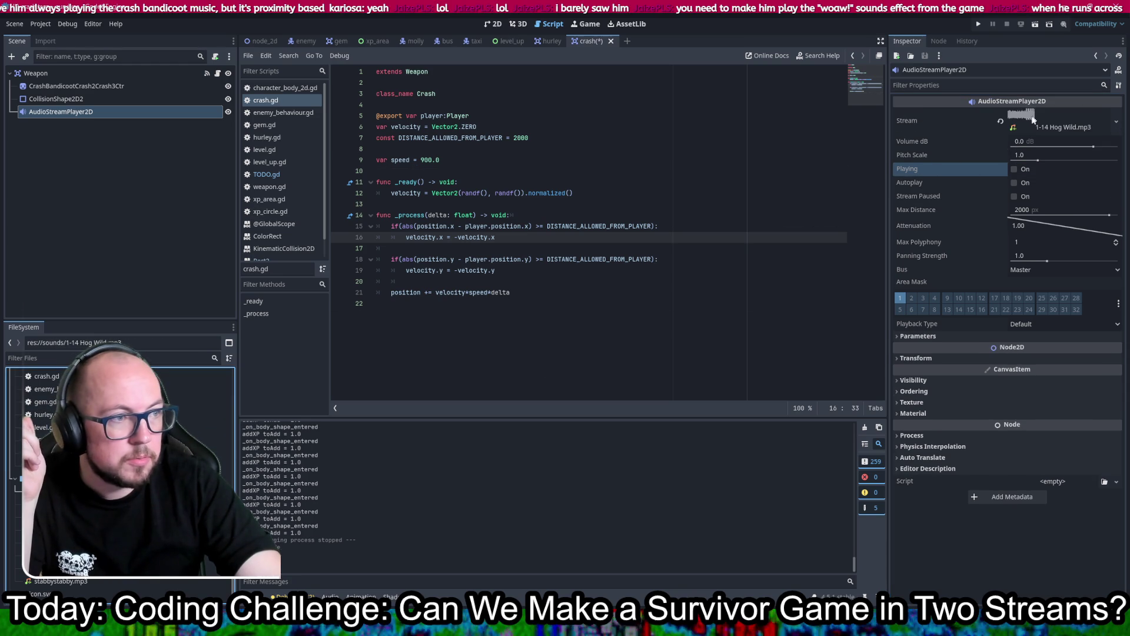
left_click(979, 23)
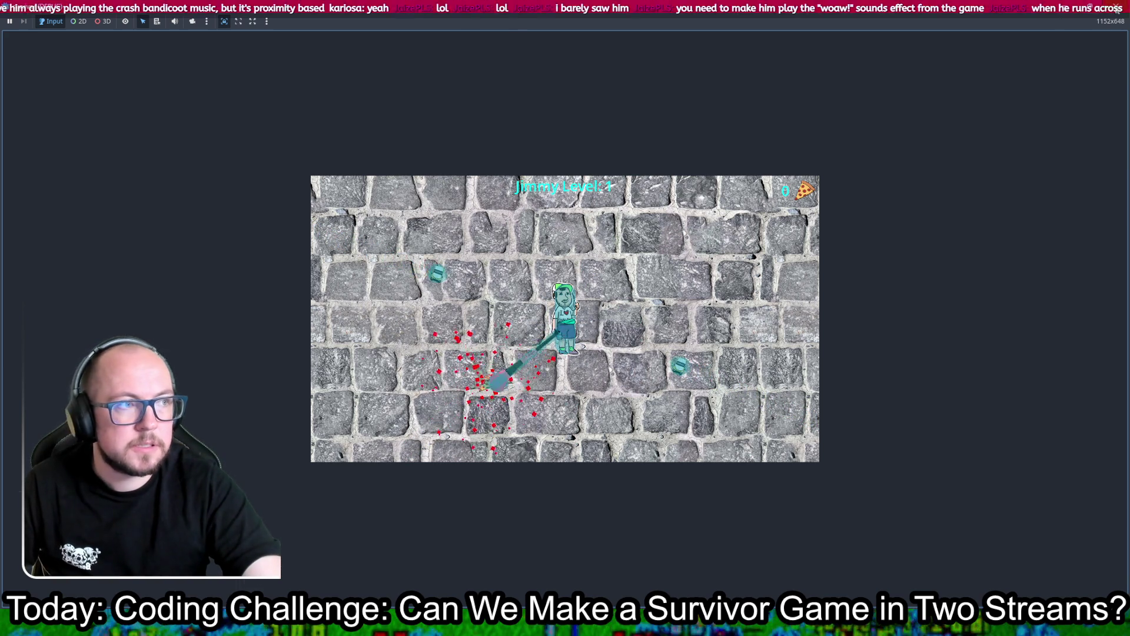
Step: Stop the game and enable Playing and Autoplay on the audio player
key("F8")
left_click(1014, 169)
left_click(1014, 183)
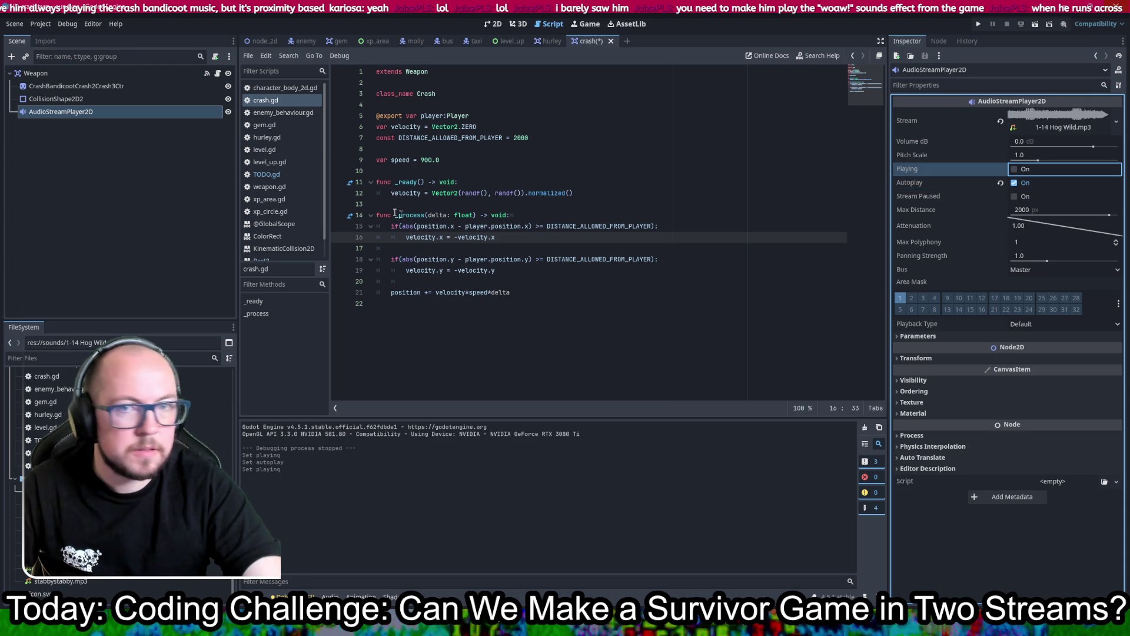
Step: Reimport 1-14 Hog Wild.mp3 with Loop enabled, then close the running game
left_click(45, 41)
left_click(127, 105)
left_click(166, 311)
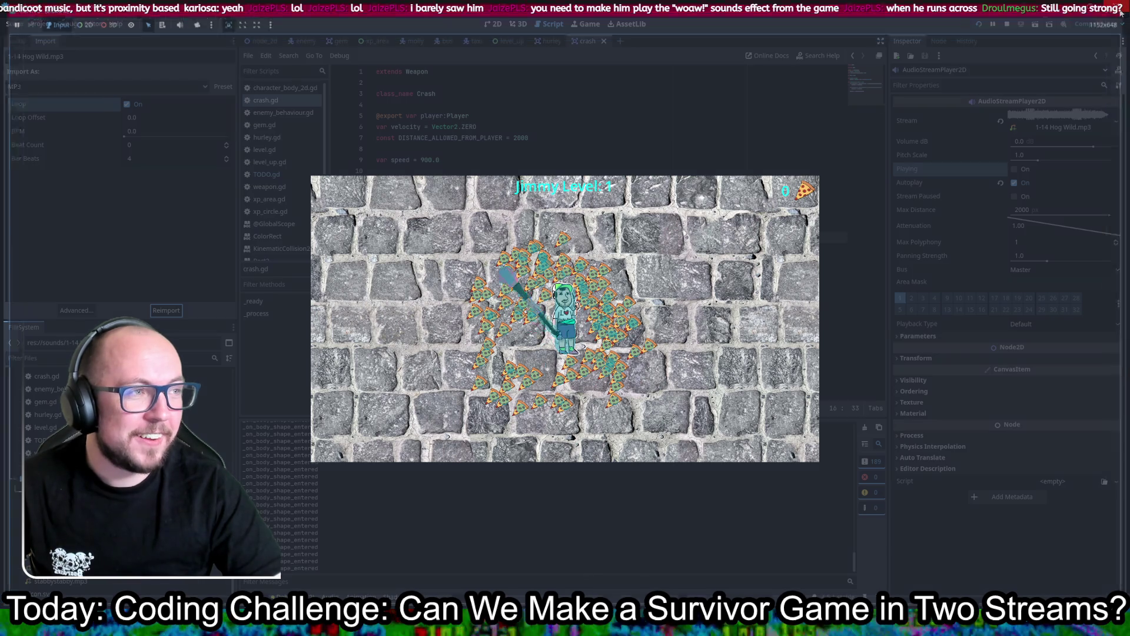
left_click(1119, 8)
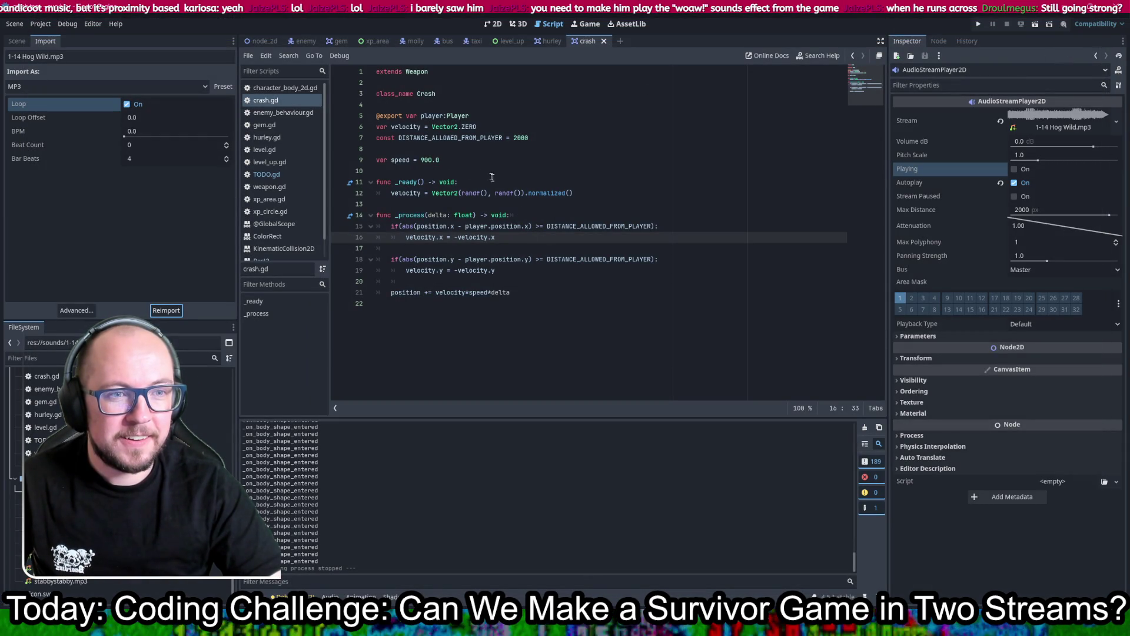
Step: Duplicate the distance constant as DISTANCE_ALLOWED_FROM_PLAYER_X and DISTANCE_ALLOWED_FROM_PLAYER_Y, and save
left_click(535, 131)
left_click(552, 138)
key("ctrl+shift+d")
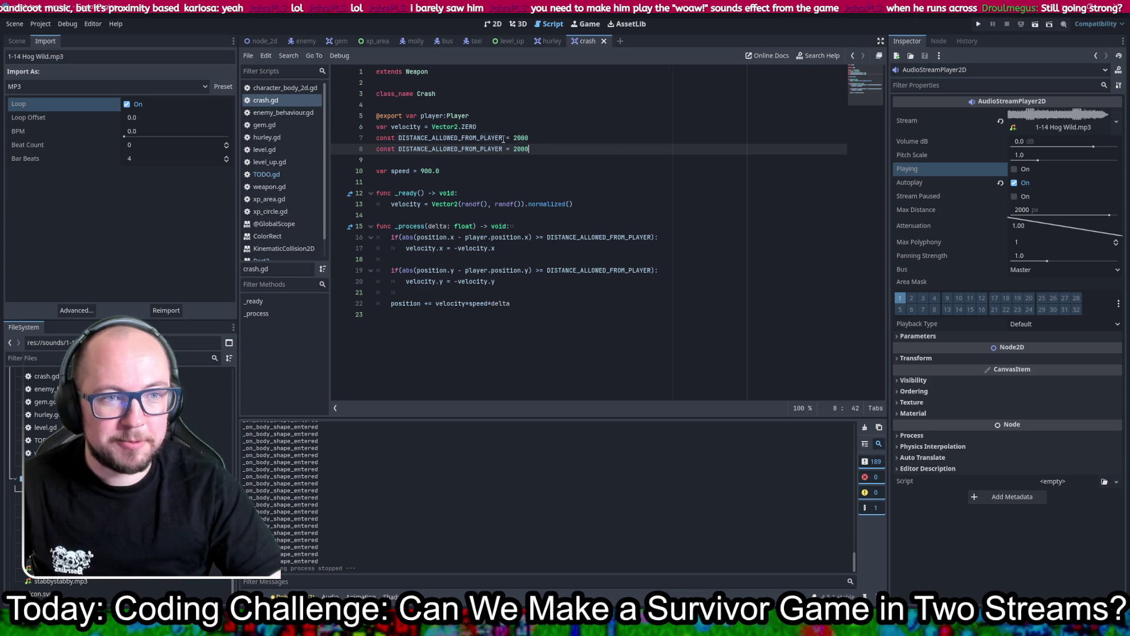
left_click(503, 138)
type("_x")
key("BackSpace")
type("X")
left_click(510, 149)
type("_Y")
key("ctrl+s")
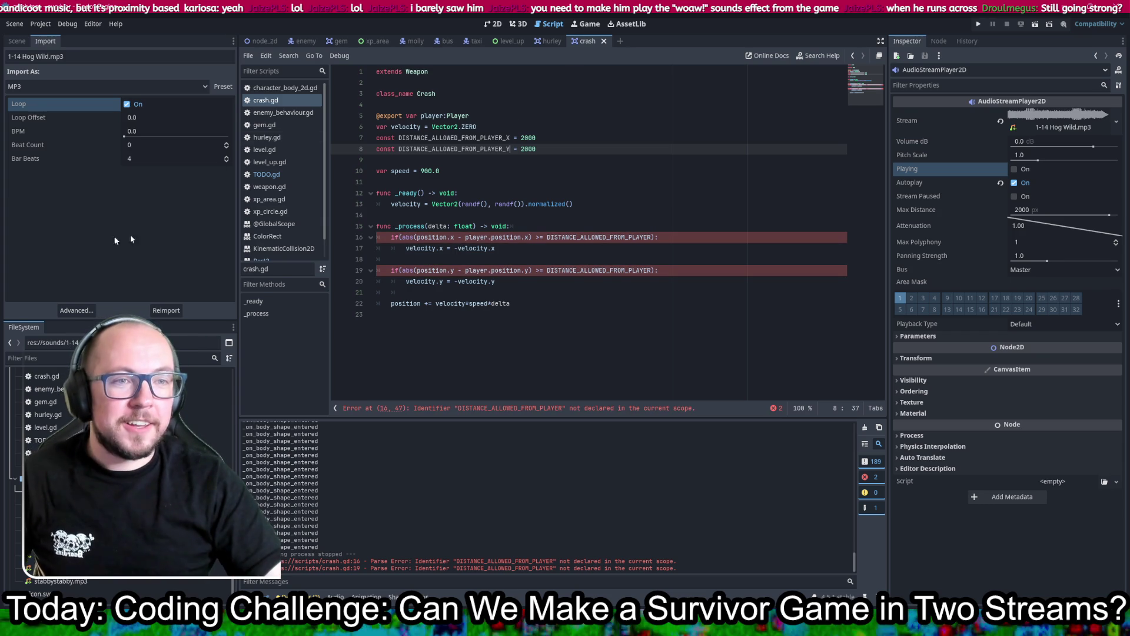
Step: Make the X bounce check use the _X limit and the Y check the _Y limit
double_click(472, 140)
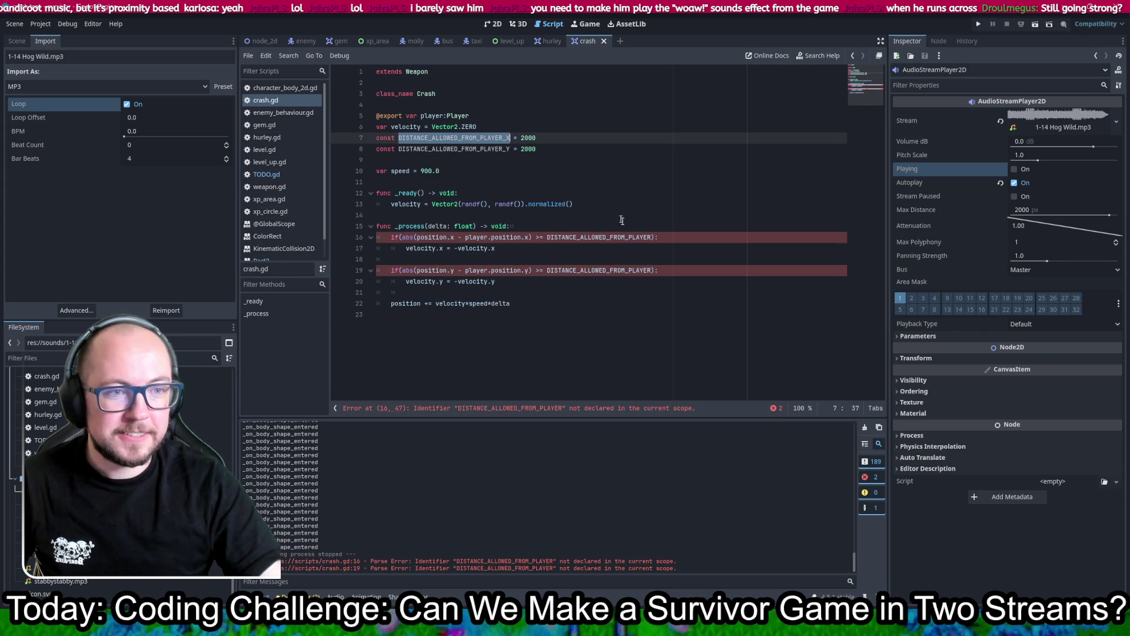
left_click(601, 249)
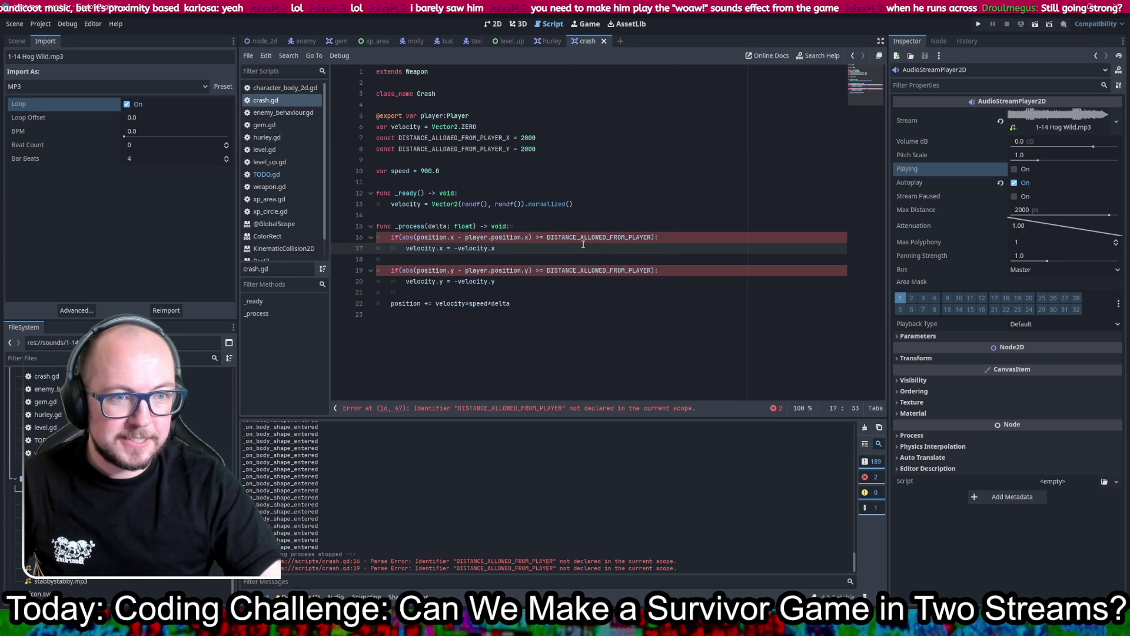
left_click(651, 238)
type("_X")
double_click(486, 150)
key("ctrl+c")
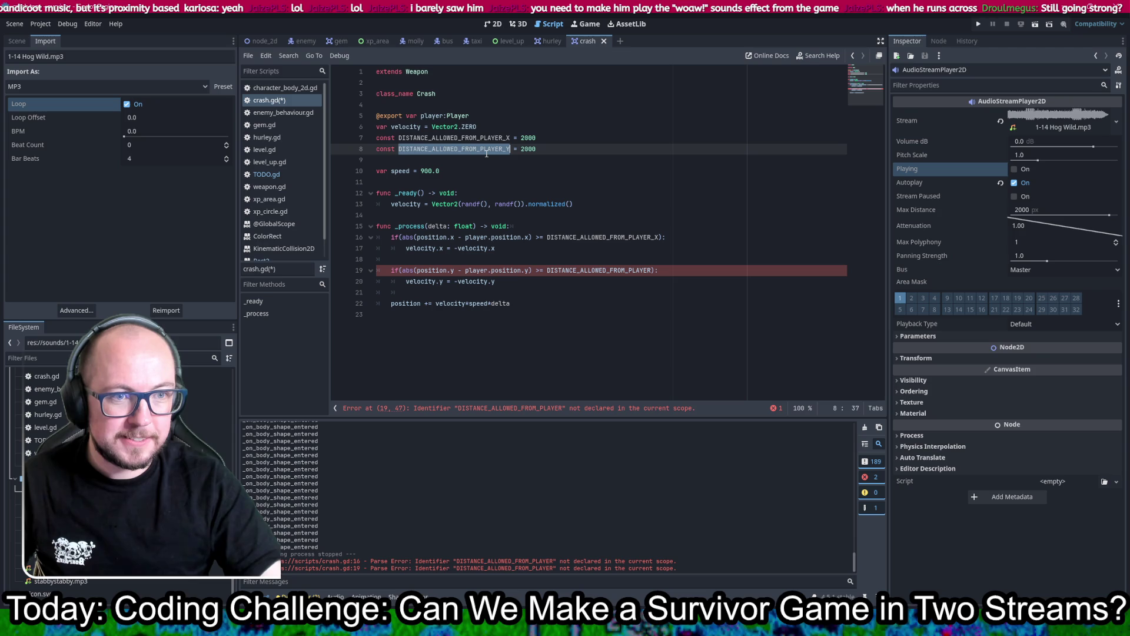
double_click(577, 269)
key("ctrl+v")
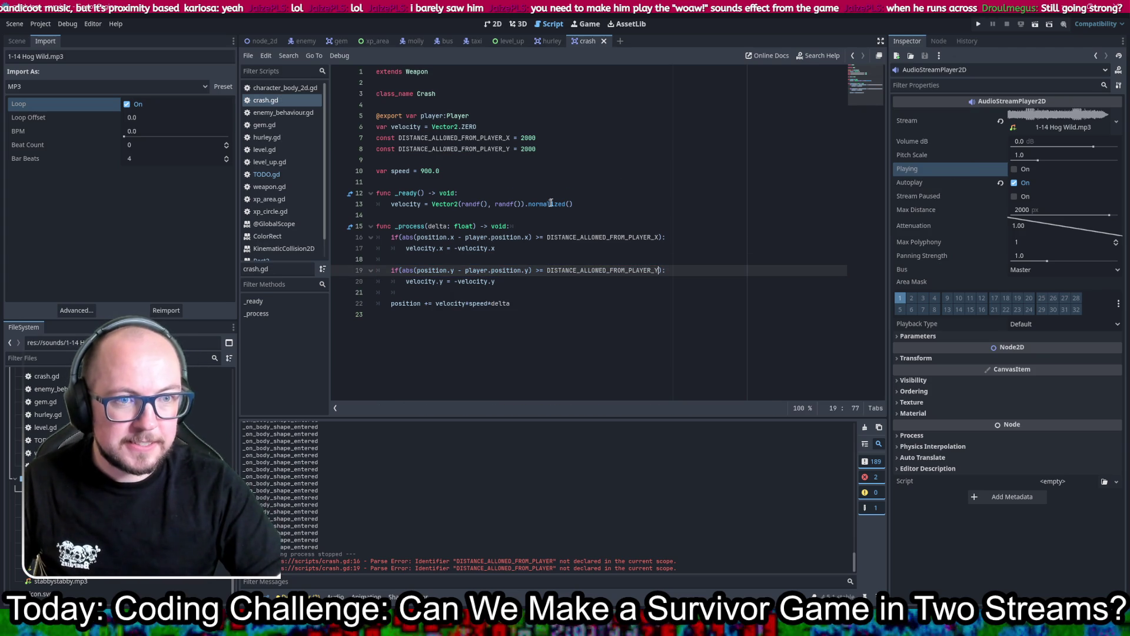
Step: Set DISTANCE_ALLOWED_FROM_PLAYER_Y to 400, save, and run the game with F5
key("Up")
key("Up")
key("Up")
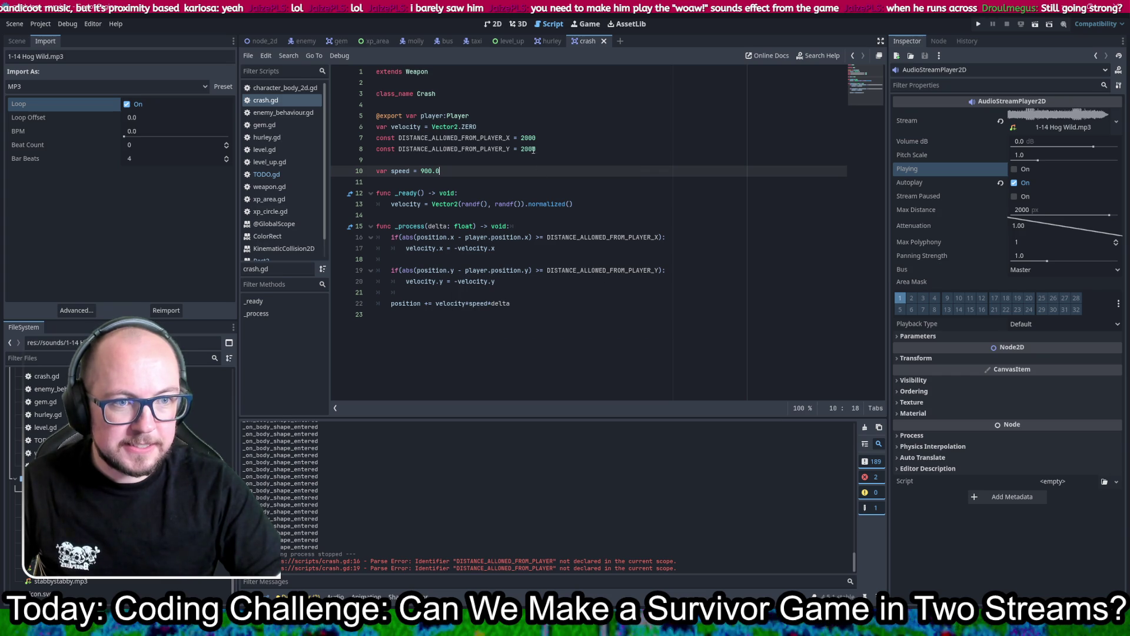
double_click(527, 150)
type("400")
key("ctrl+s")
key("F5")
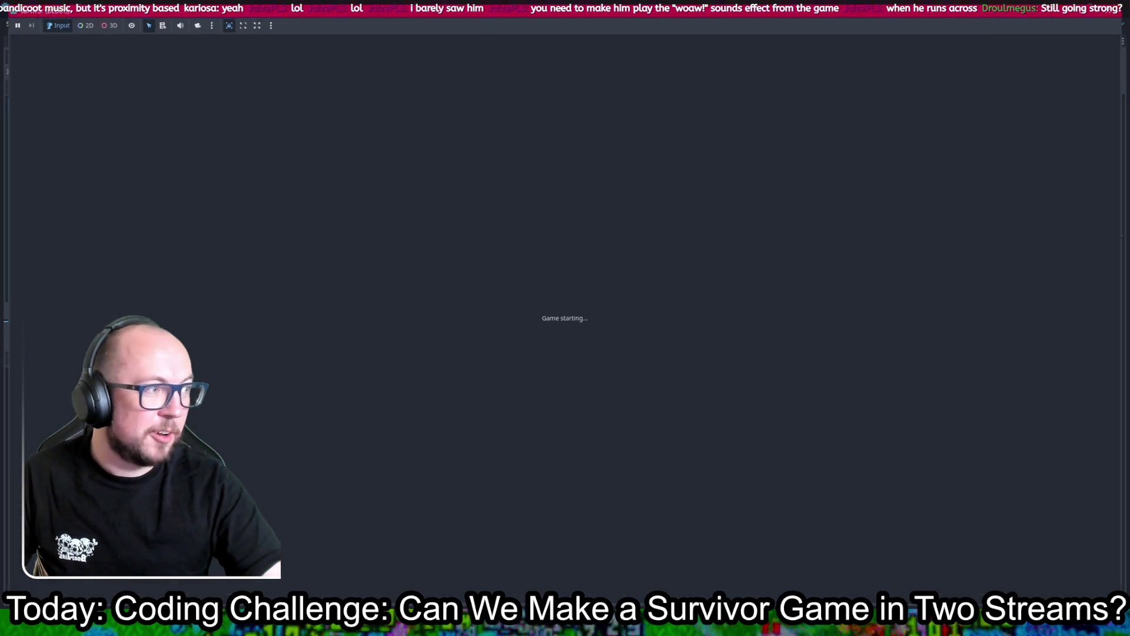
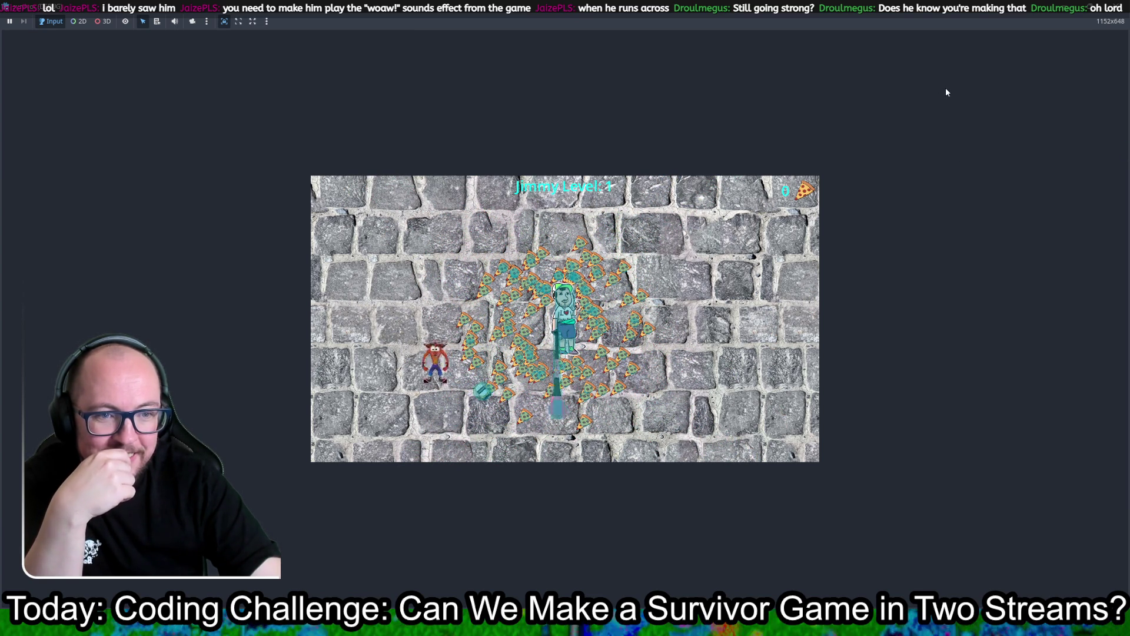
Step: Stop the game, raise the Hog Wild music player's Attenuation above 1.00, and relaunch the project
key("F8")
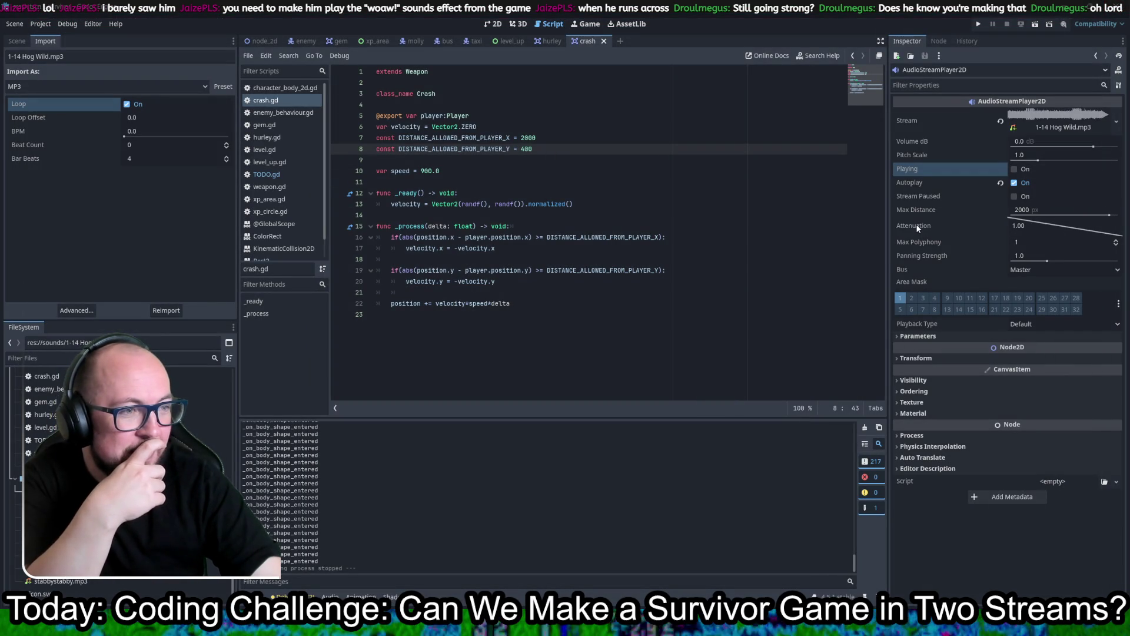
mouse_move(916, 224)
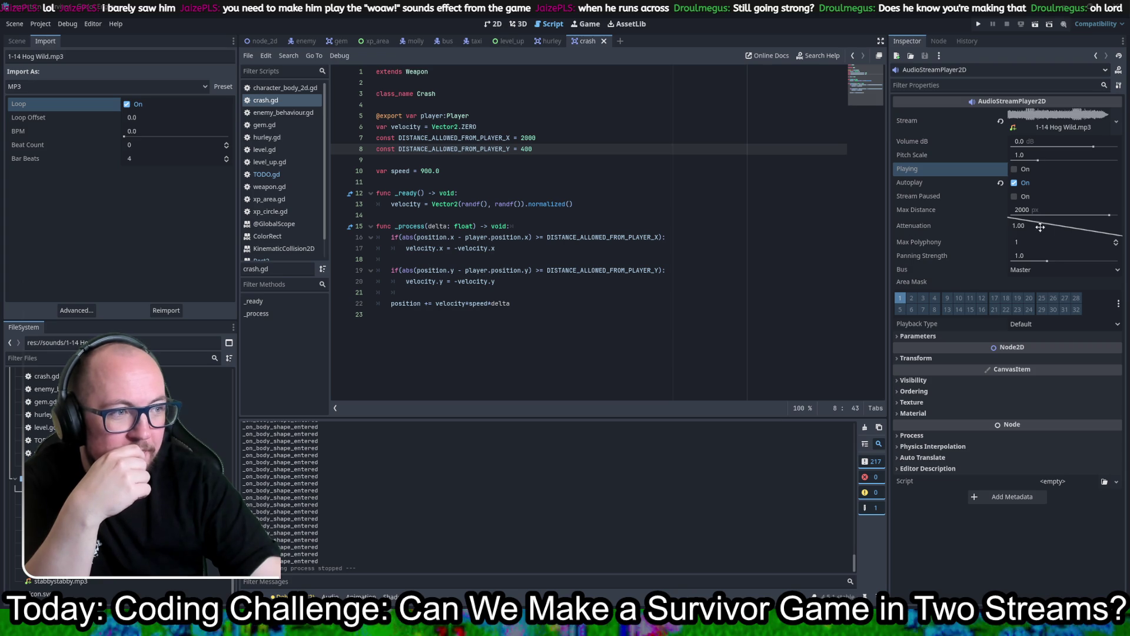
left_click_drag(1039, 222, 1034, 232)
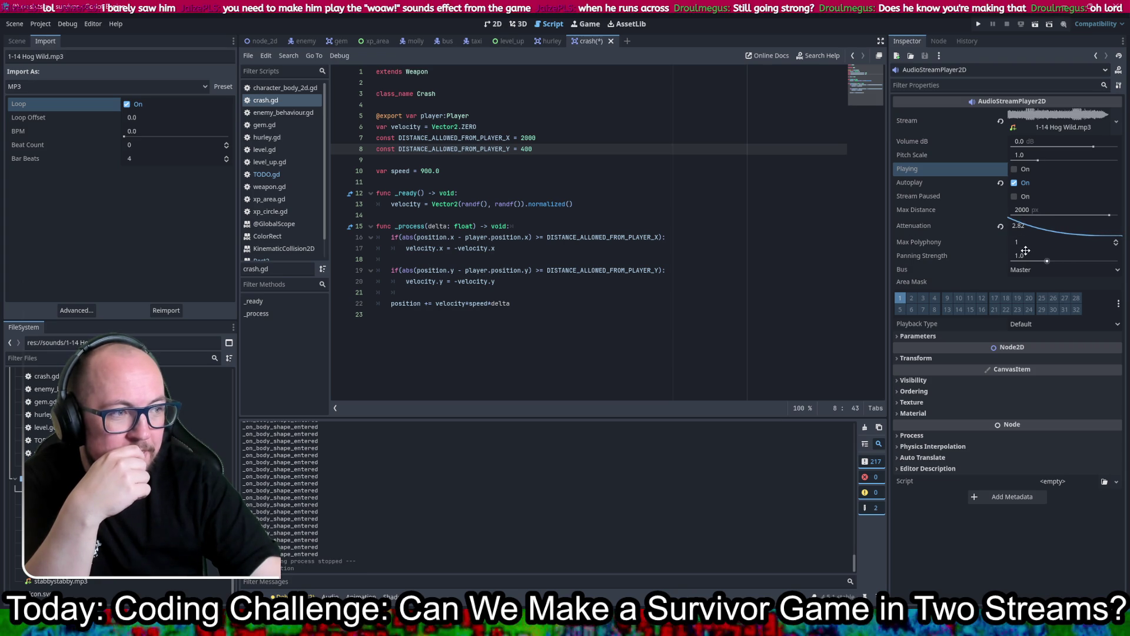
left_click(983, 25)
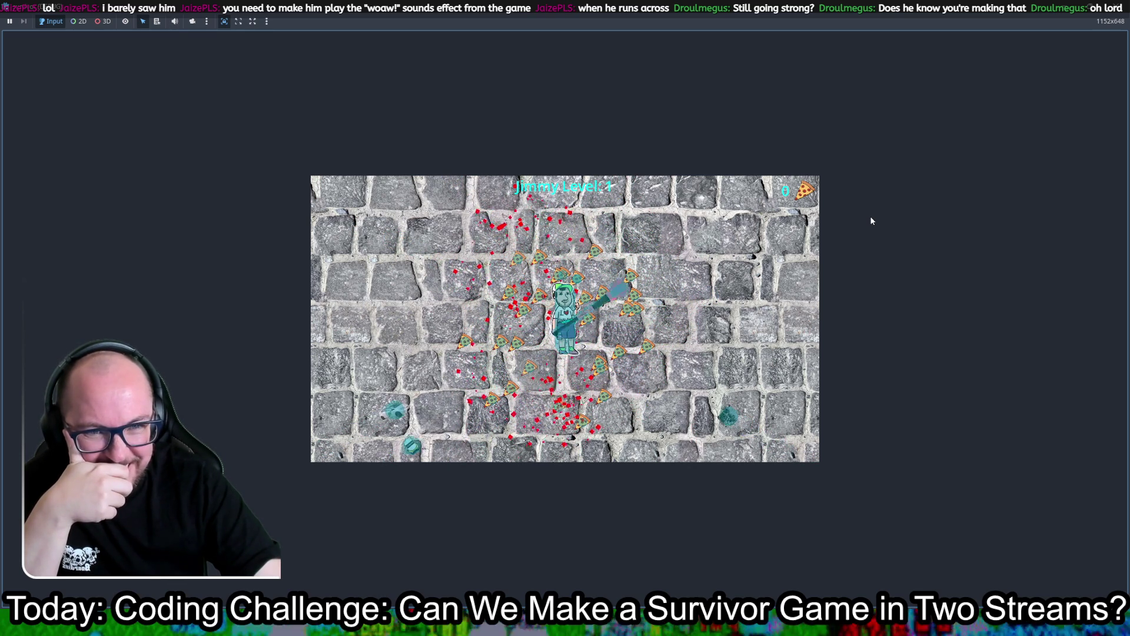
Step: Watch the Crash weapon in the running game, then stop the test run
key("F8")
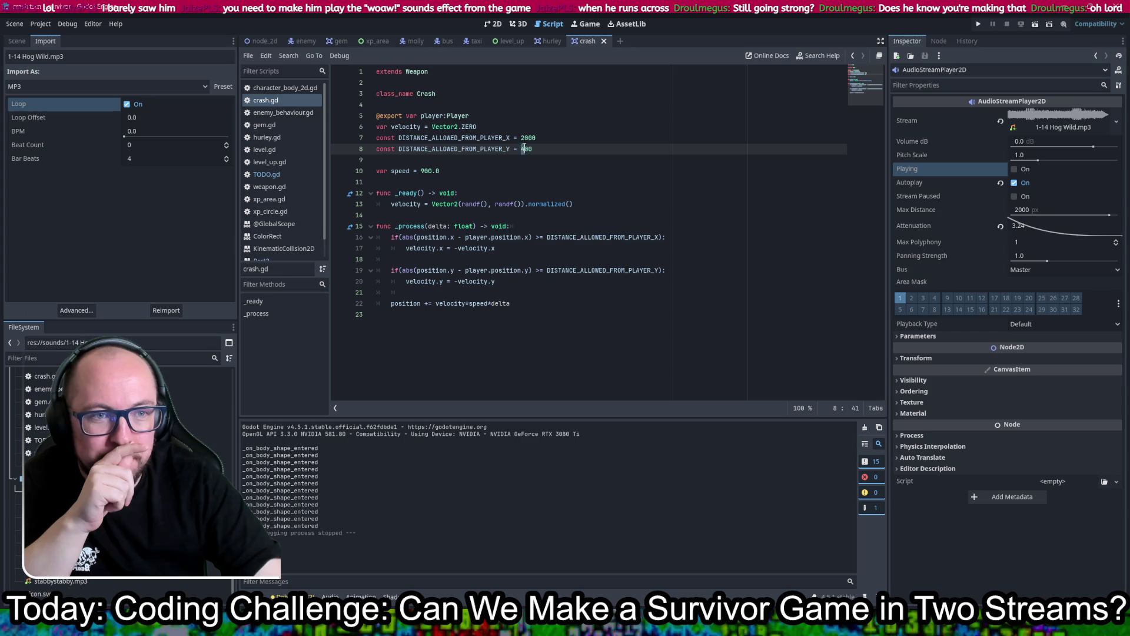
Step: Lower DISTANCE_ALLOWED_FROM_PLAYER_Y from 400 to 300 in crash.gd and test-run the game
left_click_drag(529, 146, 540, 139)
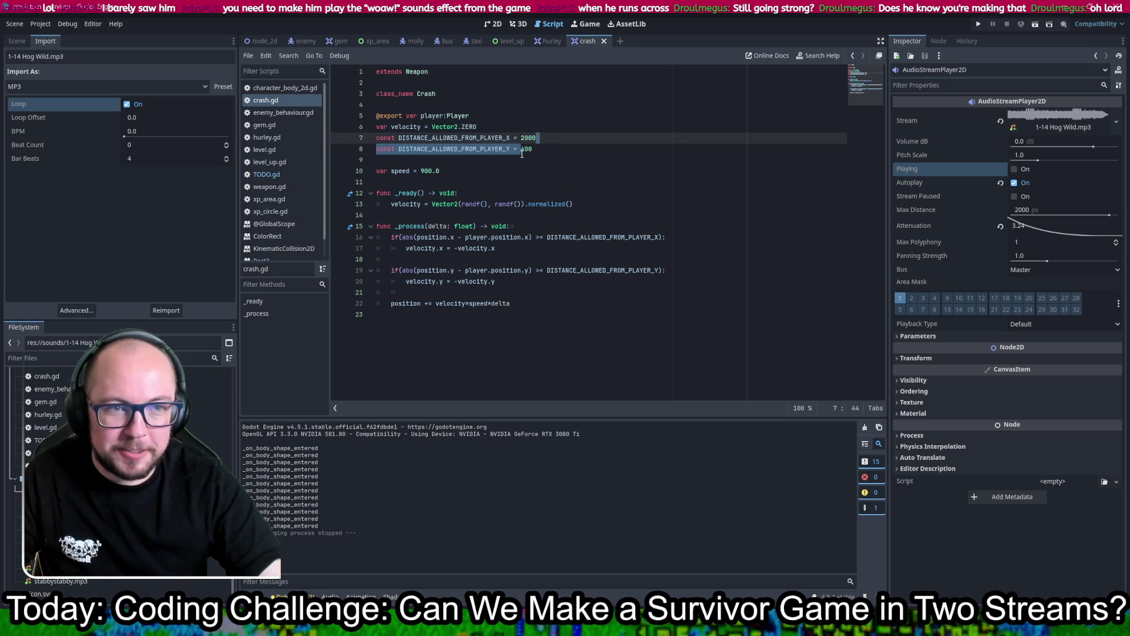
left_click(525, 152)
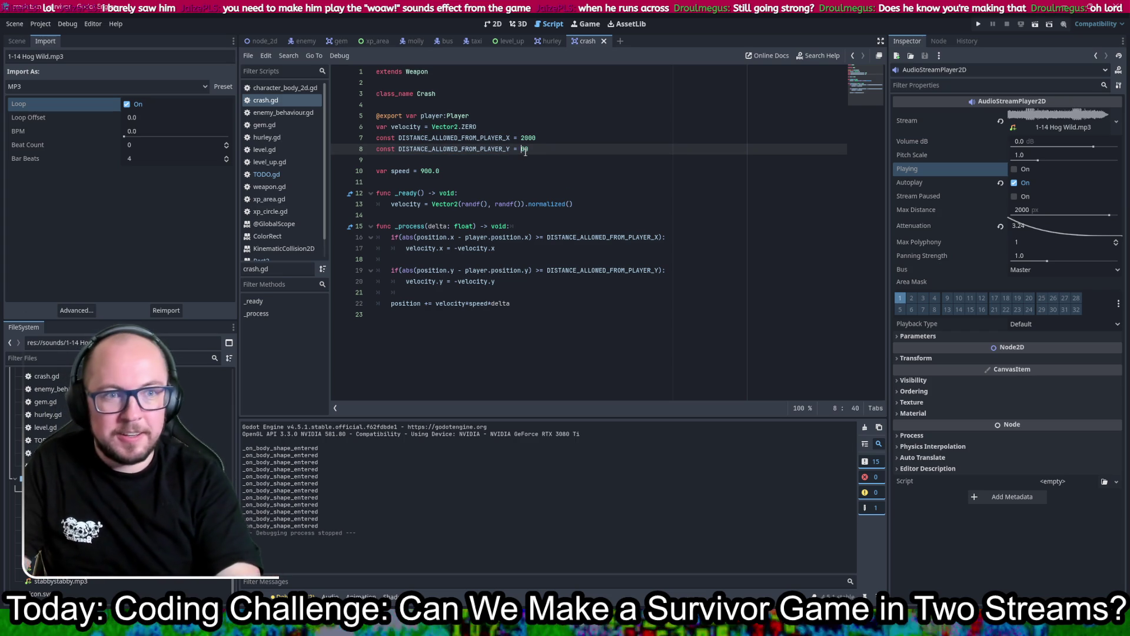
type("3")
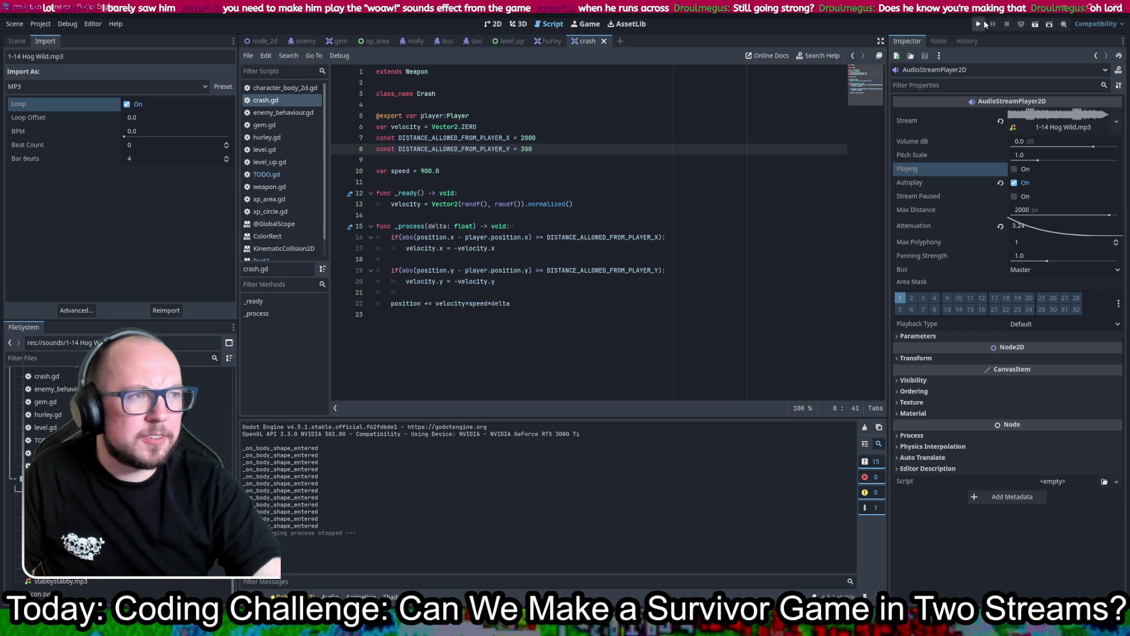
left_click(984, 22)
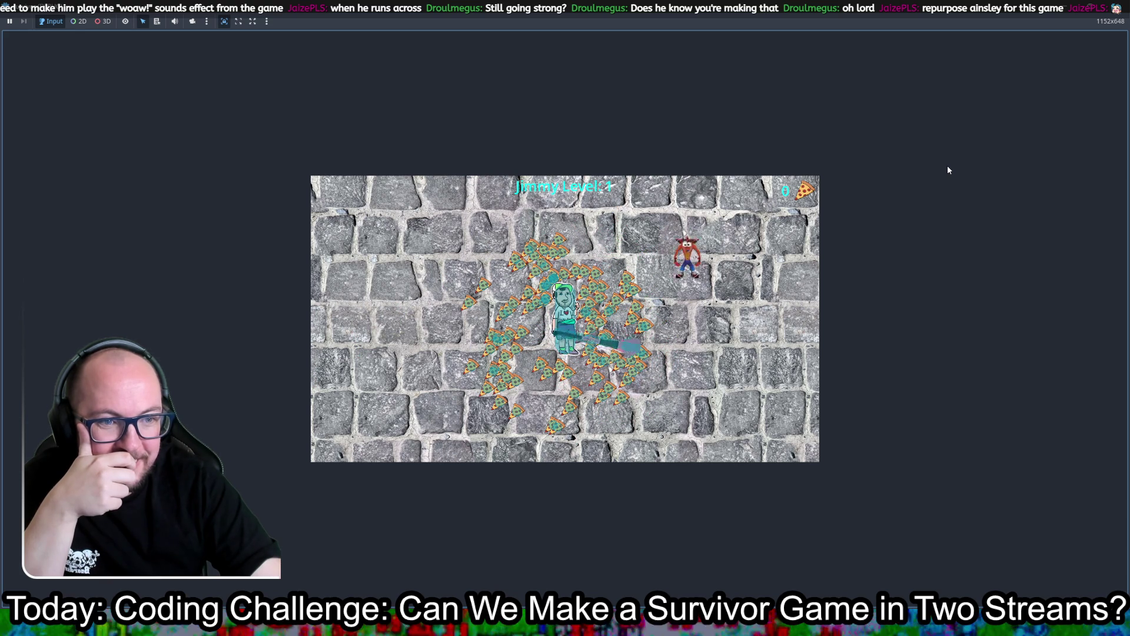
key("F8")
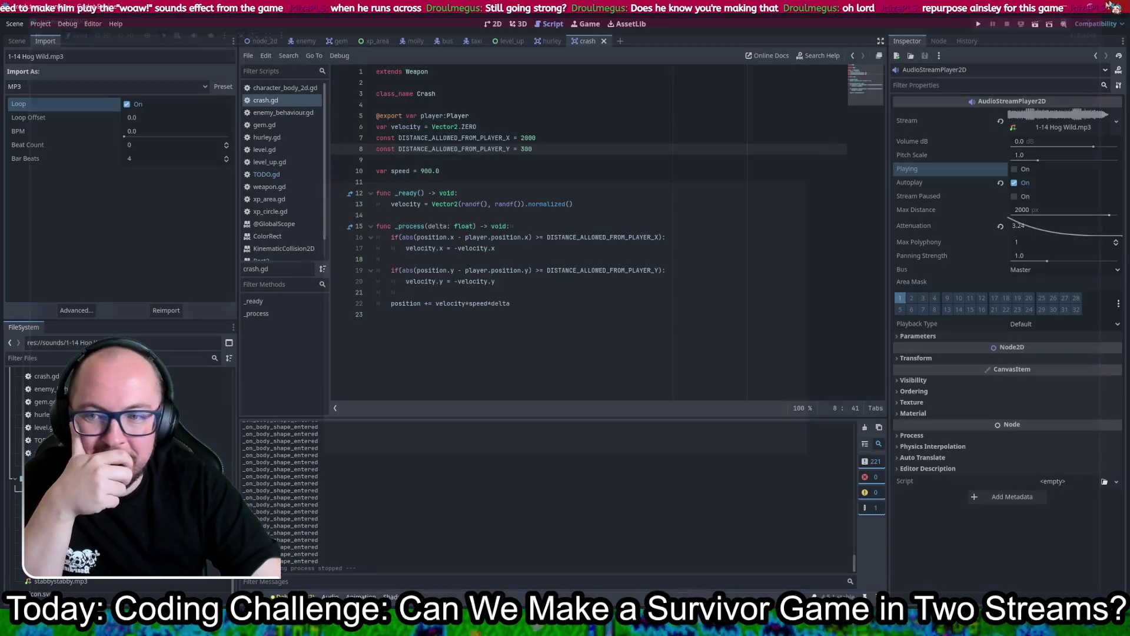
Step: Review the velocity and Y-bound lines in crash.gd and show the Weapon scene tree
key("Up")
key("Up")
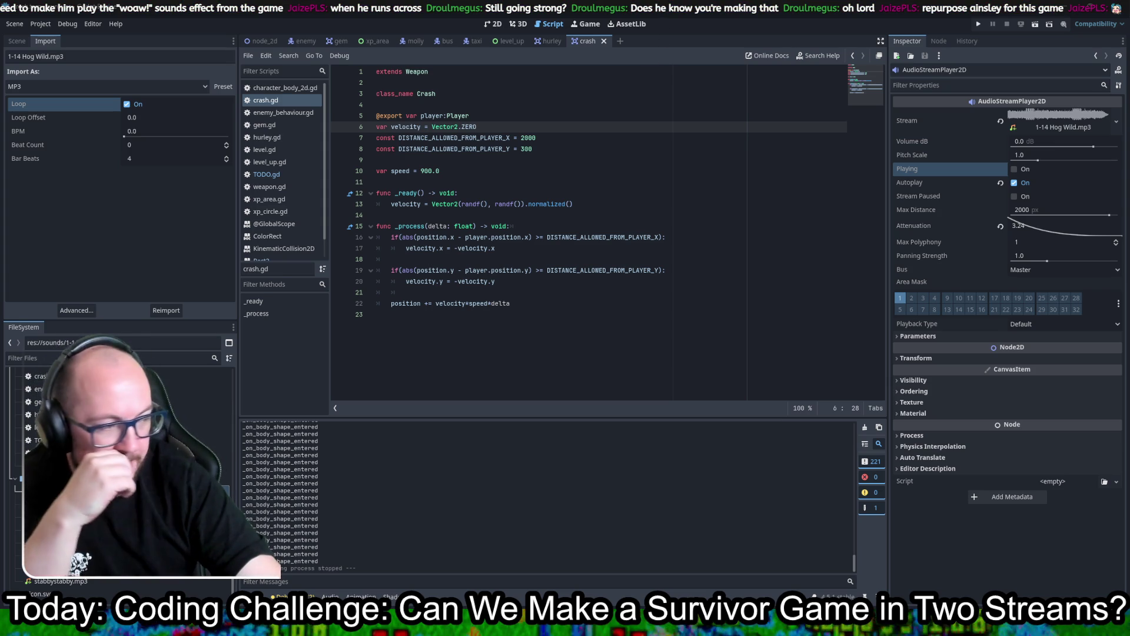
left_click(610, 280)
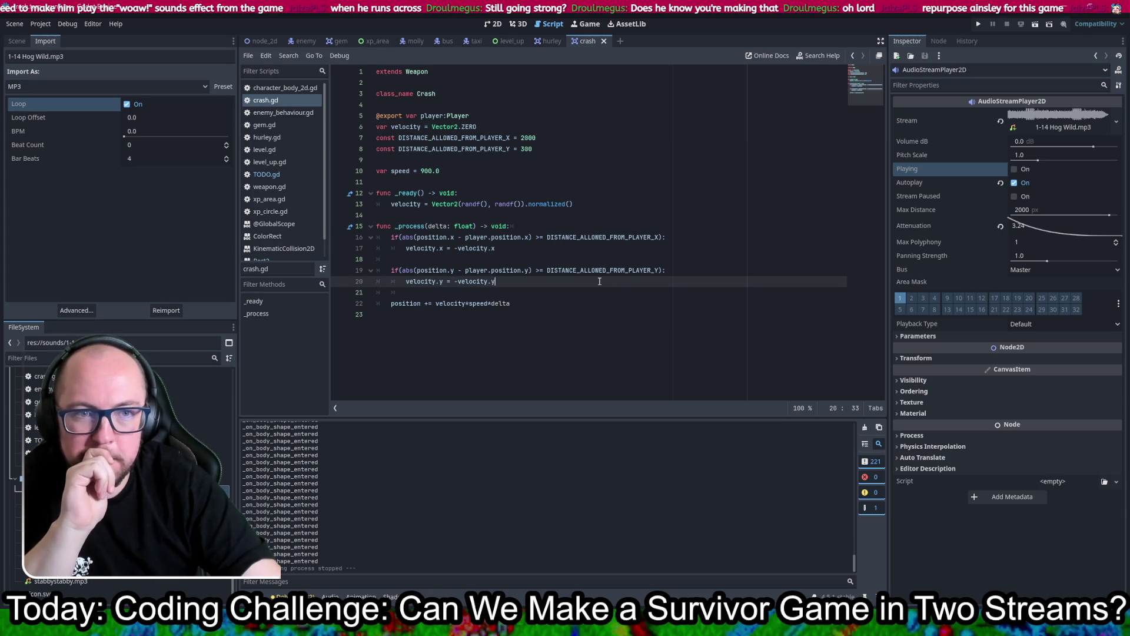
left_click(125, 256)
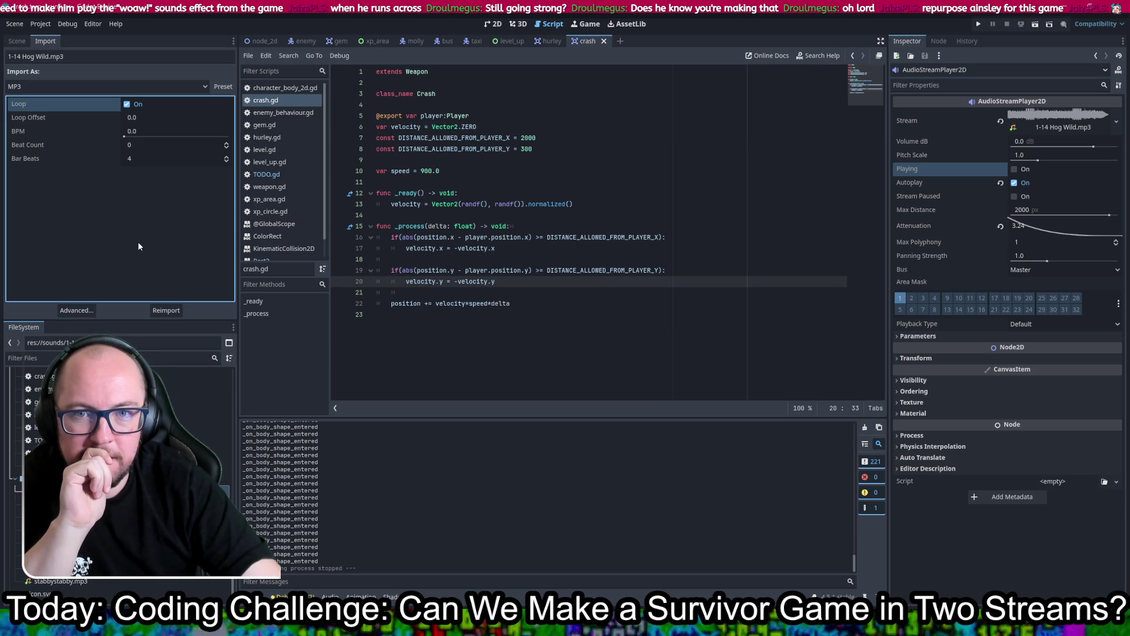
left_click(17, 42)
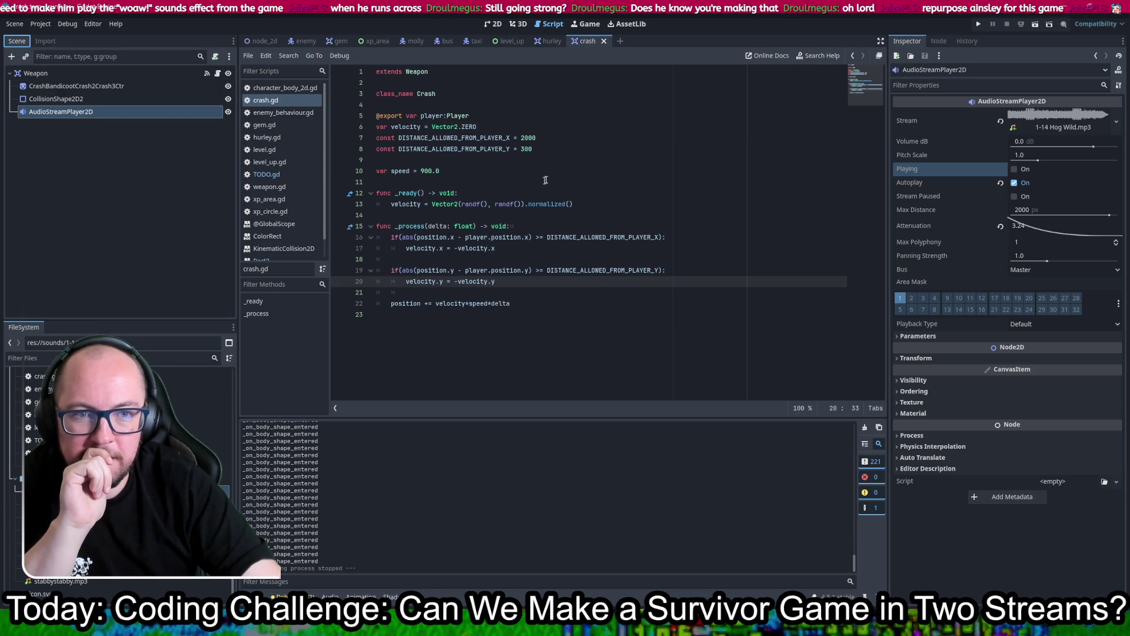
left_click(620, 150)
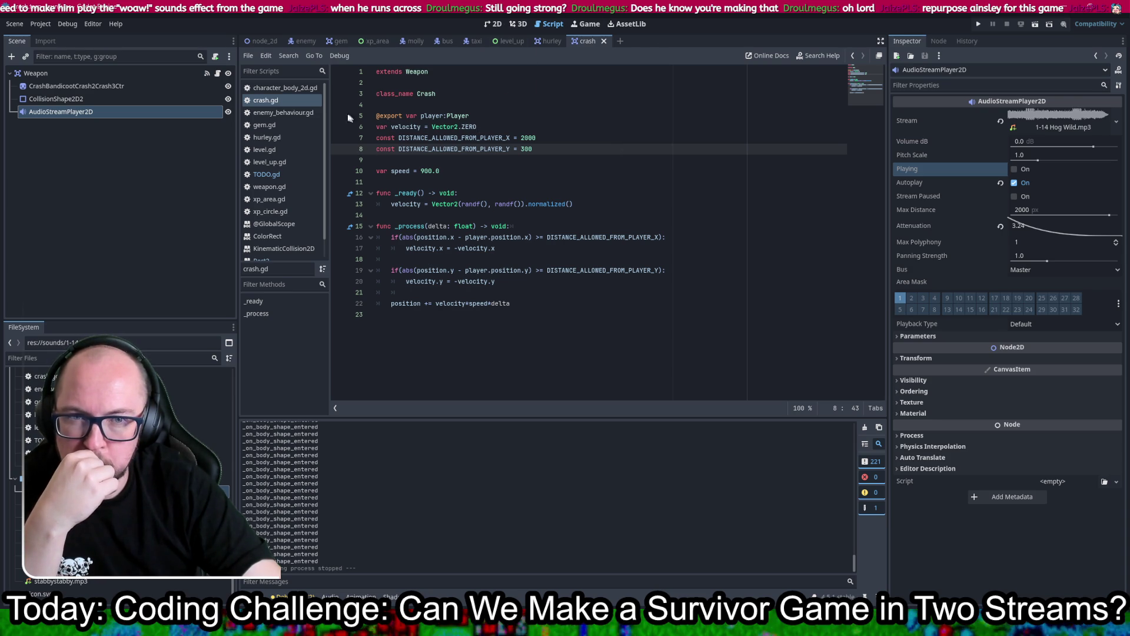
Step: Open enemy_behaviour.gd, then switch to the 2D view of the Crash scene
left_click(290, 103)
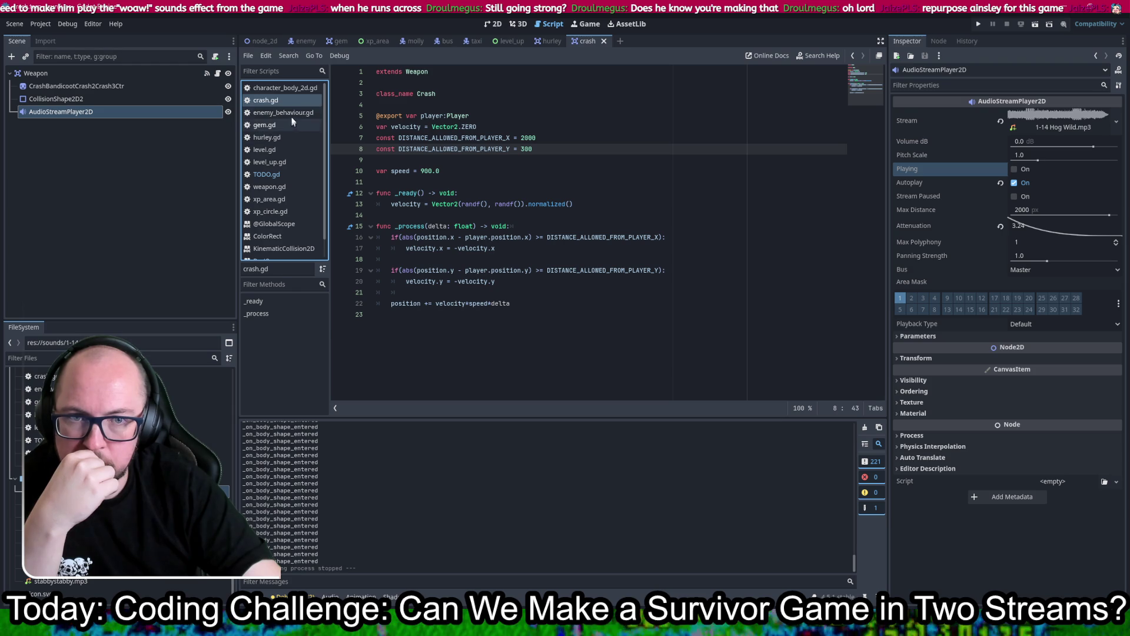
left_click(291, 114)
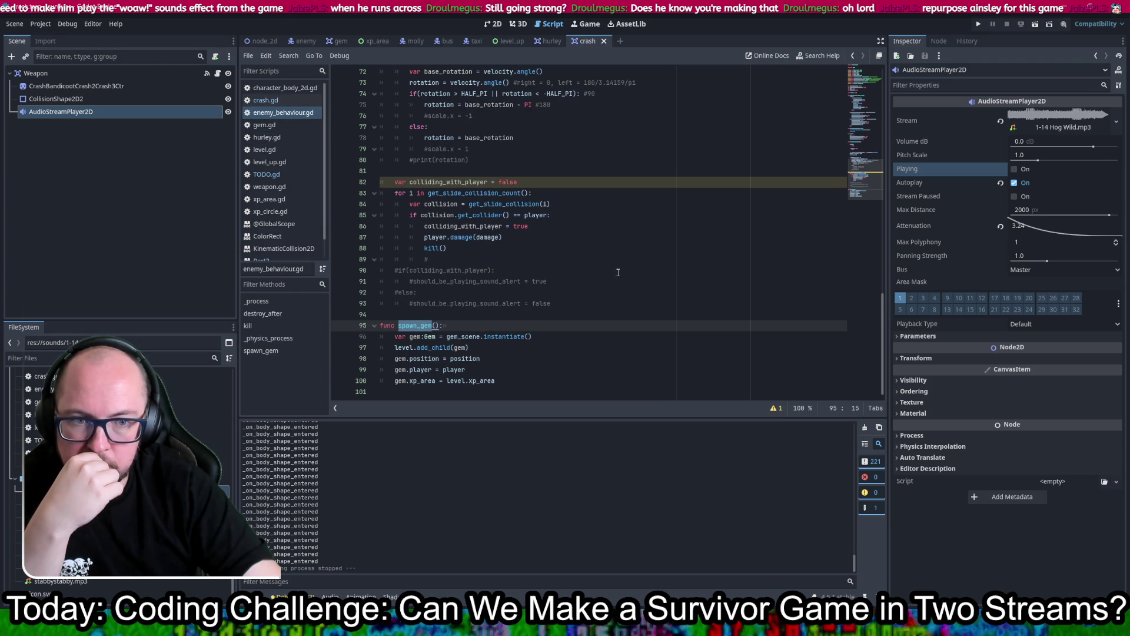
scroll(619, 272, "up", 20)
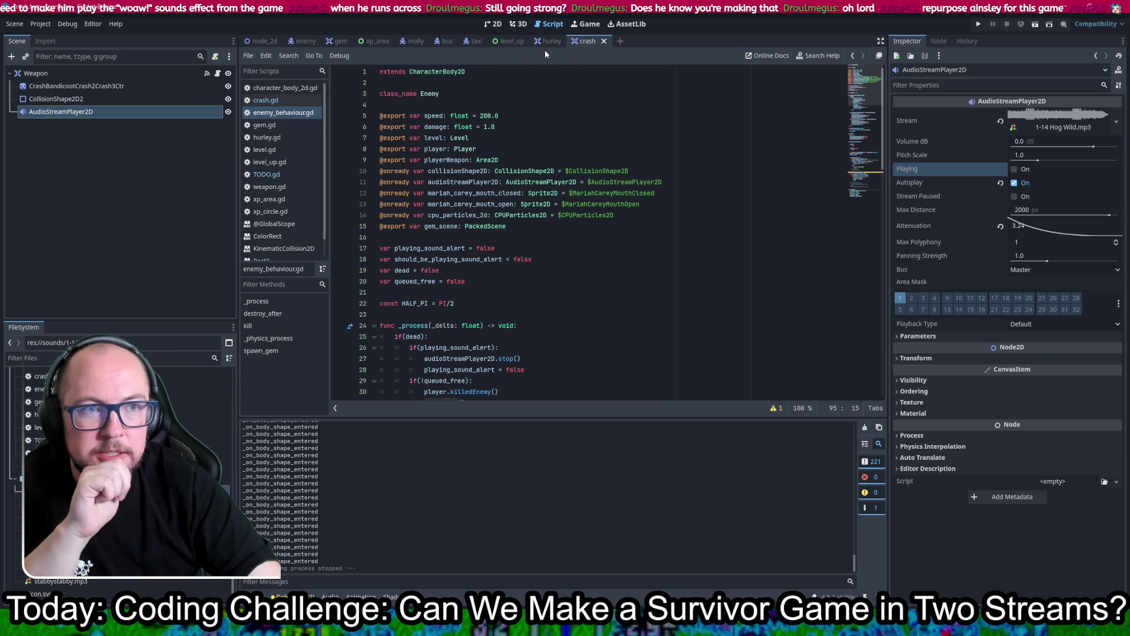
left_click(496, 24)
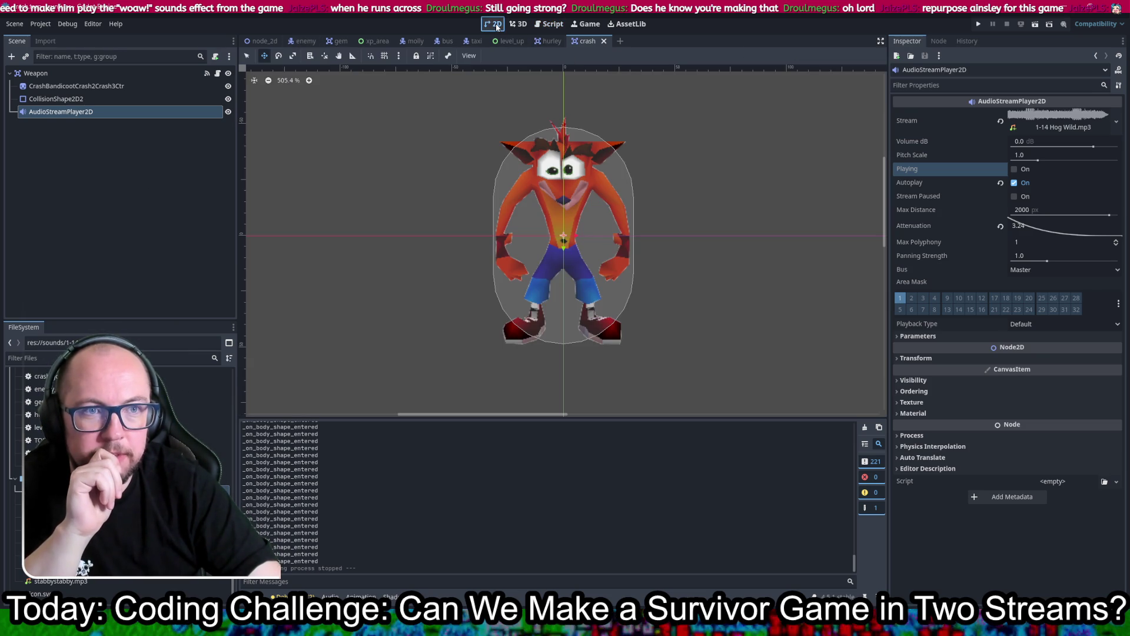
Step: Uncheck Disabled on the Crash weapon's CollisionShape2D2 and run the game
scroll(465, 176, "down", 8)
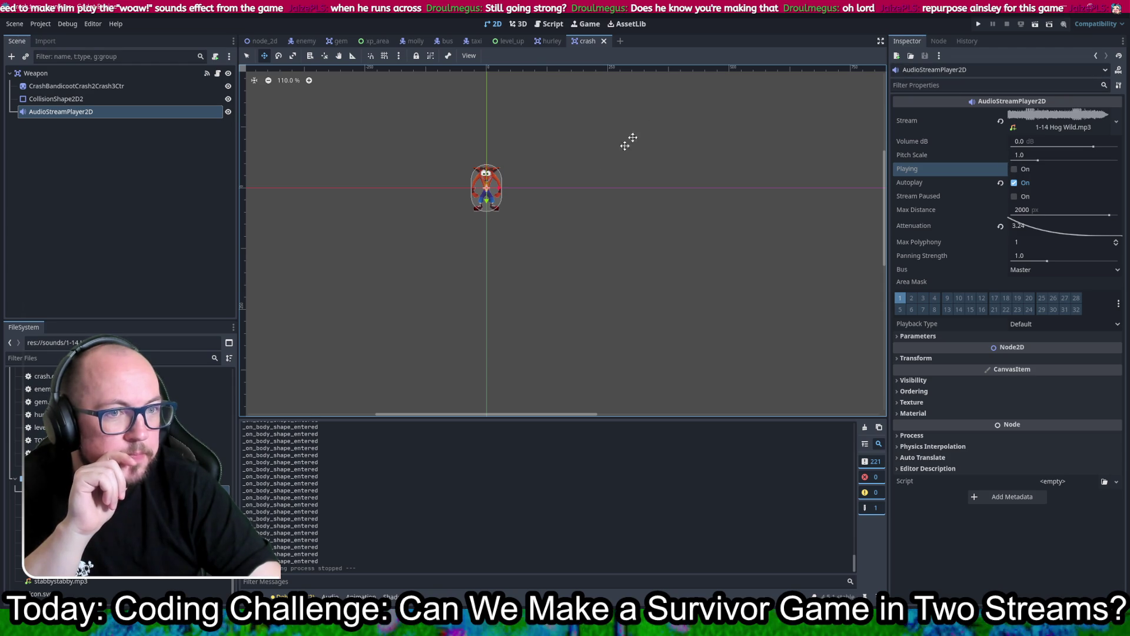
left_click(83, 99)
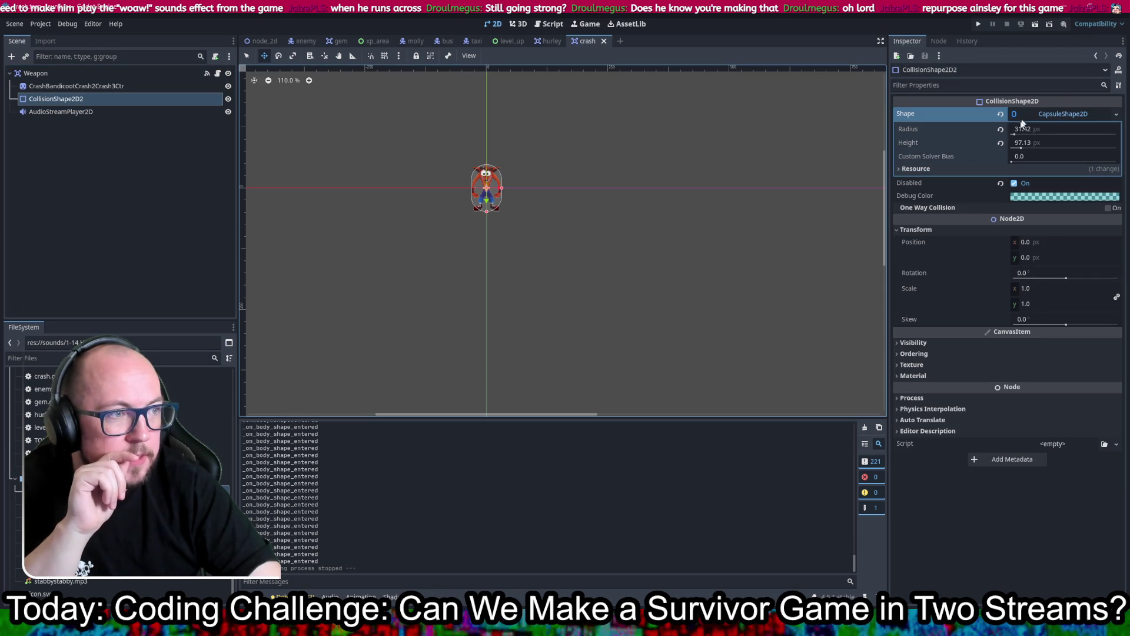
left_click(1014, 184)
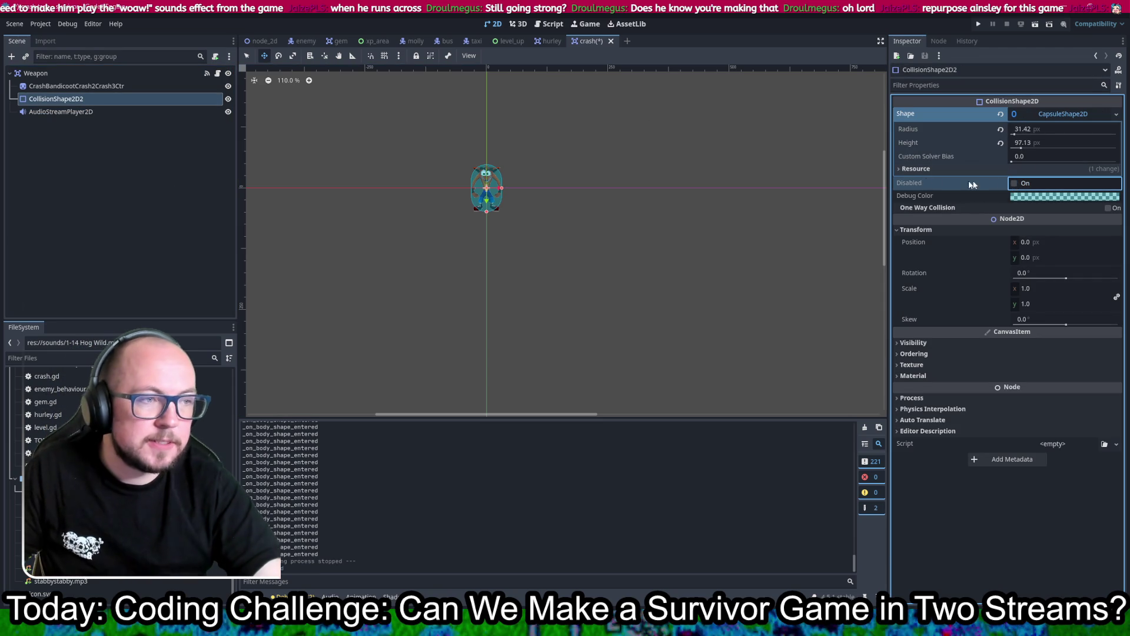
left_click(979, 25)
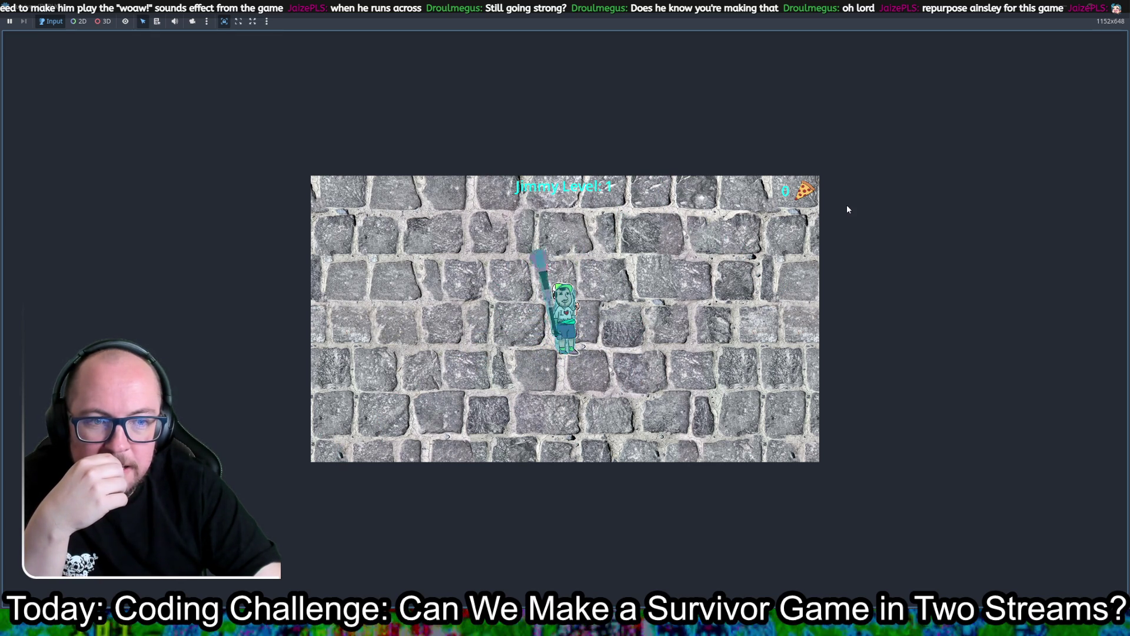
Step: Move the player up, left and down to watch the weapon swing, then stop the game
key("w")
key("w")
key("w")
key("a")
key("a")
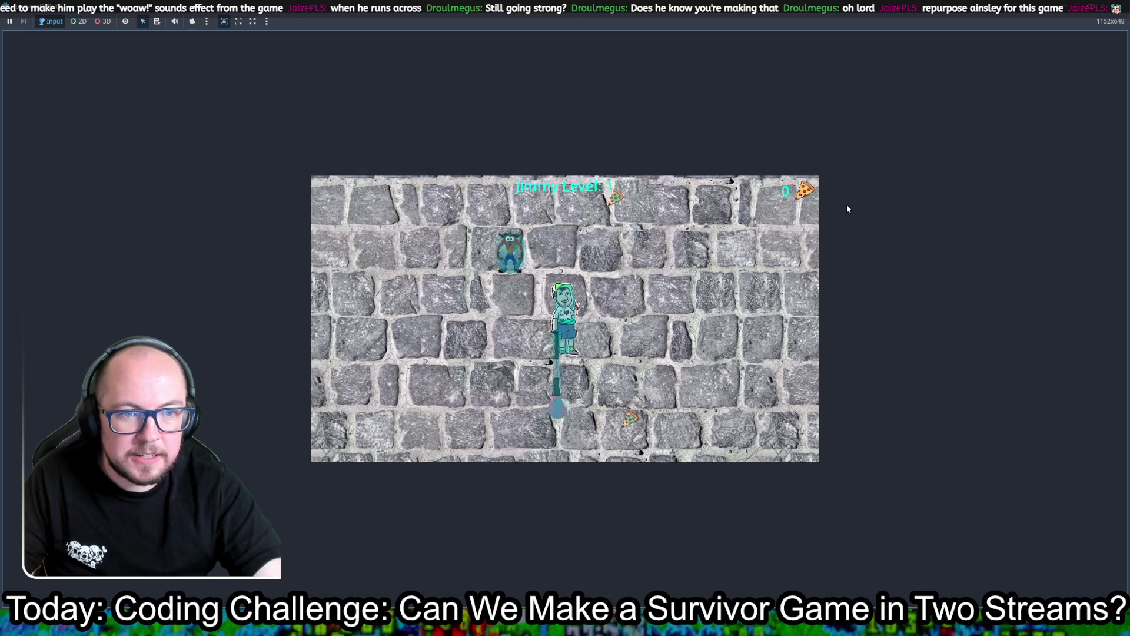
key("s")
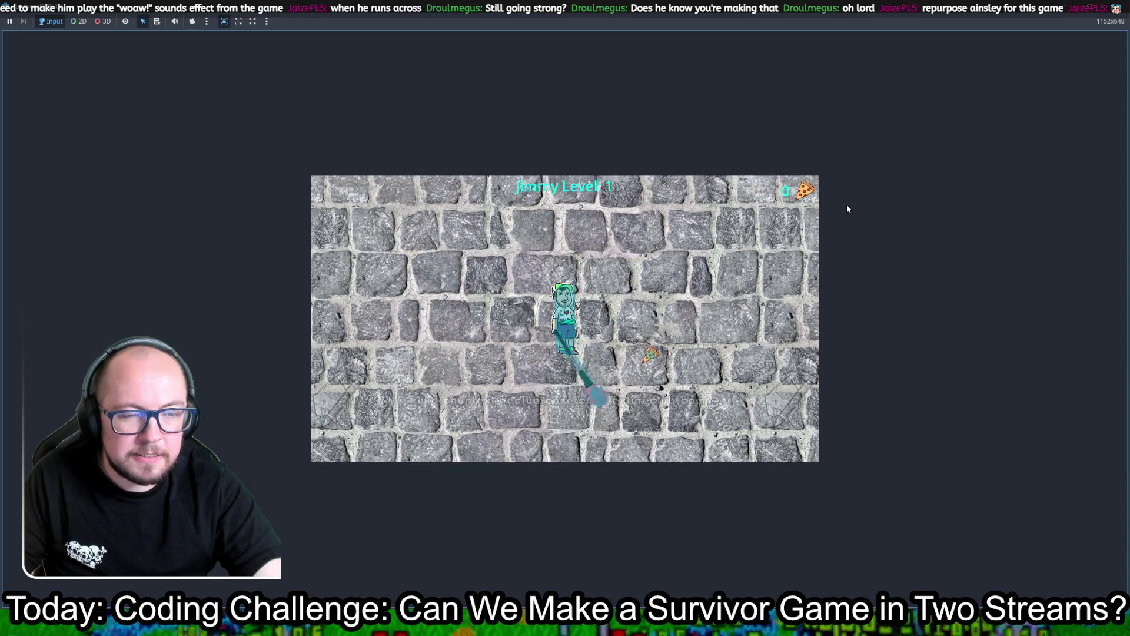
key("s")
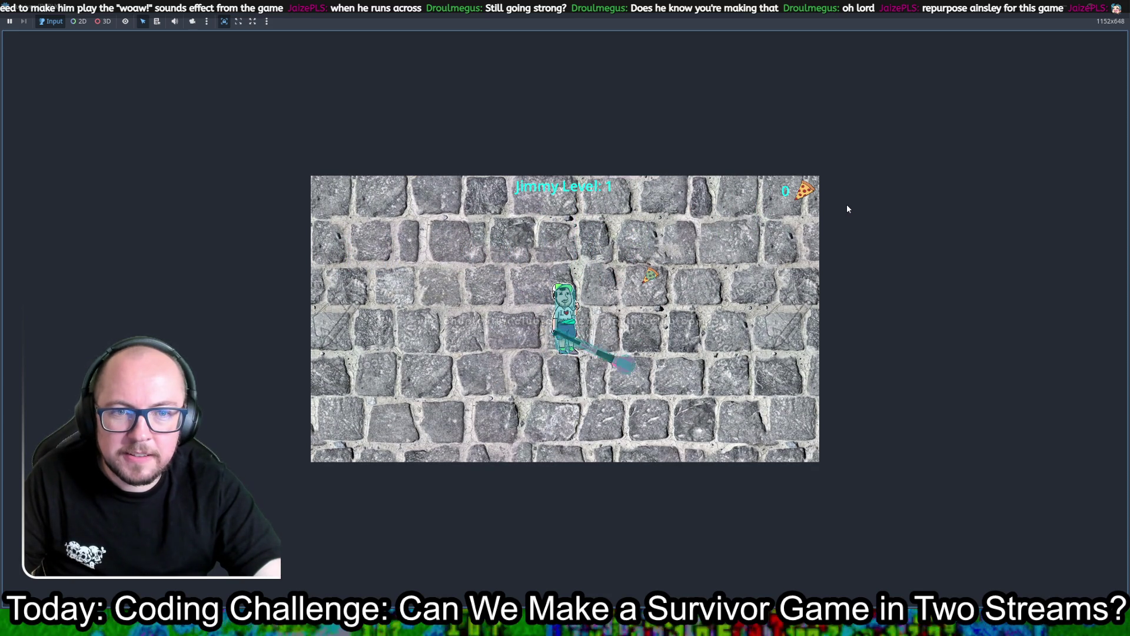
key("s")
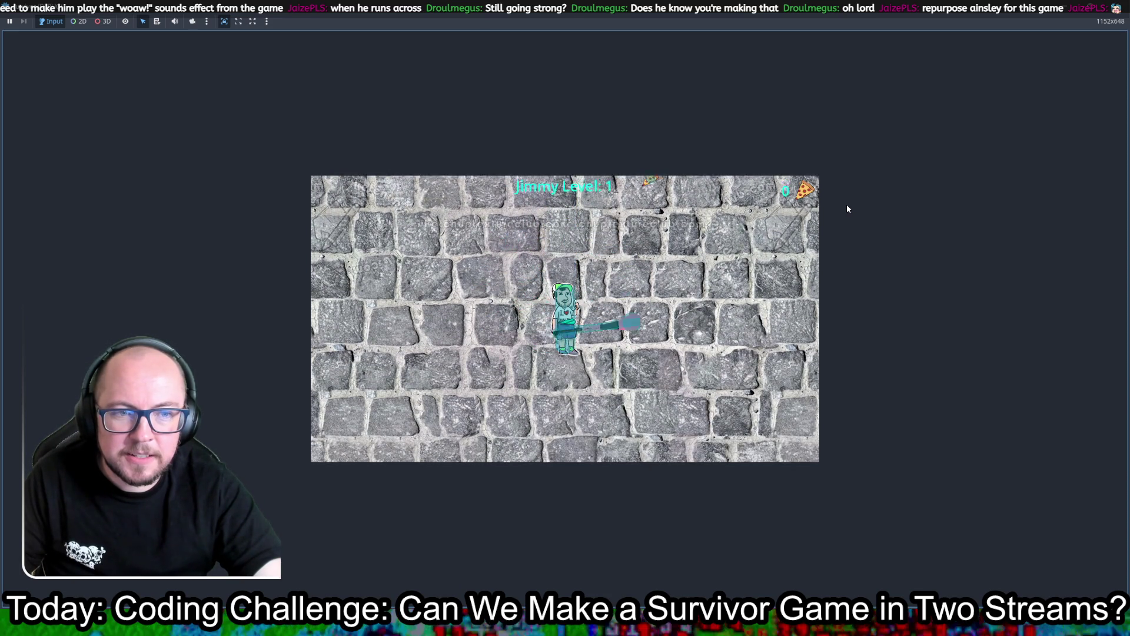
key("s")
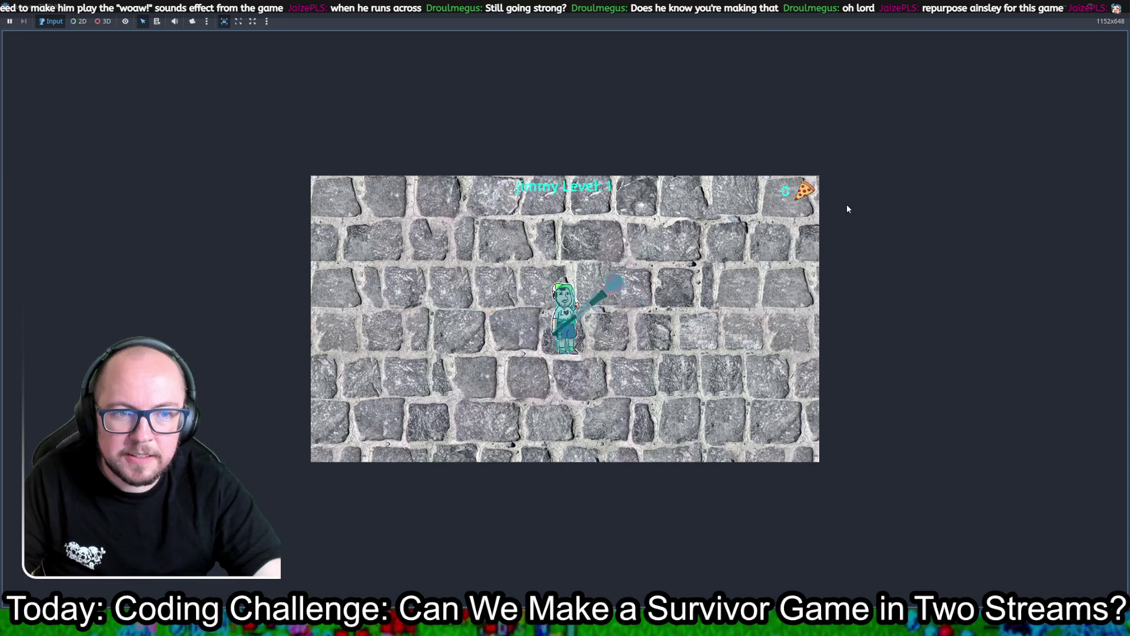
key("s")
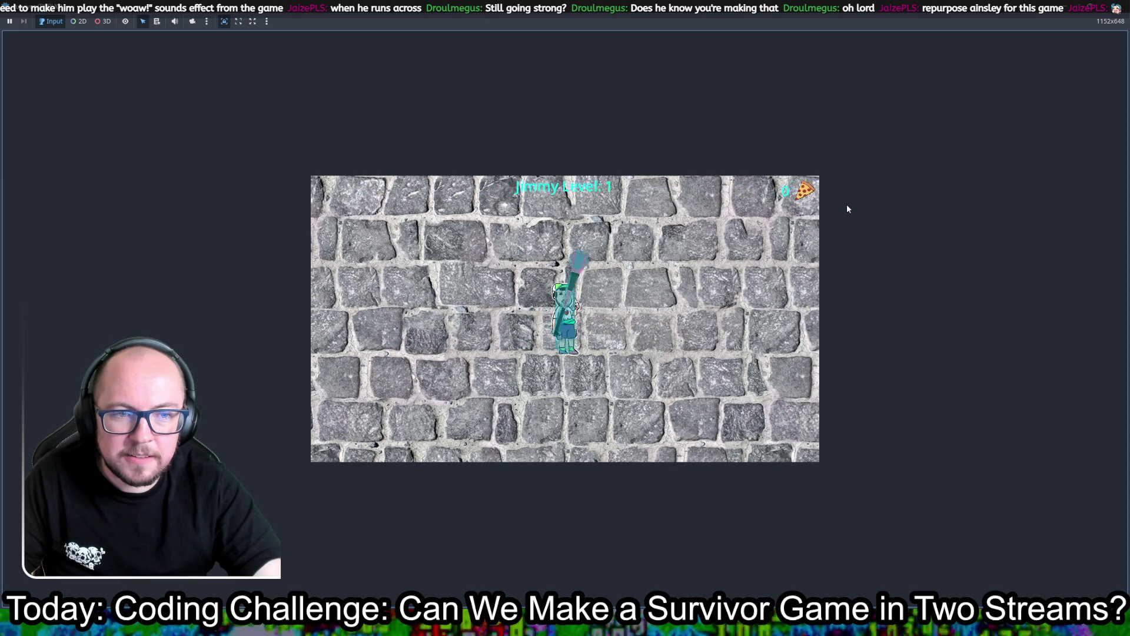
key("s")
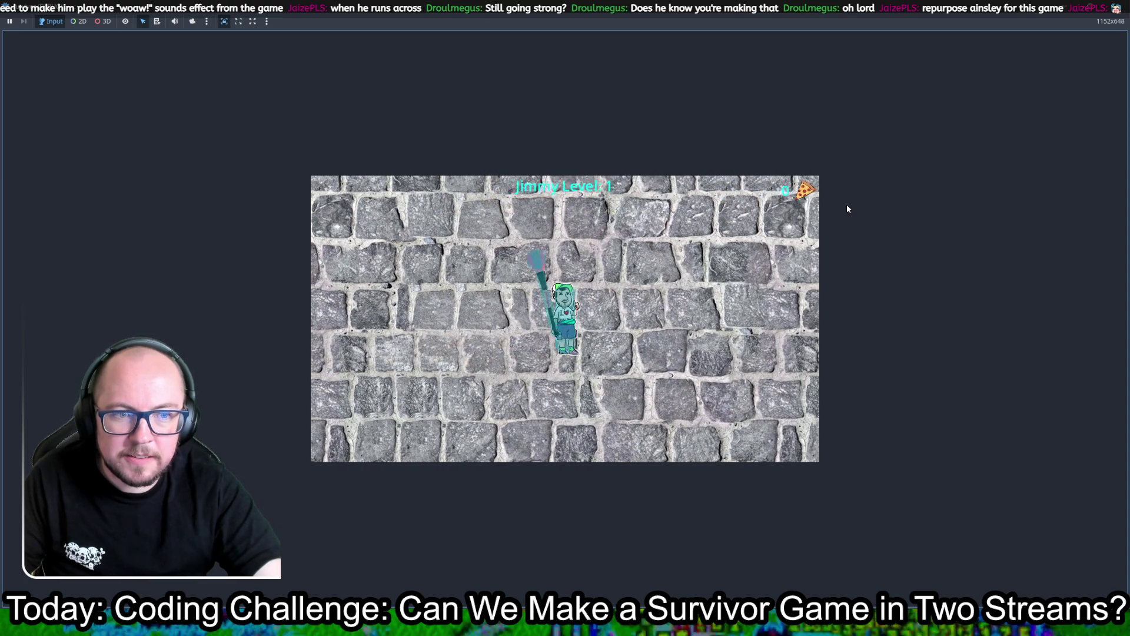
key("s")
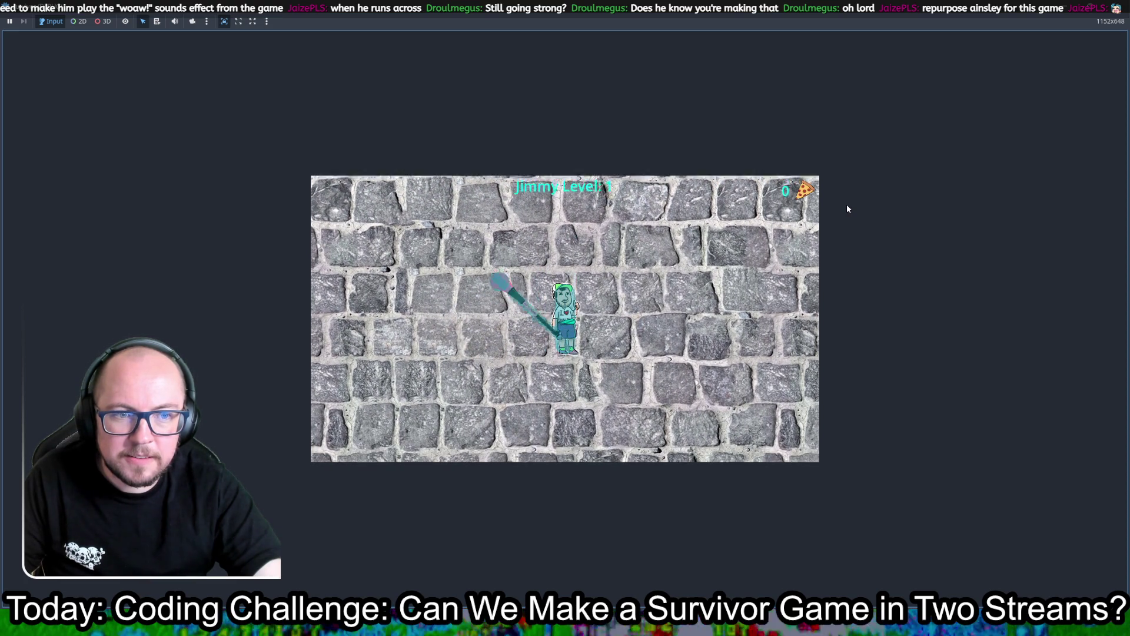
key("s")
key("s")
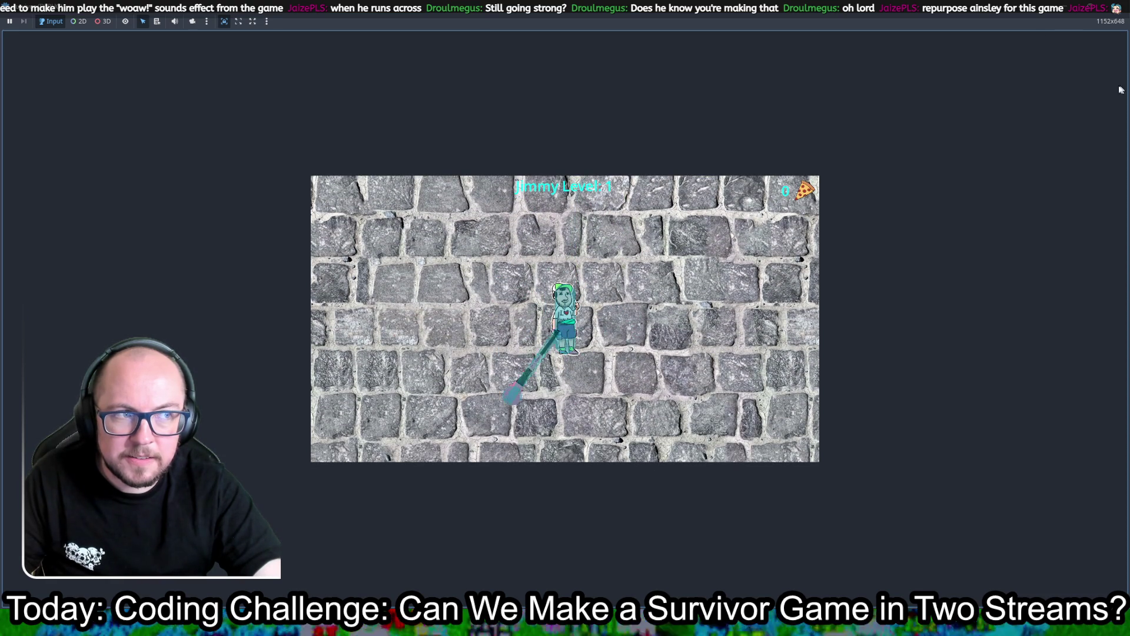
key("F8")
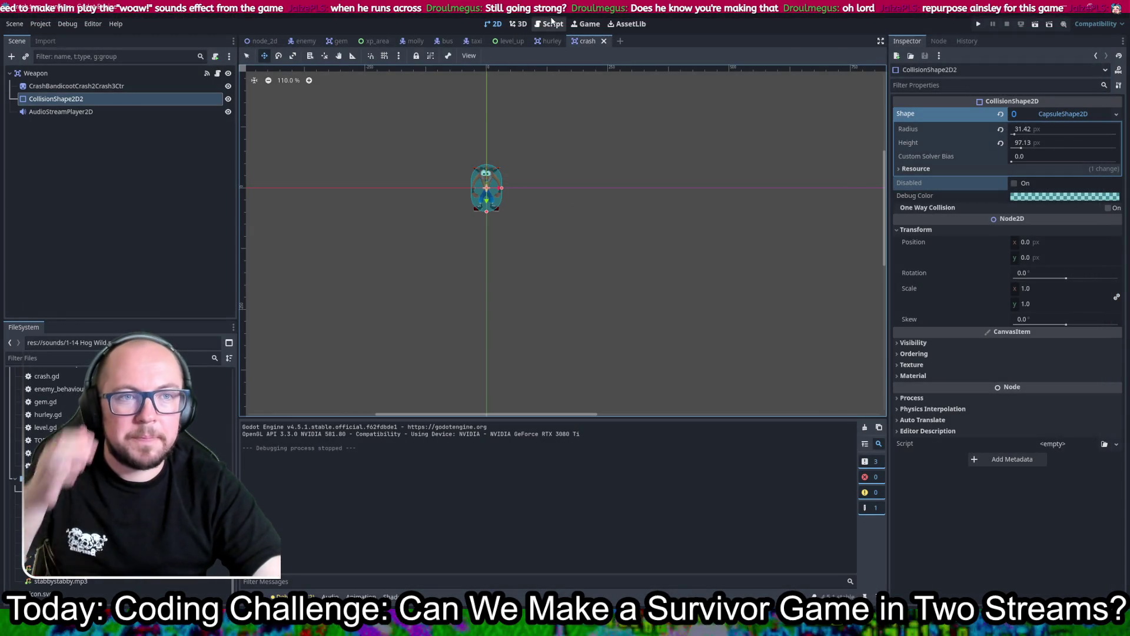
Step: Open crash.gd, duplicate the horizontal bounds check block and save
left_click(552, 22)
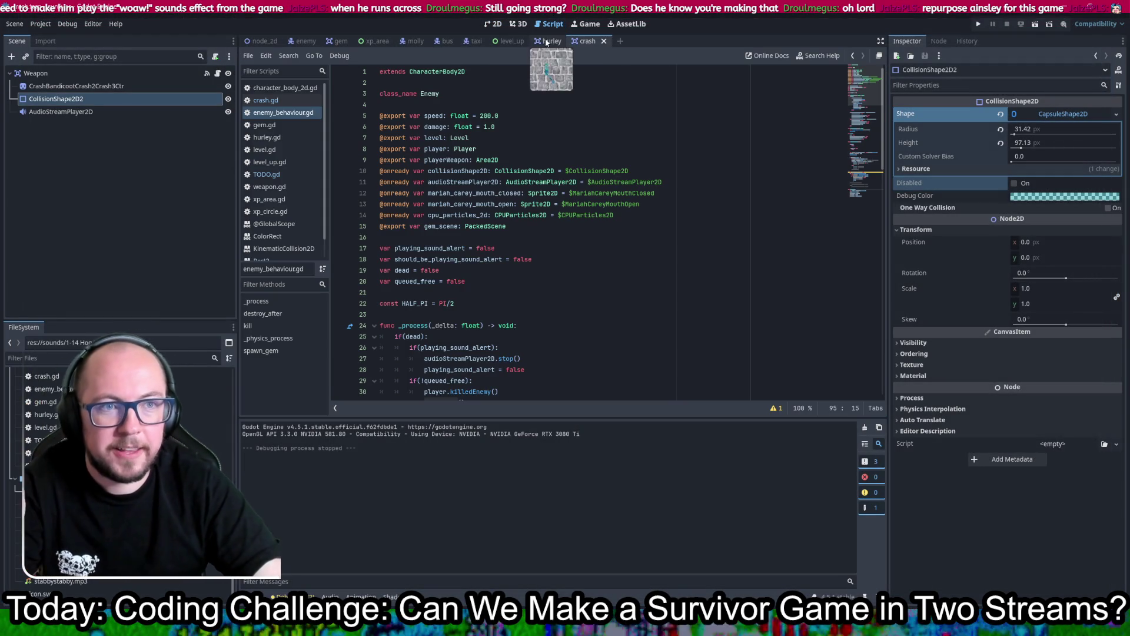
left_click(265, 100)
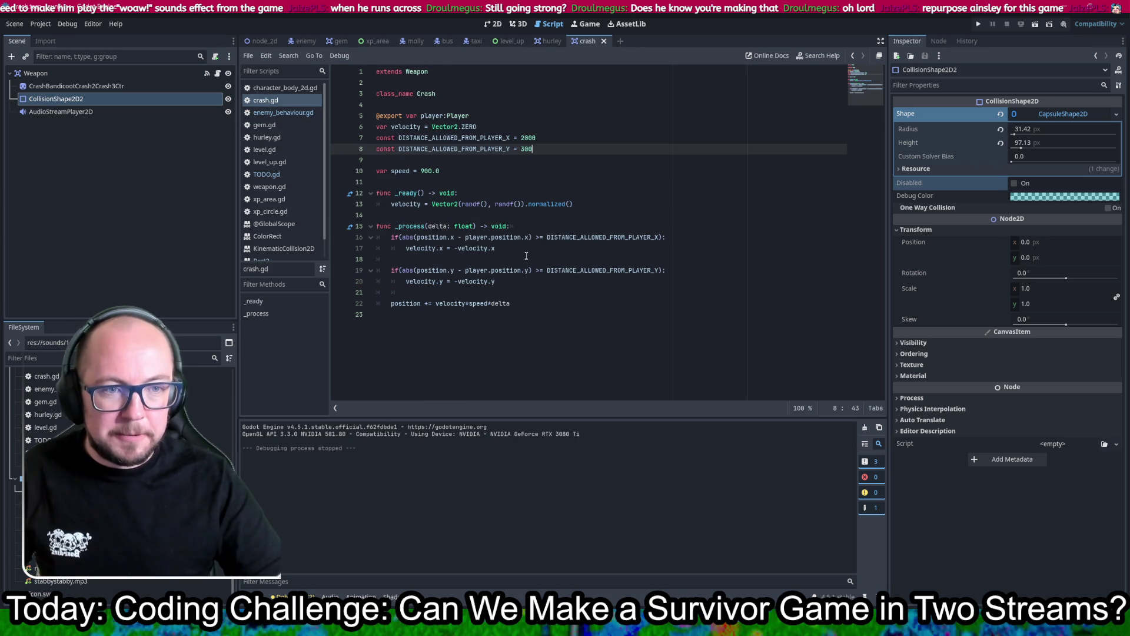
left_click_drag(524, 226, 522, 250)
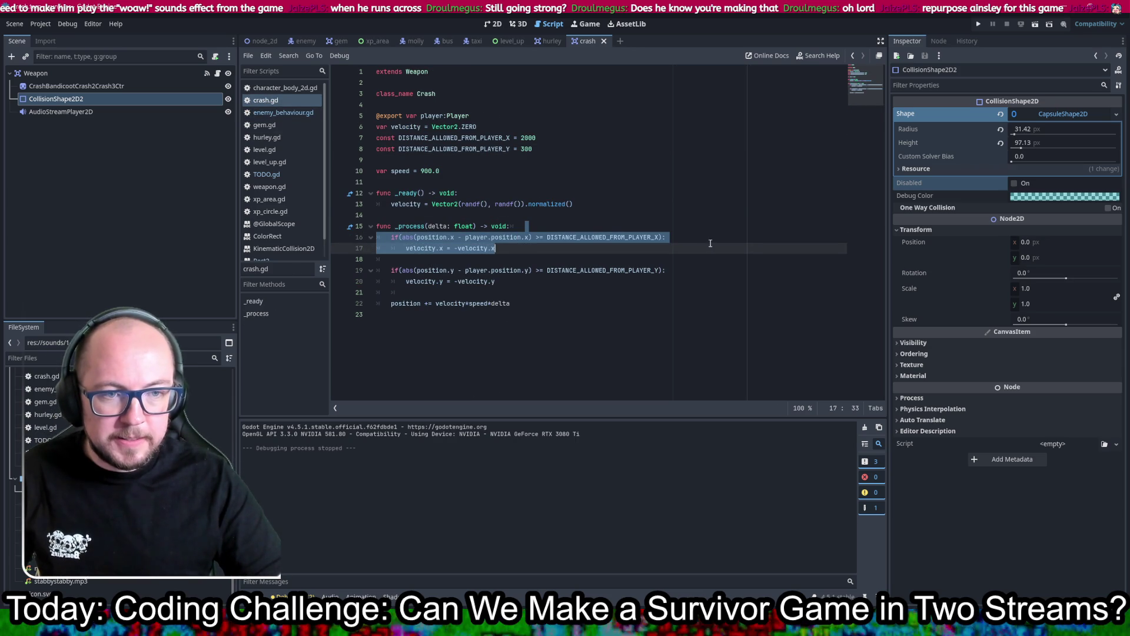
key("ctrl+shift+d")
left_click(574, 246)
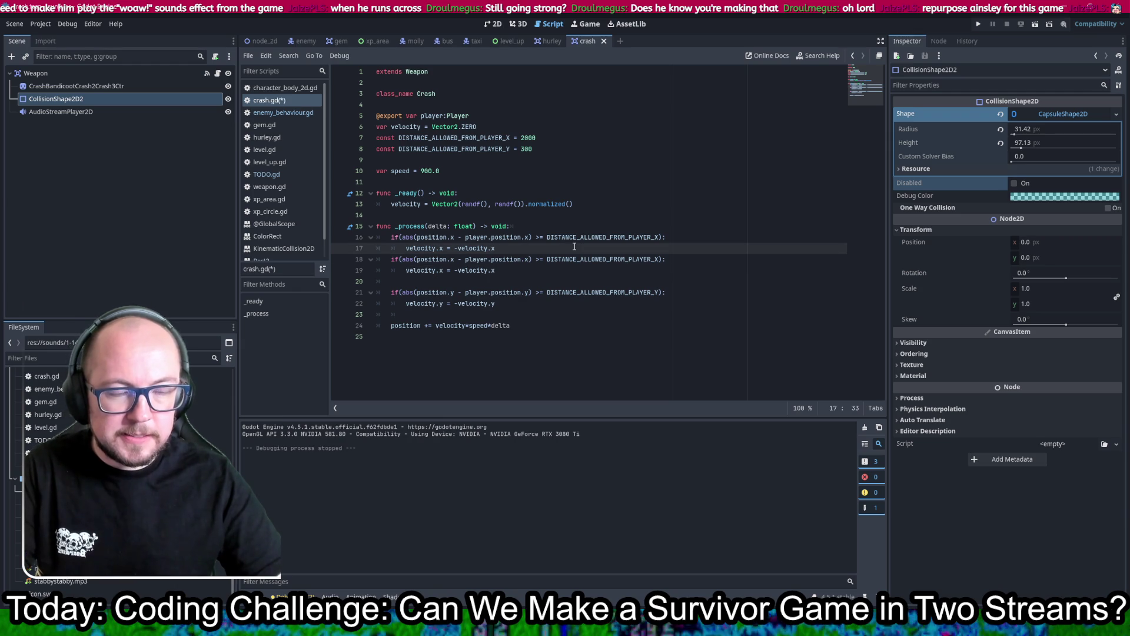
key("Return")
key("ctrl+s")
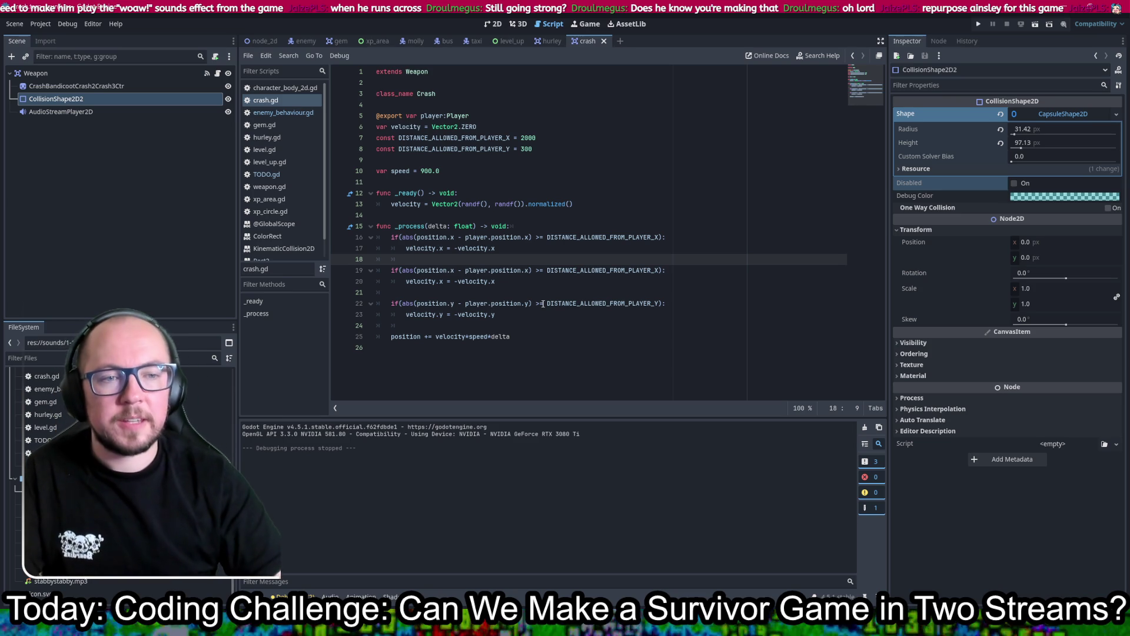
Step: Delete the duplicated horizontal check block and run the game again
left_click_drag(532, 283, 533, 252)
key("BackSpace")
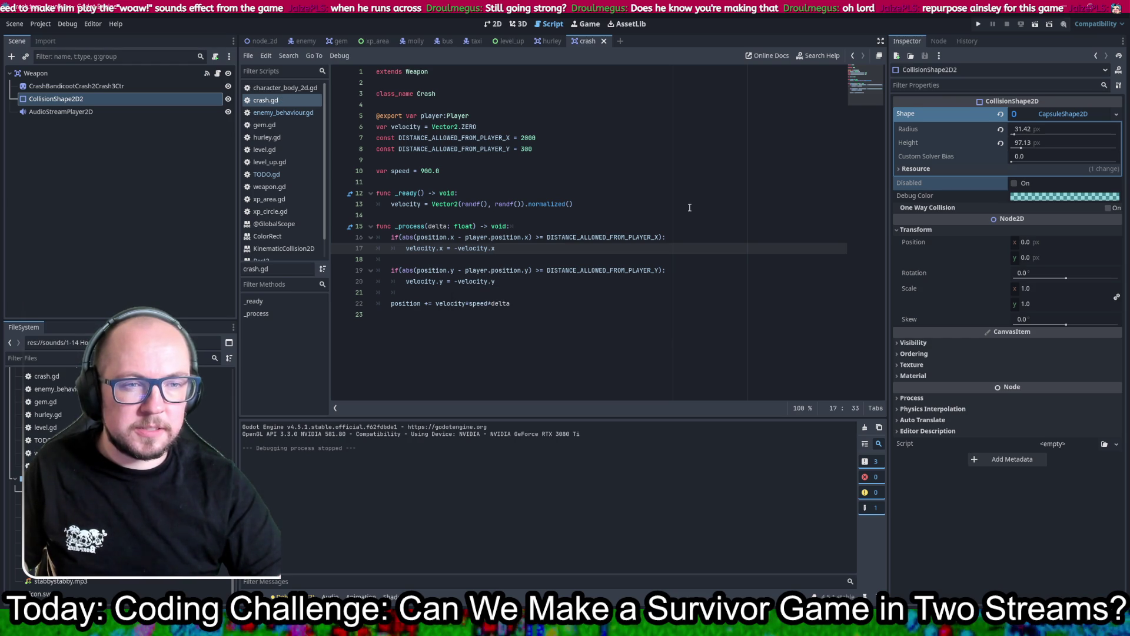
left_click(978, 26)
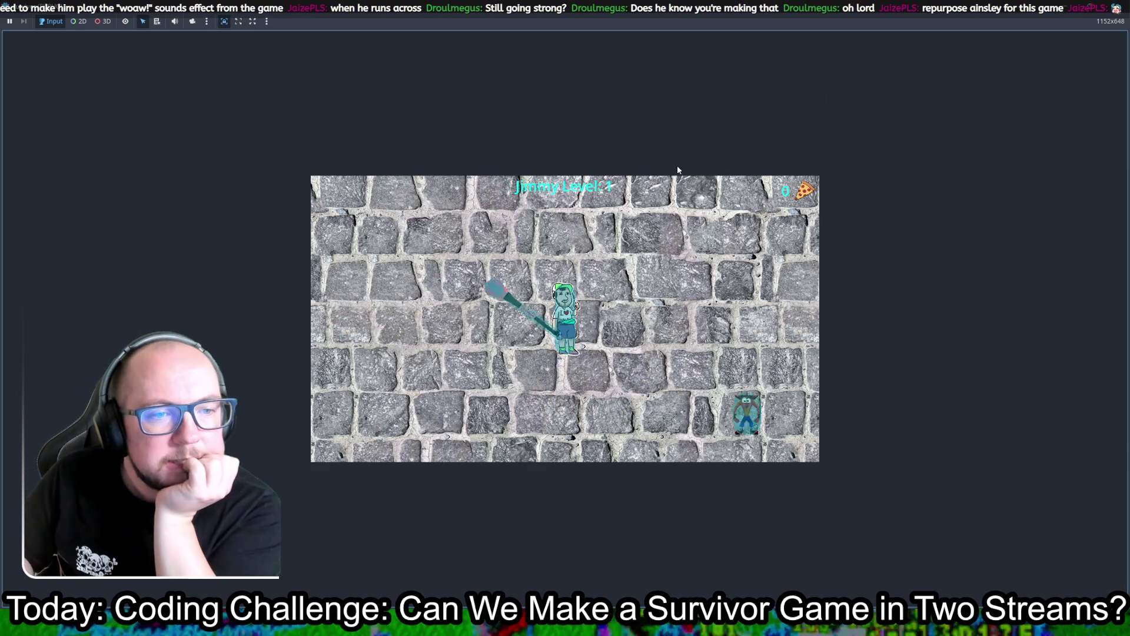
Step: Steer the player down and left to grab a pizza while watching the weapon, then stop
key("Down")
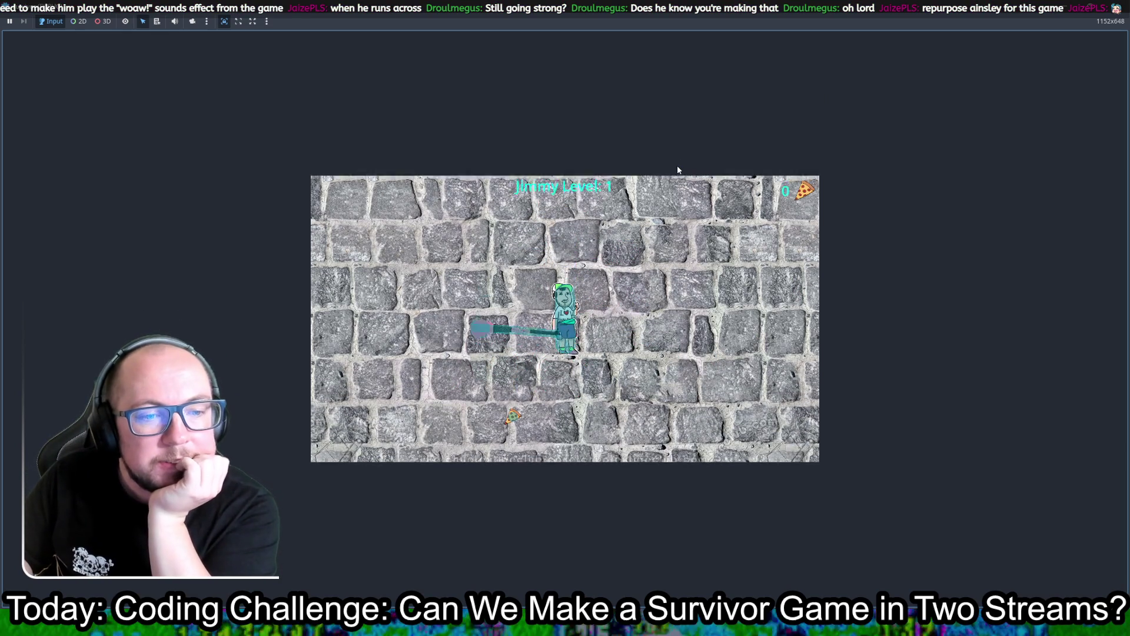
key("Left")
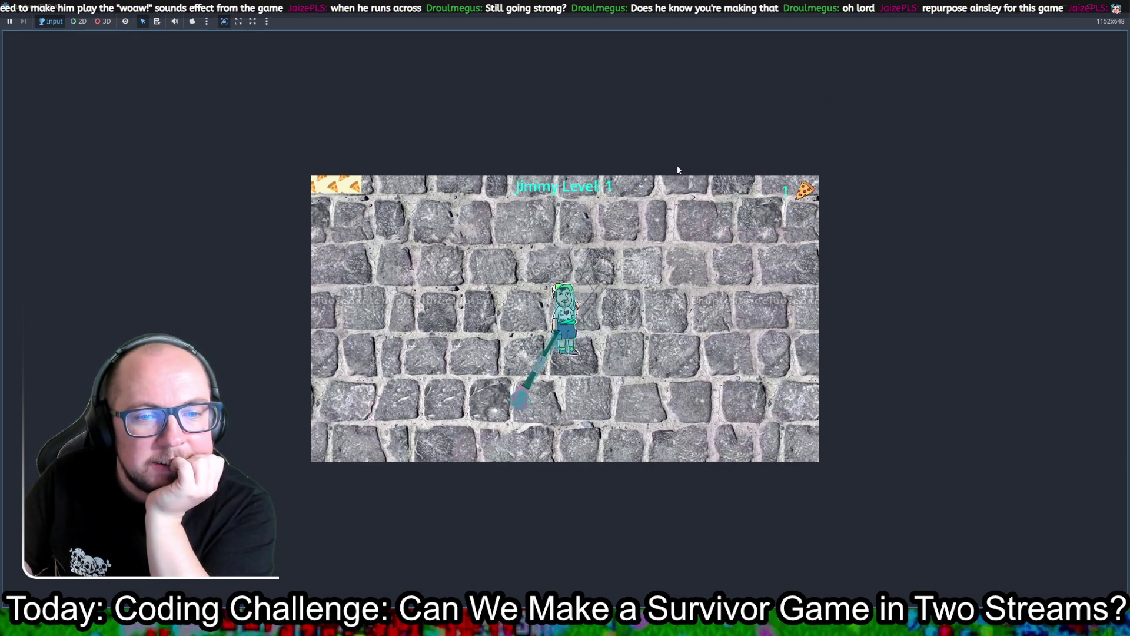
key("Left")
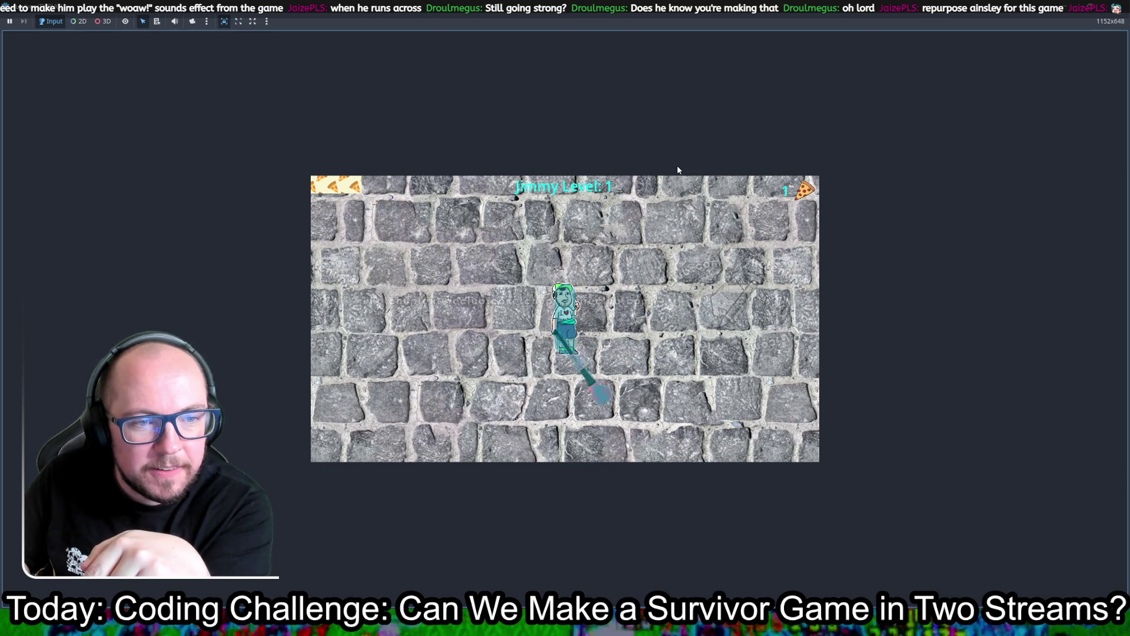
key("Left")
key("Down")
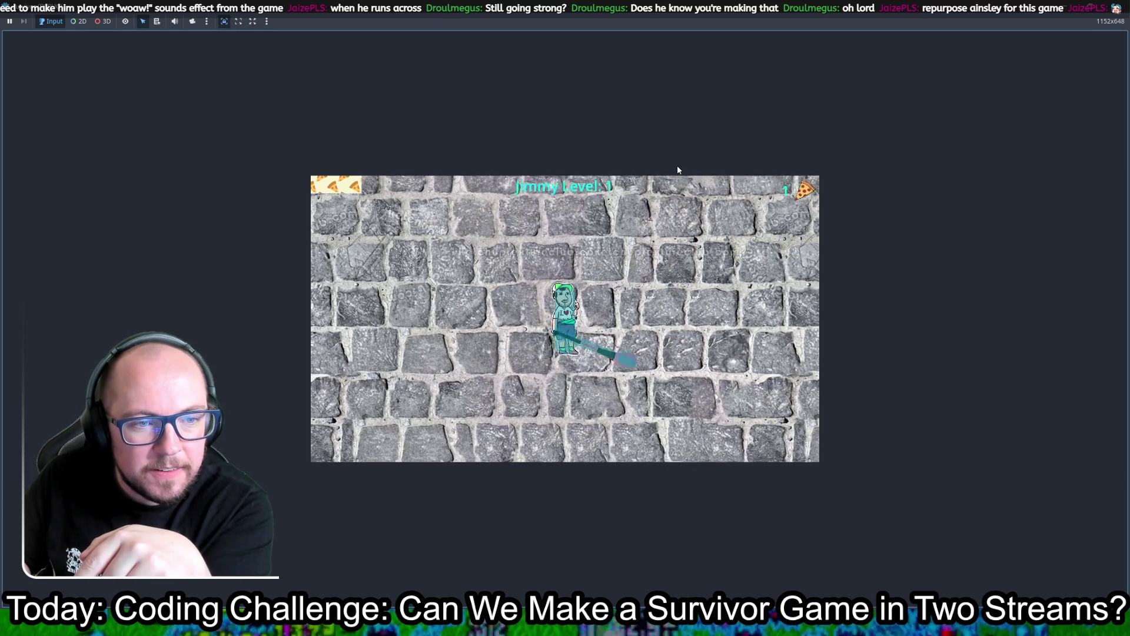
key("Down")
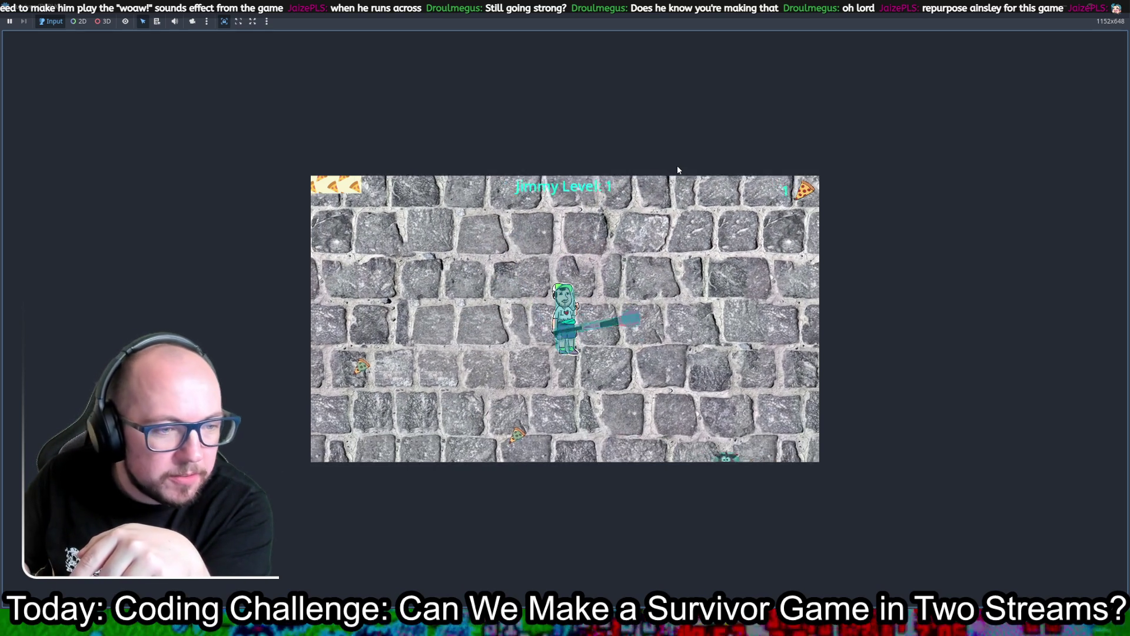
key("Down")
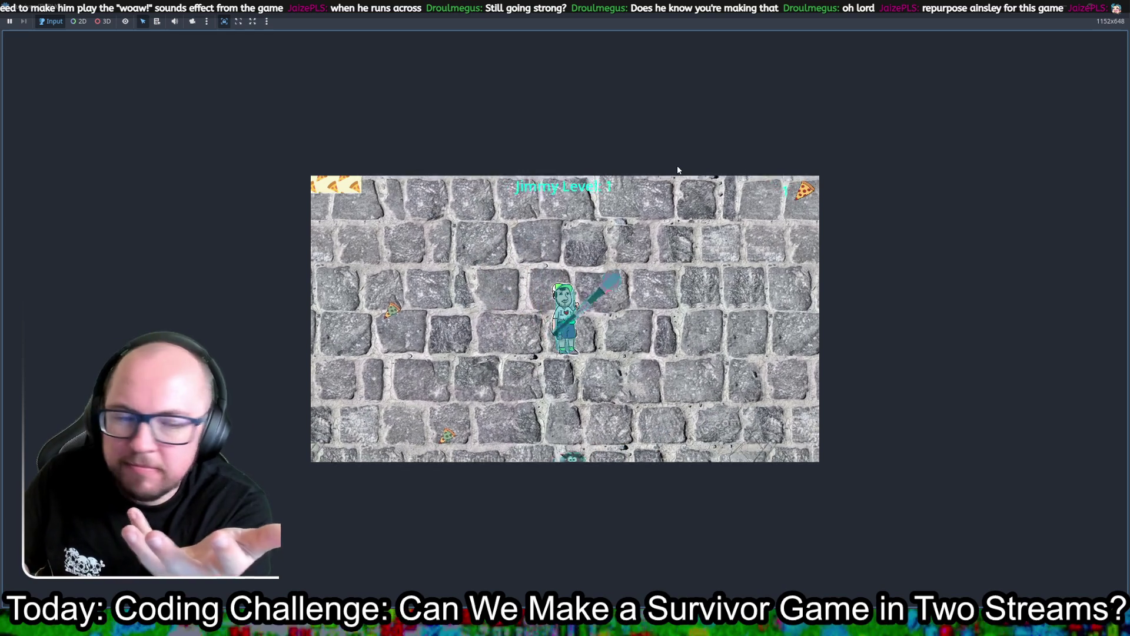
key("Down")
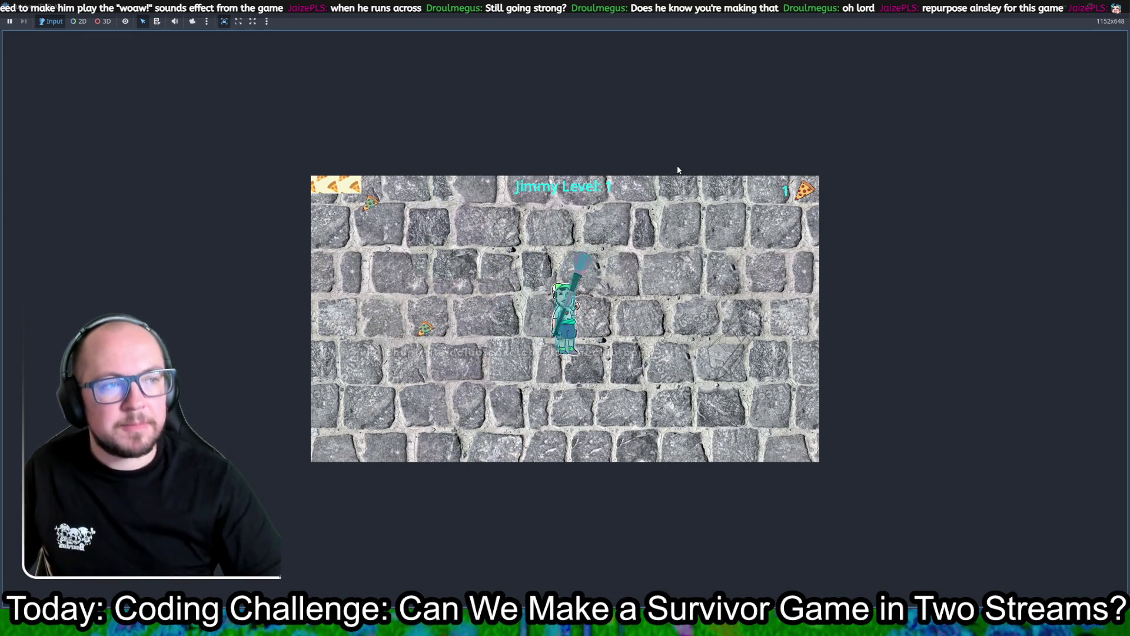
key("F8")
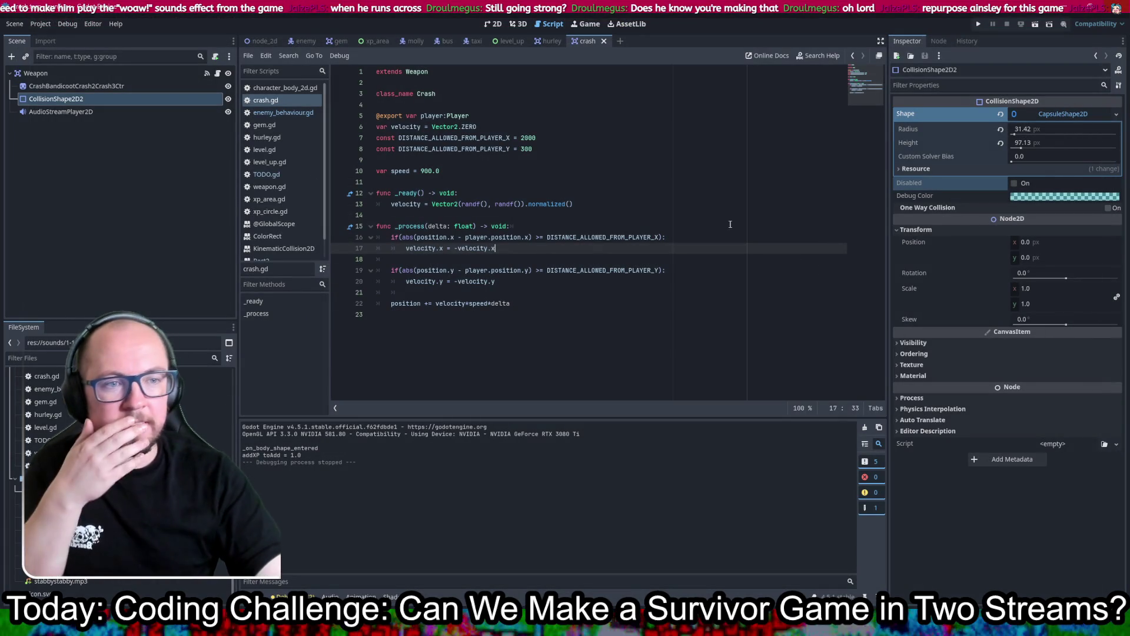
Step: Add a base_velocity variable by copying the velocity declaration in crash.gd, and save
key("Up")
left_click(695, 250)
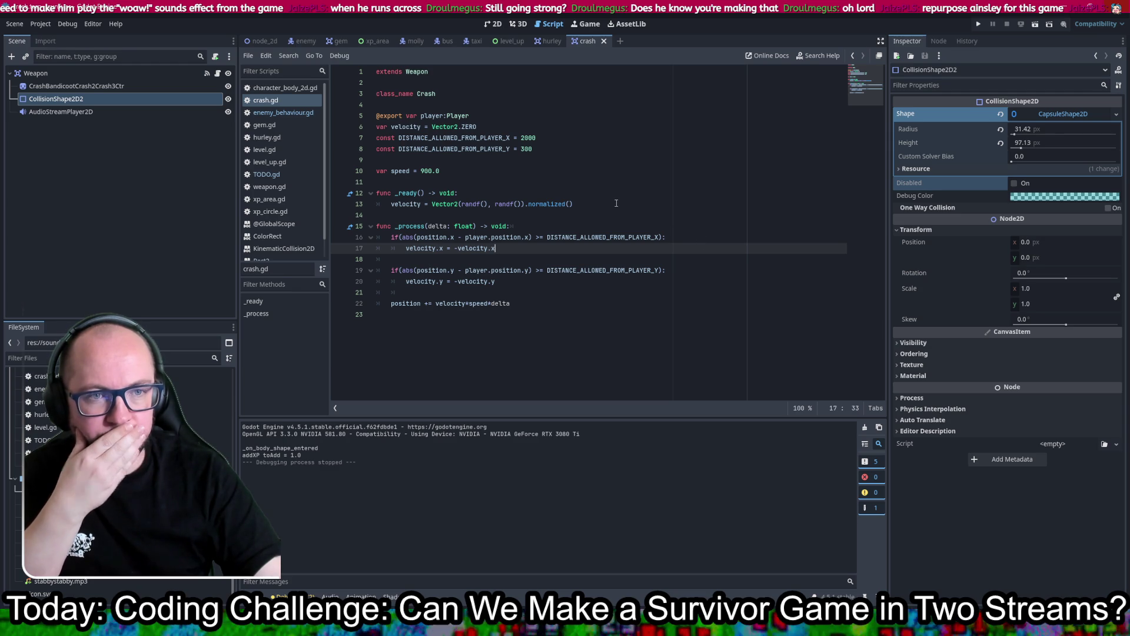
left_click(509, 127)
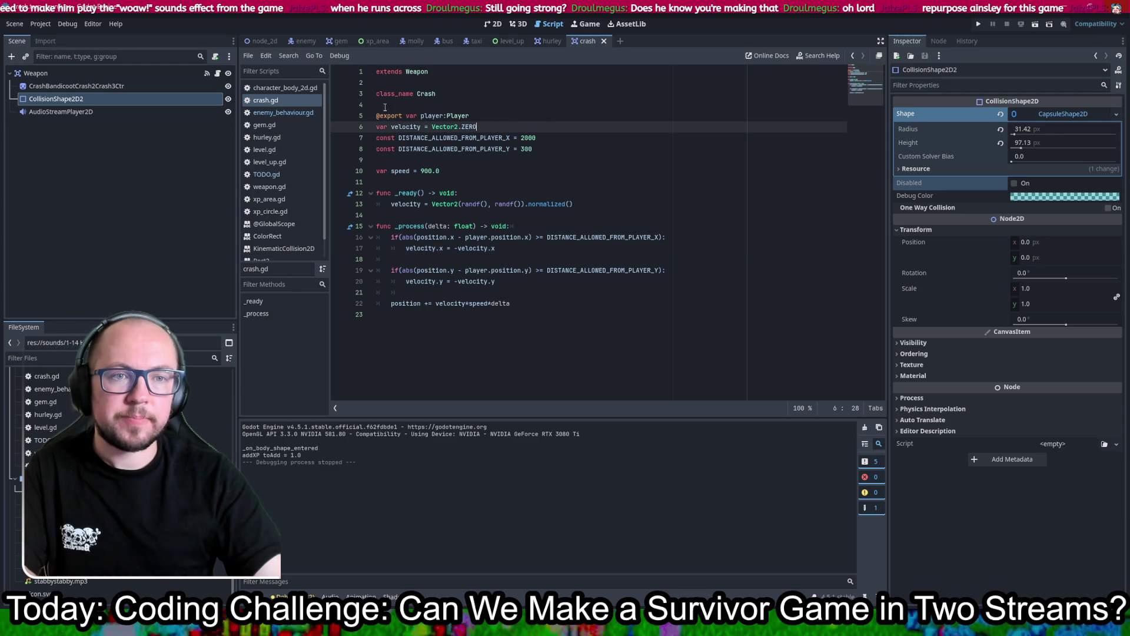
left_click(495, 116, "shift")
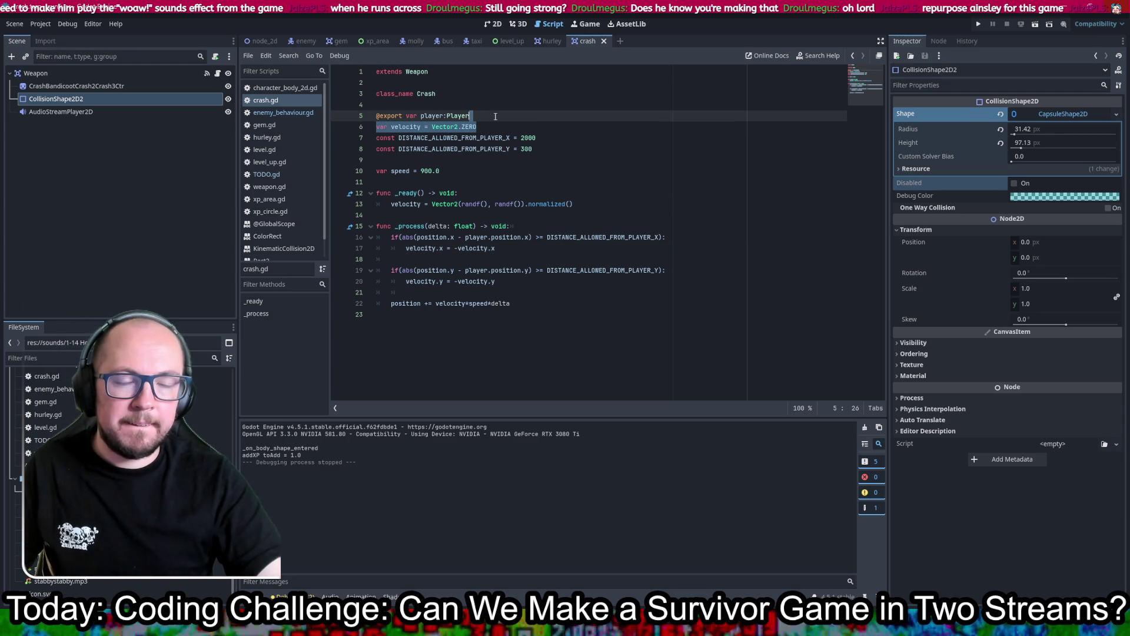
left_click(502, 115)
type("var velocity = Vector2.ZERO")
left_click(391, 127)
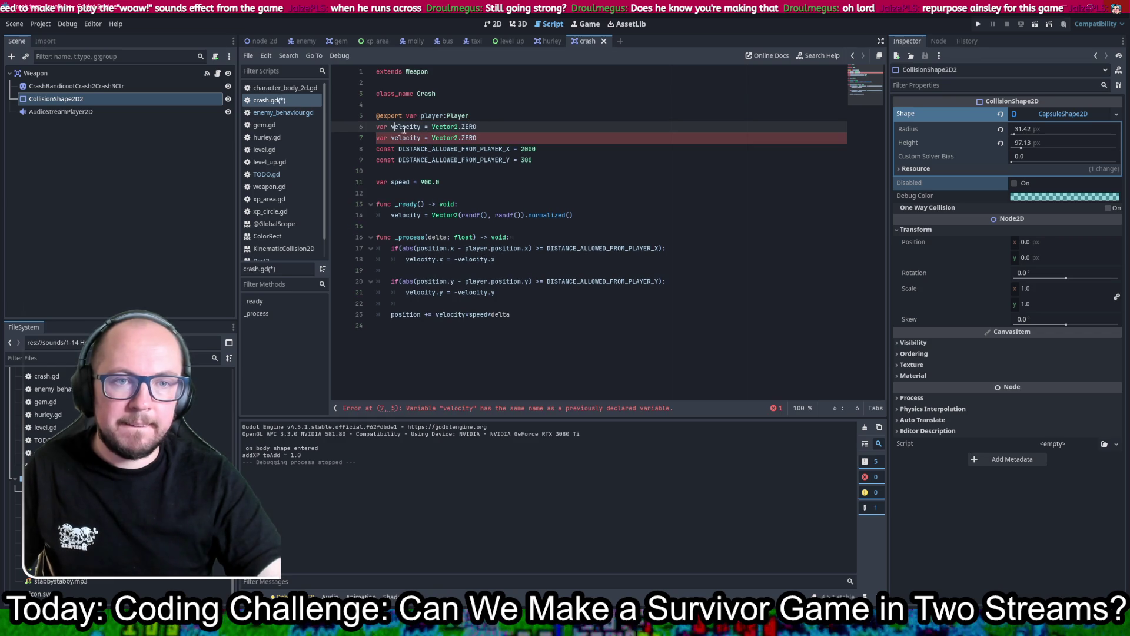
type("base_")
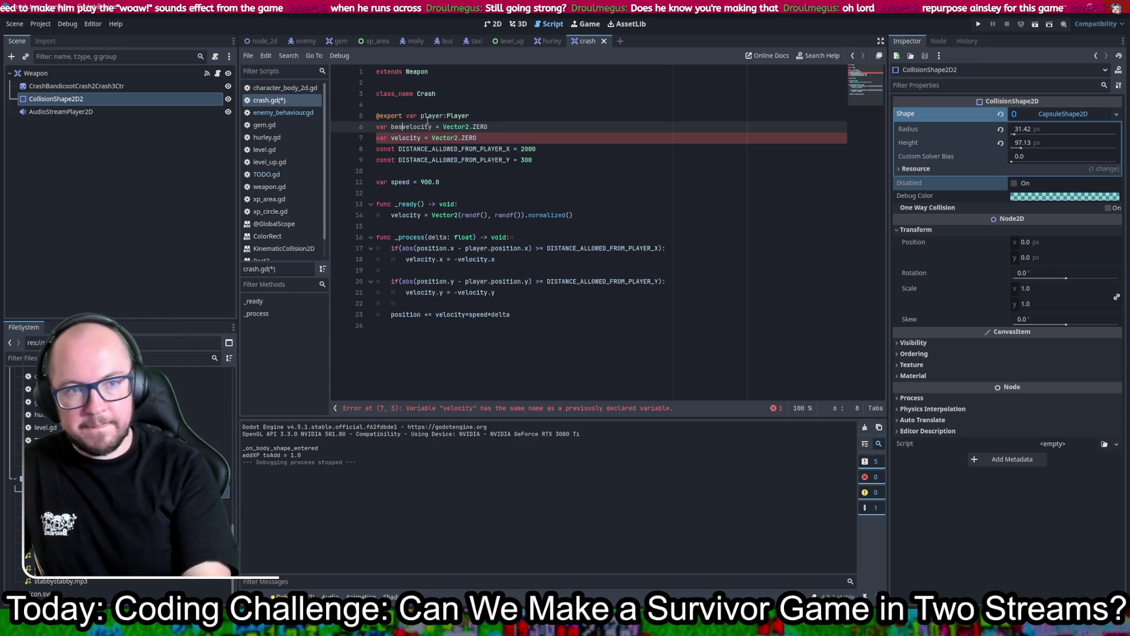
key("ctrl+s")
Step: In _ready, add base_velocity = Vector2(velocity.x, velocity.y) after the random velocity line and save
left_click(490, 203)
key("Return")
key("BackSpace")
key("BackSpace")
left_click(626, 214)
key("Return")
type("base_velocity")
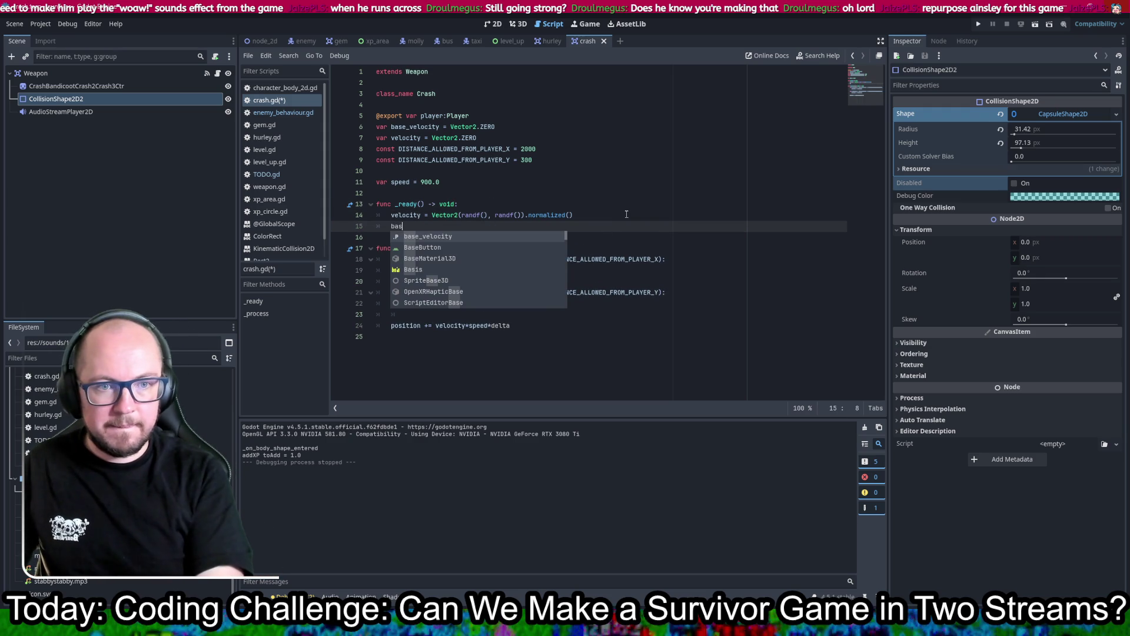
type(" = velocity")
key("ctrl+s")
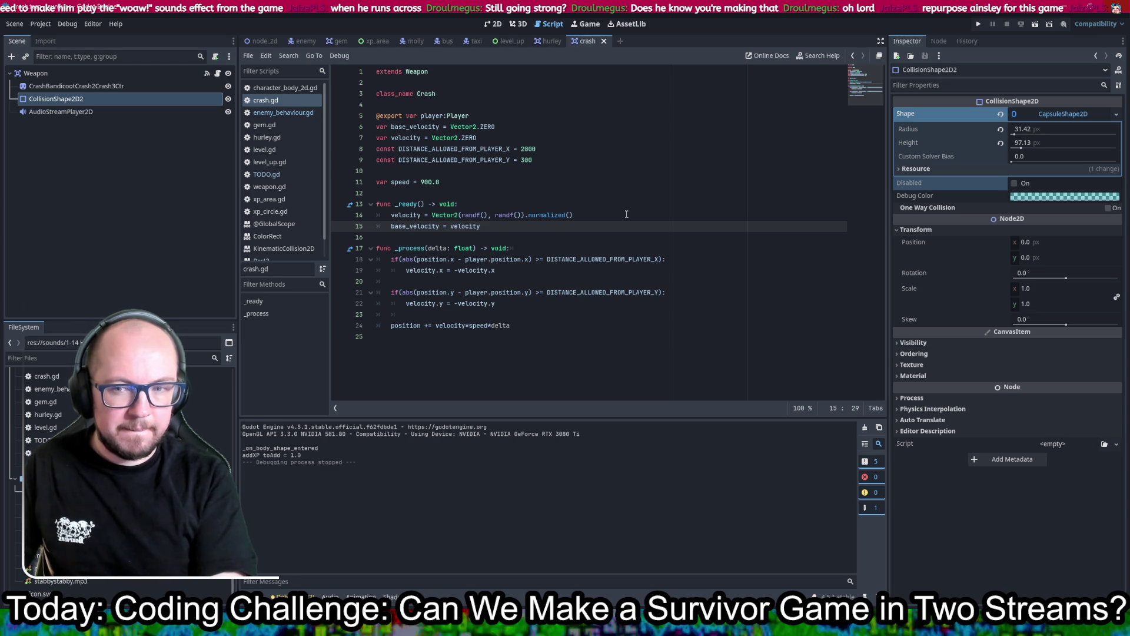
type(".x, vel")
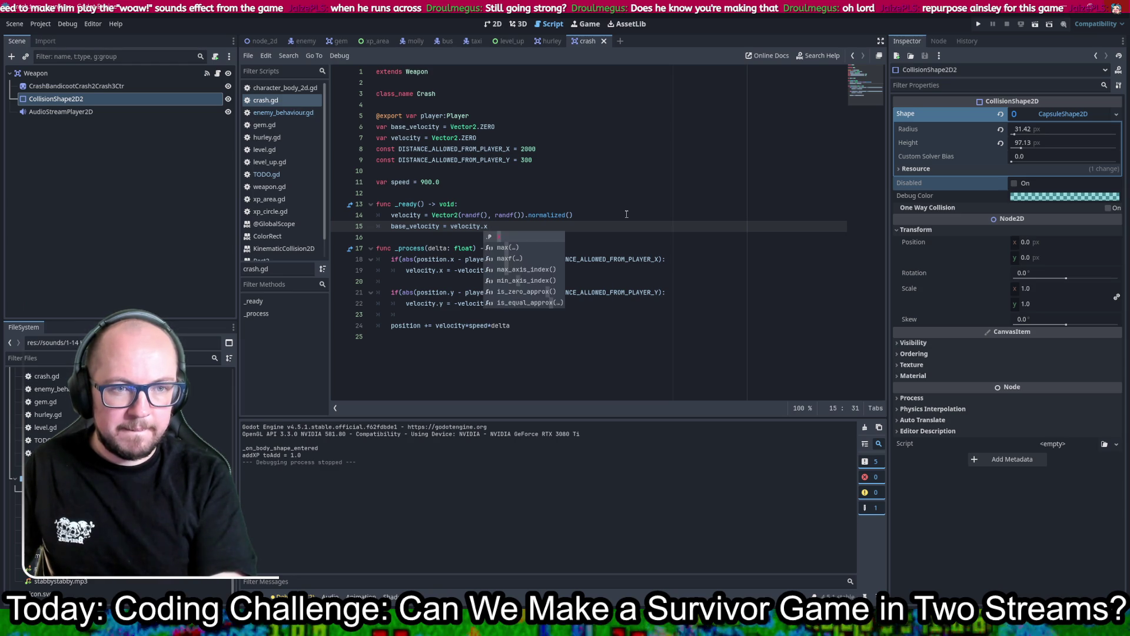
type("ocit")
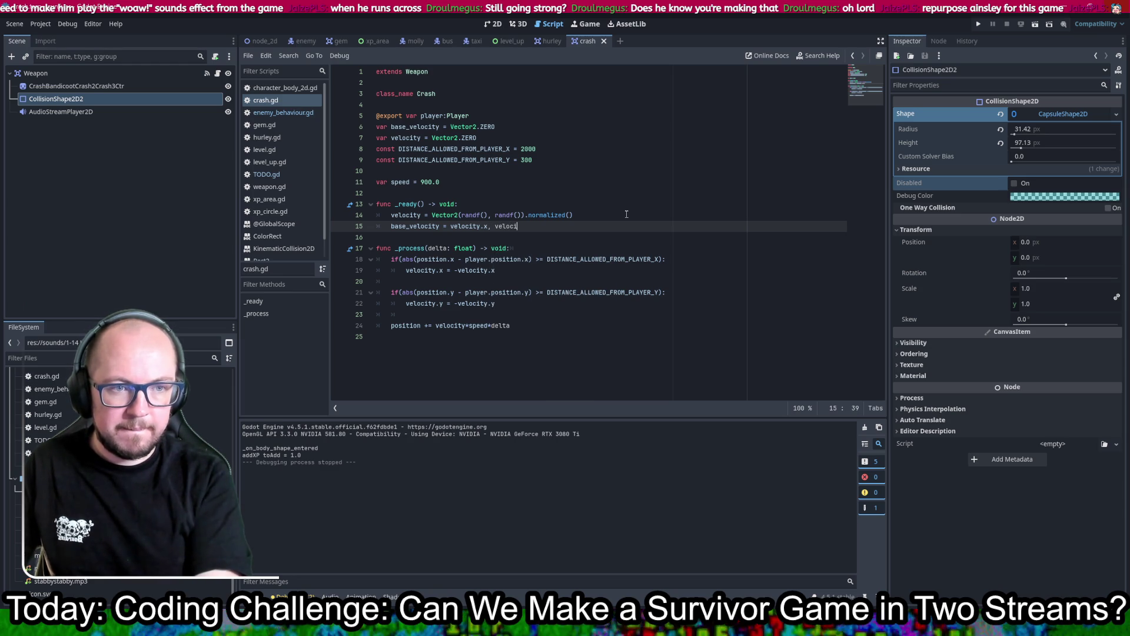
type("y.")
type("y)")
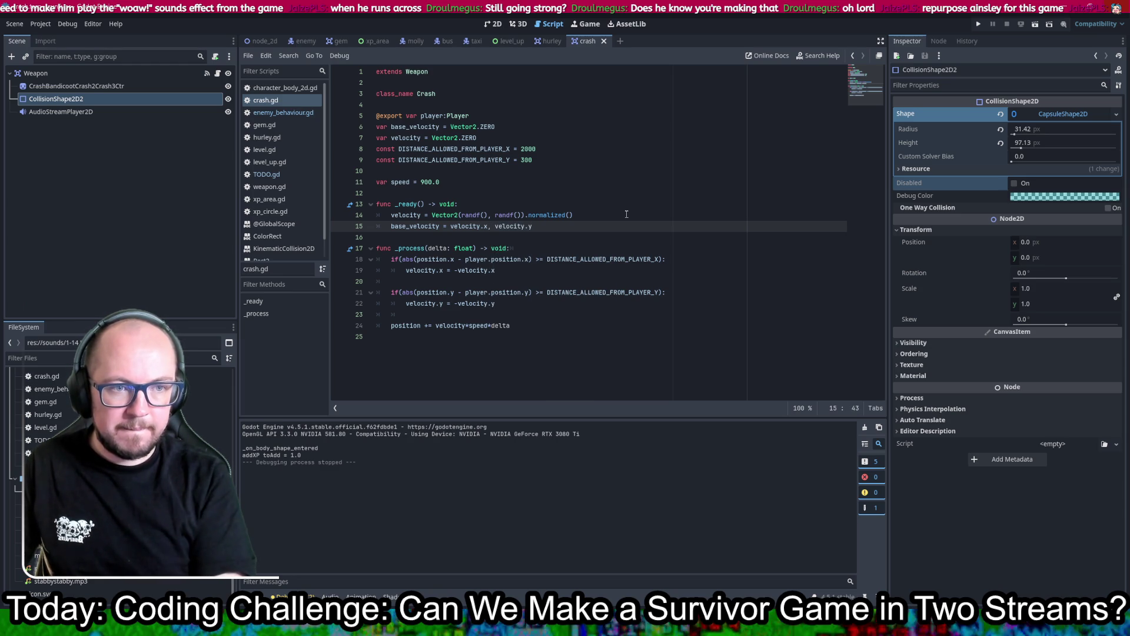
key("Left")
key("Left")
key("Left")
key("Left")
key("Left")
key("Left")
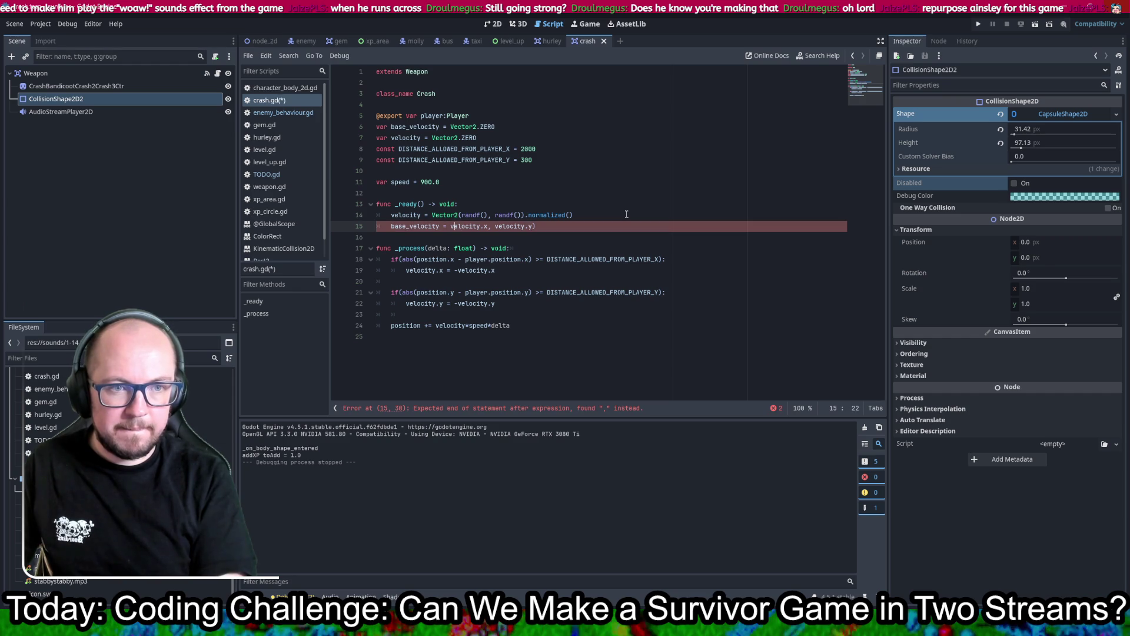
type("Vector2")
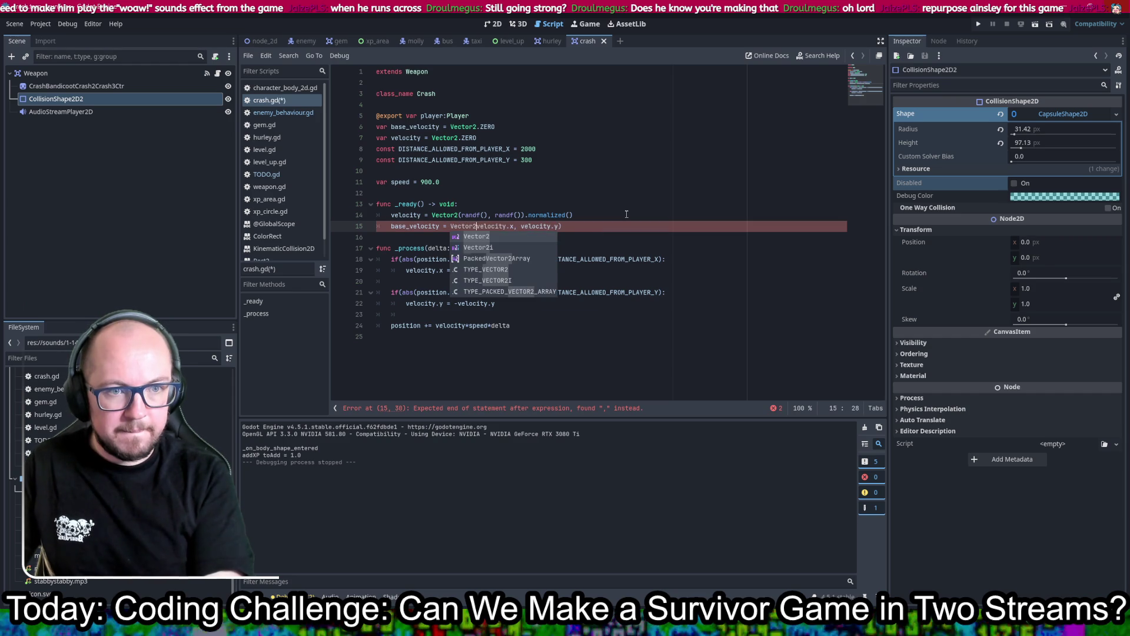
type("(")
key("ctrl+s")
left_click(651, 216)
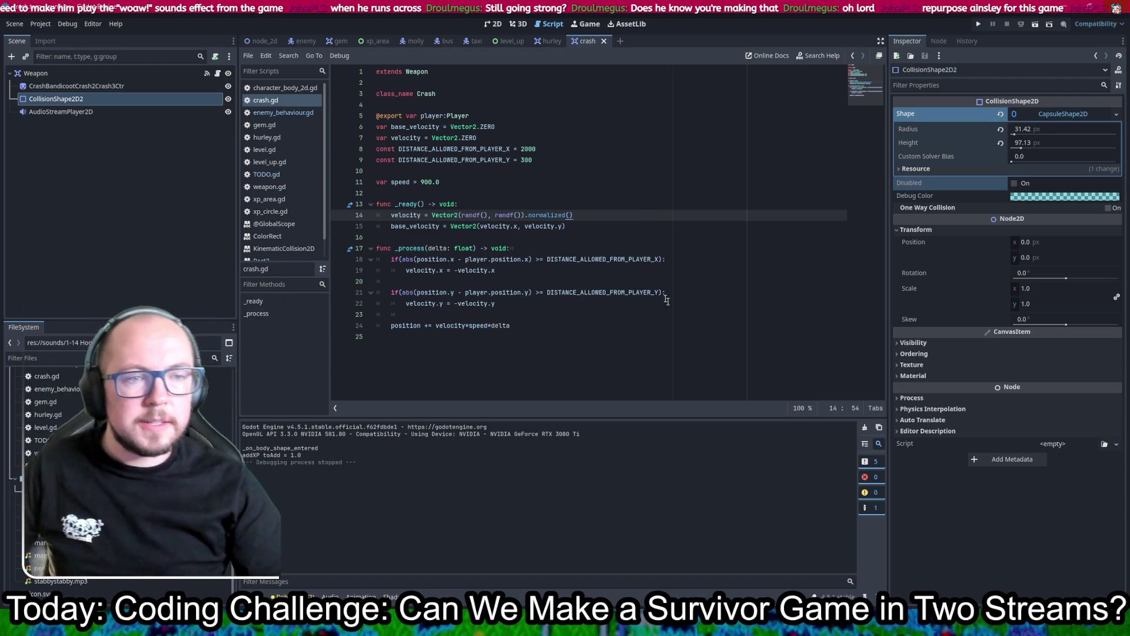
left_click(615, 225)
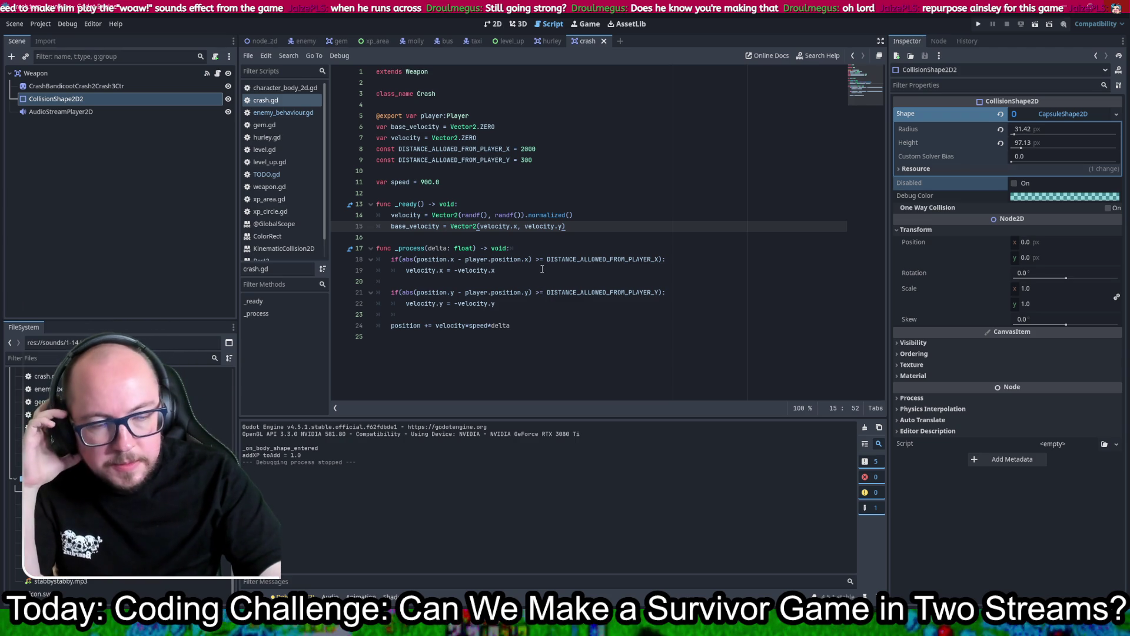
left_click(530, 248)
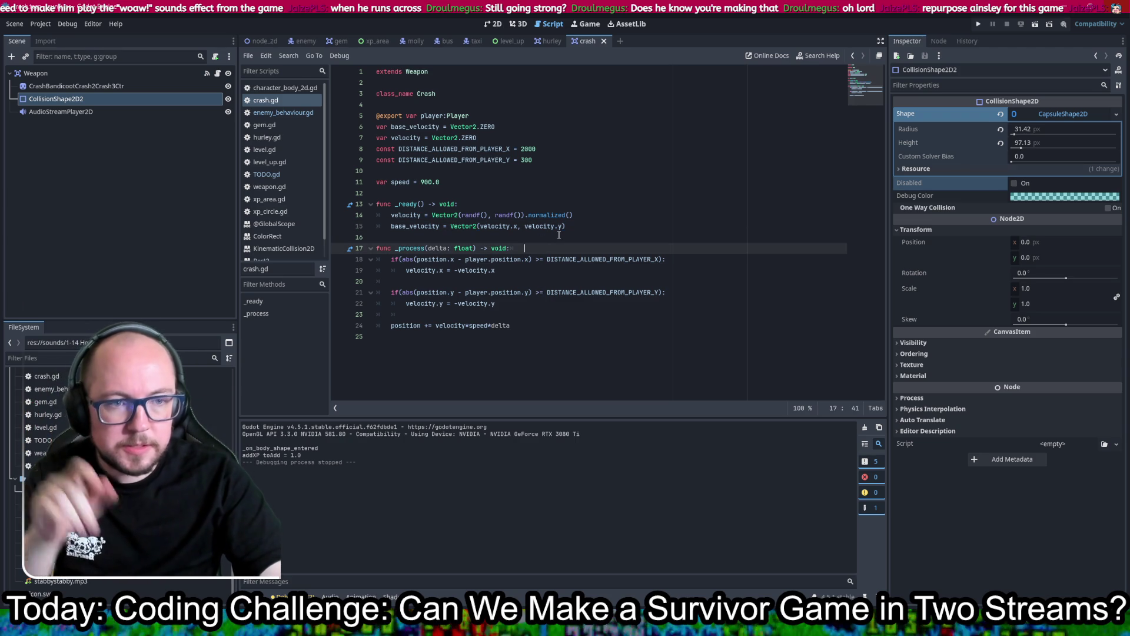
Step: Start a new check in _process: if position.x > player.position.x + DISTANCE_ALLOWED_FROM_PLAYER_X
key("Return")
key("Return")
key("Return")
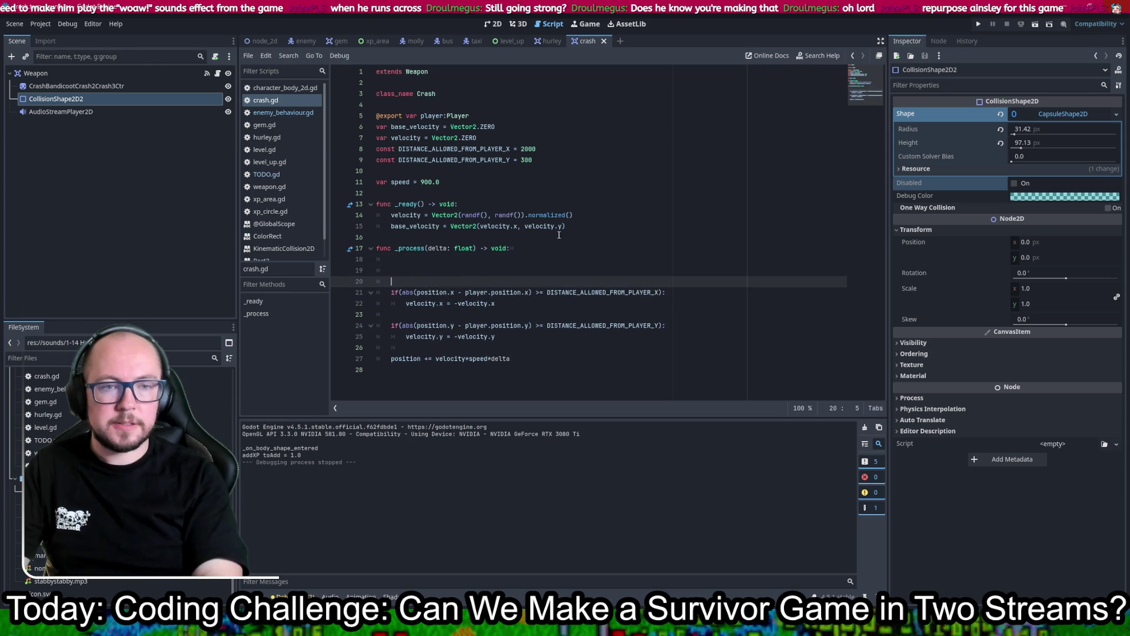
key("Up")
type("if(position.x ")
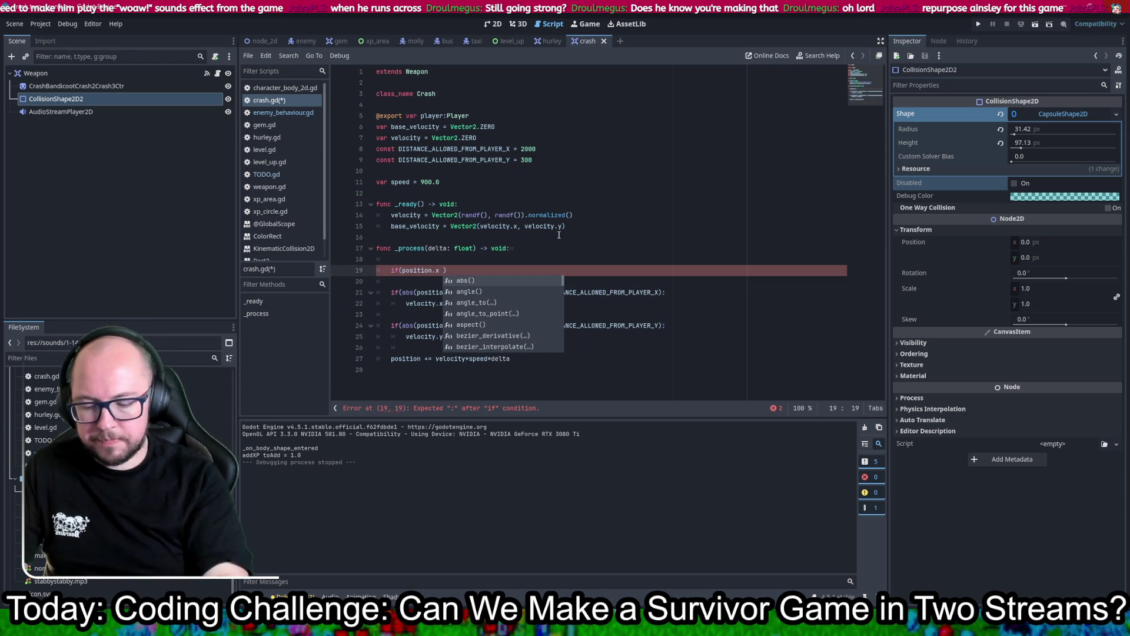
type(">")
type(" player.p")
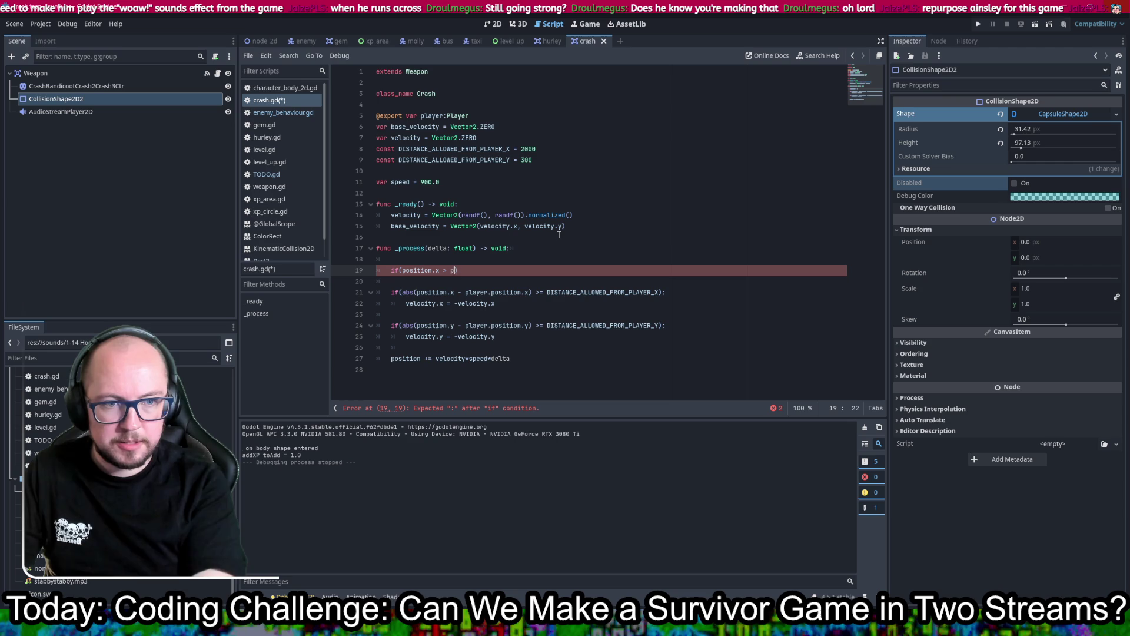
type("os")
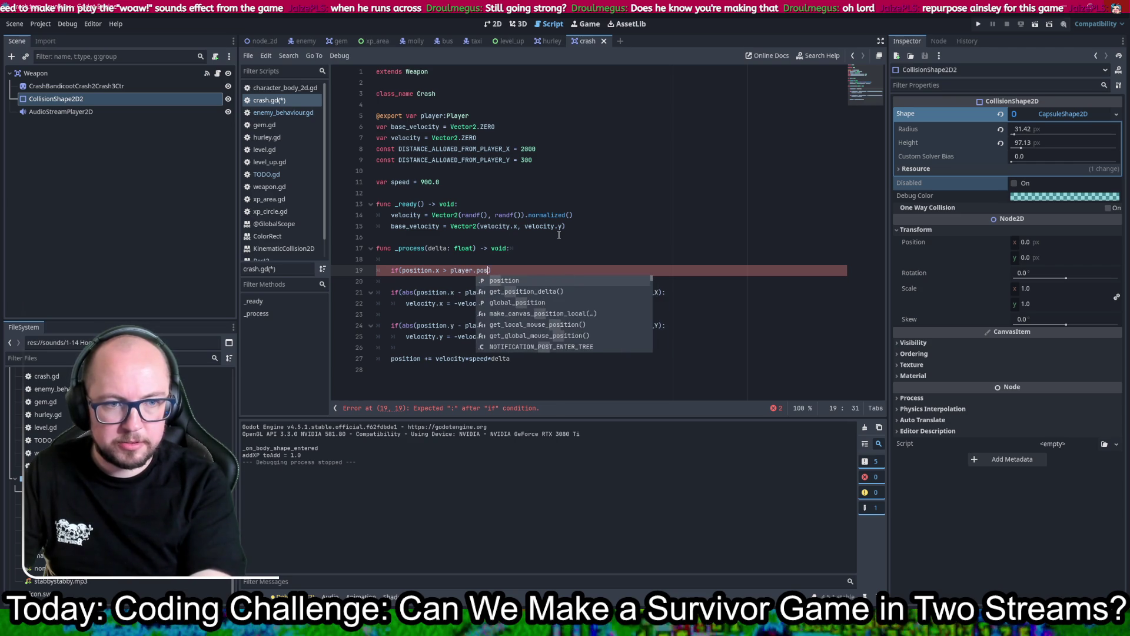
key("Return")
type("x")
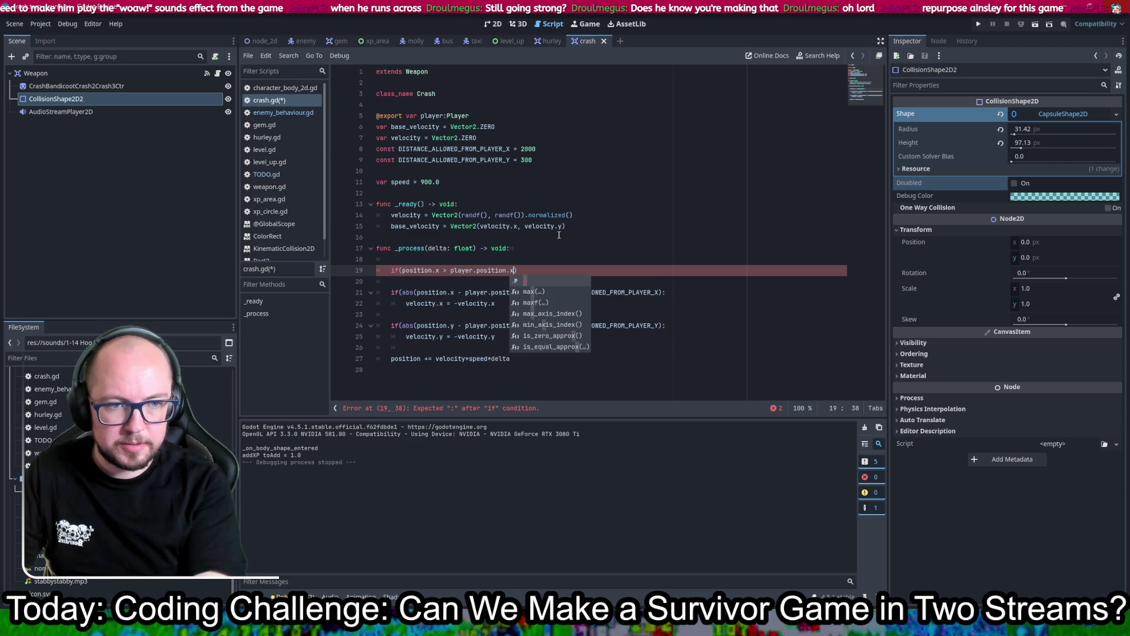
key("ctrl+s")
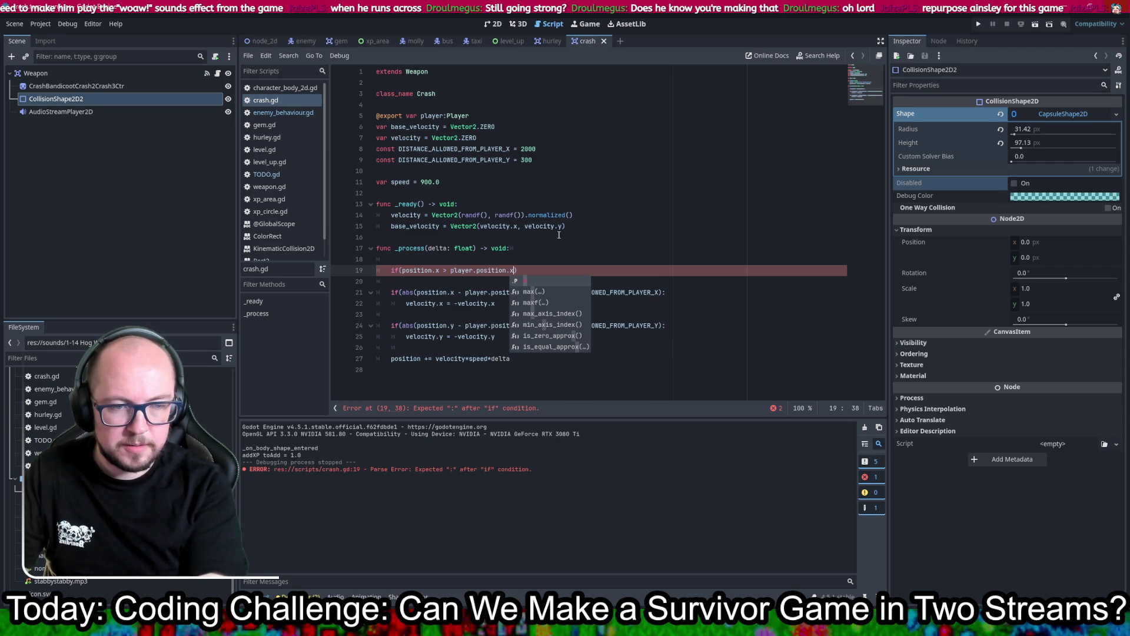
type("+")
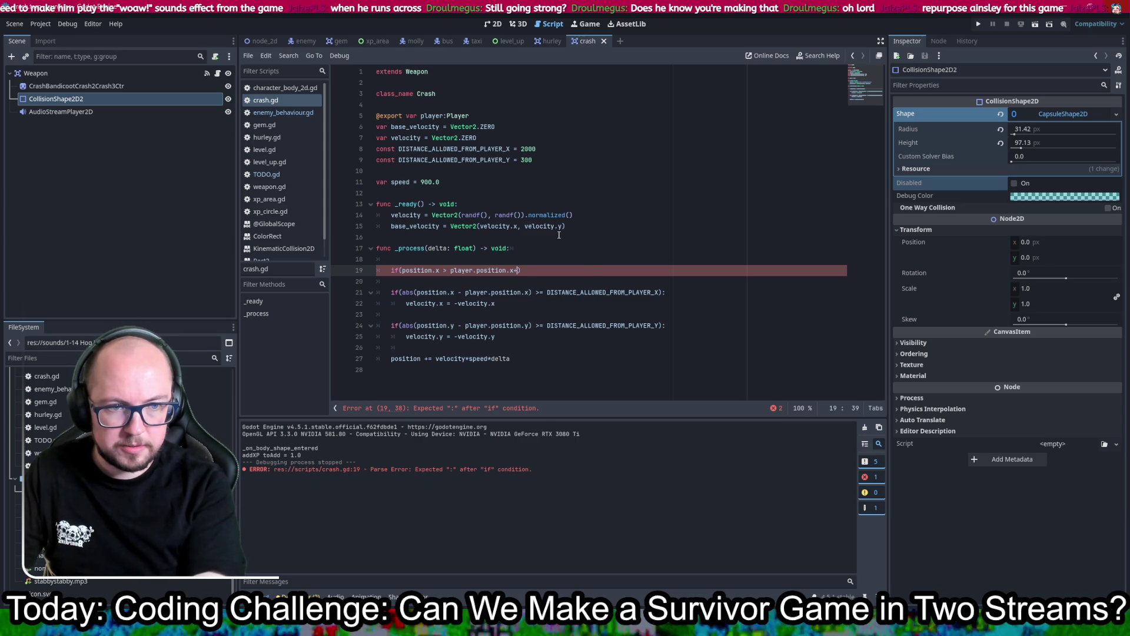
key("ctrl+s")
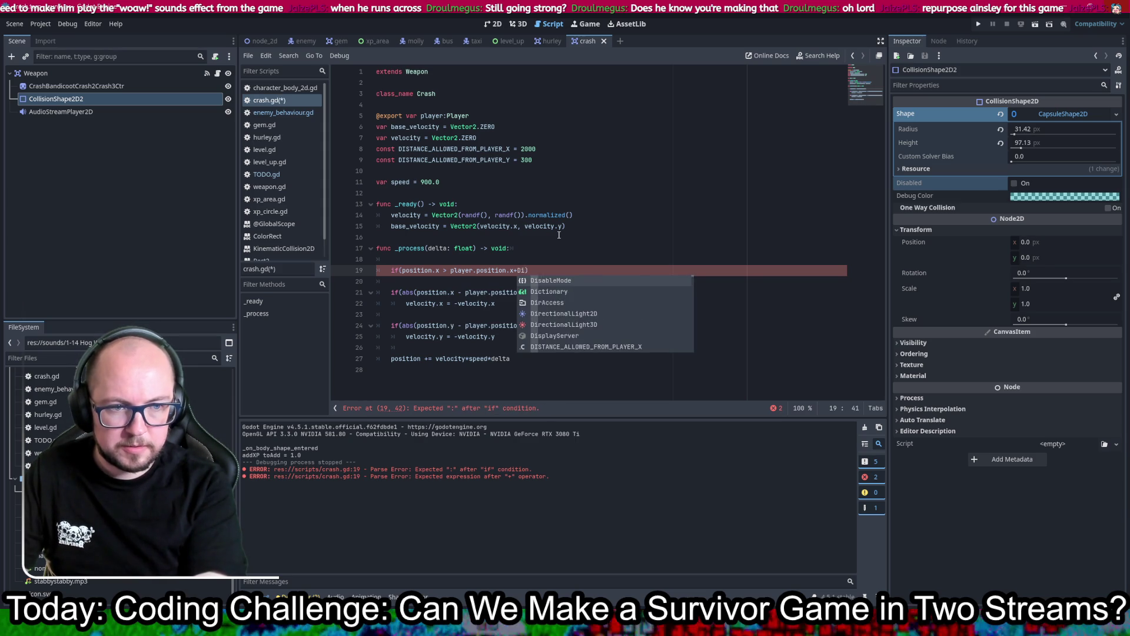
key("Return")
type(")")
key("ctrl+s")
Step: Give that check the body velocity.x = -base_velocity.x
type(":")
key("Return")
type("velocity.x = ")
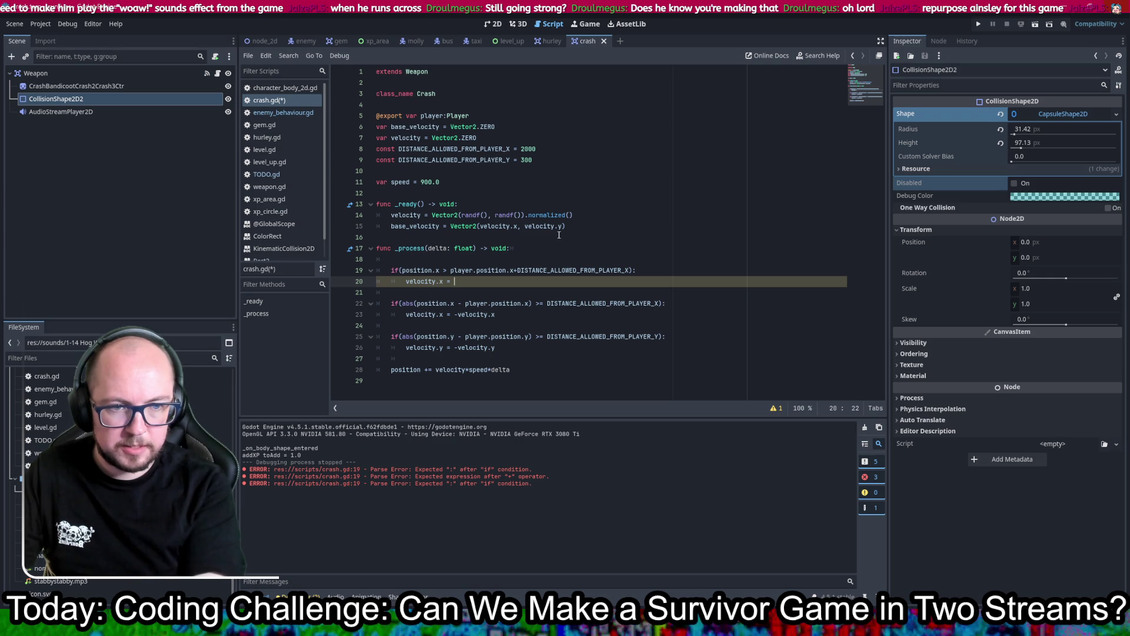
type("-bas")
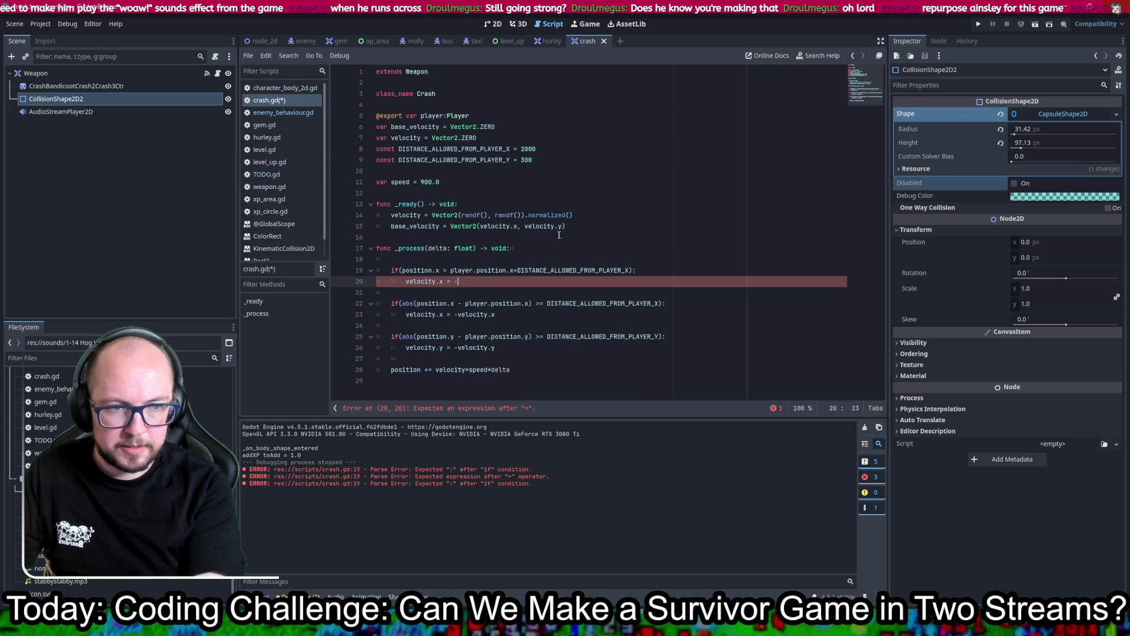
key("Return")
type(".x")
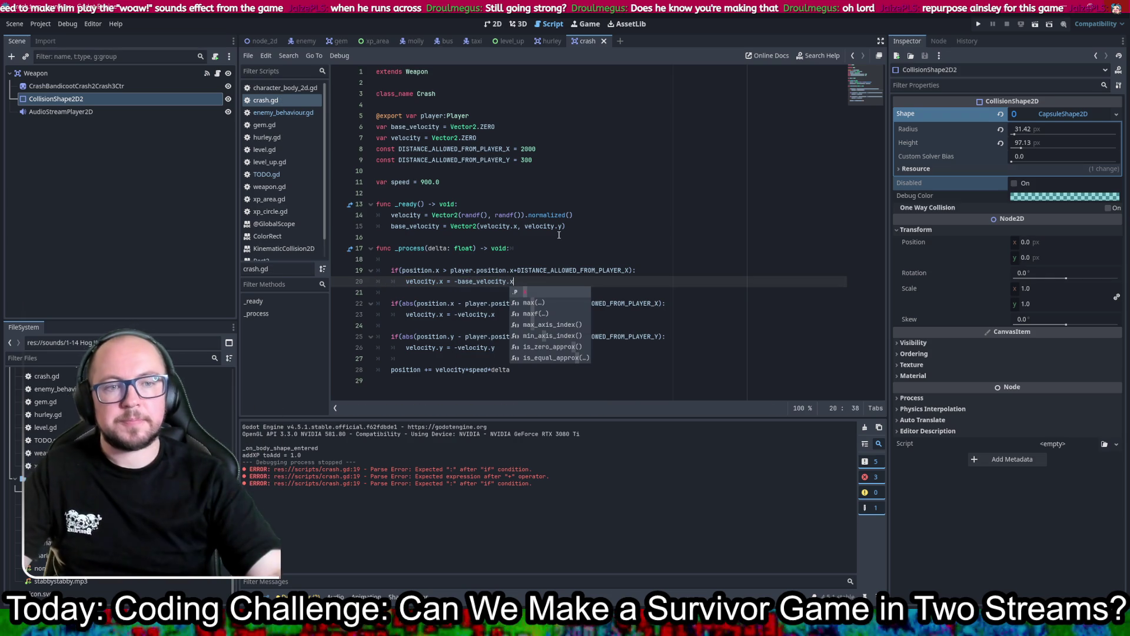
key("Escape")
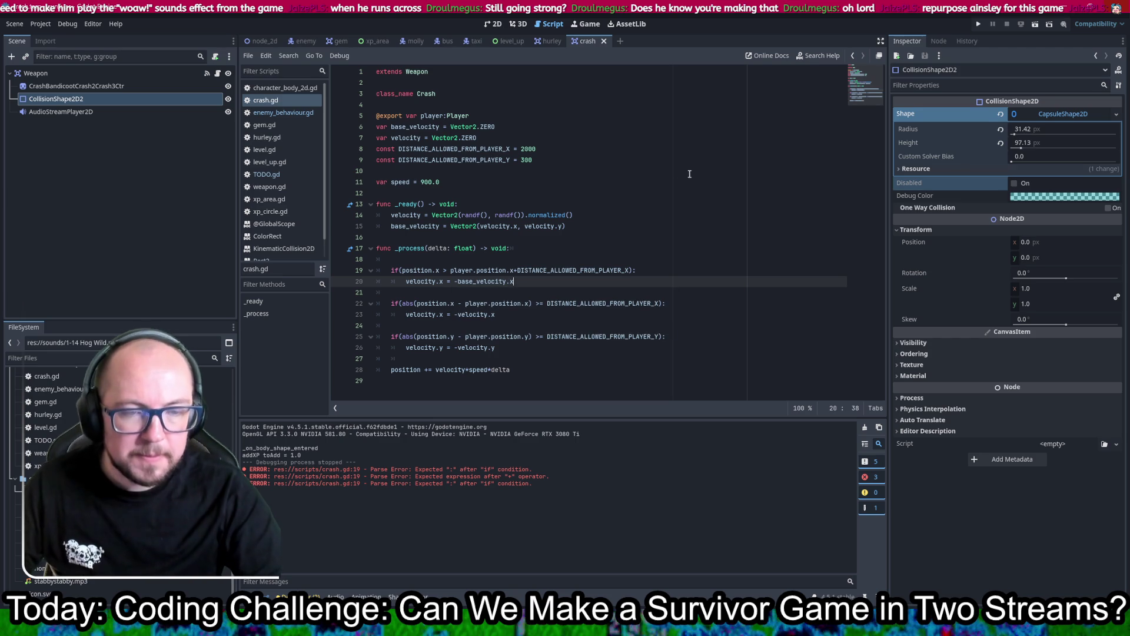
Step: Duplicate the if block as the lower x-bound, using a minus offset and positive base_velocity.x
double_click(568, 270)
key("ctrl+c")
left_click(544, 280)
key("Return")
key("ctrl+v")
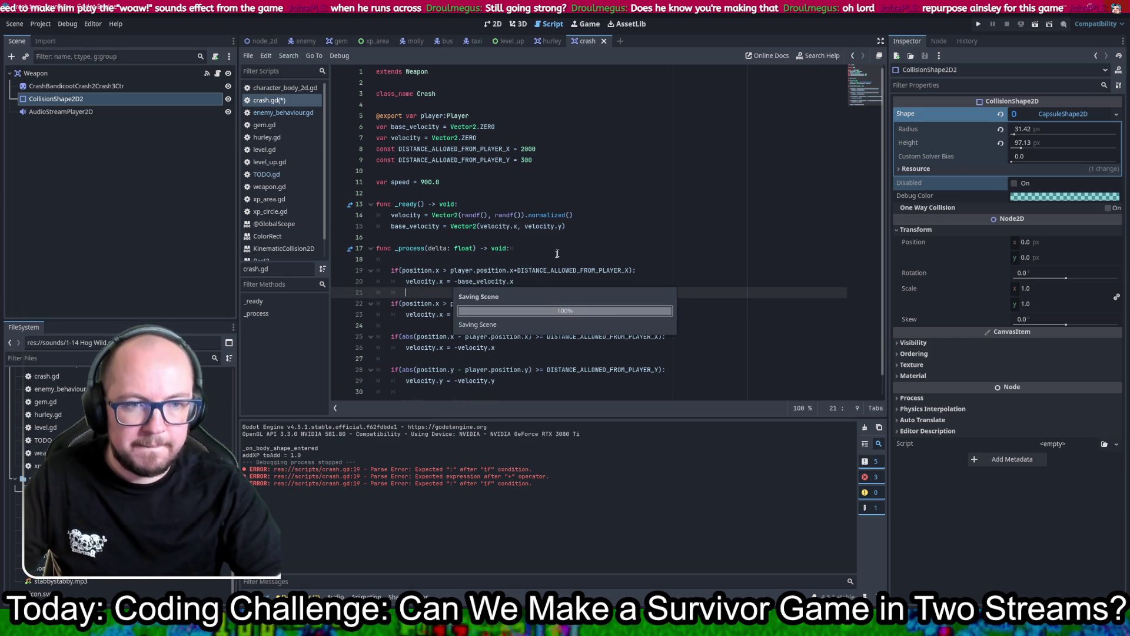
double_click(444, 304)
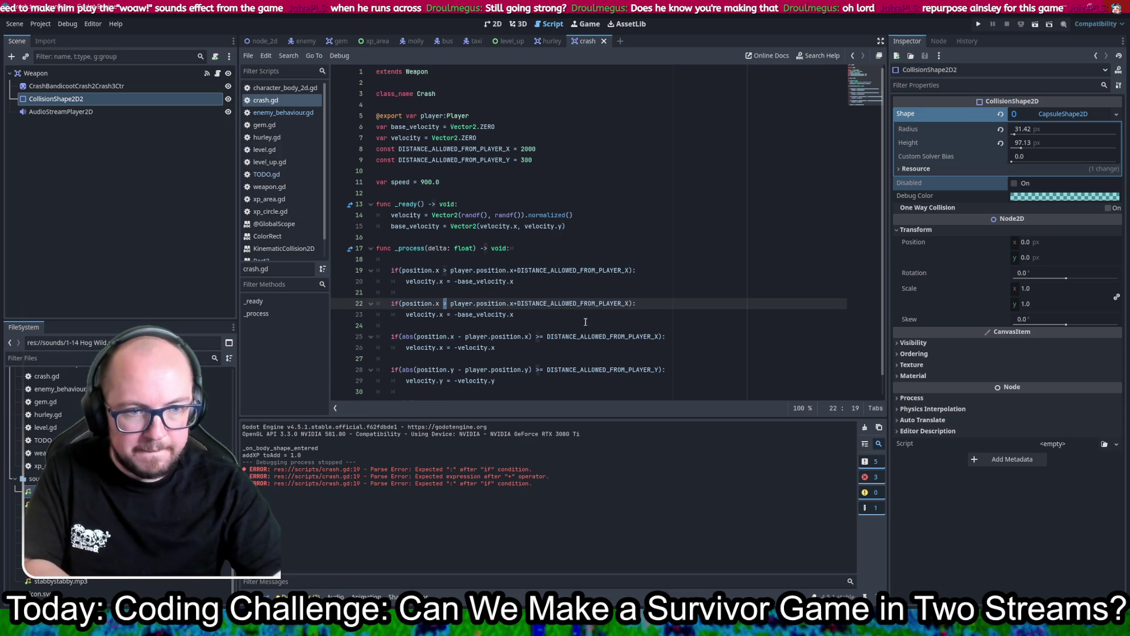
key("BackSpace")
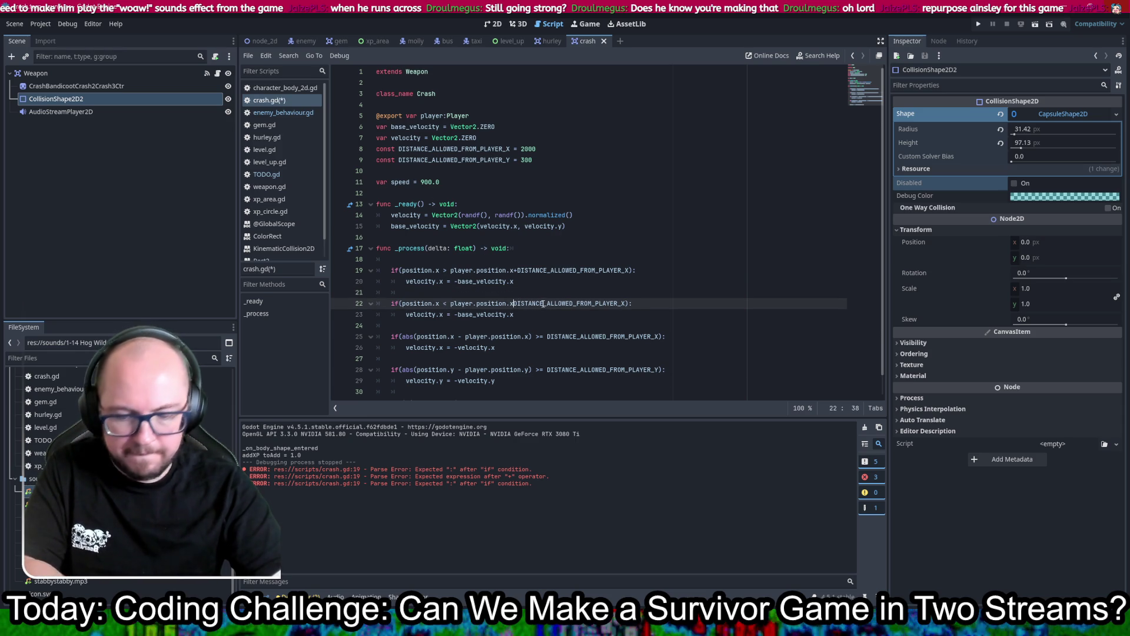
type("-")
key("ctrl+s")
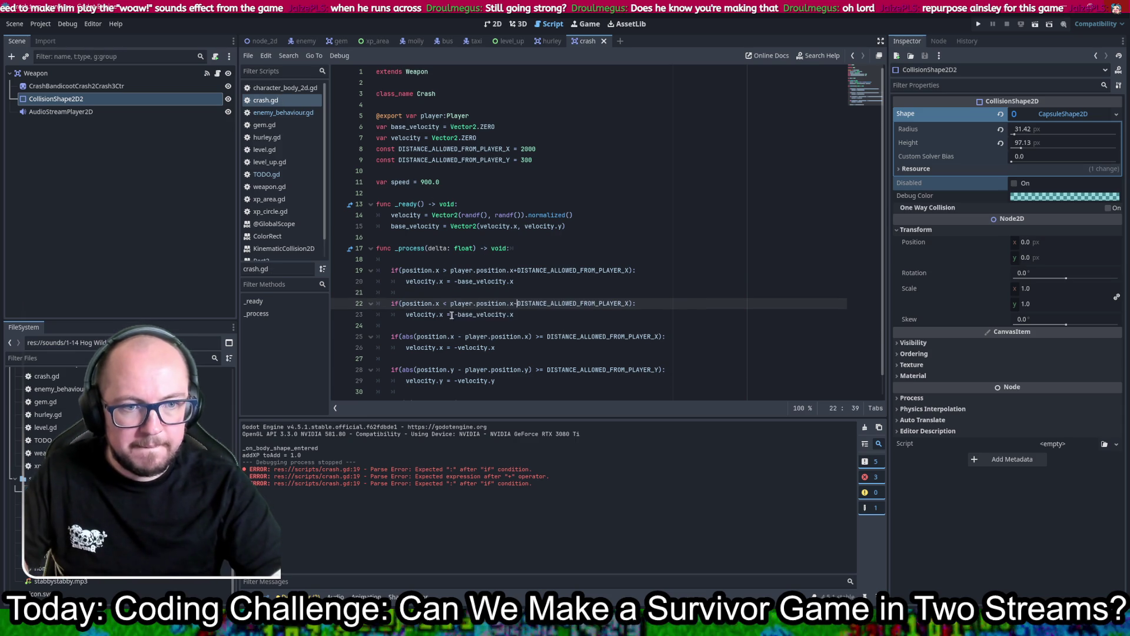
left_click(457, 314)
key("BackSpace")
key("ctrl+s")
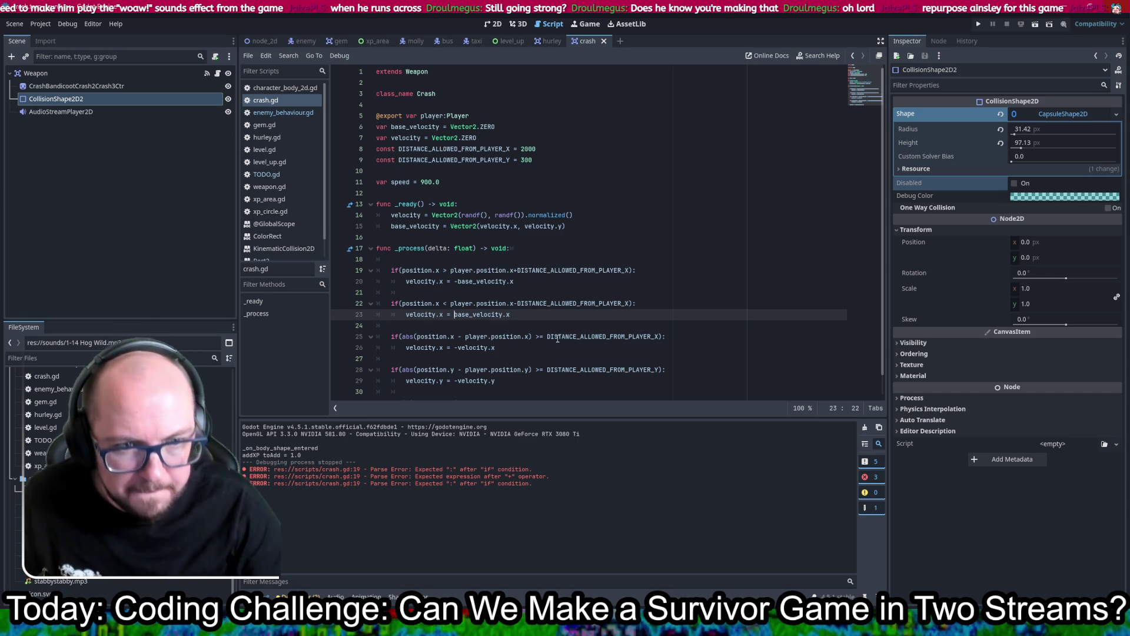
Step: Replace the old abs-based bound checks with the two new x-bound if blocks
left_click(527, 248, "shift")
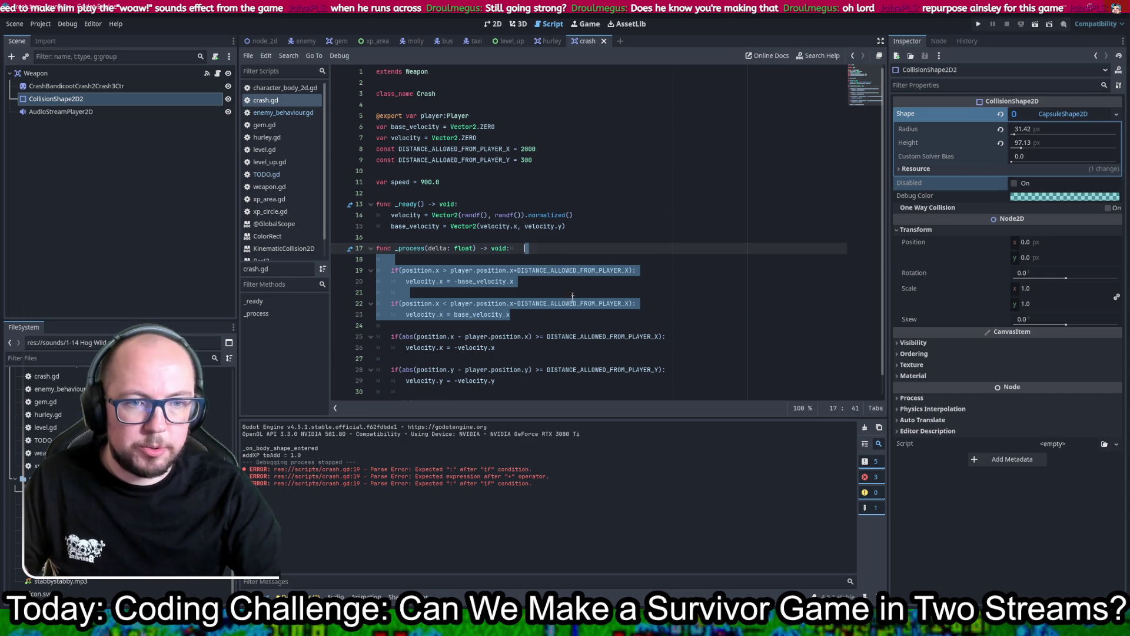
key("ctrl+c")
mouse_move(499, 381)
left_mouse_down()
mouse_move(471, 354)
mouse_move(511, 314)
left_mouse_up()
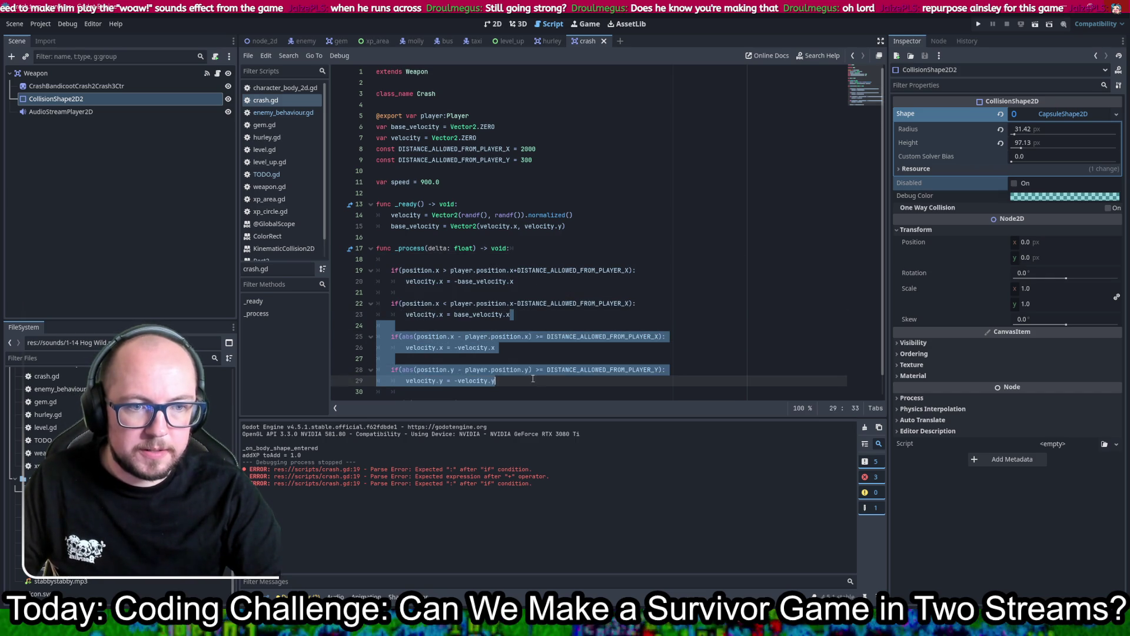
key("ctrl+v")
Step: Convert the third check to the y-axis: position.y, player.position.y, DISTANCE_ALLOWED_FROM_PLAYER_Y, velocity.y
left_click(446, 334)
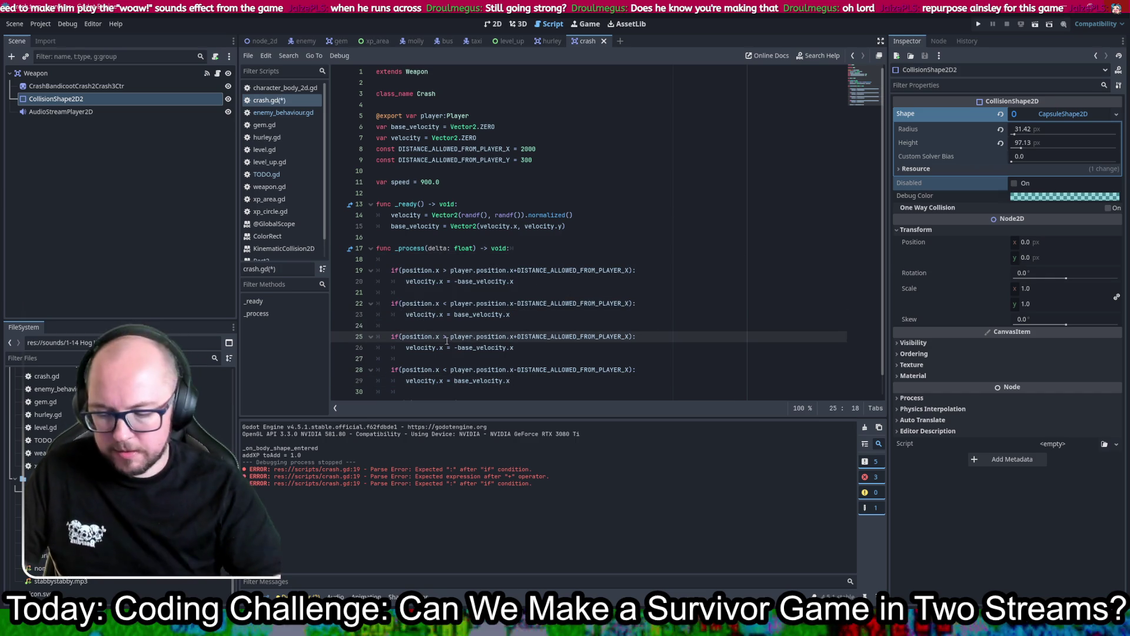
key("BackSpace")
type("y")
key("Down")
key("Delete")
type("y")
key("Right")
key("Right")
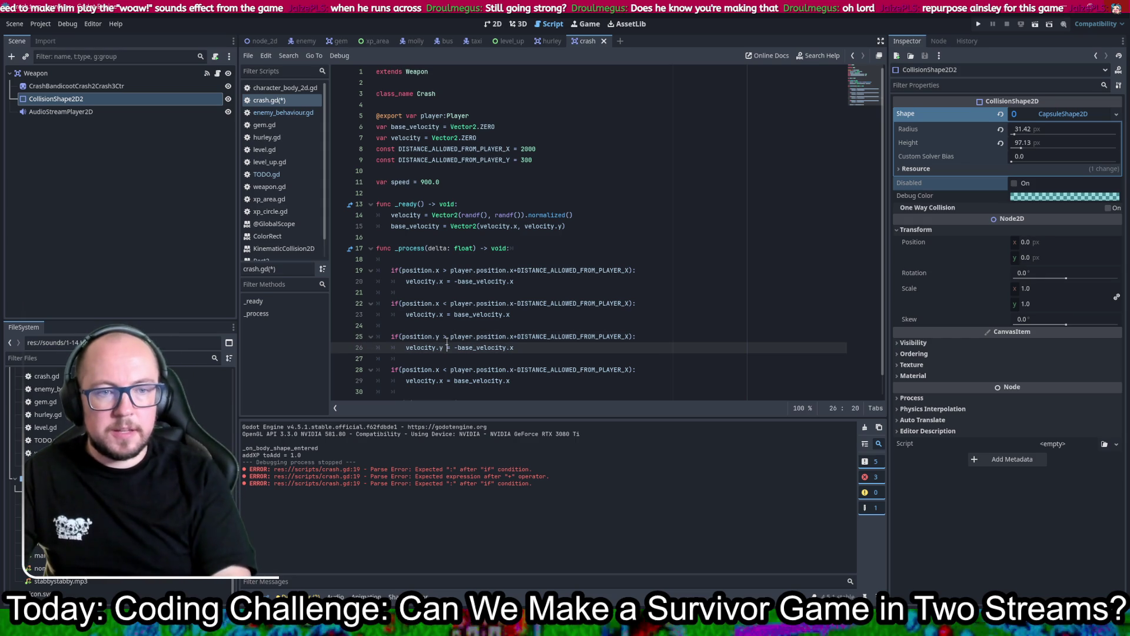
key("Delete")
type("y")
key("Up")
key("Delete")
type("y")
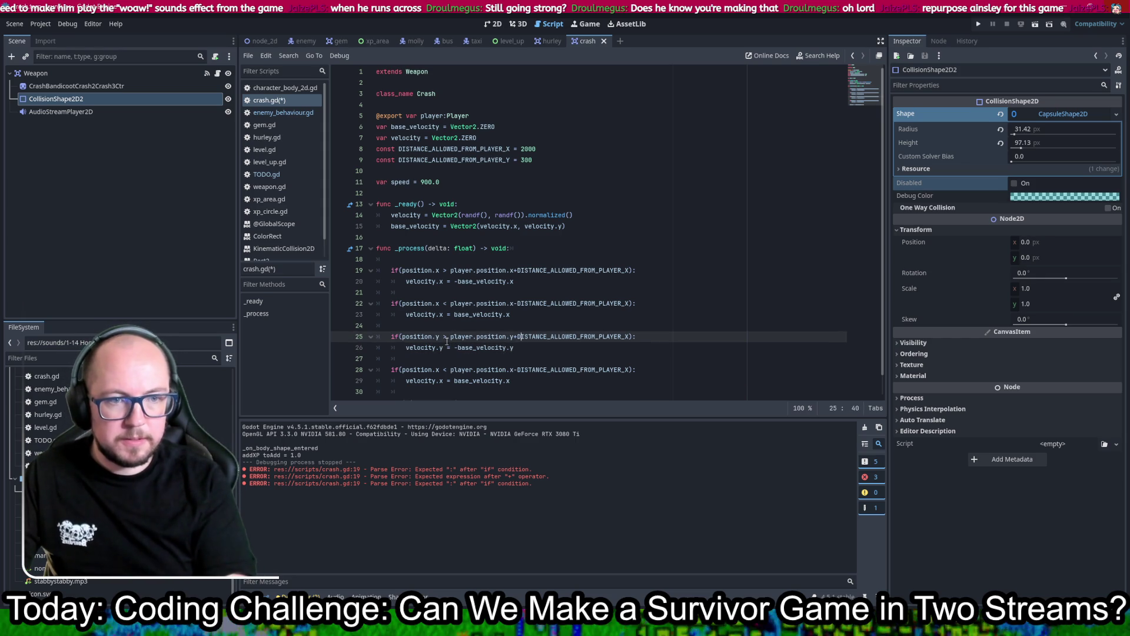
key("Delete")
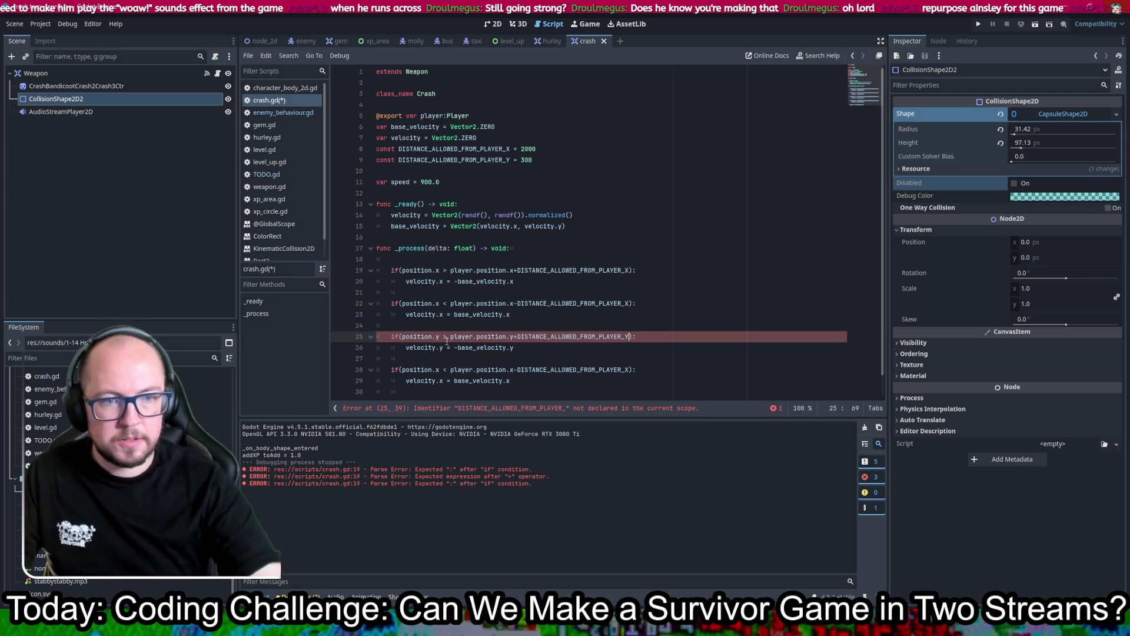
type("Y")
key("ctrl+s")
Step: Change line 28's condition to position.y against player.position.y - DISTANCE_ALLOWED_FROM_PLAYER_Y
scroll(595, 217, "down", 1)
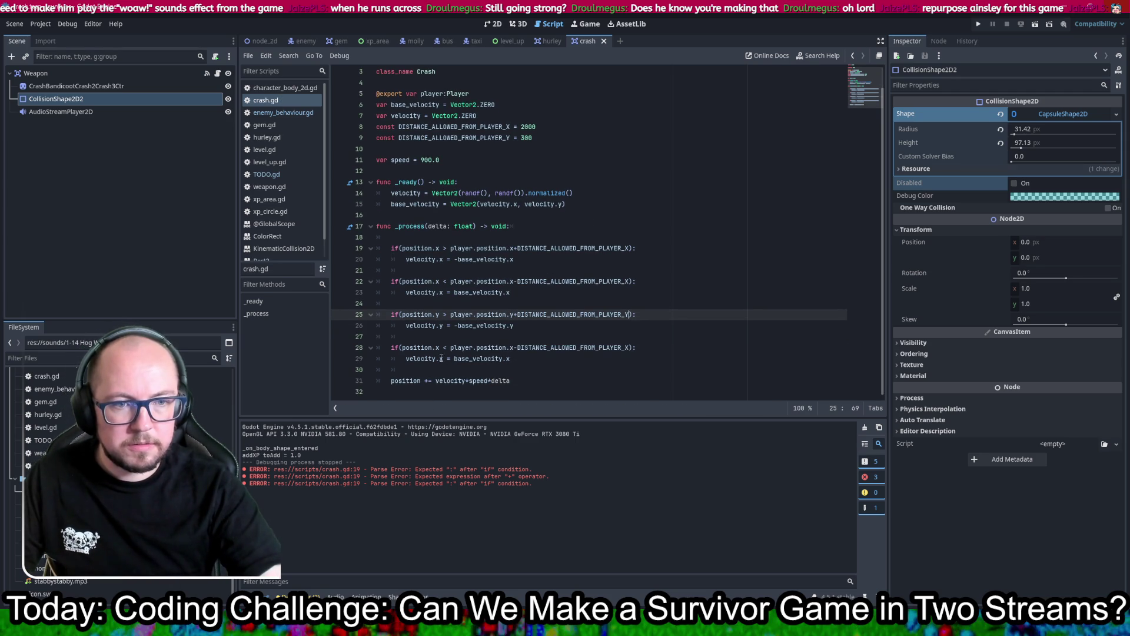
left_click(443, 359)
left_click(451, 347)
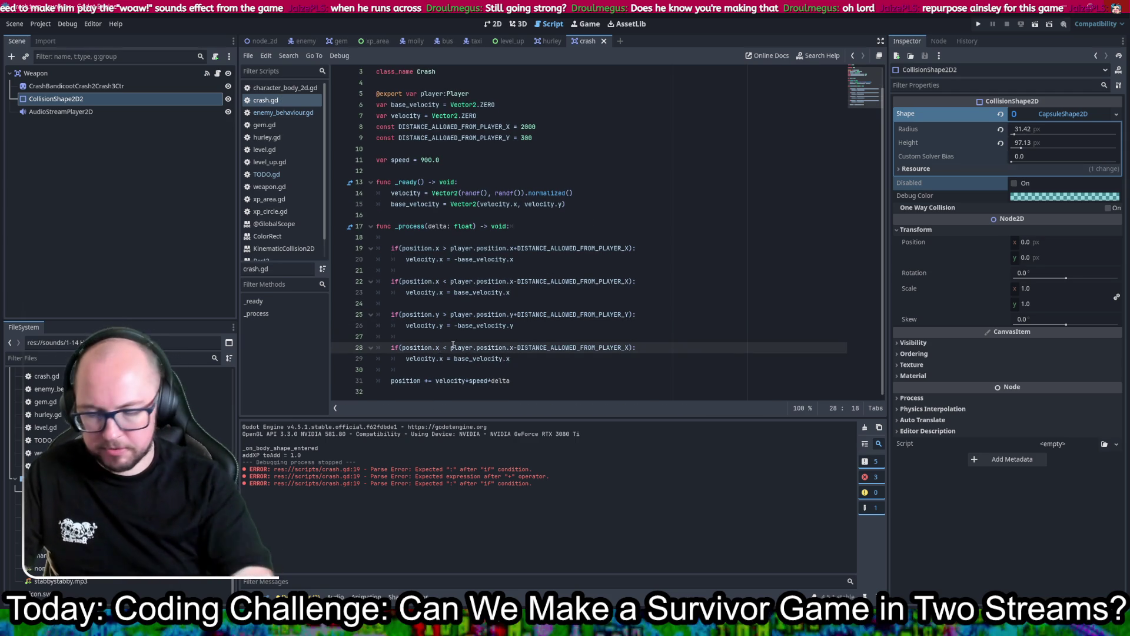
type("y")
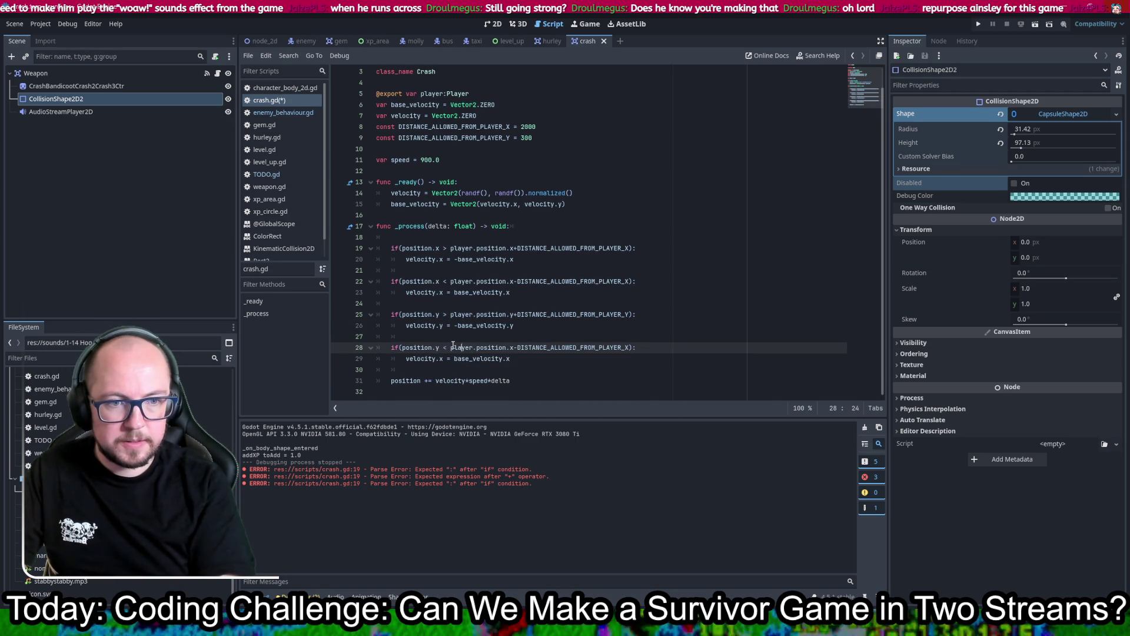
key("Delete")
type("-")
key("Right")
key("BackSpace")
type("y")
key("Delete")
type("-")
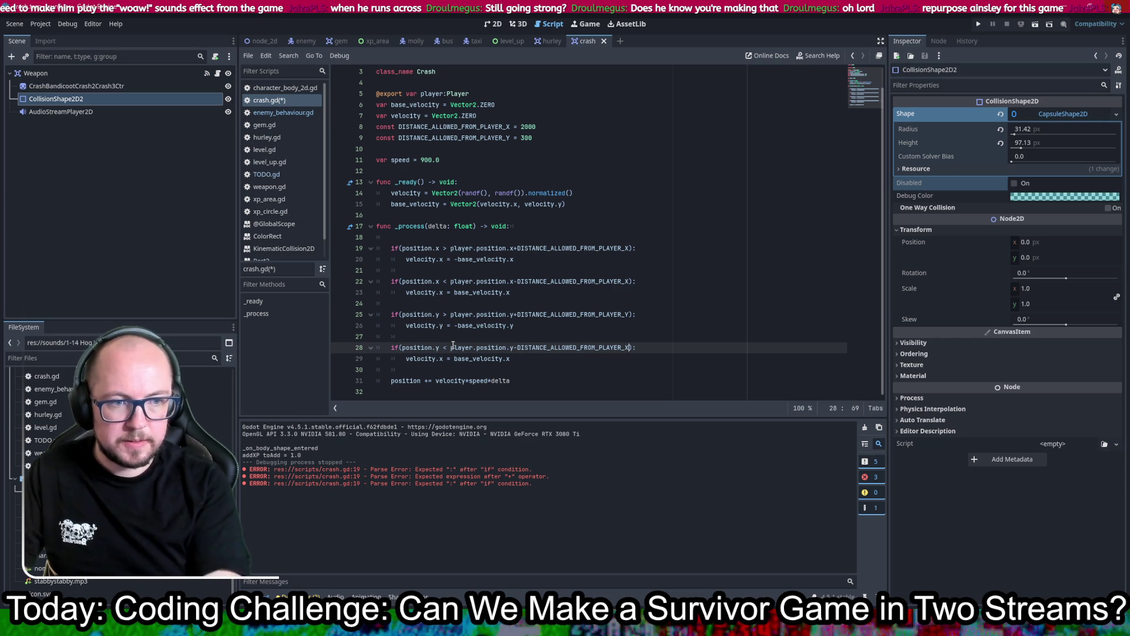
key("Right")
key("Delete")
type("Y")
Step: Make line 29 set velocity.y from base_velocity.y, and save crash.gd
key("Down")
key("Left")
key("Delete")
type("y")
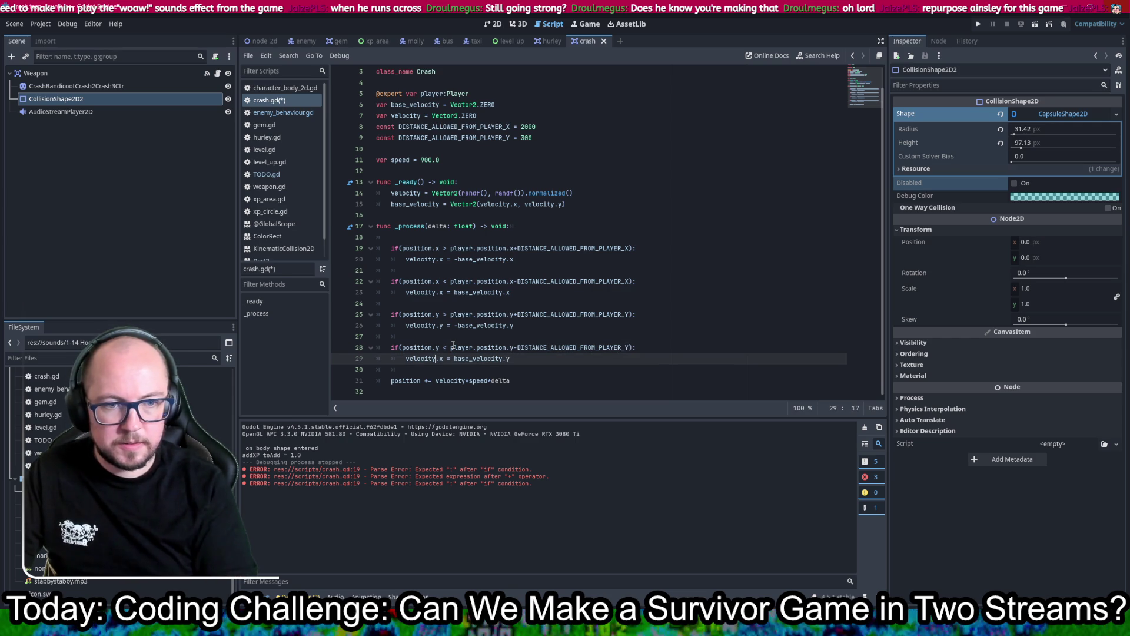
key("Delete")
type("y")
key("ctrl+s")
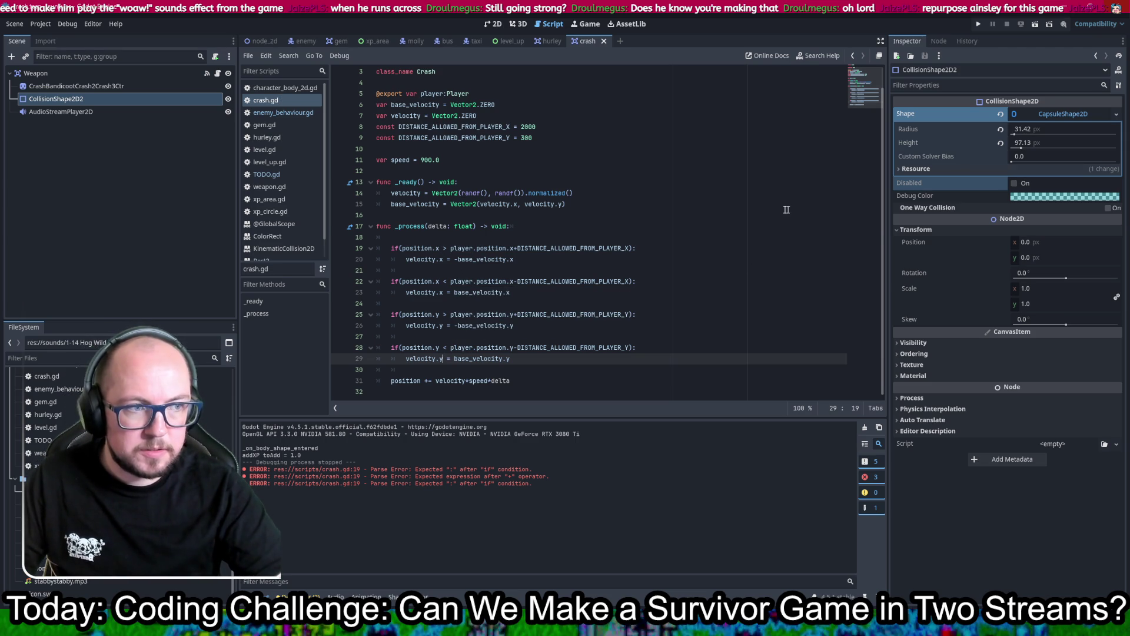
Step: Disable the weapon's collision shape, save, check the undo history, and launch the game
left_click(1017, 183)
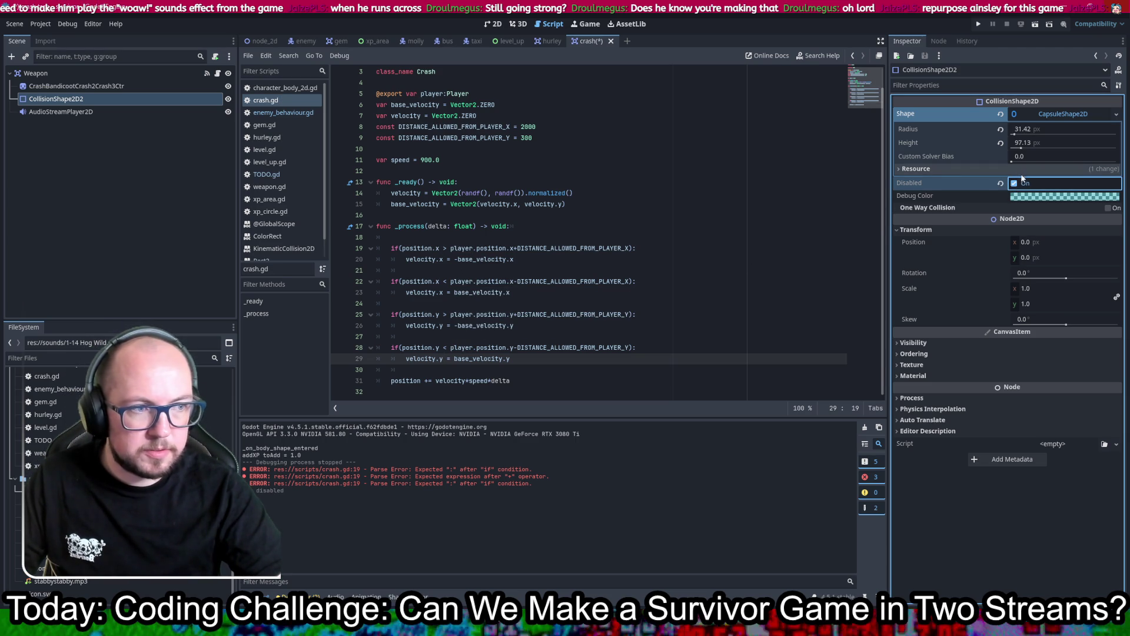
key("ctrl+s")
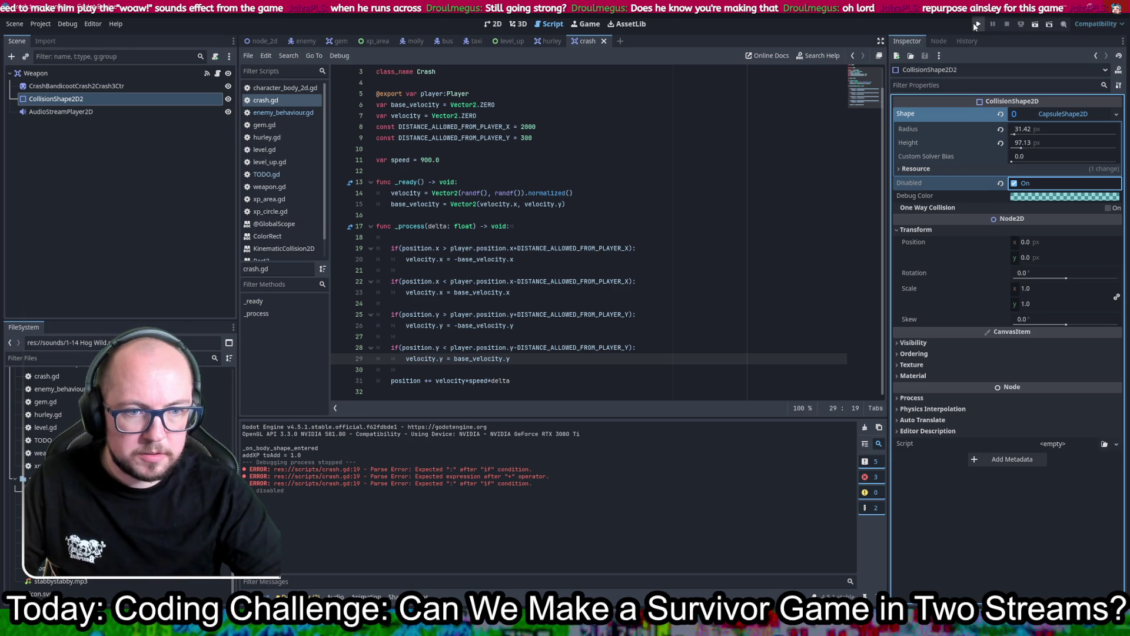
left_click(966, 41)
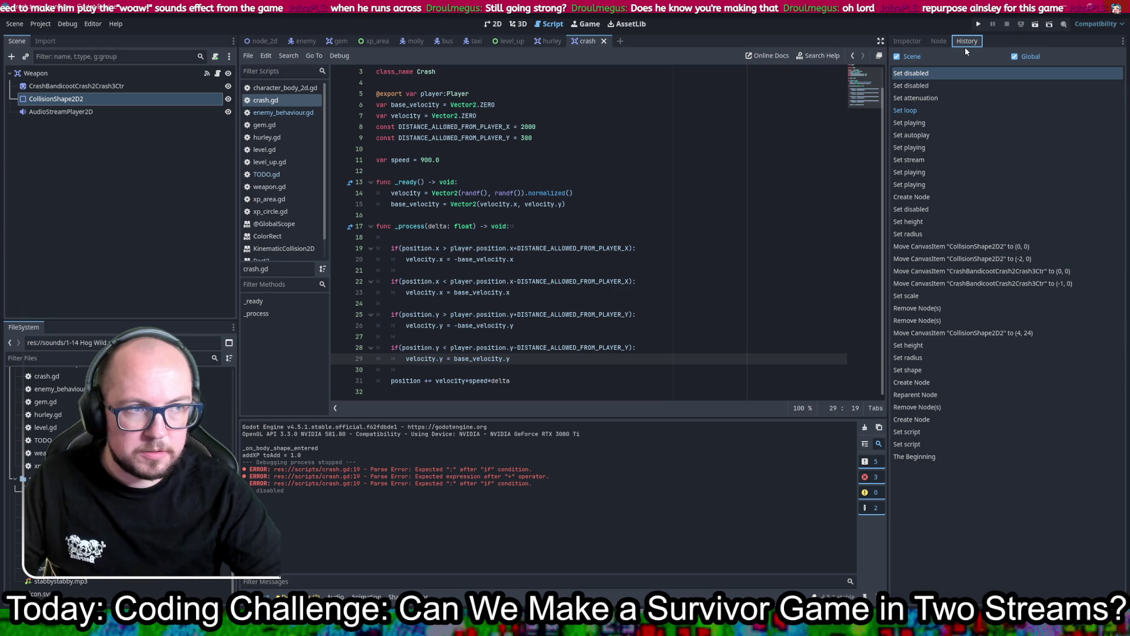
left_click(980, 23)
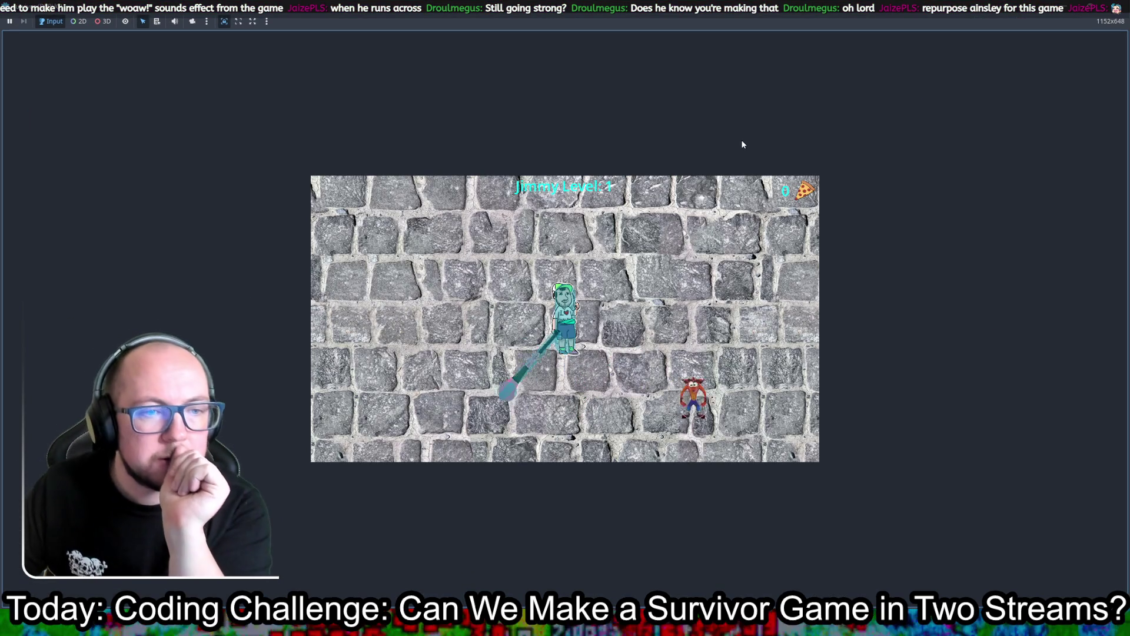
Step: Steer Jimmy down-right, then down-left and left while the weapon kills enemies, then stop with F8
key("Down")
key("Right")
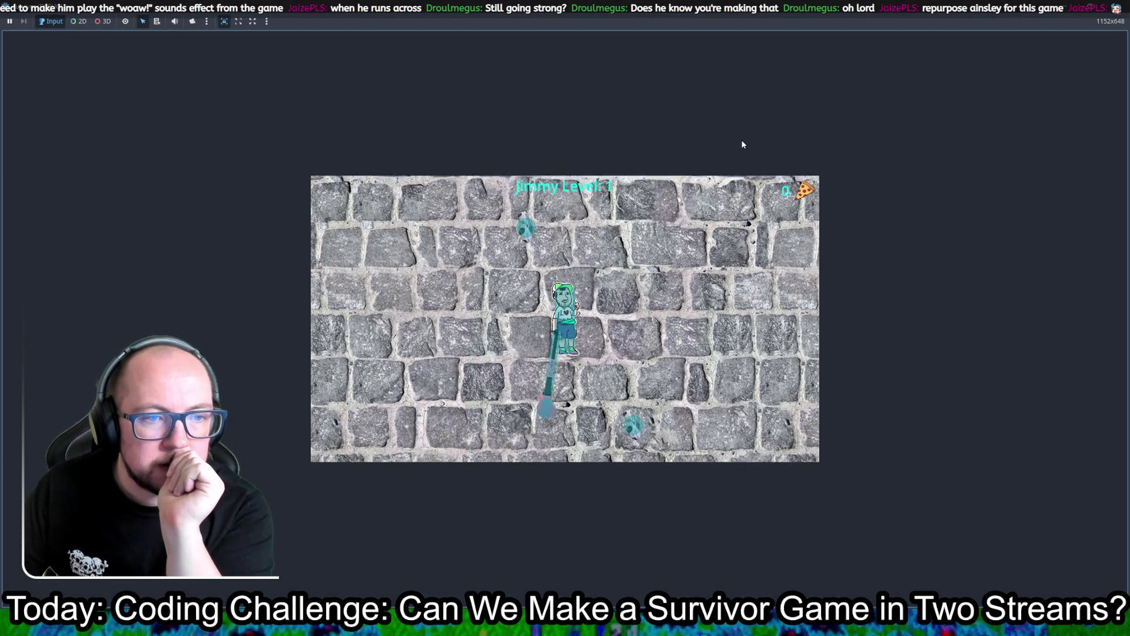
key("Down")
key("Right")
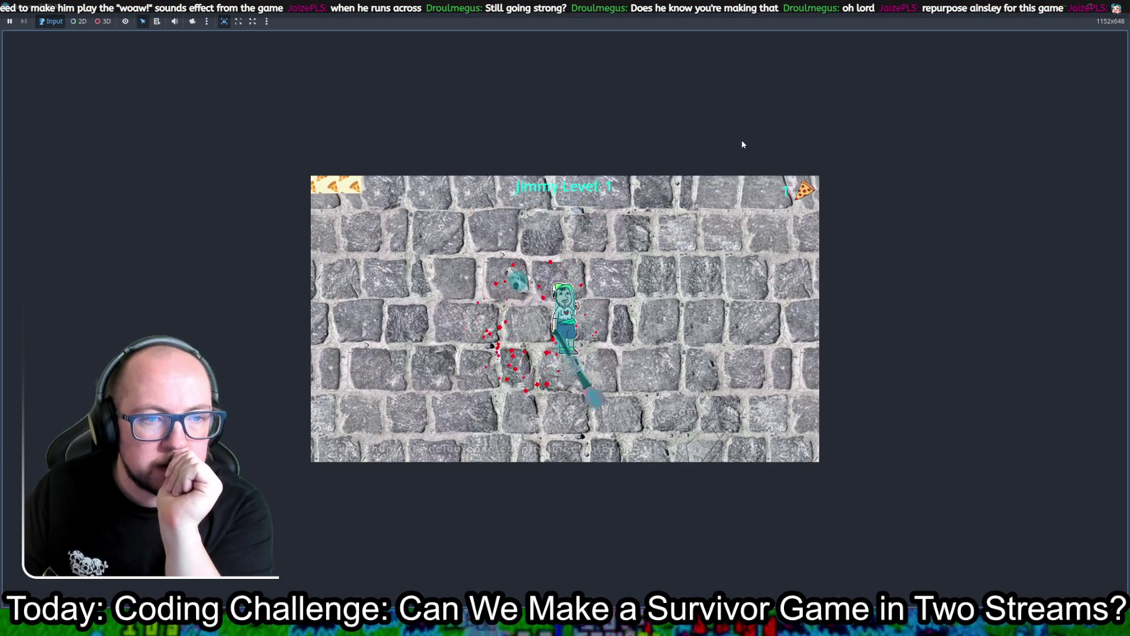
key("Down")
key("Right")
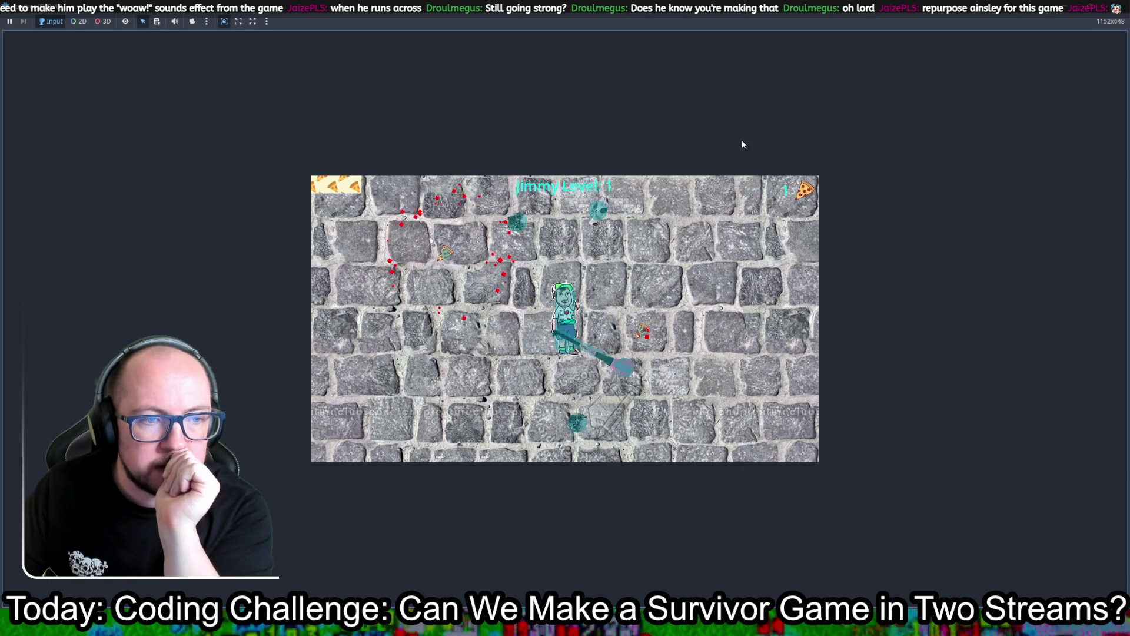
key("Down")
key("Right")
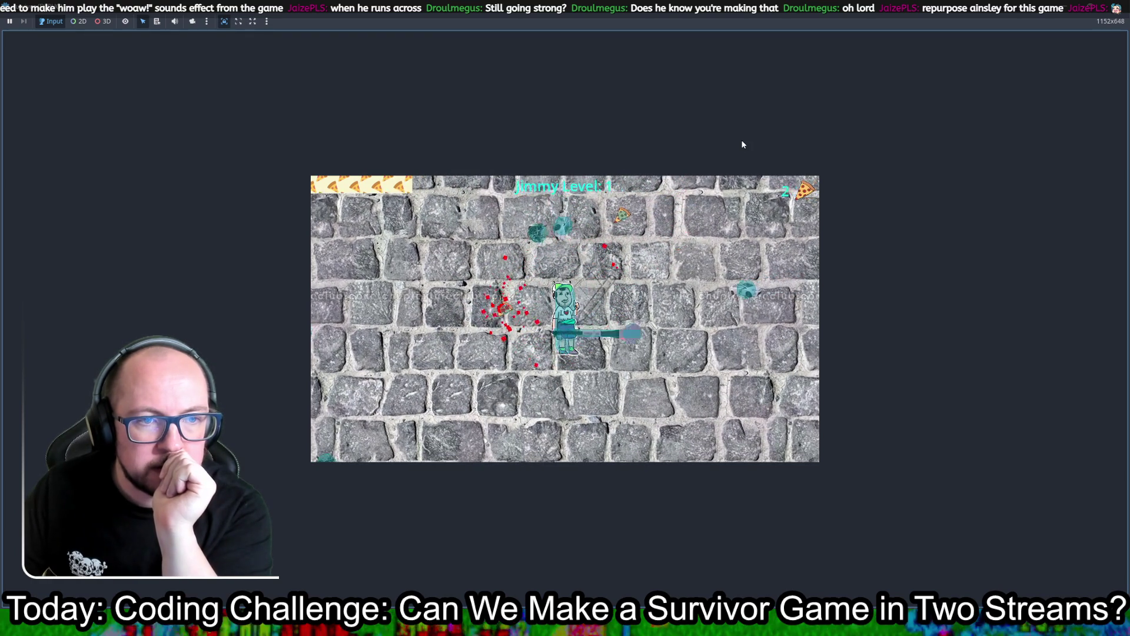
key("Down")
key("Left")
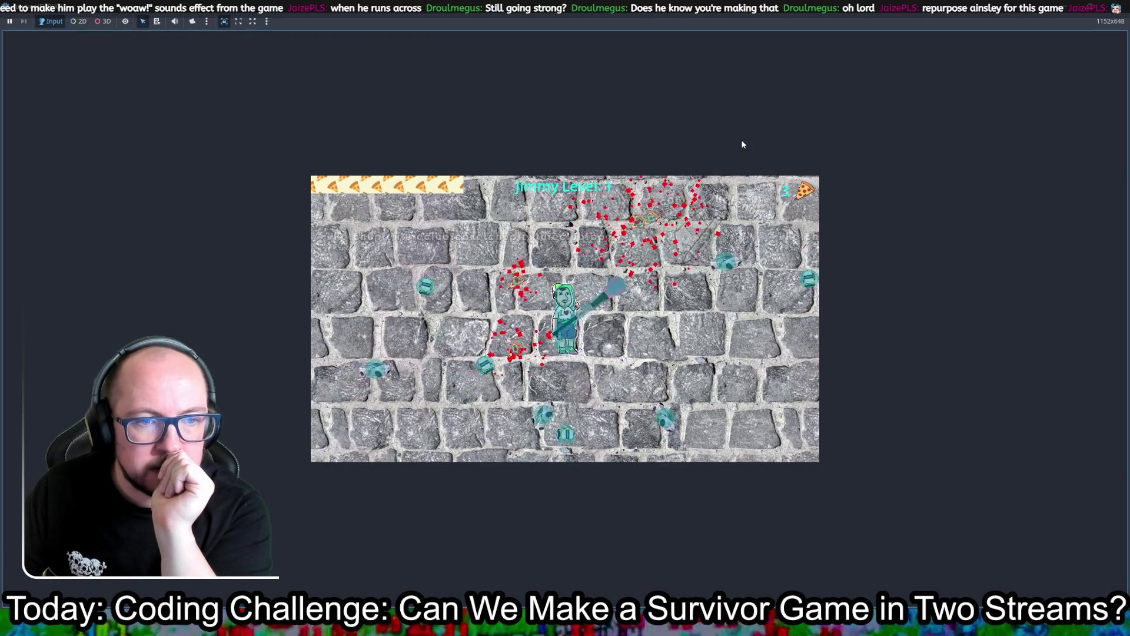
key("Down")
key("Left")
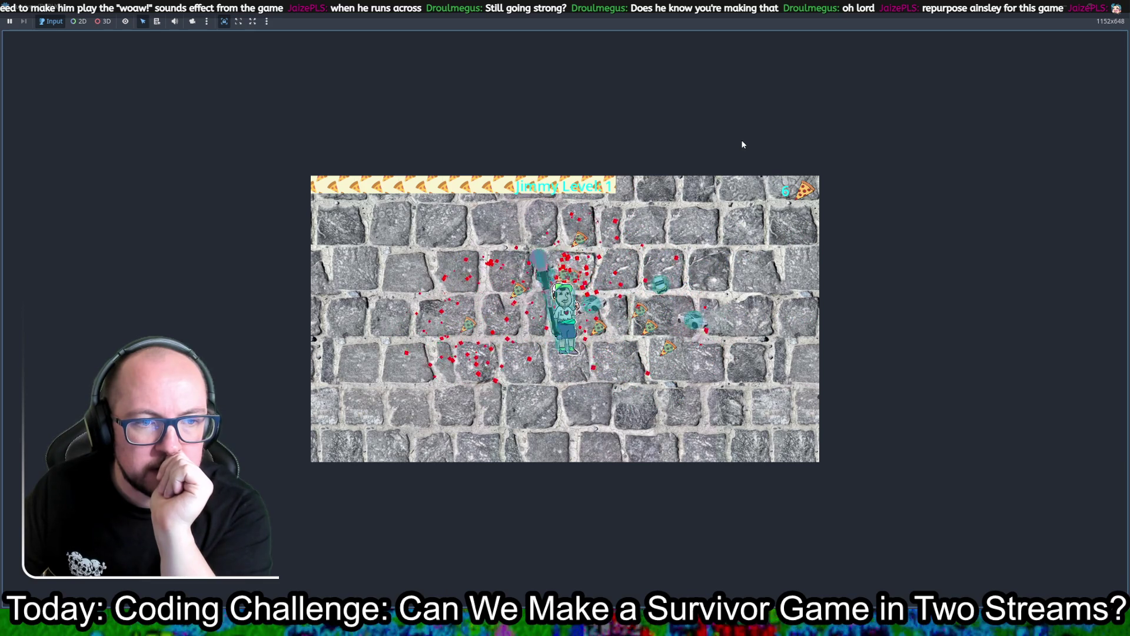
key("Left")
key("Left")
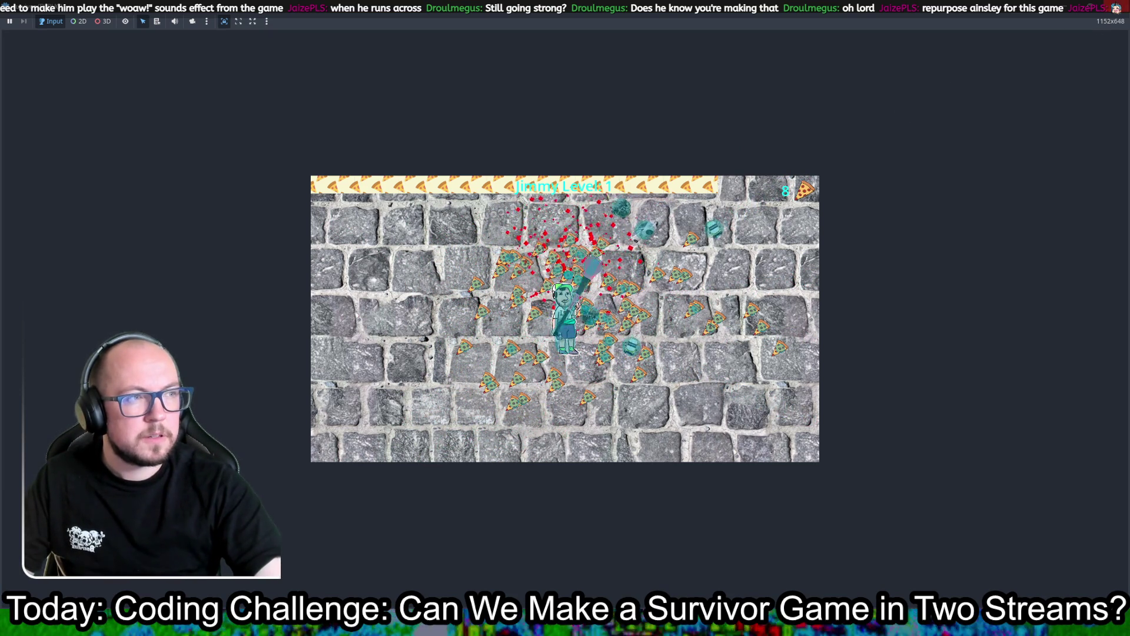
key("F8")
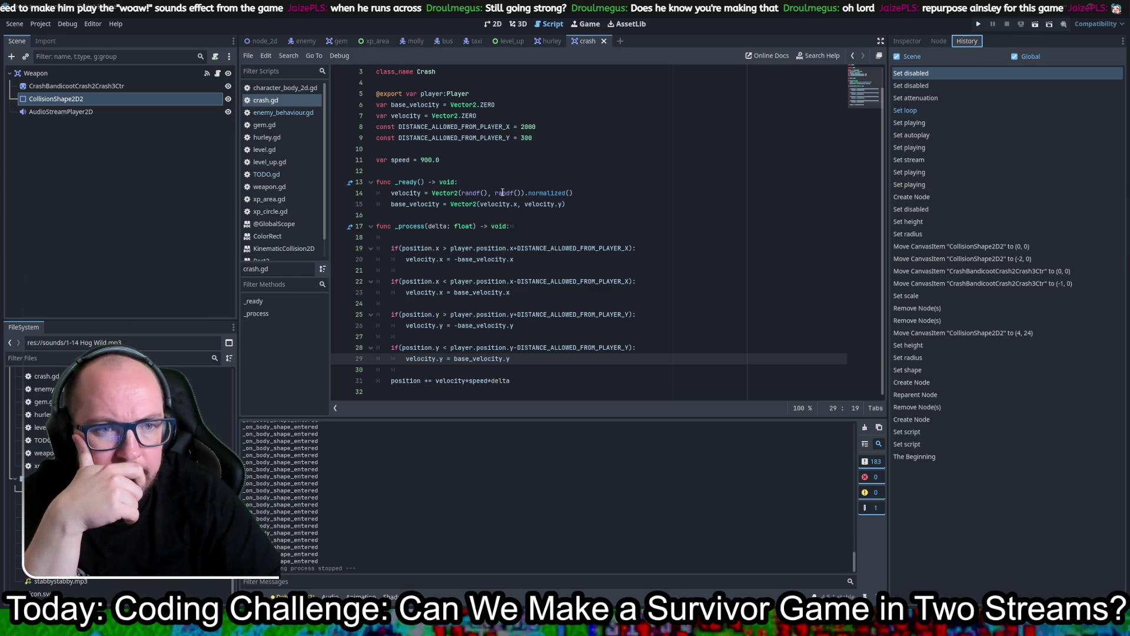
mouse_move(502, 193)
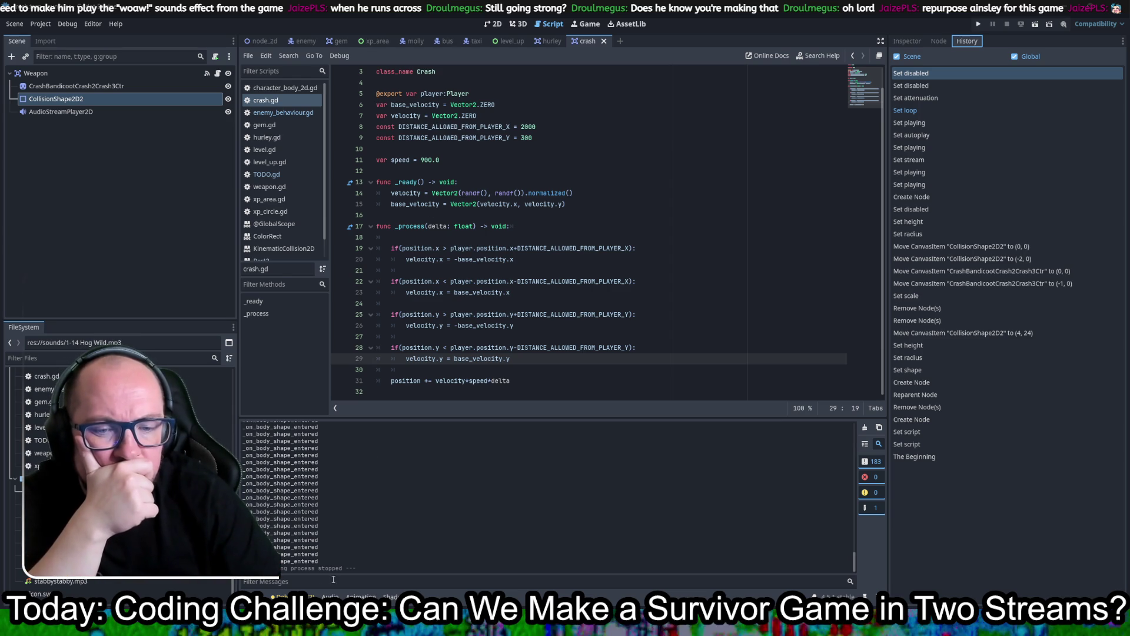
left_click(287, 596)
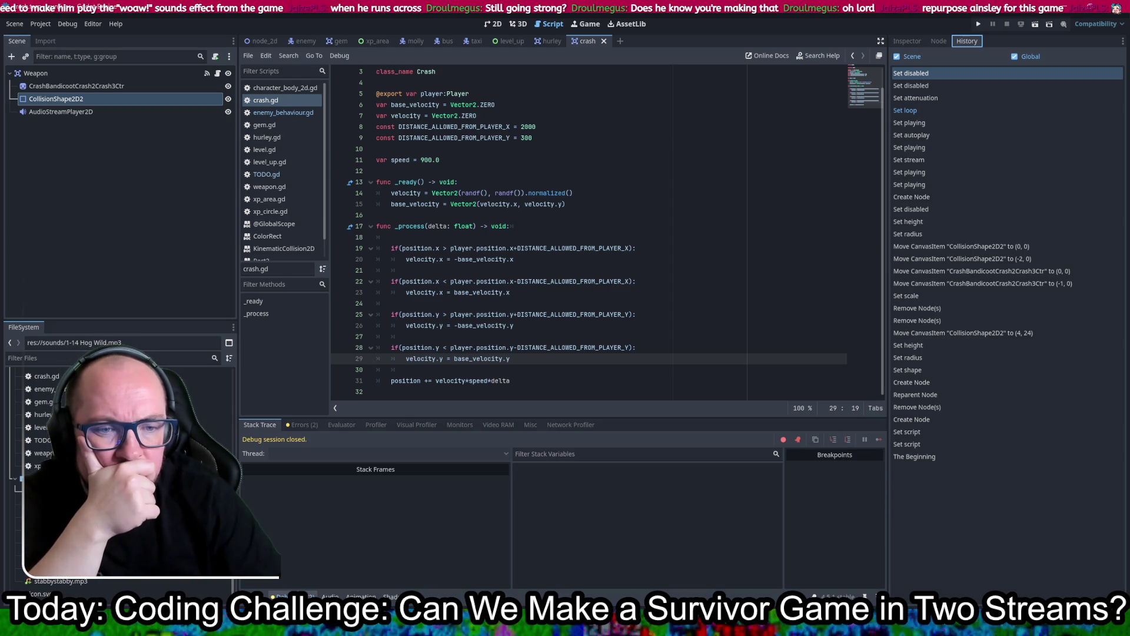
Step: Review the two warnings: narrowing conversion in xp_circle.gd and unused colliding_with_player variable
left_click(305, 424)
double_click(428, 456)
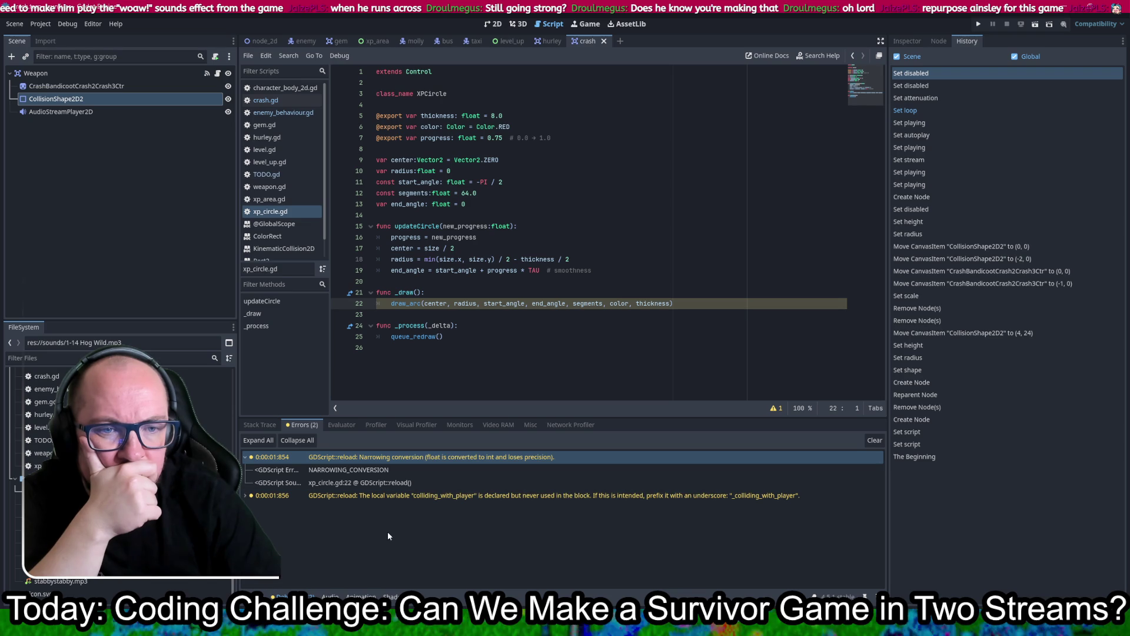
double_click(377, 496)
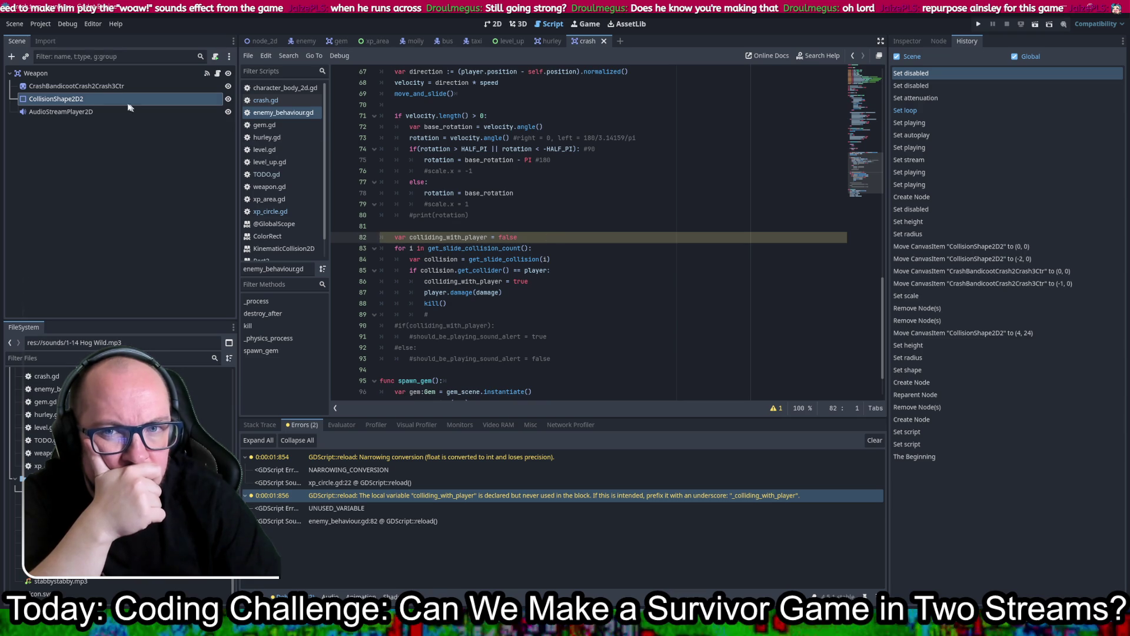
Step: Compare crash.gd with hurley.gd, then open enemy_behaviour.gd
scroll(550, 249, "up", 20)
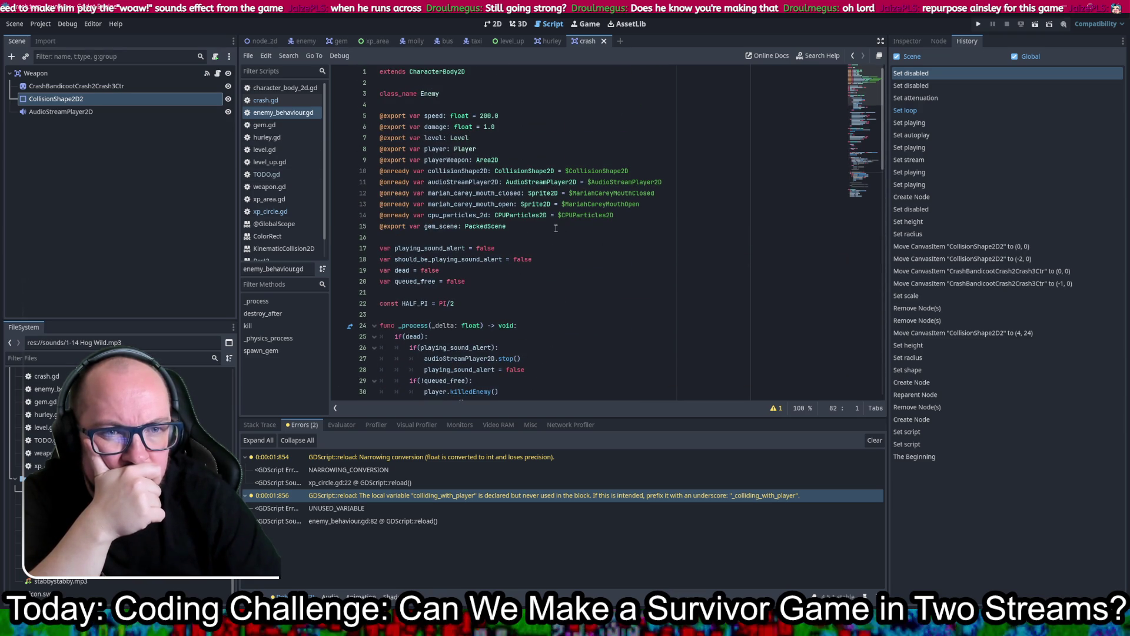
left_click(281, 101)
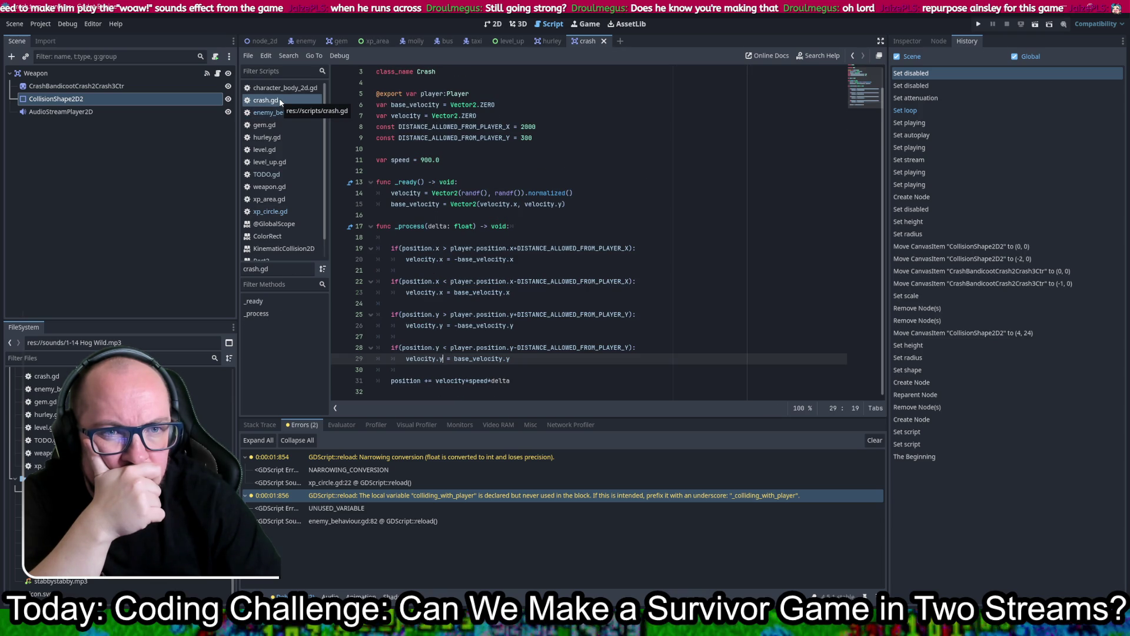
scroll(454, 116, "up", 1)
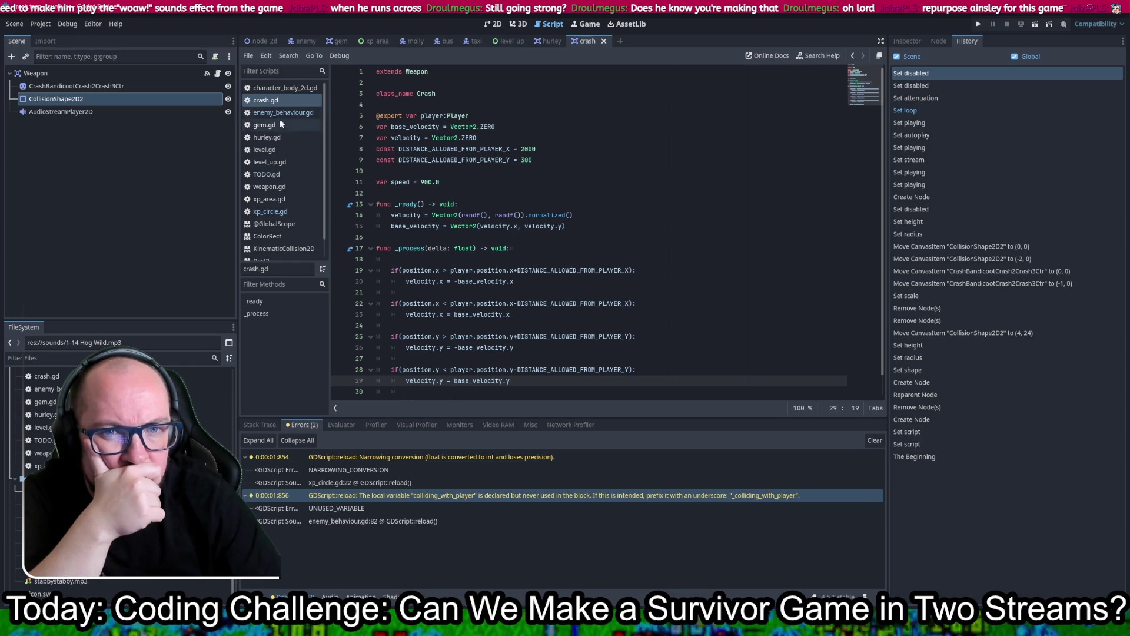
left_click(283, 138)
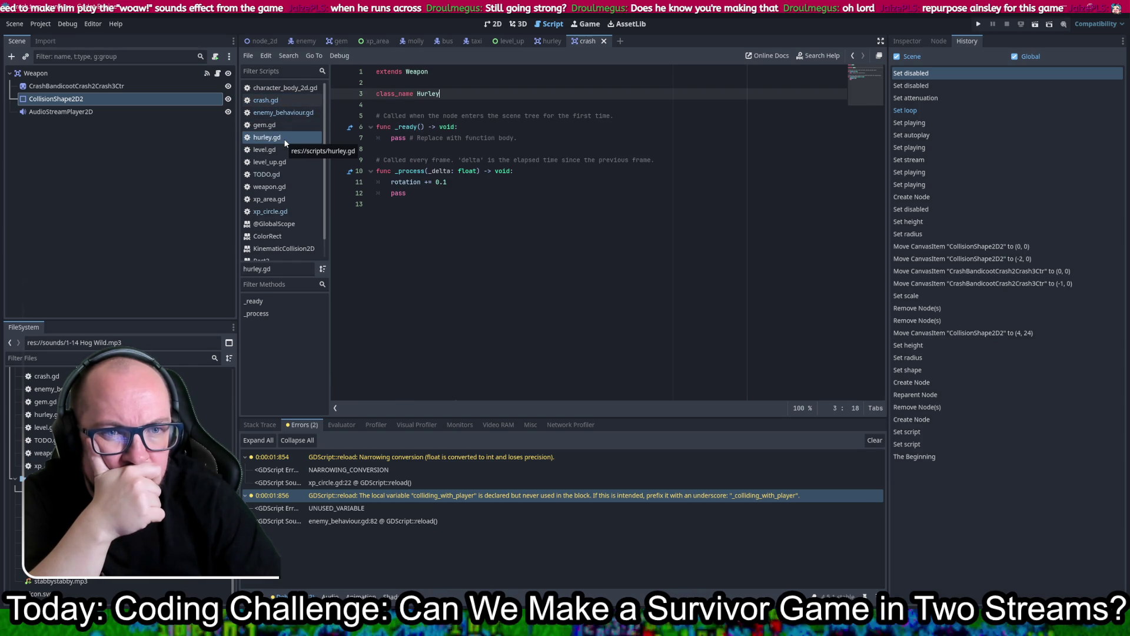
left_click(286, 101)
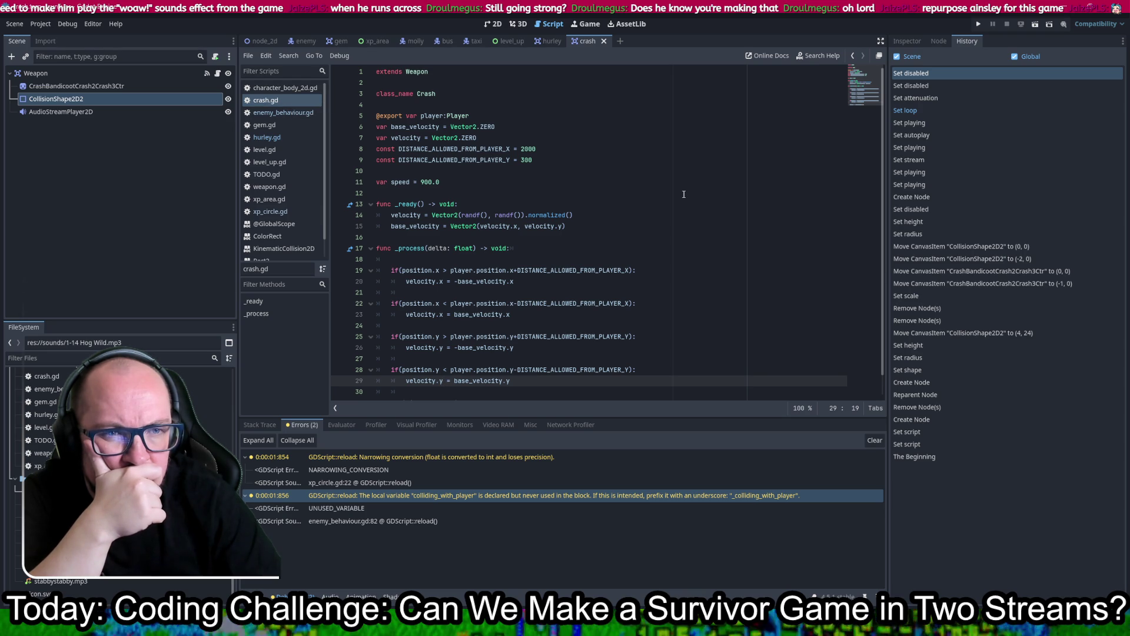
scroll(683, 194, "down", 1)
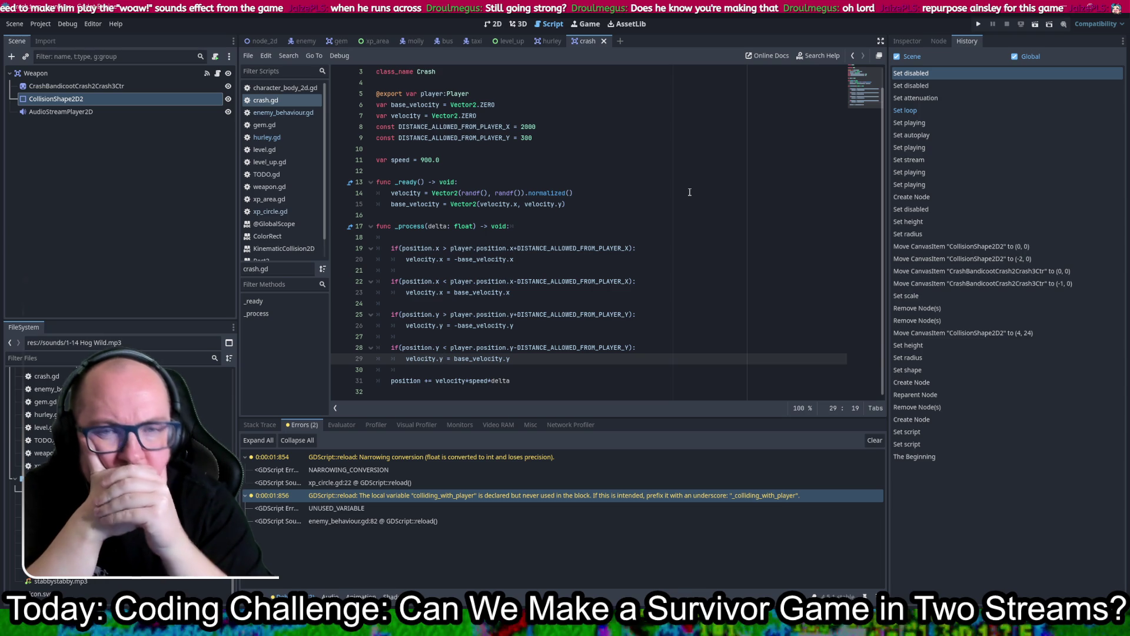
left_click(278, 112)
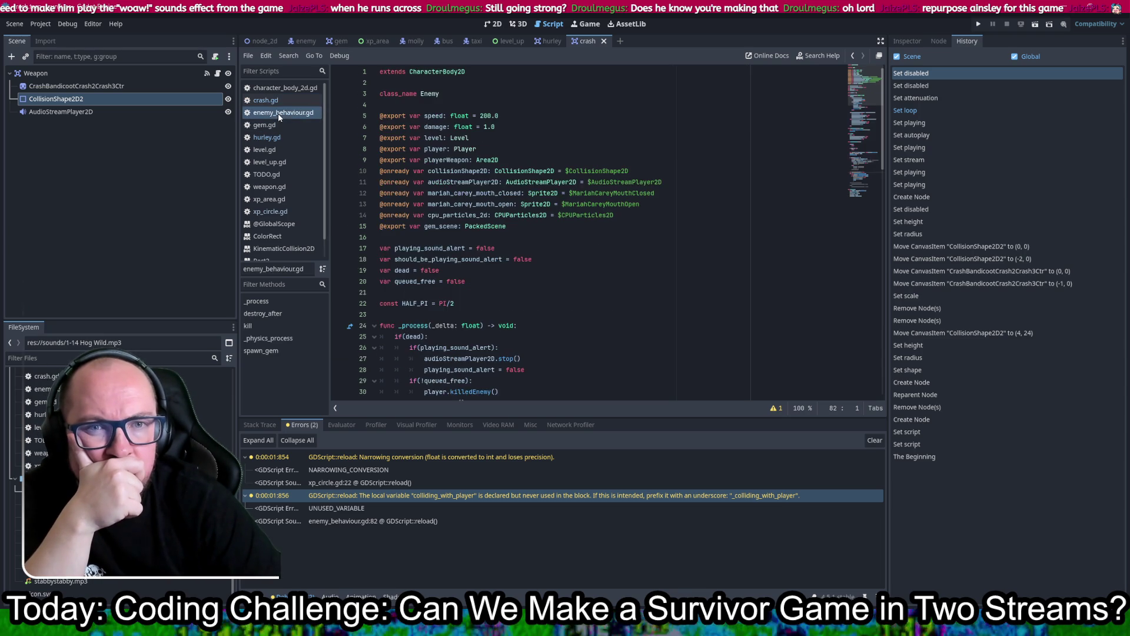